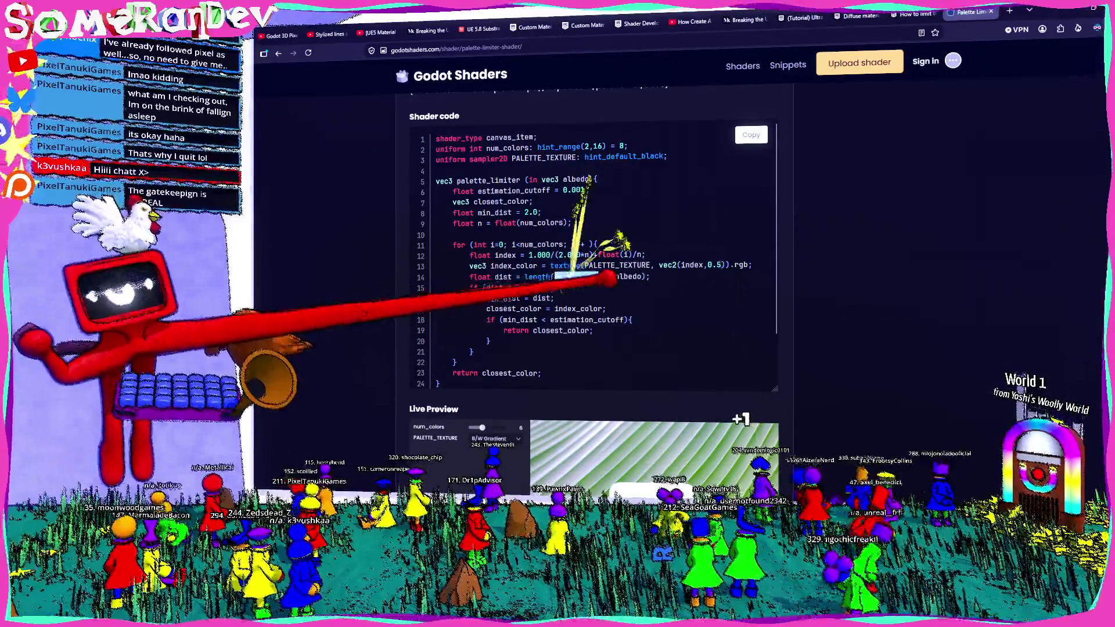
- Highlight the albedo and index_color terms in the shader's distance calculation line
{"action": "double_click", "coordinate": [630, 276]}
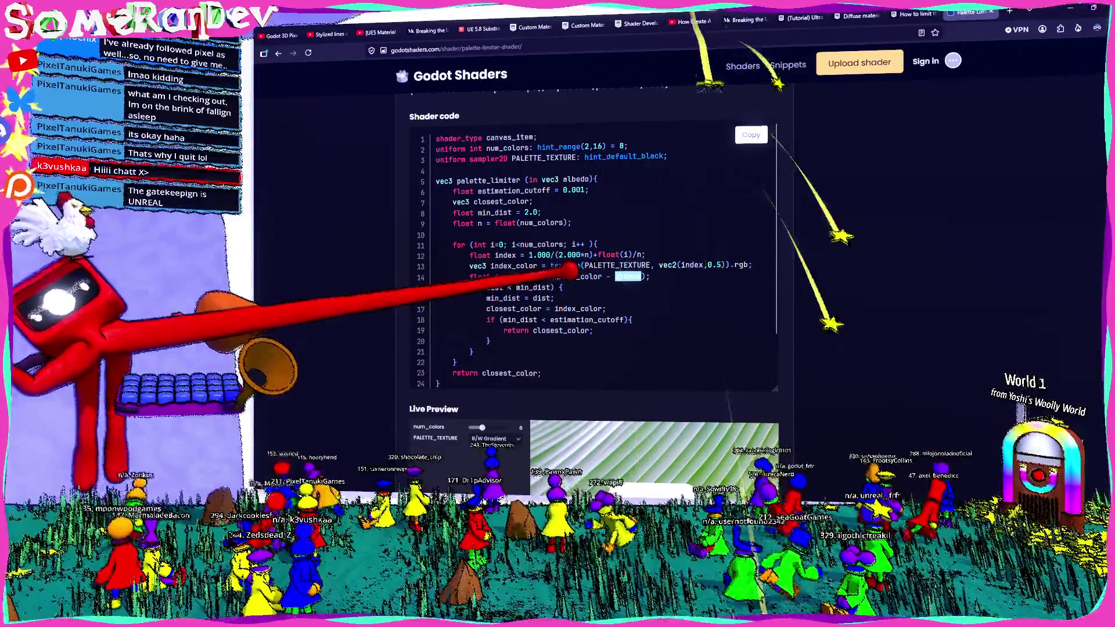
{"action": "double_click", "coordinate": [588, 277]}
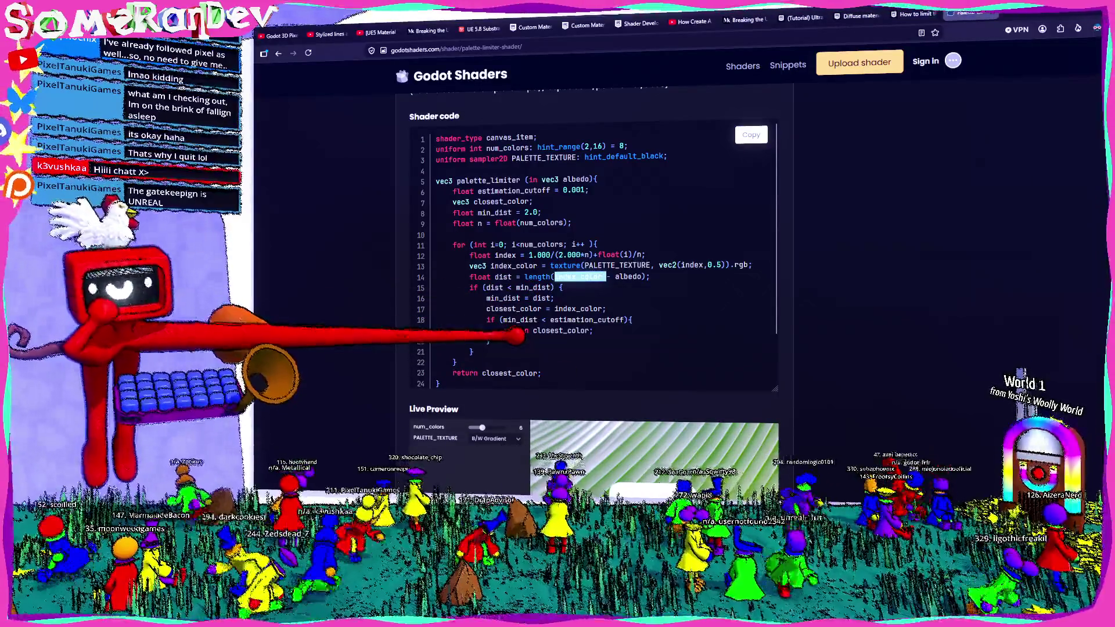
{"action": "scroll", "coordinate": [566, 320], "scroll_direction": "down", "scroll_amount": 1}
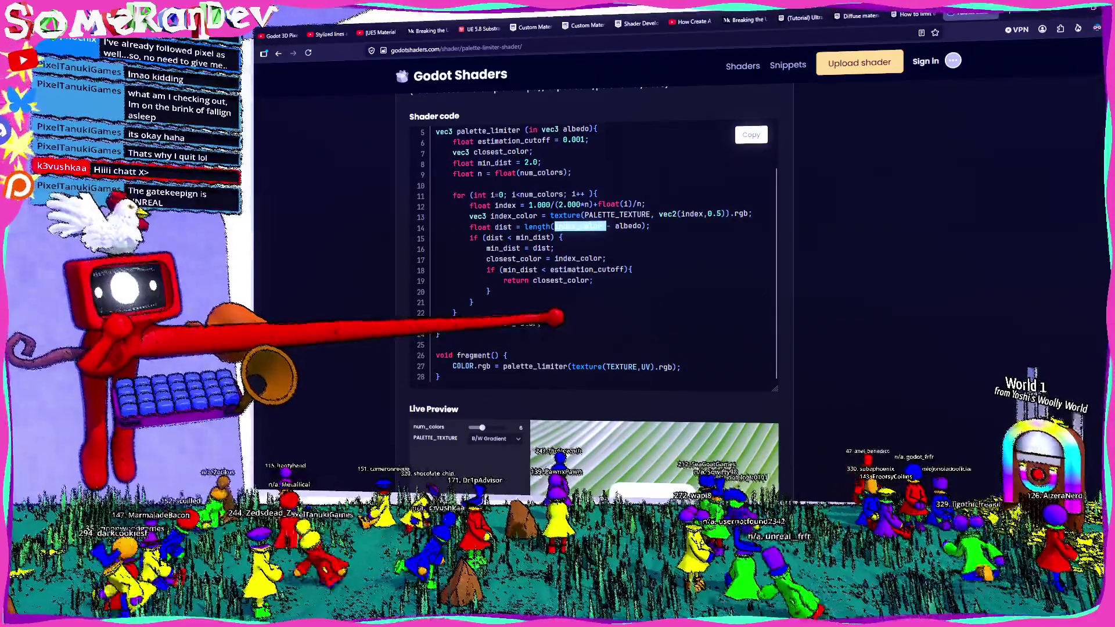
{"action": "scroll", "coordinate": [580, 257], "scroll_direction": "up", "scroll_amount": 1}
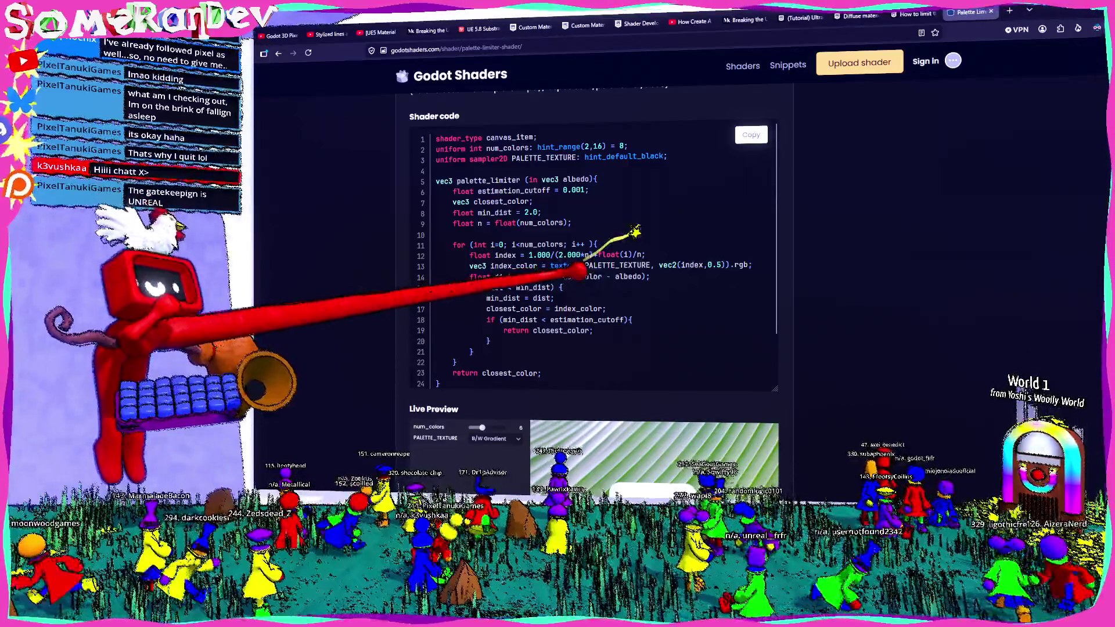
{"action": "double_click", "coordinate": [582, 276]}
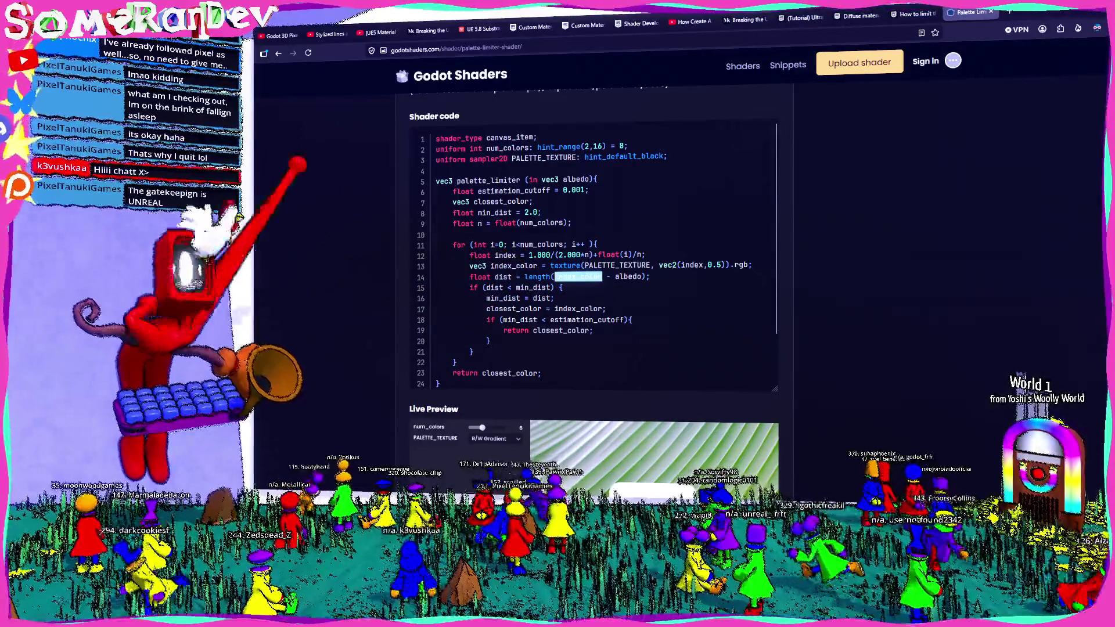
- From the results try the blocked Reddit thread, open the Palette Limiter Shader page, then switch to Unreal
{"action": "left_click", "coordinate": [278, 53]}
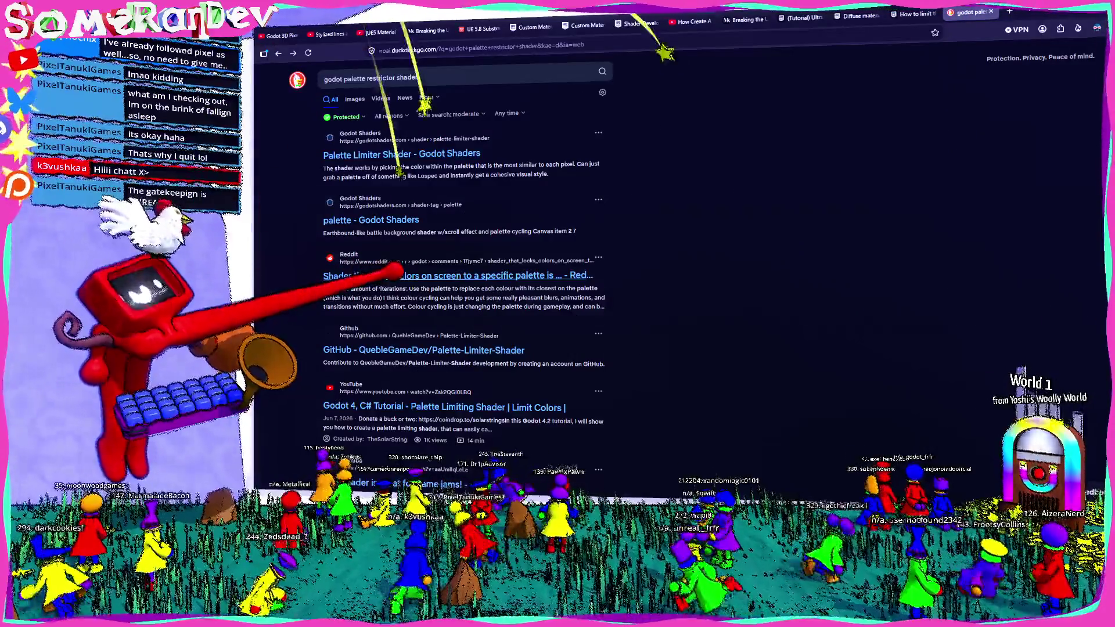
{"action": "left_click", "coordinate": [401, 275]}
{"action": "key", "text": "alt+Left"}
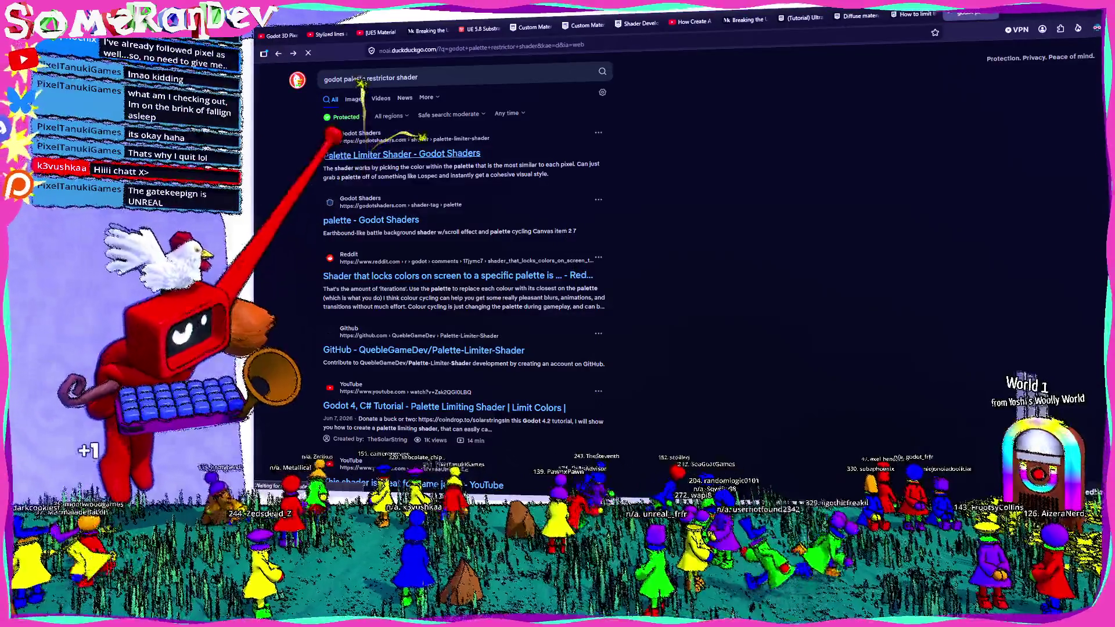
{"action": "left_click", "coordinate": [401, 153]}
{"action": "key", "text": "alt+Tab"}
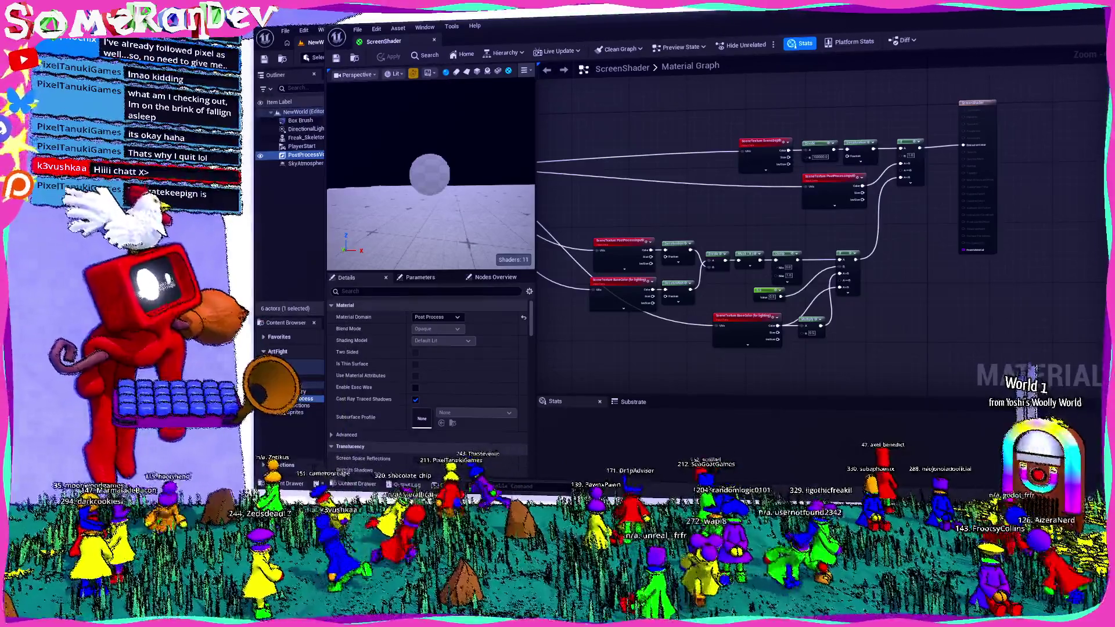
{"action": "scroll", "coordinate": [871, 200], "scroll_direction": "down", "scroll_amount": 3}
{"action": "scroll", "coordinate": [912, 211], "scroll_direction": "down", "scroll_amount": 4}
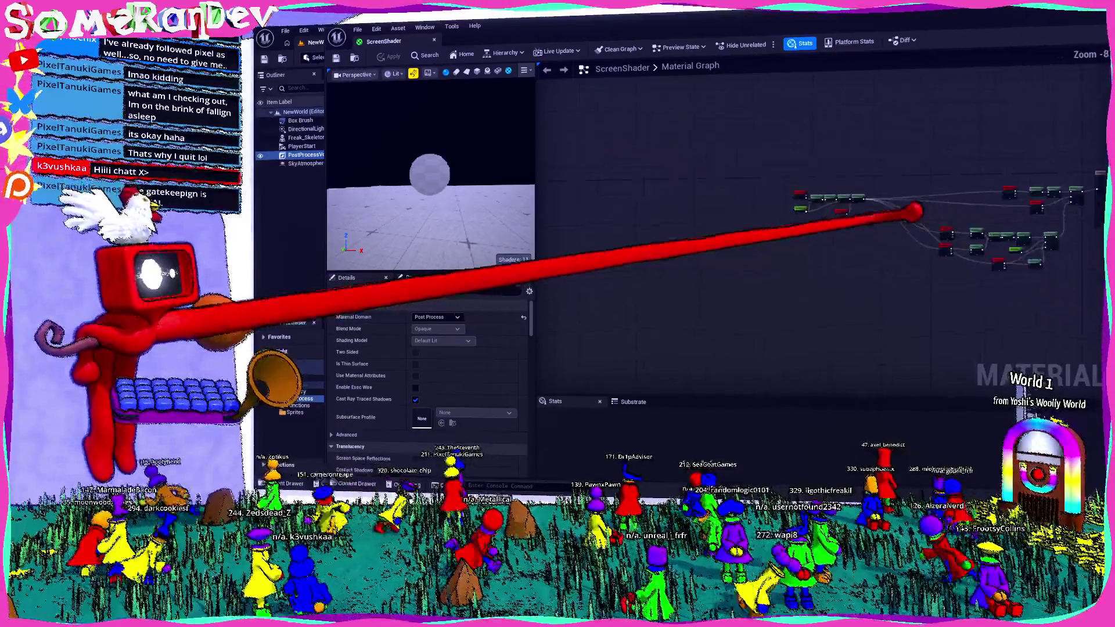
{"action": "scroll", "coordinate": [912, 212], "scroll_direction": "up", "scroll_amount": 3}
{"action": "scroll", "coordinate": [846, 236], "scroll_direction": "up", "scroll_amount": 2}
{"action": "scroll", "coordinate": [804, 239], "scroll_direction": "up", "scroll_amount": 1}
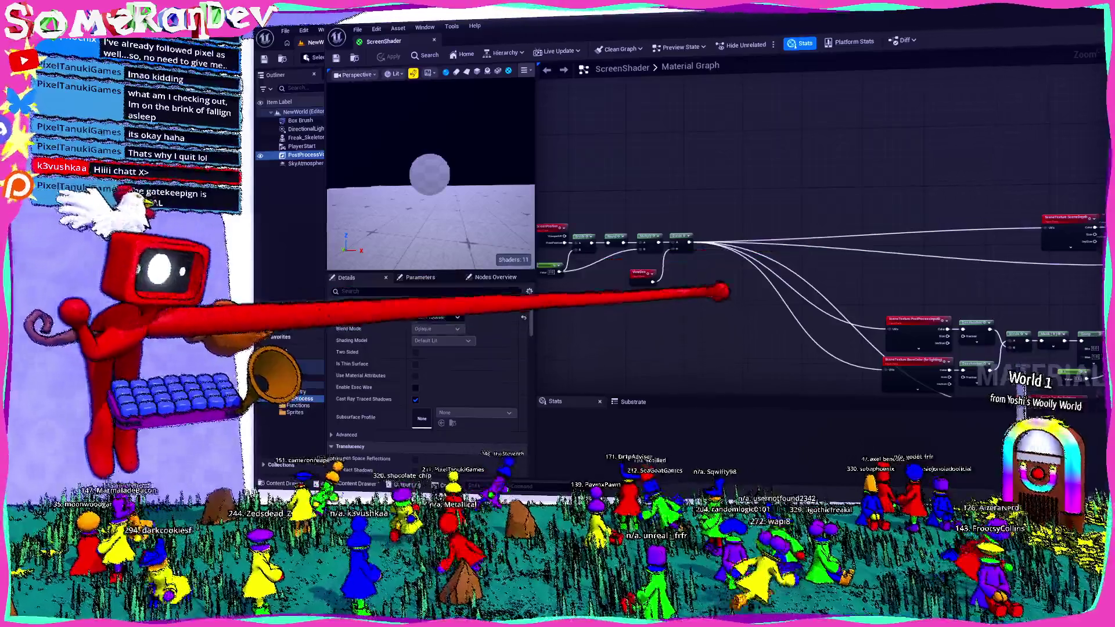
{"action": "right_click_drag", "start_coordinate": [724, 292], "coordinate": [884, 296]}
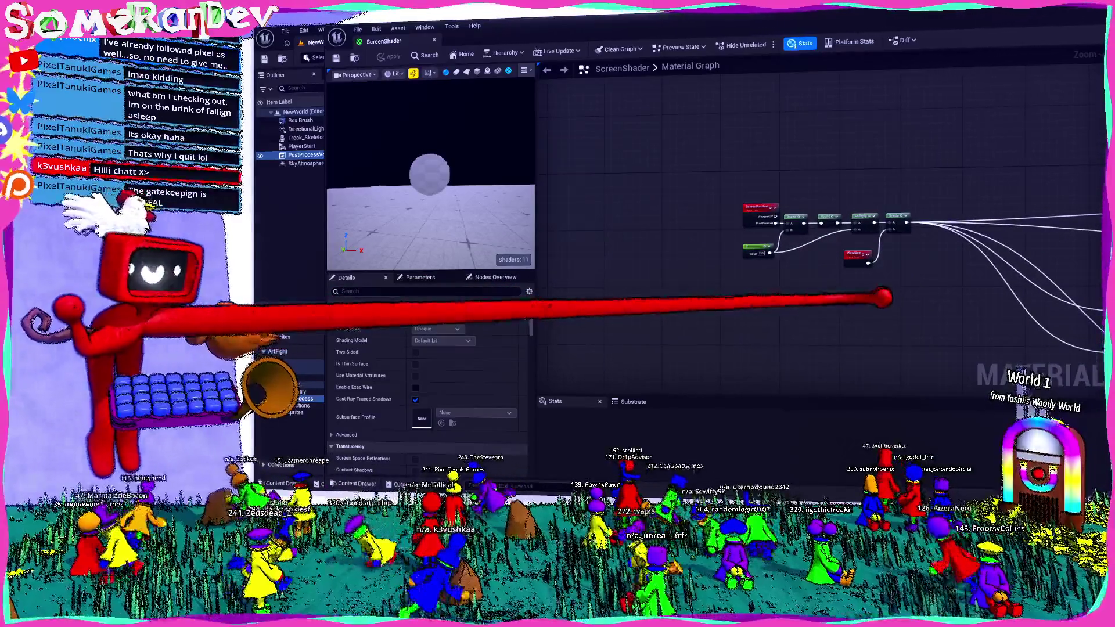
{"action": "scroll", "coordinate": [863, 283], "scroll_direction": "up", "scroll_amount": 1}
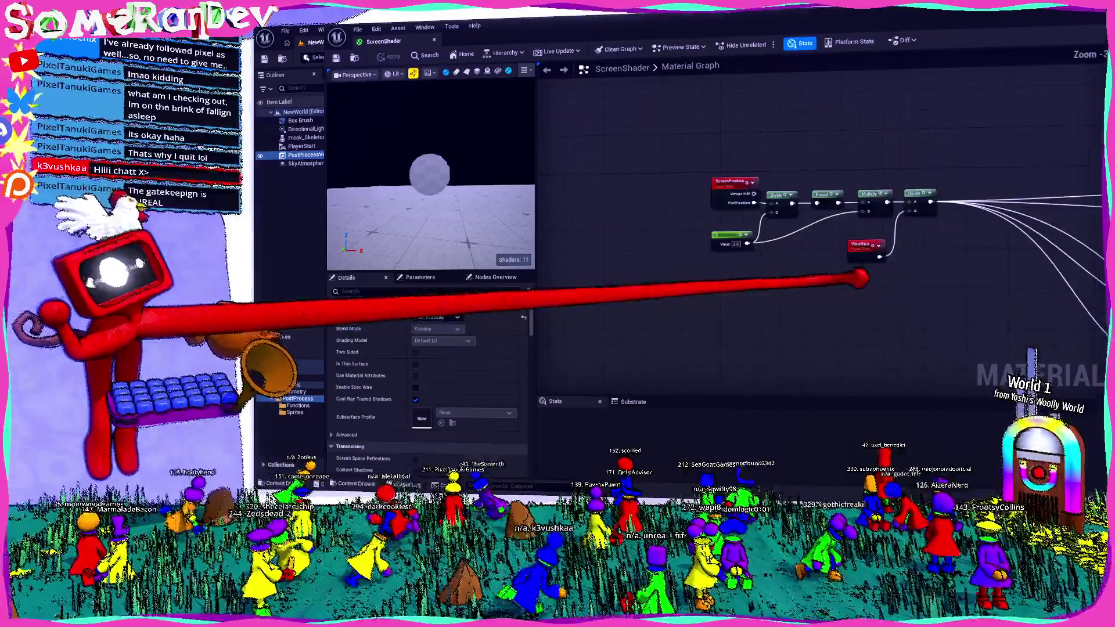
{"action": "mouse_move", "coordinate": [849, 157]}
{"action": "right_mouse_down"}
{"action": "mouse_move", "coordinate": [661, 253]}
{"action": "mouse_move", "coordinate": [618, 290]}
{"action": "right_mouse_up"}
{"action": "right_click", "coordinate": [676, 199]}
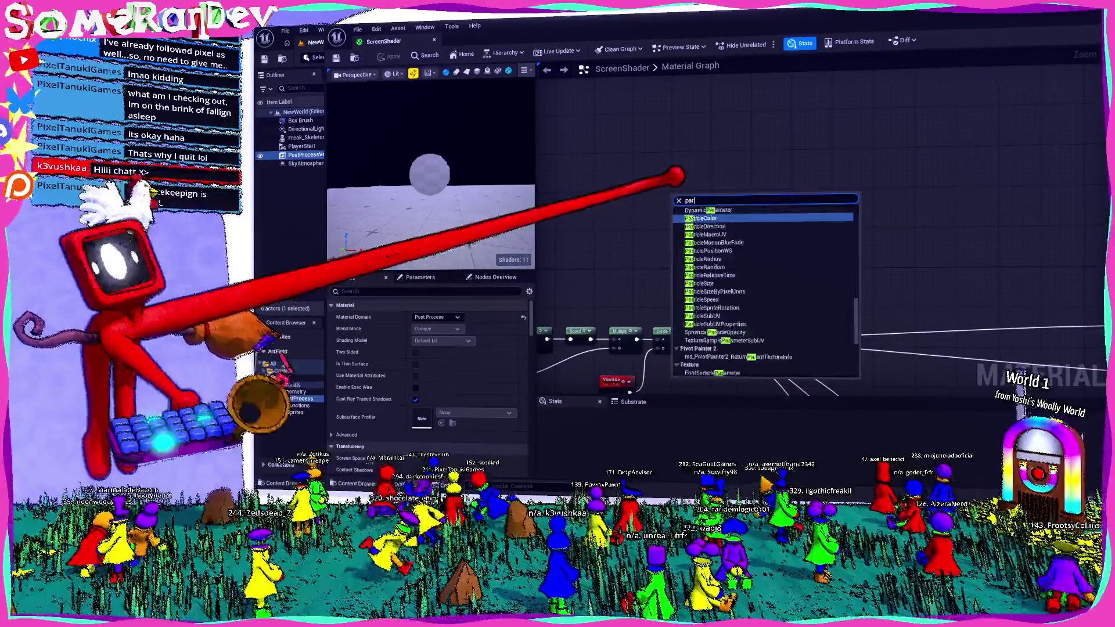
{"action": "type", "text": "parameter"}
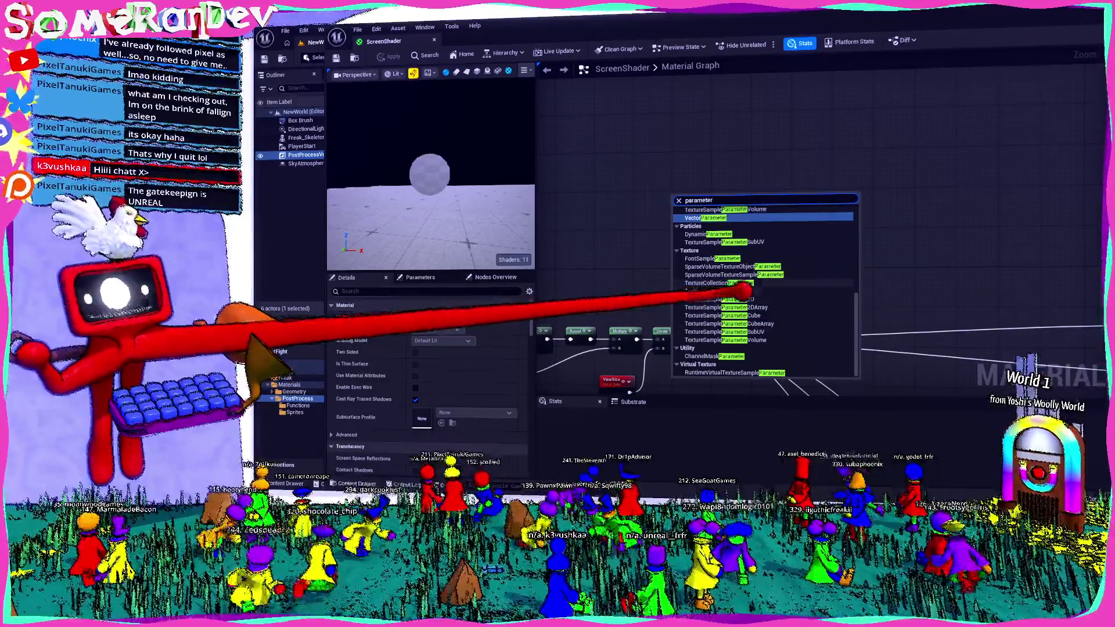
{"action": "scroll", "coordinate": [732, 262], "scroll_direction": "up", "scroll_amount": 2}
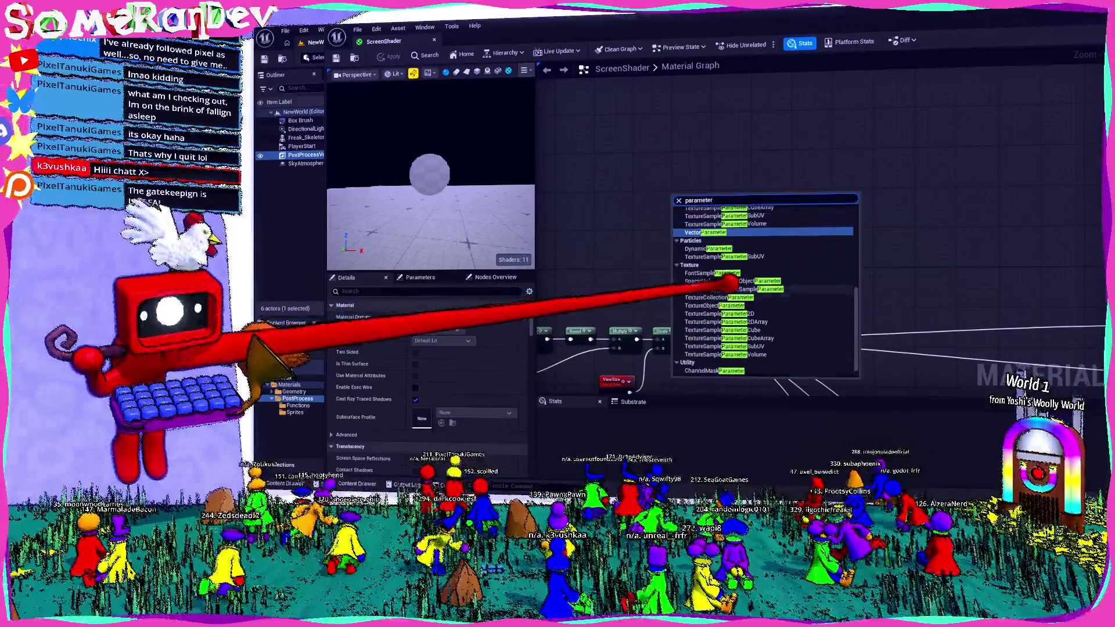
{"action": "scroll", "coordinate": [732, 255], "scroll_direction": "up", "scroll_amount": 3}
{"action": "scroll", "coordinate": [739, 287], "scroll_direction": "up", "scroll_amount": 3}
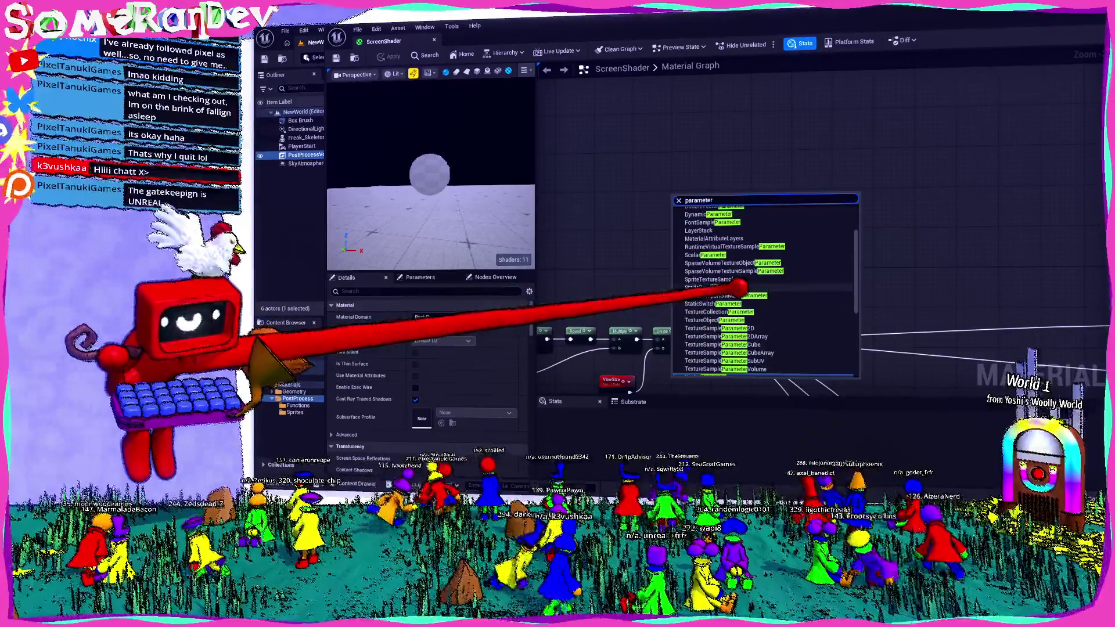
{"action": "scroll", "coordinate": [738, 288], "scroll_direction": "up", "scroll_amount": 3}
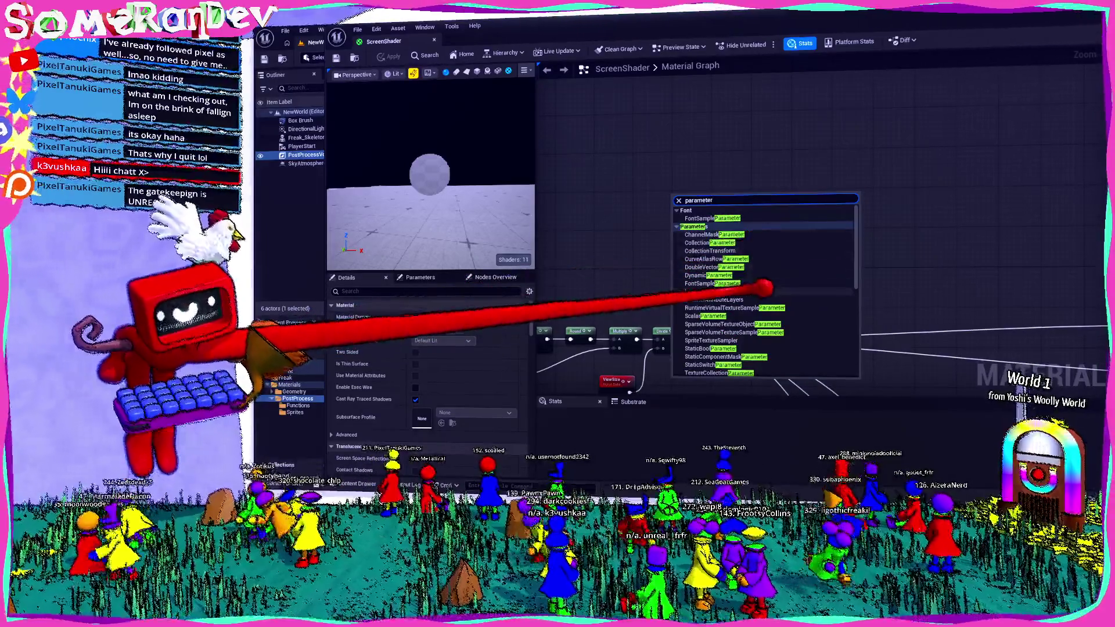
{"action": "scroll", "coordinate": [815, 314], "scroll_direction": "down", "scroll_amount": 2}
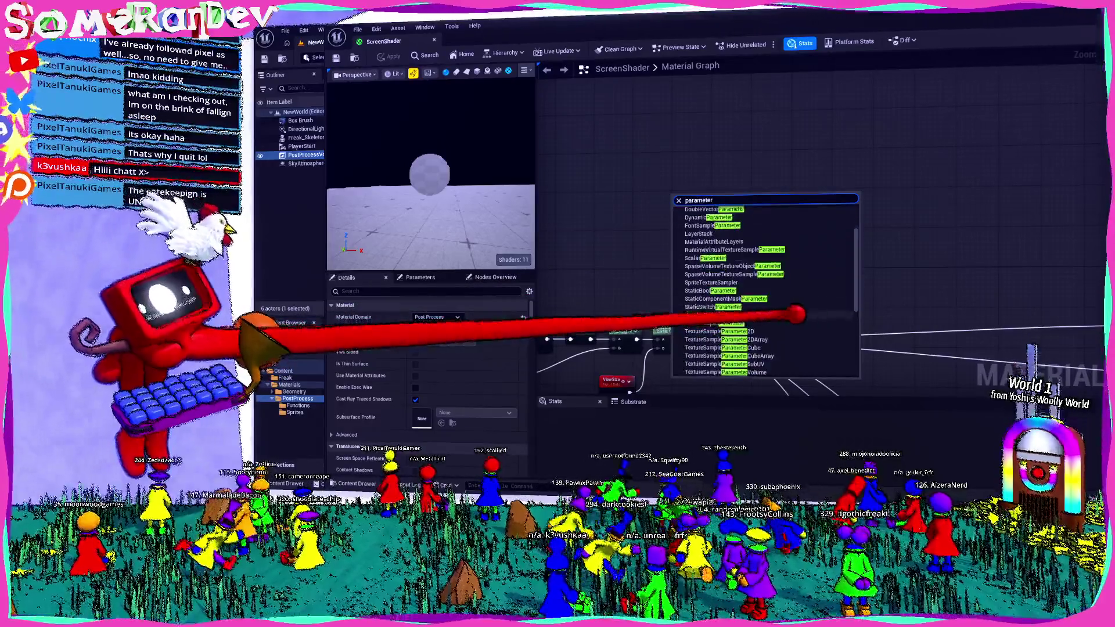
{"action": "scroll", "coordinate": [820, 312], "scroll_direction": "down", "scroll_amount": 2}
{"action": "scroll", "coordinate": [823, 310], "scroll_direction": "down", "scroll_amount": 1}
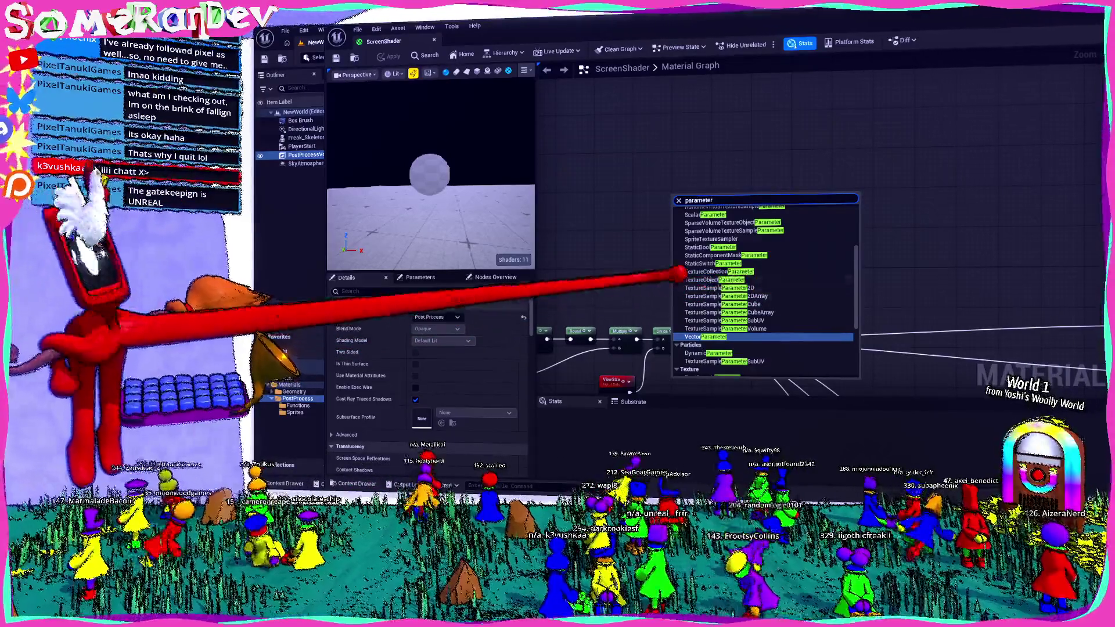
{"action": "scroll", "coordinate": [749, 288], "scroll_direction": "up", "scroll_amount": 3}
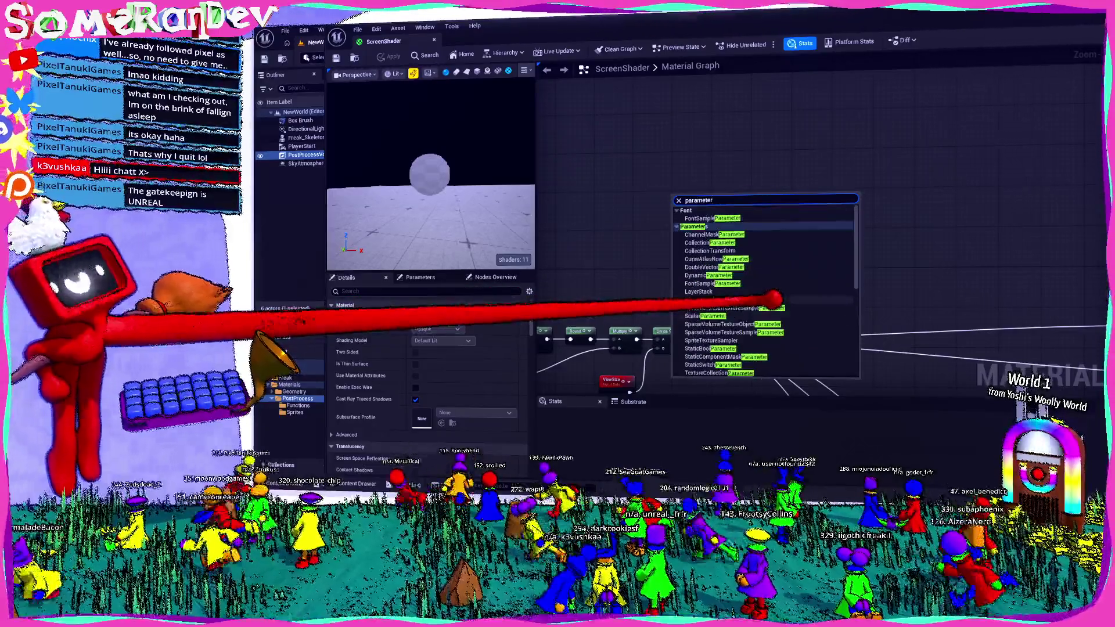
{"action": "type", "text": "ARRA"}
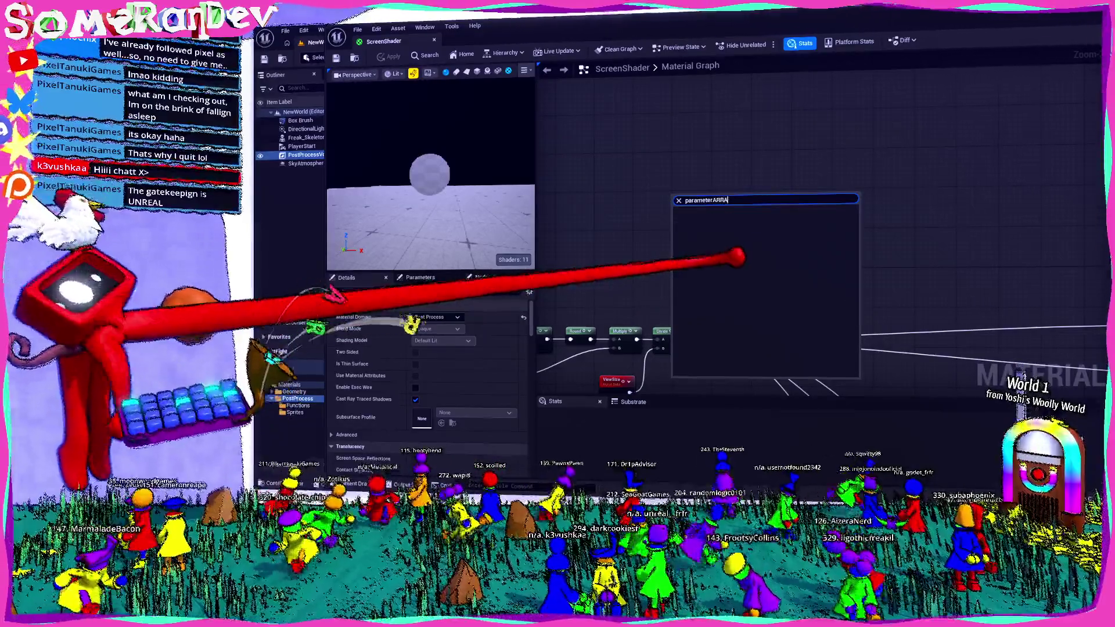
{"action": "key", "text": "BackSpace"}
{"action": "key", "text": "BackSpace"}
{"action": "key", "text": "BackSpace"}
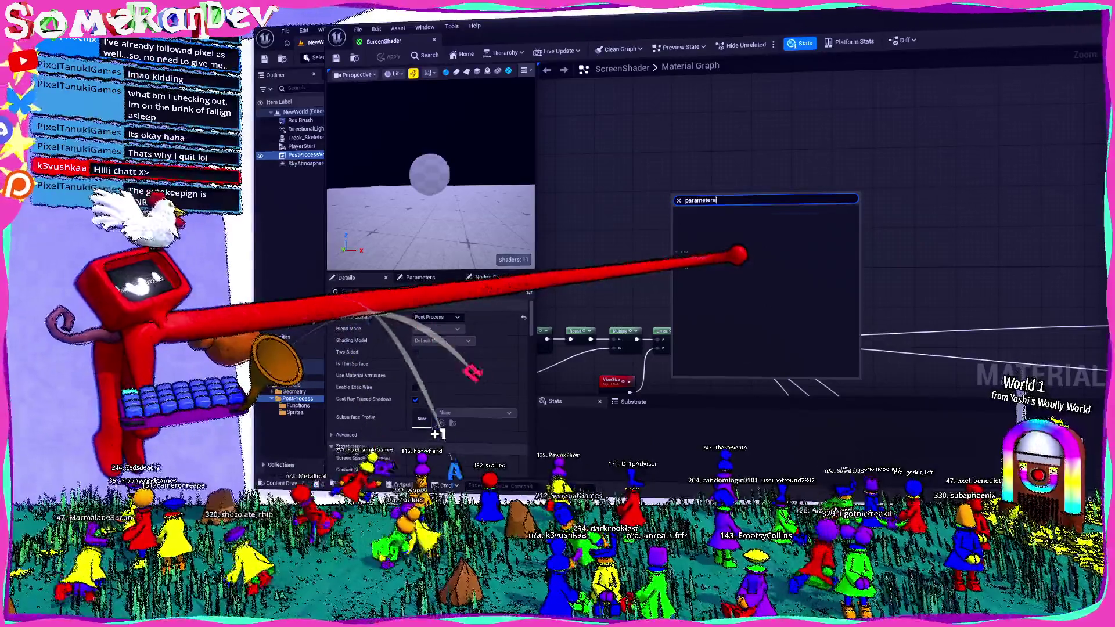
{"action": "key", "text": "BackSpace"}
{"action": "key", "text": "BackSpace"}
{"action": "key", "text": "BackSpace"}
{"action": "type", "text": "array"}
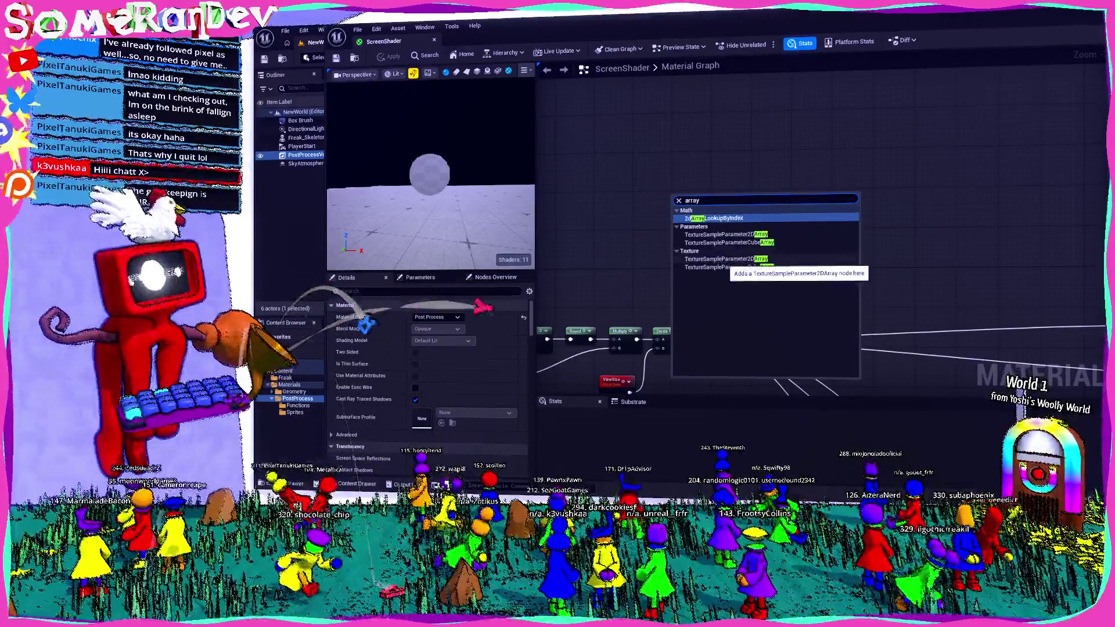
{"action": "key", "text": "BackSpace"}
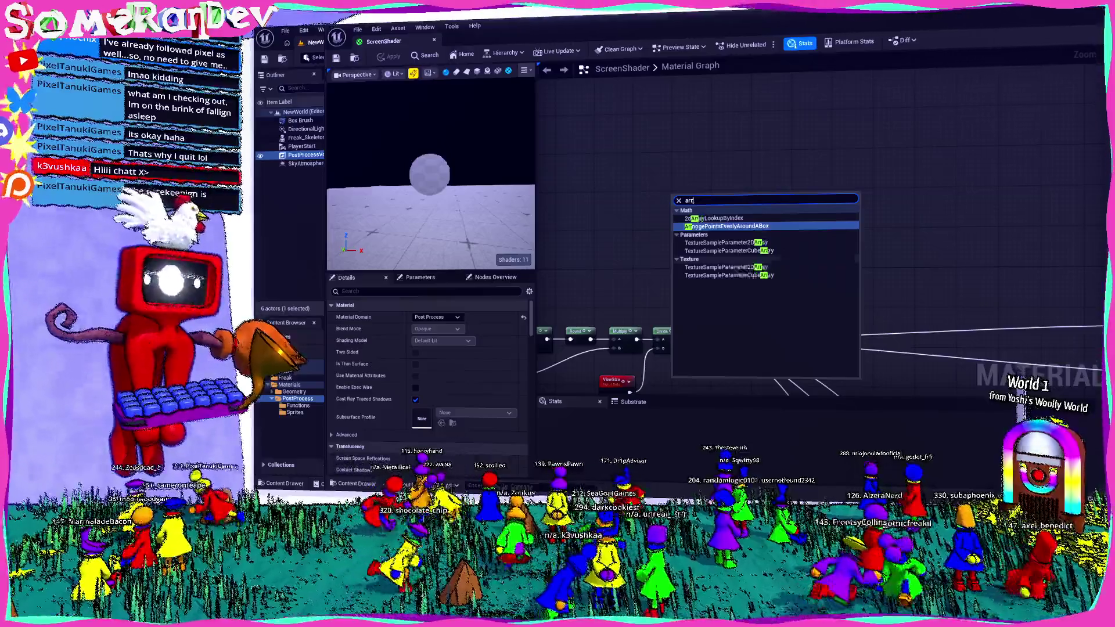
{"action": "key", "text": "BackSpace"}
{"action": "key", "text": "BackSpace"}
{"action": "key", "text": "BackSpace"}
{"action": "type", "text": "parameter"}
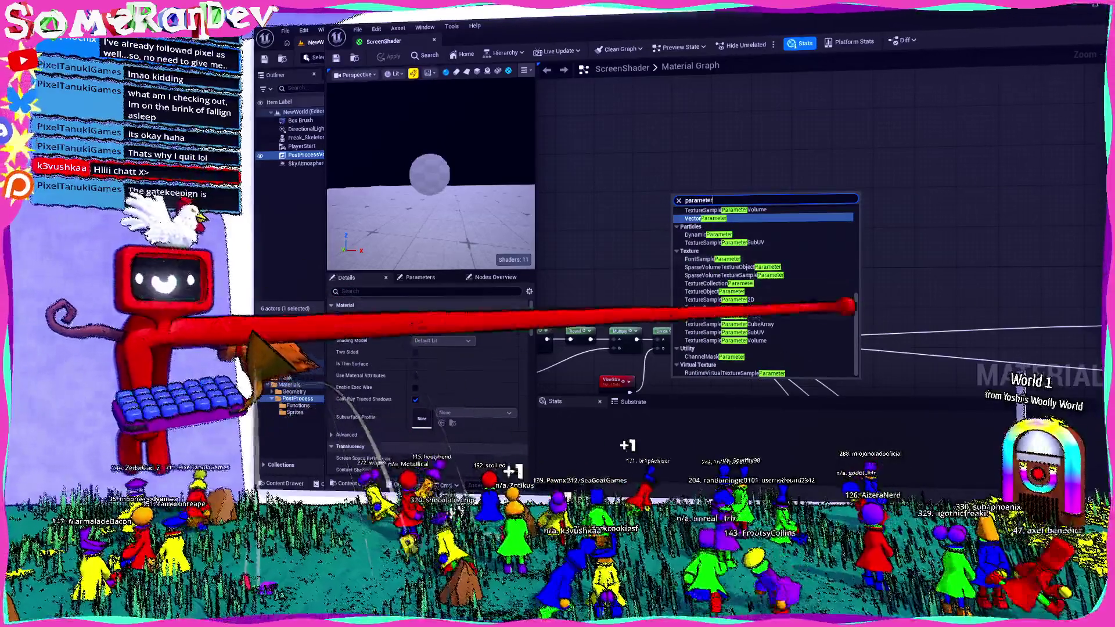
{"action": "scroll", "coordinate": [758, 322], "scroll_direction": "up", "scroll_amount": 1}
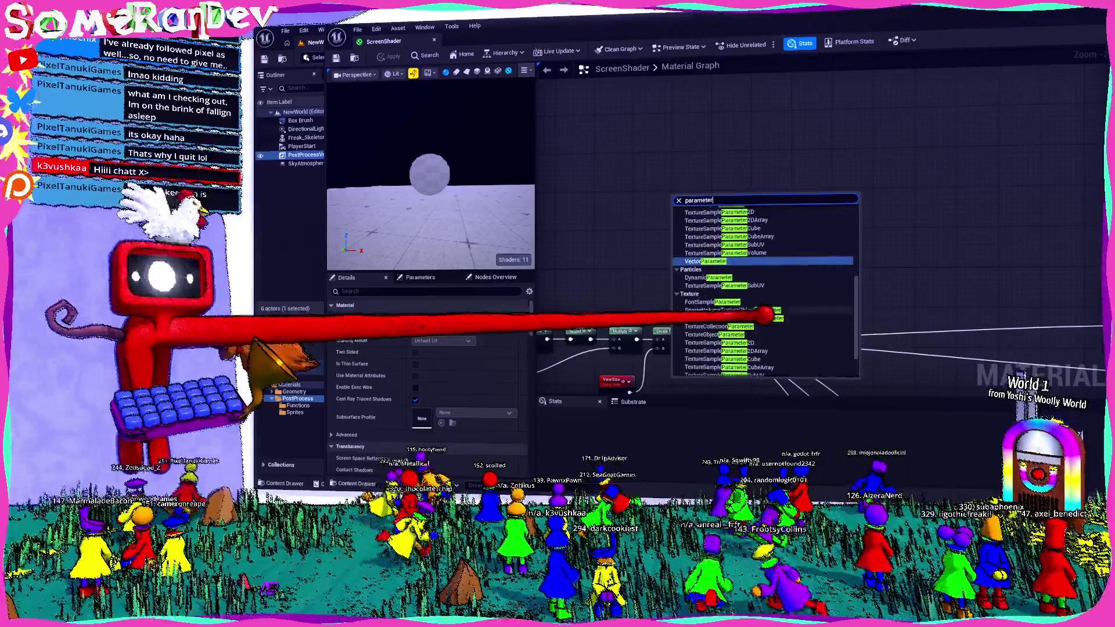
{"action": "scroll", "coordinate": [758, 322], "scroll_direction": "up", "scroll_amount": 1}
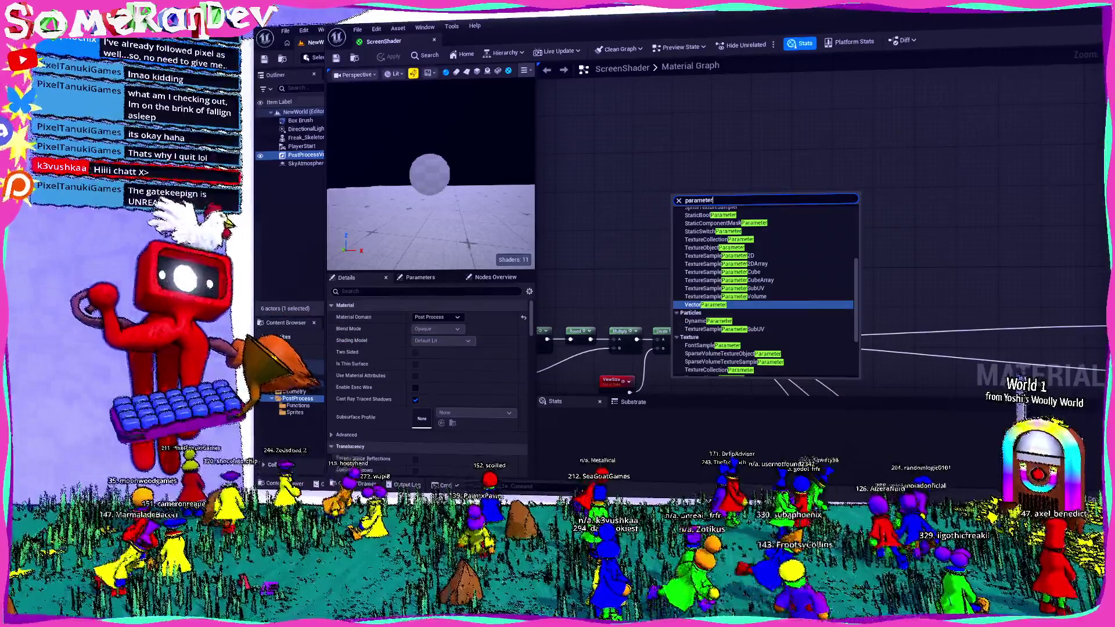
{"action": "key", "text": "Escape"}
- Search the copied Palette Limiter title in a new tab and open the 'How to limit the color palette' forum thread
{"action": "key", "text": "alt+Tab"}
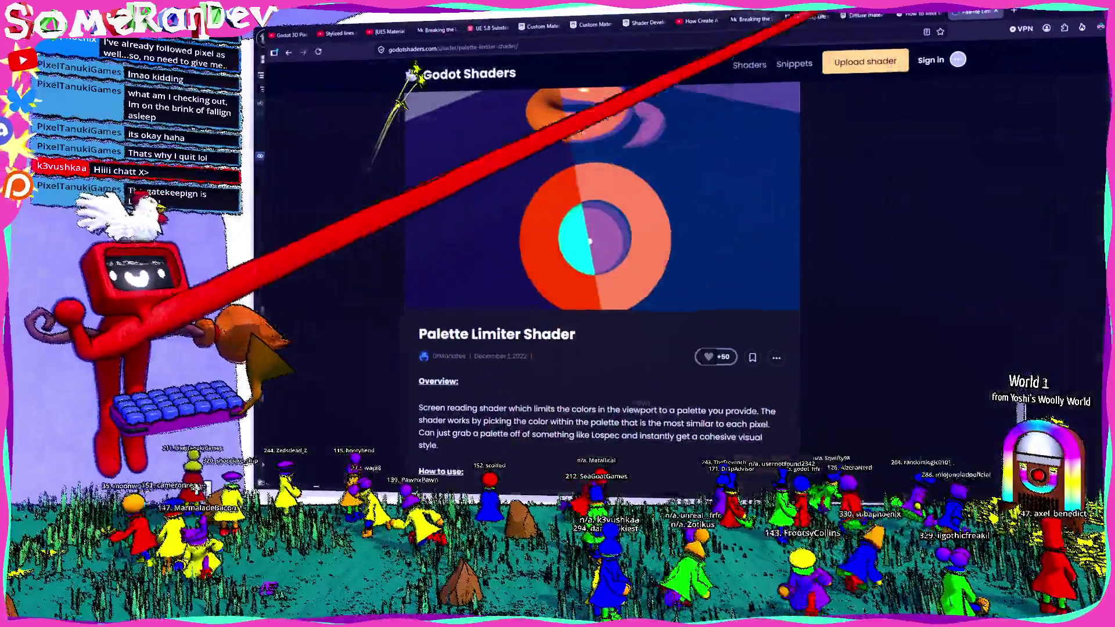
{"action": "left_click_drag", "start_coordinate": [409, 338], "coordinate": [515, 338]}
{"action": "key", "text": "ctrl+c"}
{"action": "key", "text": "ctrl+t"}
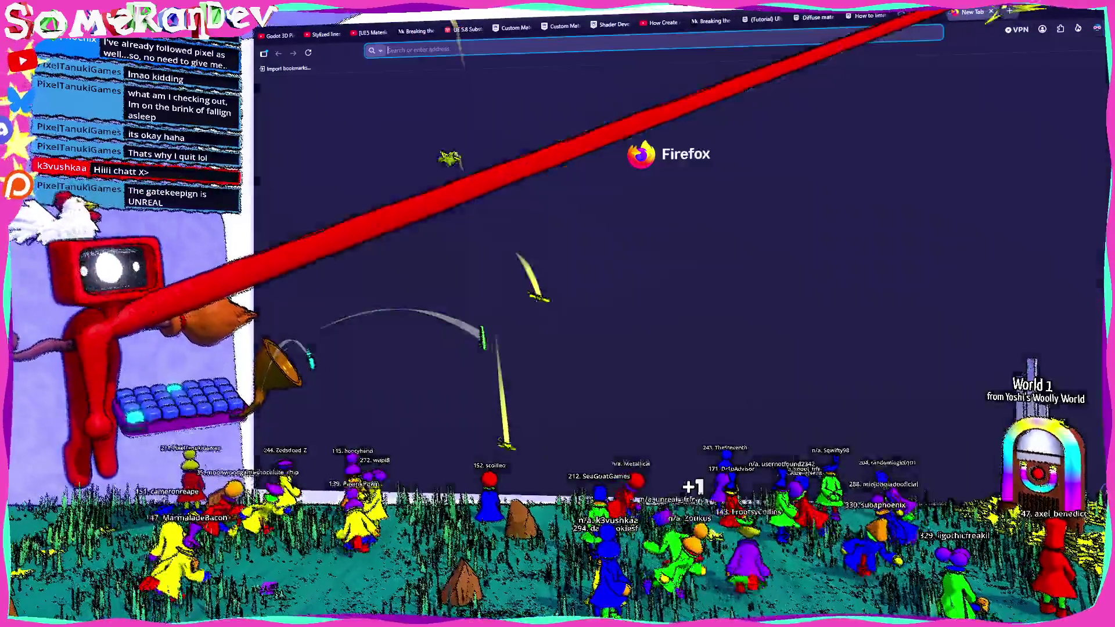
{"action": "type", "text": "unreal engien"}
{"action": "key", "text": "ctrl+v"}
{"action": "key", "text": "Return"}
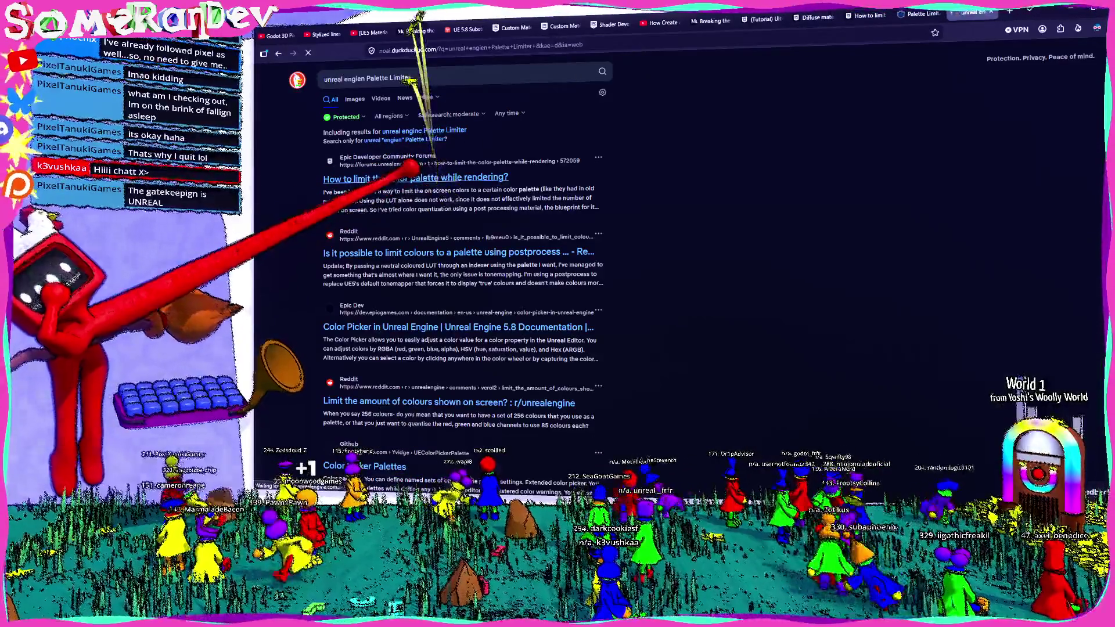
{"action": "left_click", "coordinate": [434, 180]}
{"action": "scroll", "coordinate": [465, 216], "scroll_direction": "down", "scroll_amount": 5}
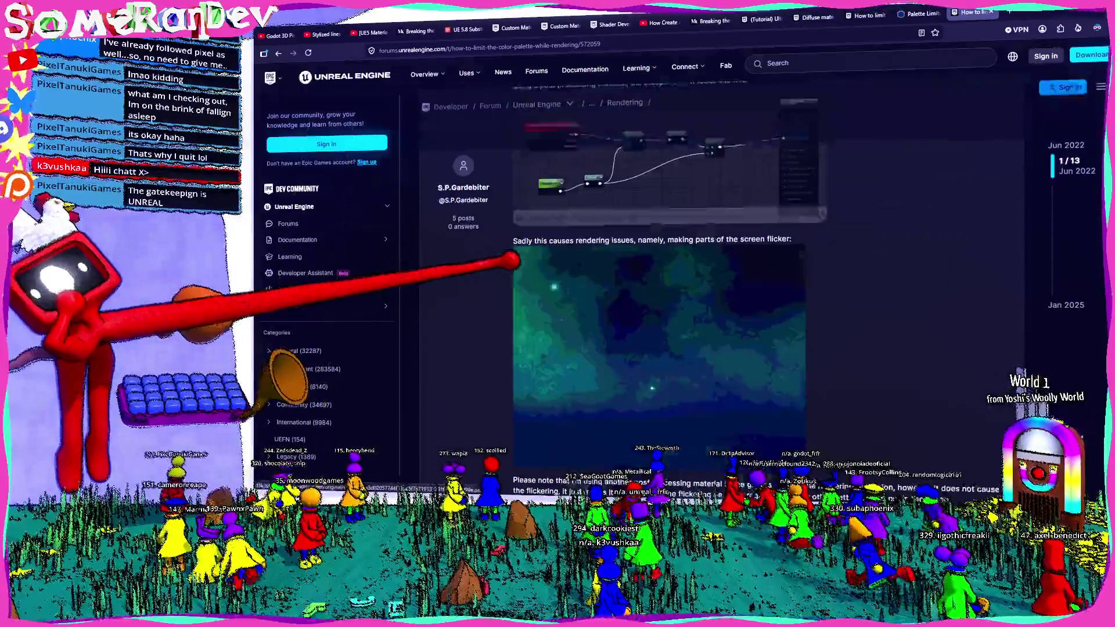
{"action": "scroll", "coordinate": [650, 353], "scroll_direction": "down", "scroll_amount": 1}
{"action": "scroll", "coordinate": [650, 353], "scroll_direction": "down", "scroll_amount": 1}
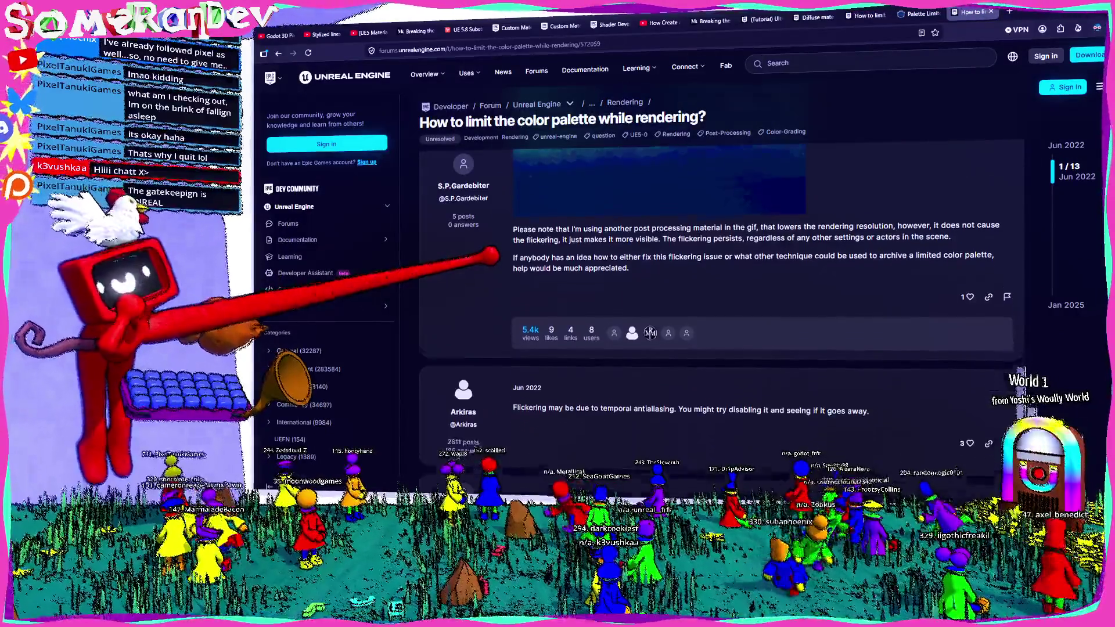
{"action": "scroll", "coordinate": [649, 353], "scroll_direction": "down", "scroll_amount": 1}
{"action": "scroll", "coordinate": [649, 352], "scroll_direction": "down", "scroll_amount": 1}
{"action": "scroll", "coordinate": [650, 353], "scroll_direction": "up", "scroll_amount": 5}
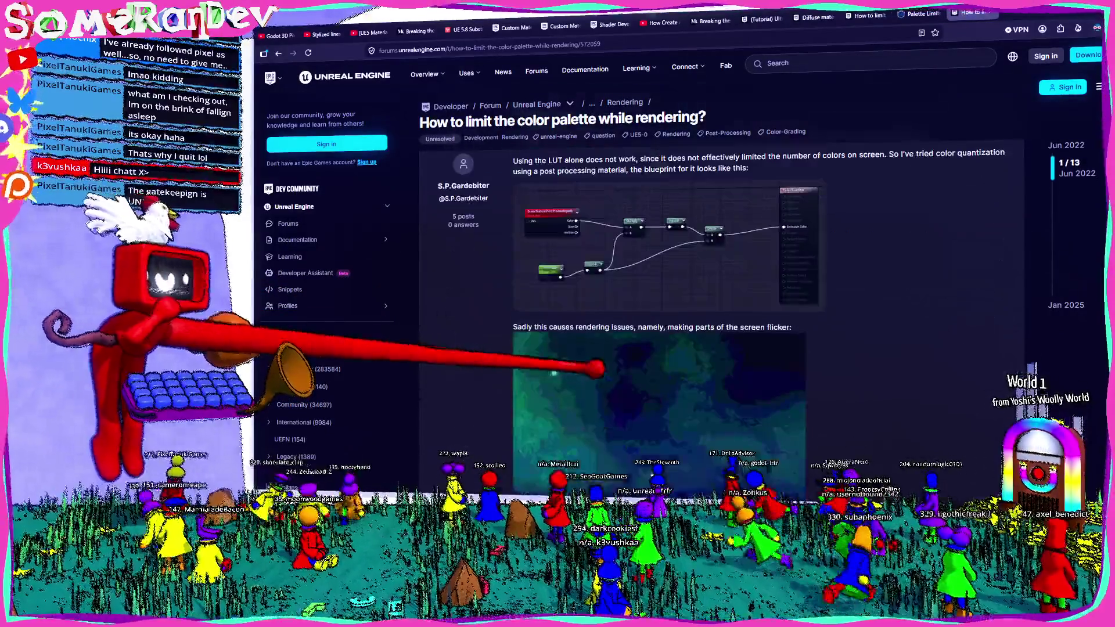
- View the color quantization node graph image, then open the Retro Pixel Style and Colorize product pages
{"action": "left_click", "coordinate": [666, 241]}
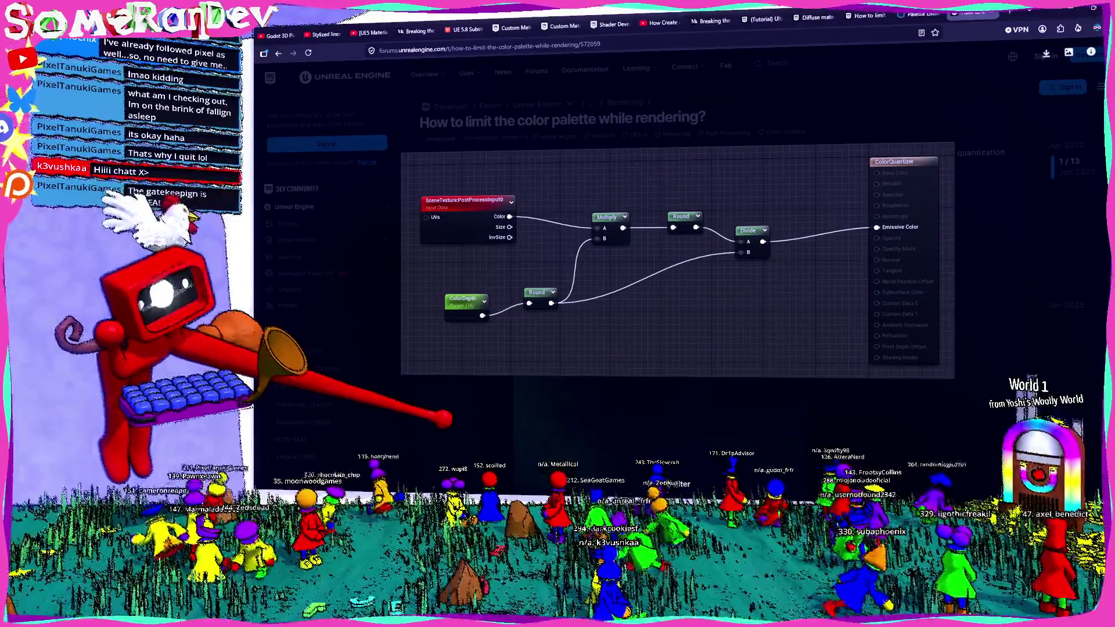
{"action": "key", "text": "Escape"}
{"action": "scroll", "coordinate": [660, 261], "scroll_direction": "down", "scroll_amount": 2}
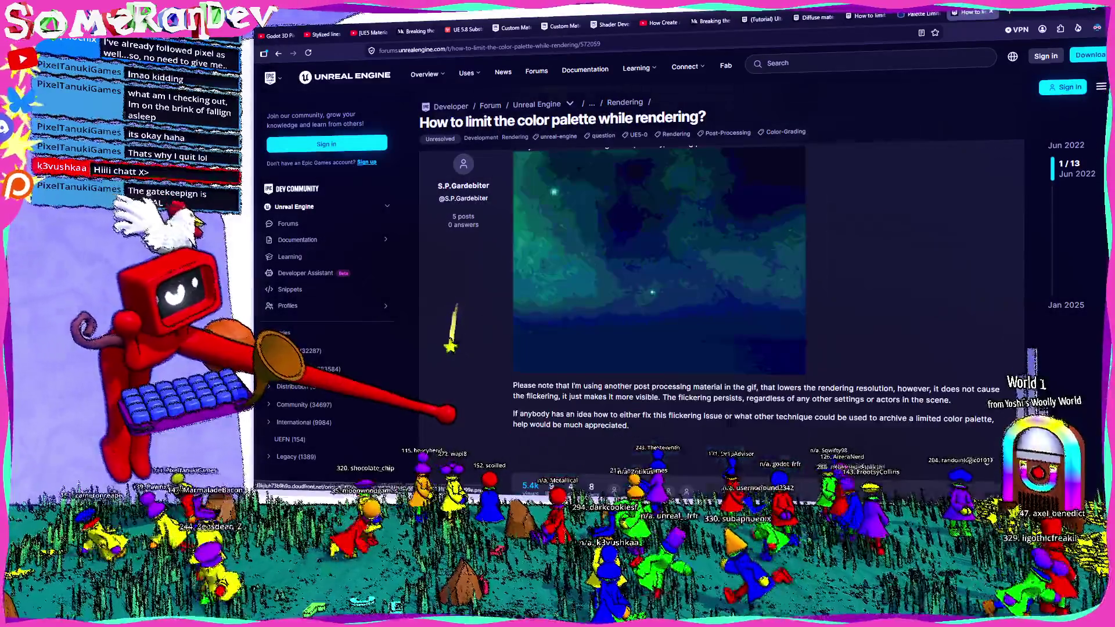
{"action": "scroll", "coordinate": [659, 297], "scroll_direction": "down", "scroll_amount": 2}
{"action": "scroll", "coordinate": [660, 296], "scroll_direction": "down", "scroll_amount": 3}
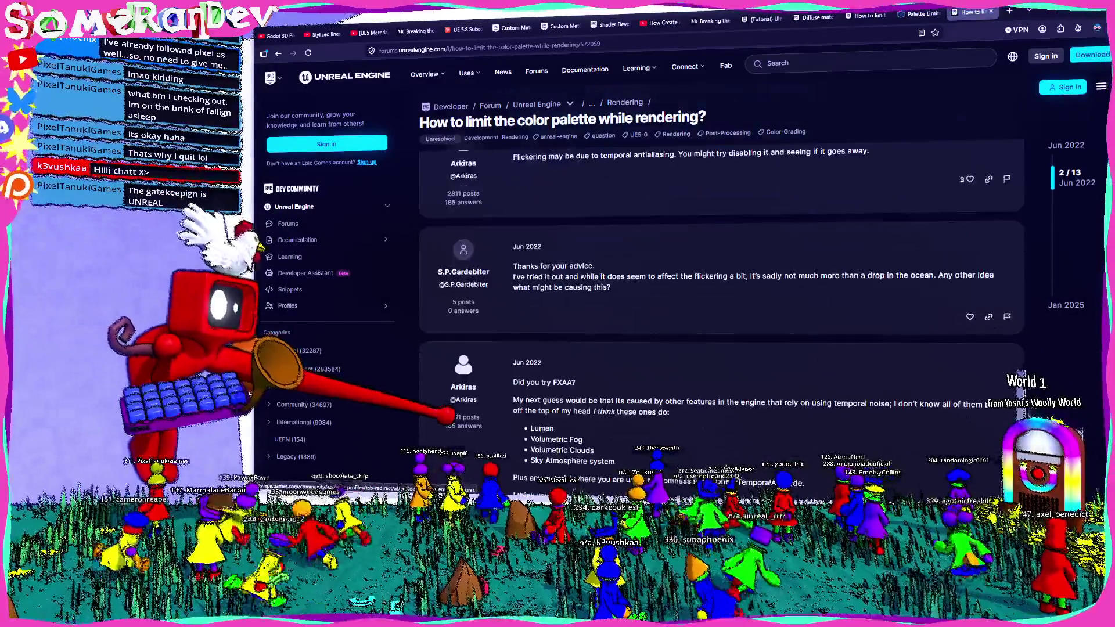
{"action": "scroll", "coordinate": [659, 296], "scroll_direction": "down", "scroll_amount": 2}
{"action": "scroll", "coordinate": [660, 296], "scroll_direction": "down", "scroll_amount": 1}
{"action": "scroll", "coordinate": [659, 296], "scroll_direction": "down", "scroll_amount": 2}
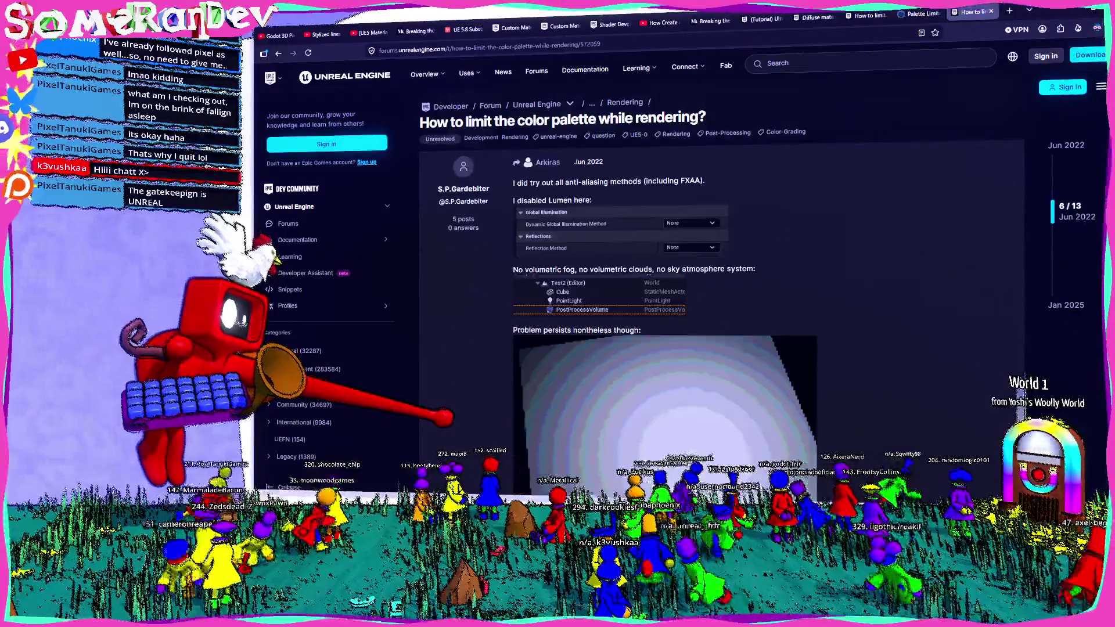
{"action": "scroll", "coordinate": [660, 296], "scroll_direction": "down", "scroll_amount": 2}
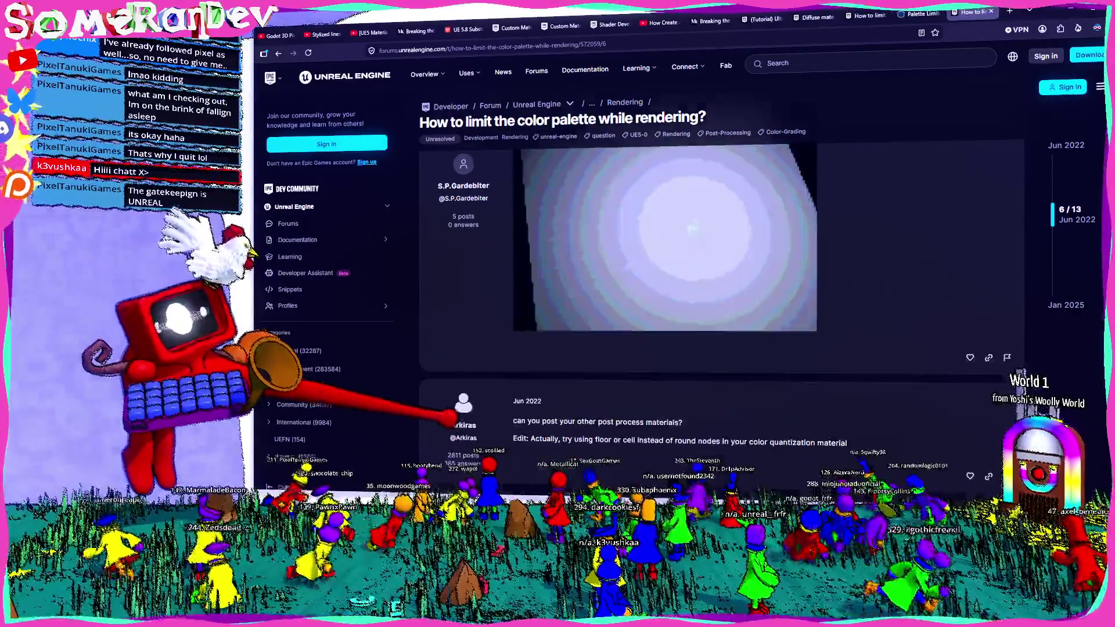
{"action": "scroll", "coordinate": [660, 297], "scroll_direction": "down", "scroll_amount": 2}
{"action": "scroll", "coordinate": [659, 296], "scroll_direction": "down", "scroll_amount": 2}
{"action": "scroll", "coordinate": [659, 296], "scroll_direction": "down", "scroll_amount": 2}
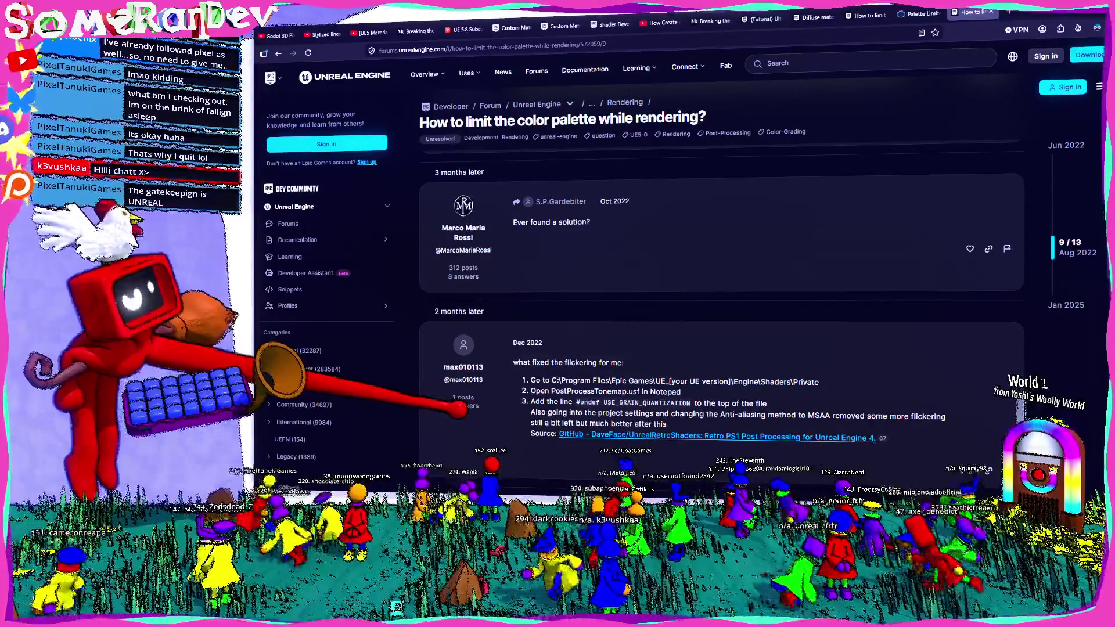
{"action": "scroll", "coordinate": [659, 296], "scroll_direction": "down", "scroll_amount": 2}
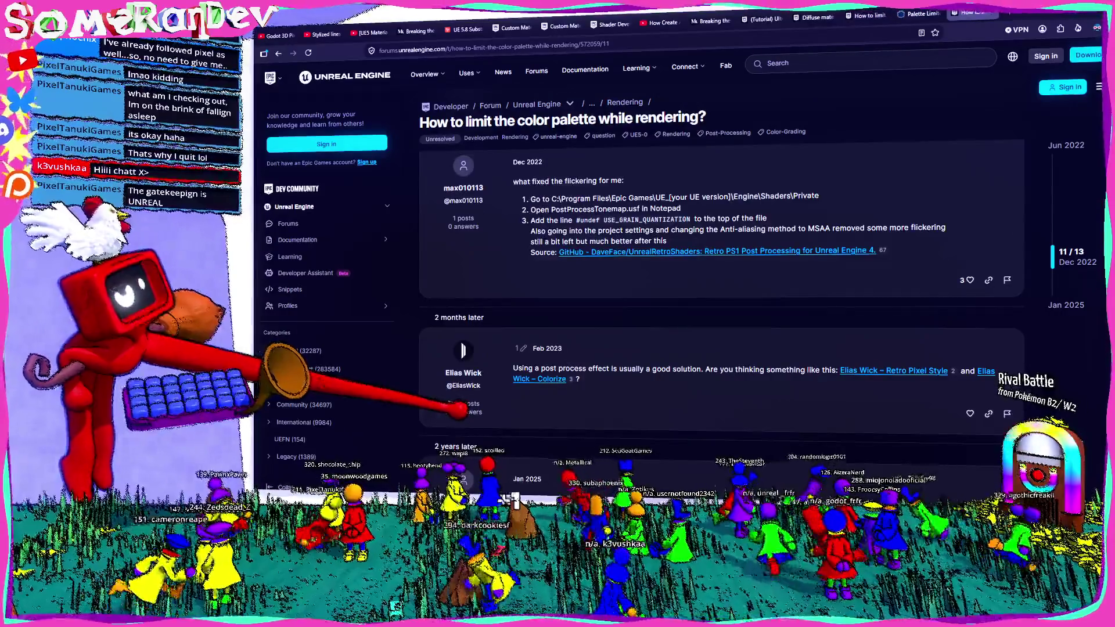
{"action": "middle_click", "coordinate": [540, 379]}
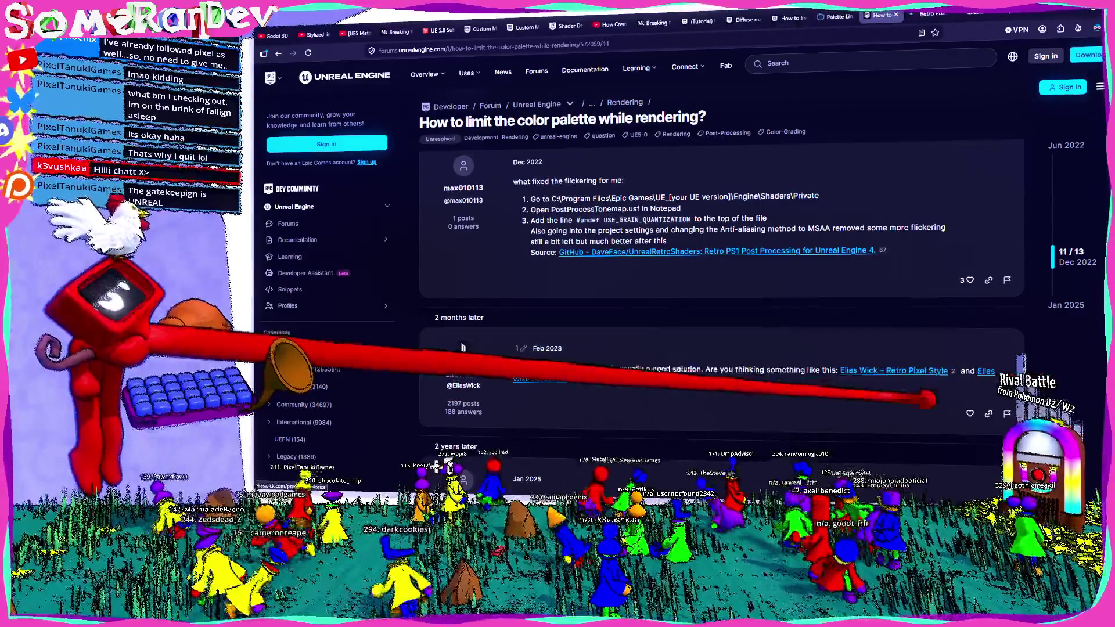
{"action": "scroll", "coordinate": [463, 348], "scroll_direction": "down", "scroll_amount": 3}
{"action": "left_click", "coordinate": [976, 14]}
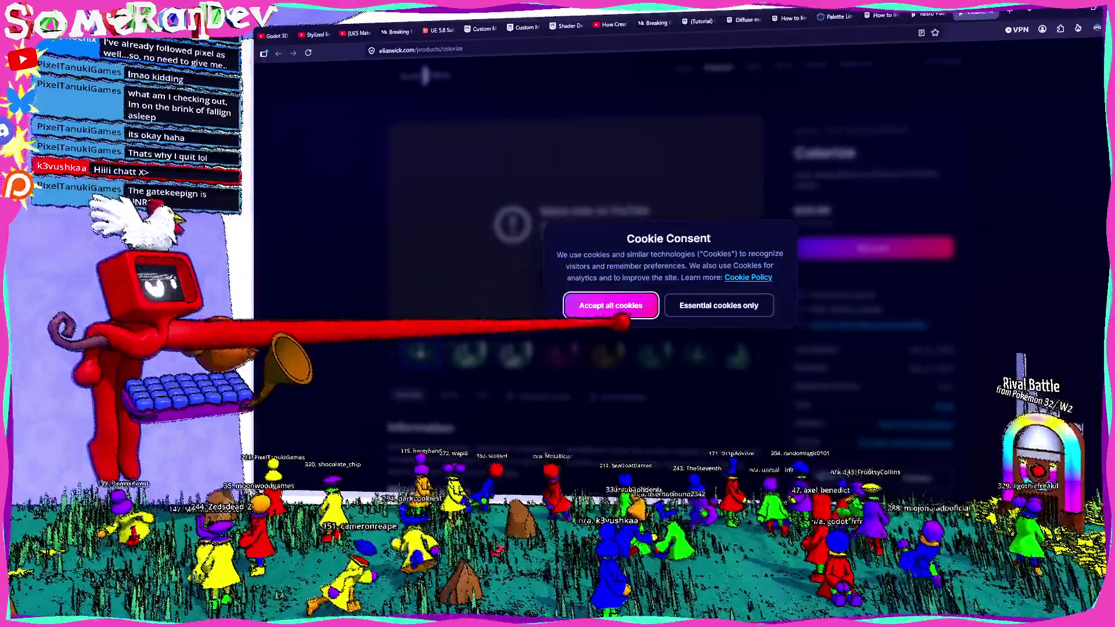
- Accept cookies and flip through the Colorize dungeon preview screenshots
{"action": "left_click", "coordinate": [612, 307]}
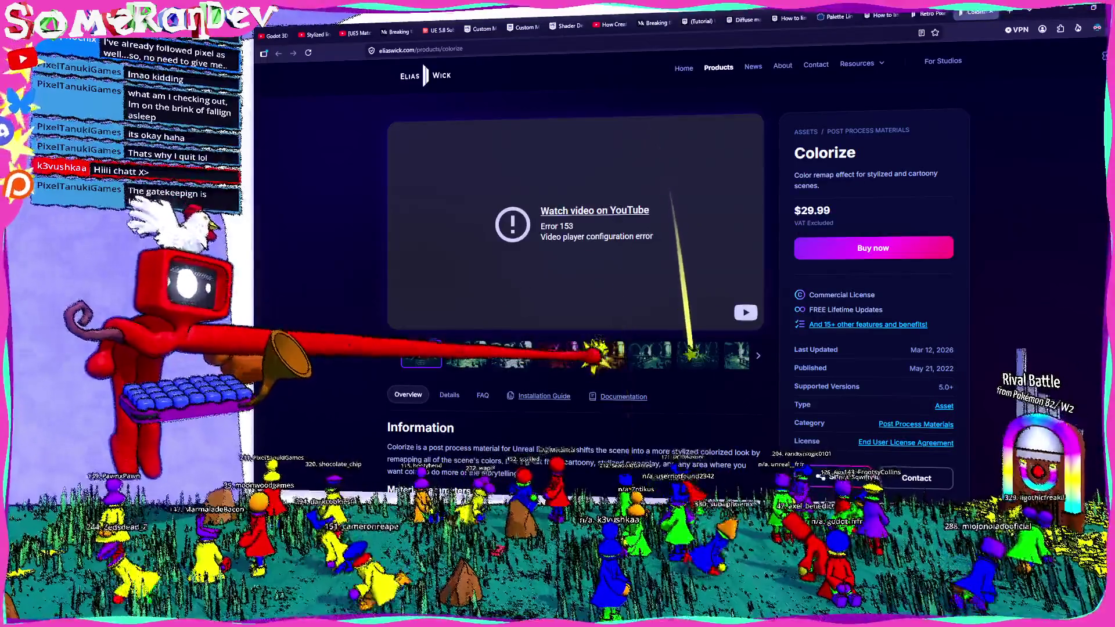
{"action": "left_click", "coordinate": [582, 356]}
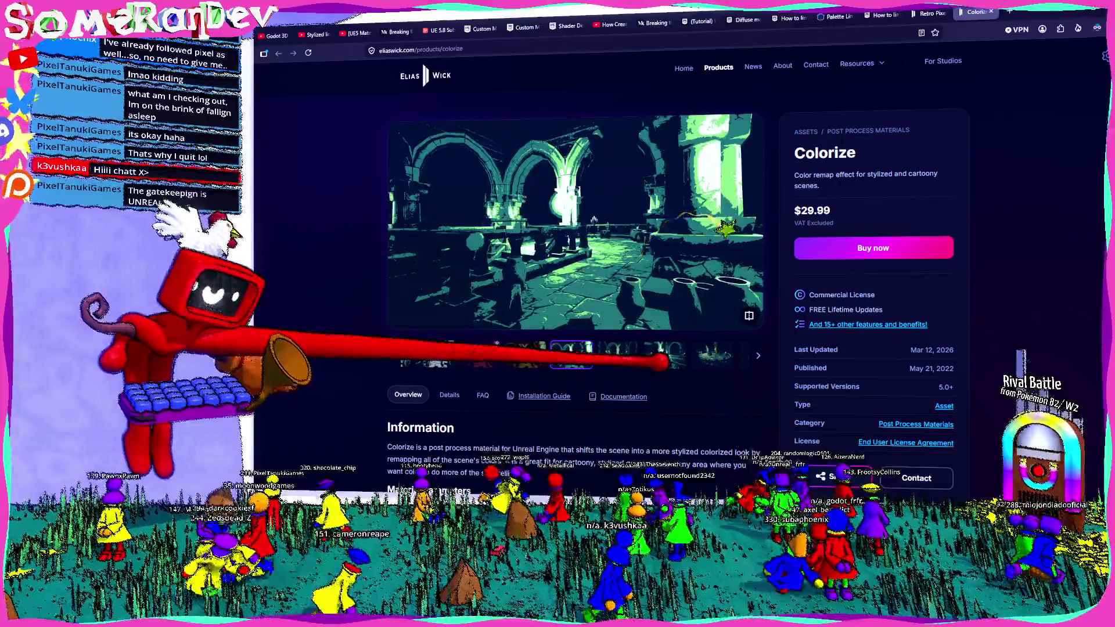
{"action": "left_click", "coordinate": [688, 358]}
{"action": "left_click", "coordinate": [741, 357]}
{"action": "left_click", "coordinate": [706, 355]}
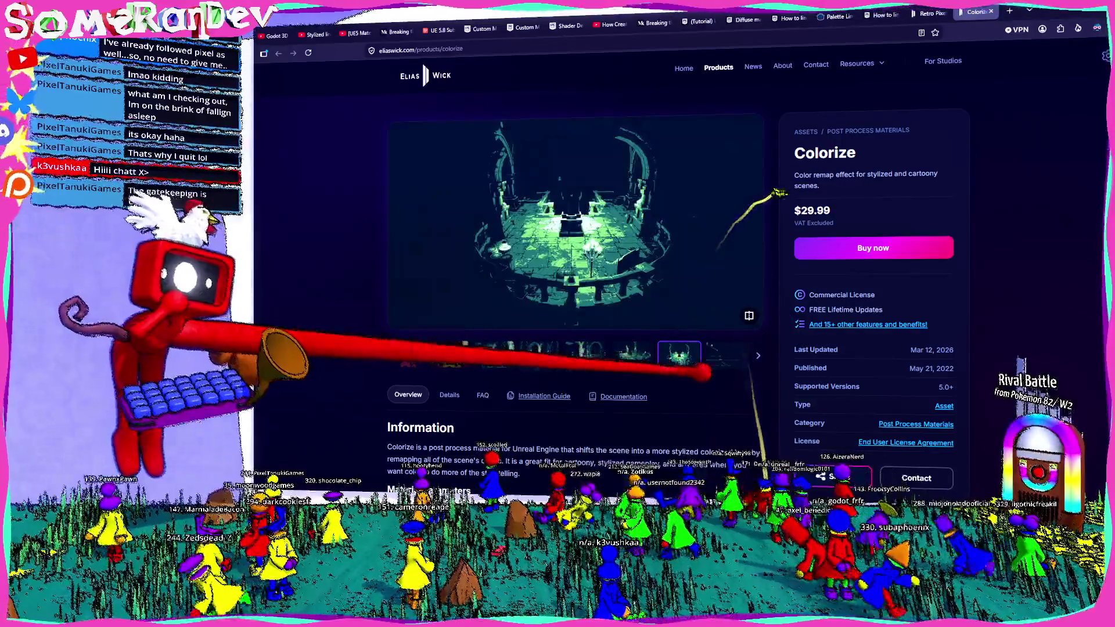
{"action": "scroll", "coordinate": [574, 349], "scroll_direction": "down", "scroll_amount": 2}
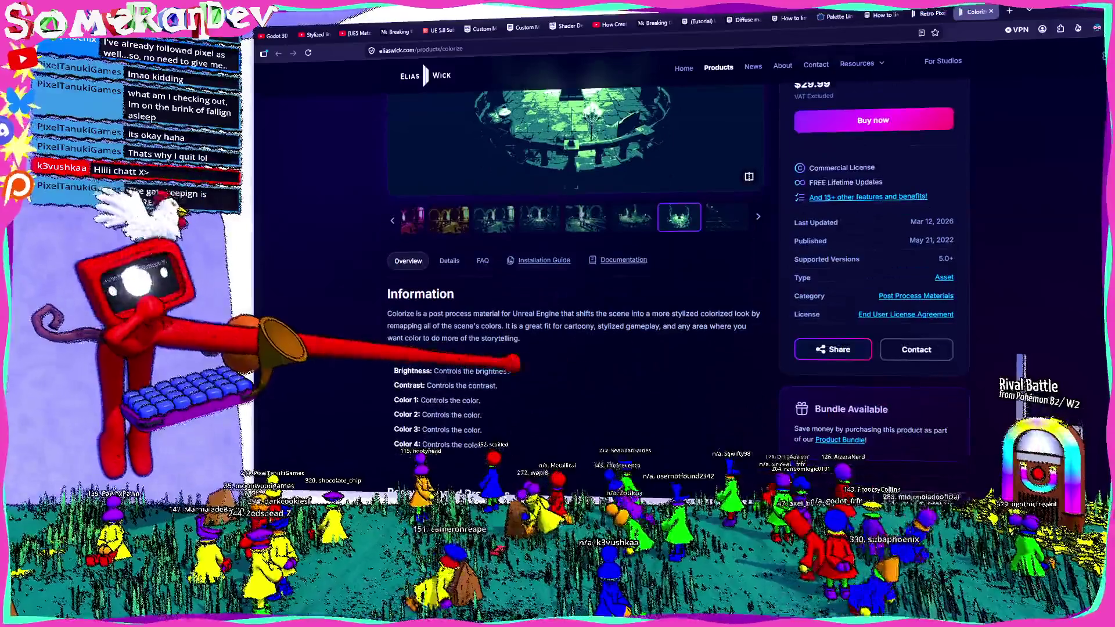
{"action": "scroll", "coordinate": [576, 348], "scroll_direction": "down", "scroll_amount": 1}
{"action": "scroll", "coordinate": [575, 348], "scroll_direction": "down", "scroll_amount": 1}
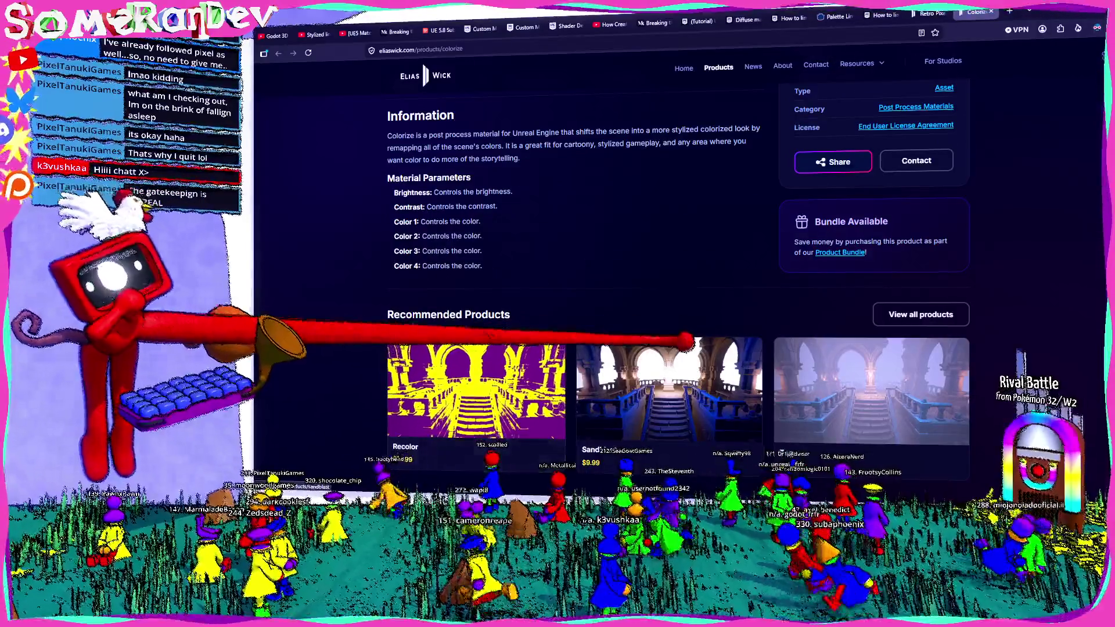
- On the Retro Pixel Style page, accept cookies and view the green pixelated screenshots
{"action": "left_click", "coordinate": [930, 13]}
{"action": "left_click", "coordinate": [609, 305]}
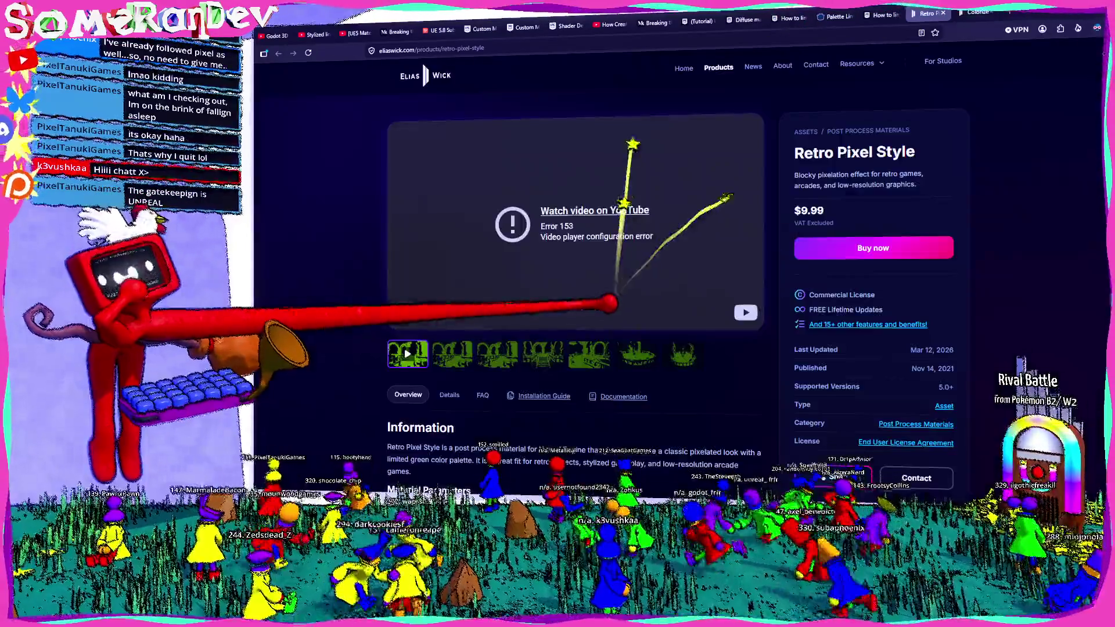
{"action": "left_click", "coordinate": [497, 353]}
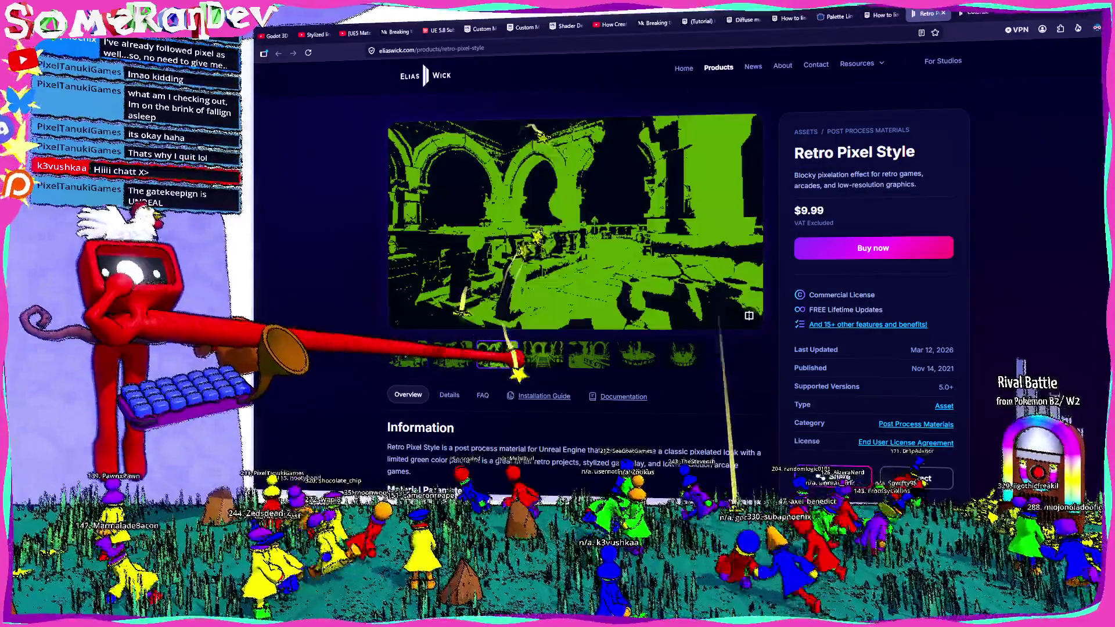
{"action": "left_click", "coordinate": [589, 353]}
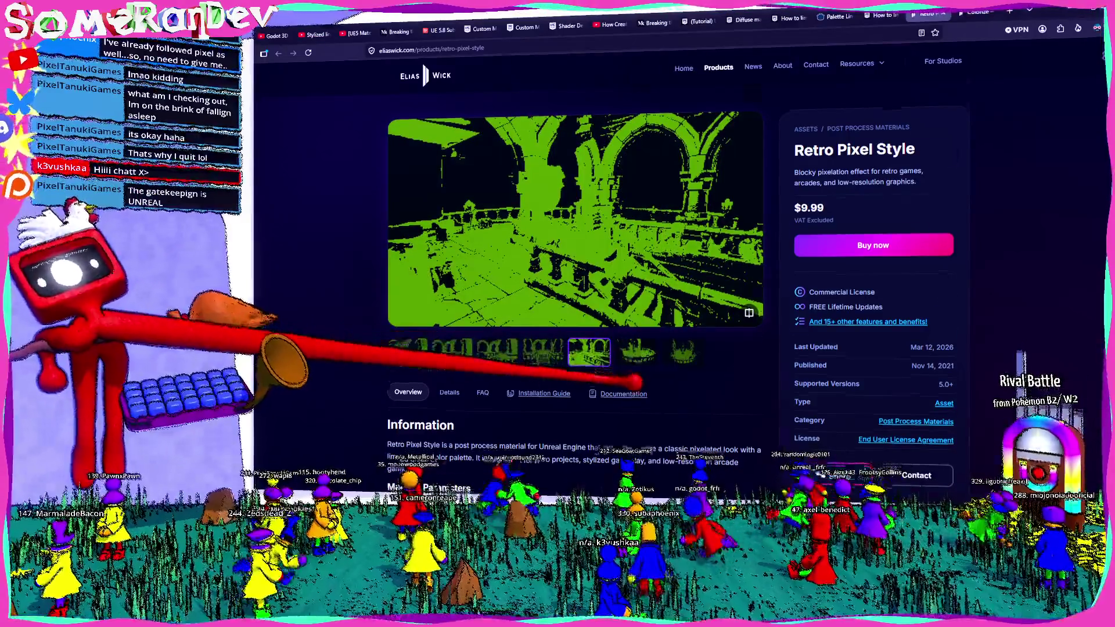
{"action": "scroll", "coordinate": [634, 379], "scroll_direction": "down", "scroll_amount": 1}
{"action": "scroll", "coordinate": [647, 372], "scroll_direction": "down", "scroll_amount": 4}
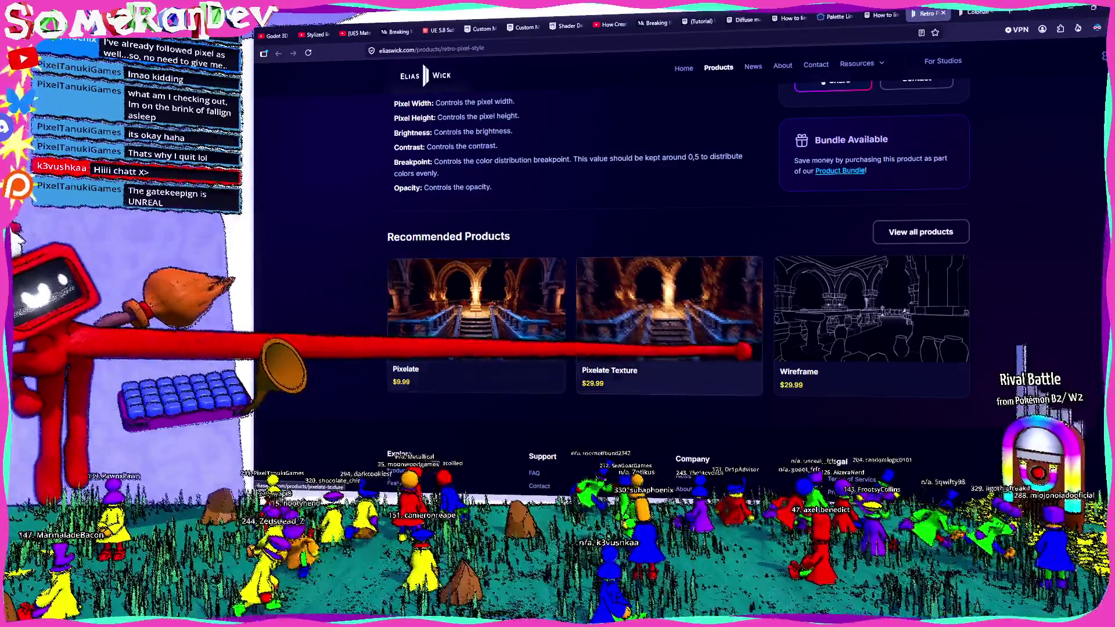
- Browse the Pixelate hall preview full-screen, then the Cel Shader and Colorize Effects product pages
{"action": "left_click", "coordinate": [558, 247]}
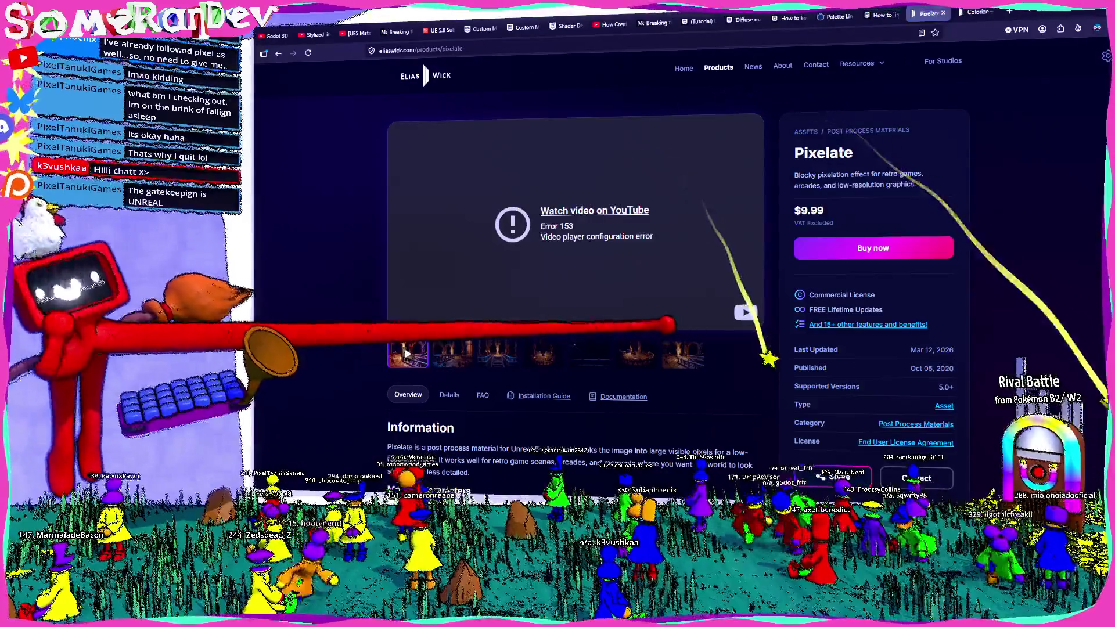
{"action": "scroll", "coordinate": [666, 335], "scroll_direction": "down", "scroll_amount": 2}
{"action": "left_click", "coordinate": [497, 200]}
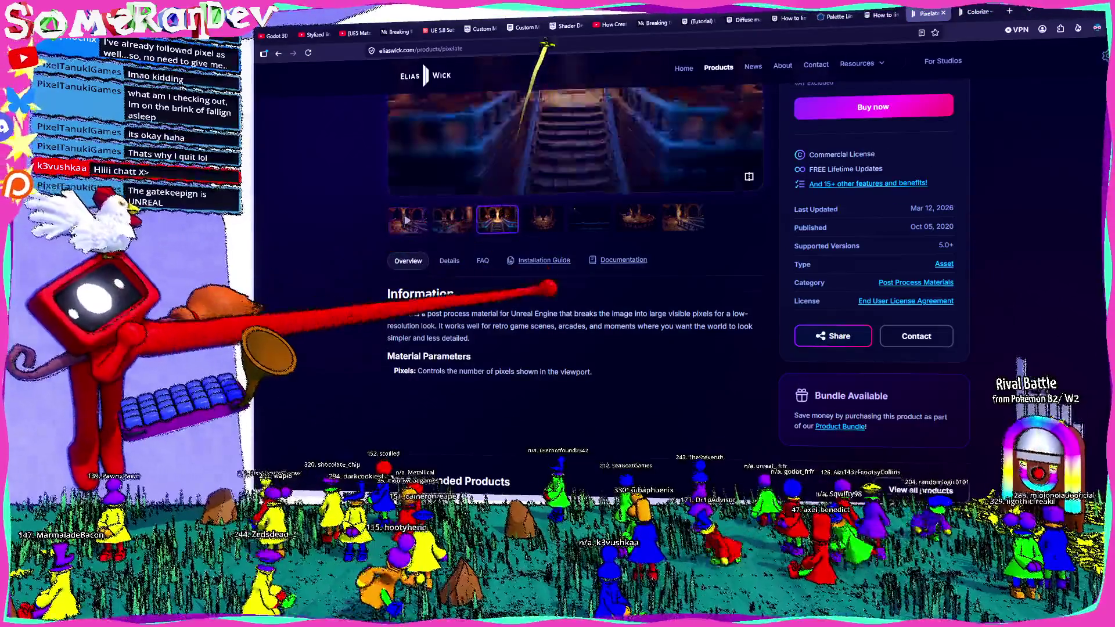
{"action": "scroll", "coordinate": [501, 377], "scroll_direction": "up", "scroll_amount": 2}
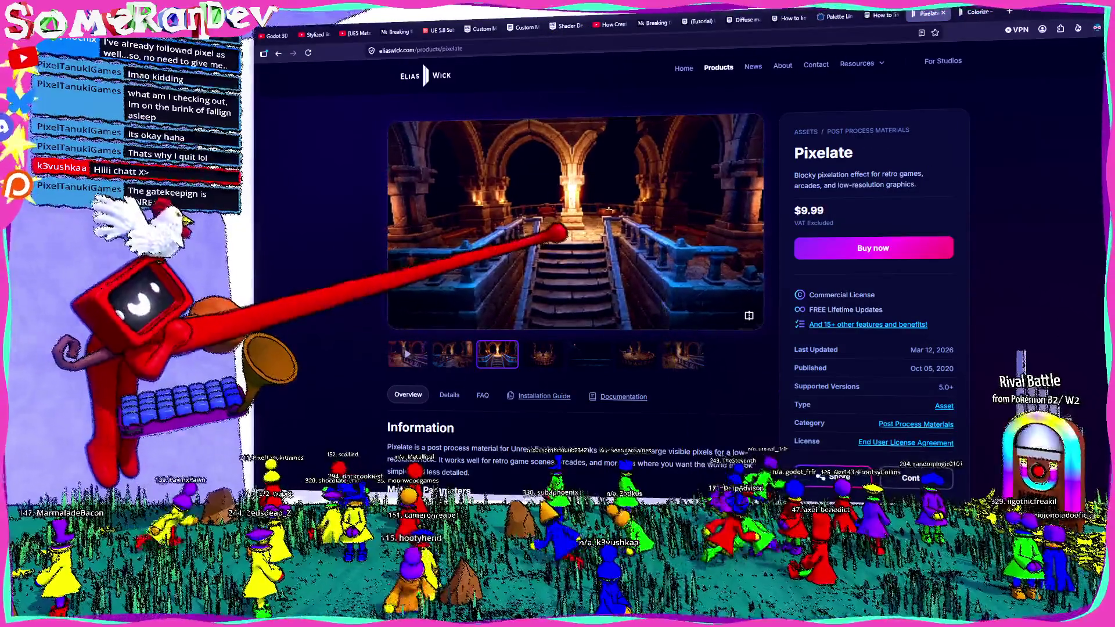
{"action": "left_click", "coordinate": [649, 244]}
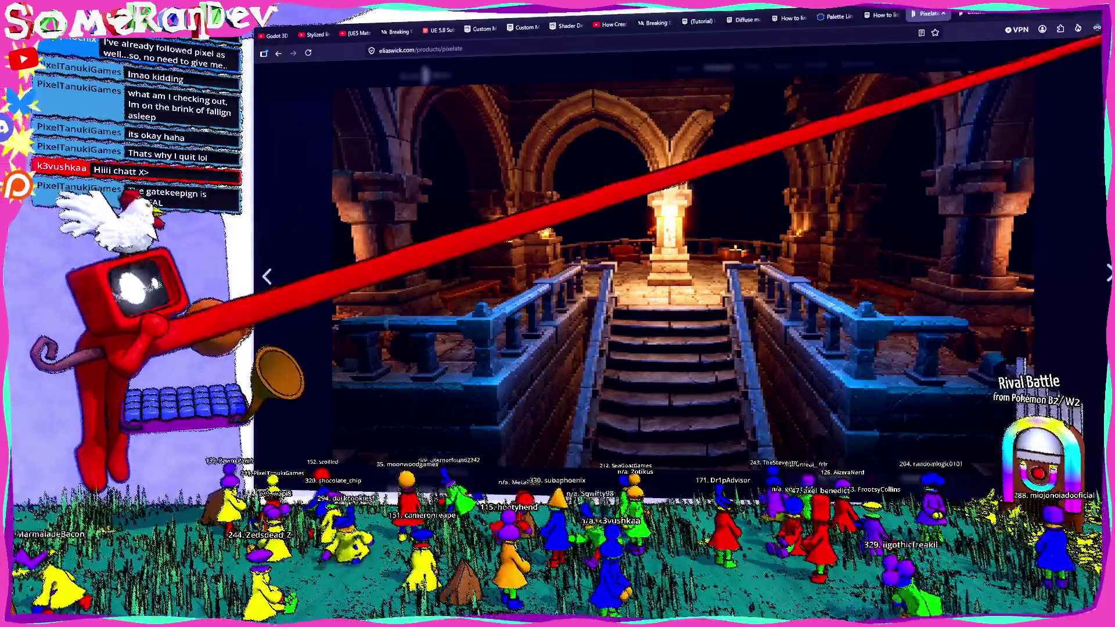
{"action": "key", "text": "Escape"}
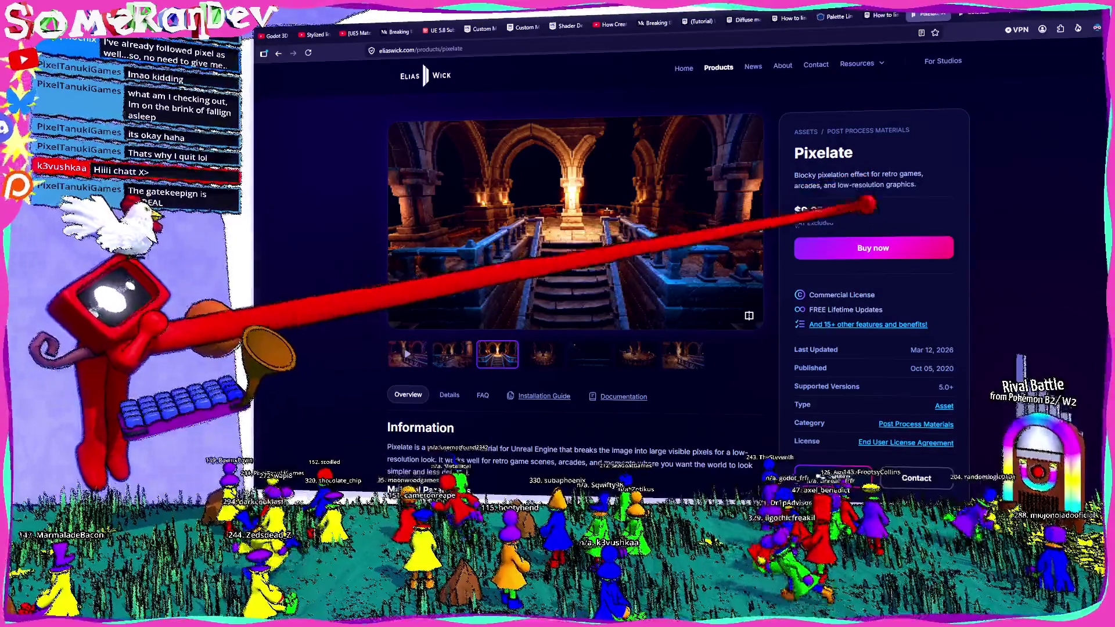
{"action": "scroll", "coordinate": [871, 207], "scroll_direction": "down", "scroll_amount": 3}
{"action": "scroll", "coordinate": [722, 262], "scroll_direction": "down", "scroll_amount": 2}
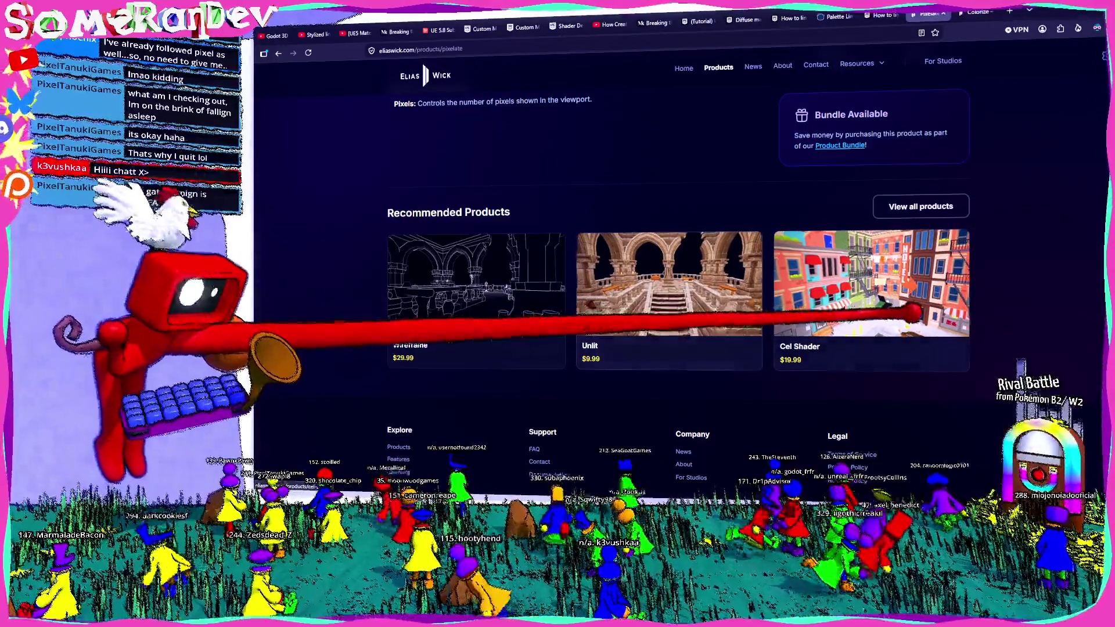
{"action": "left_click", "coordinate": [903, 281]}
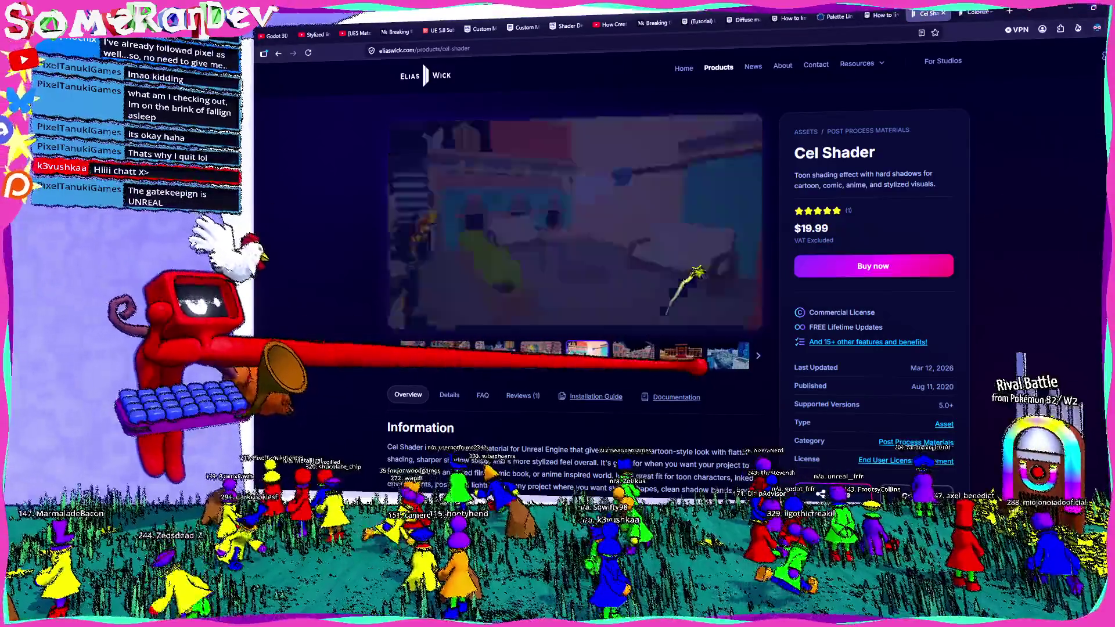
{"action": "scroll", "coordinate": [574, 305], "scroll_direction": "down", "scroll_amount": 2}
{"action": "scroll", "coordinate": [575, 305], "scroll_direction": "down", "scroll_amount": 2}
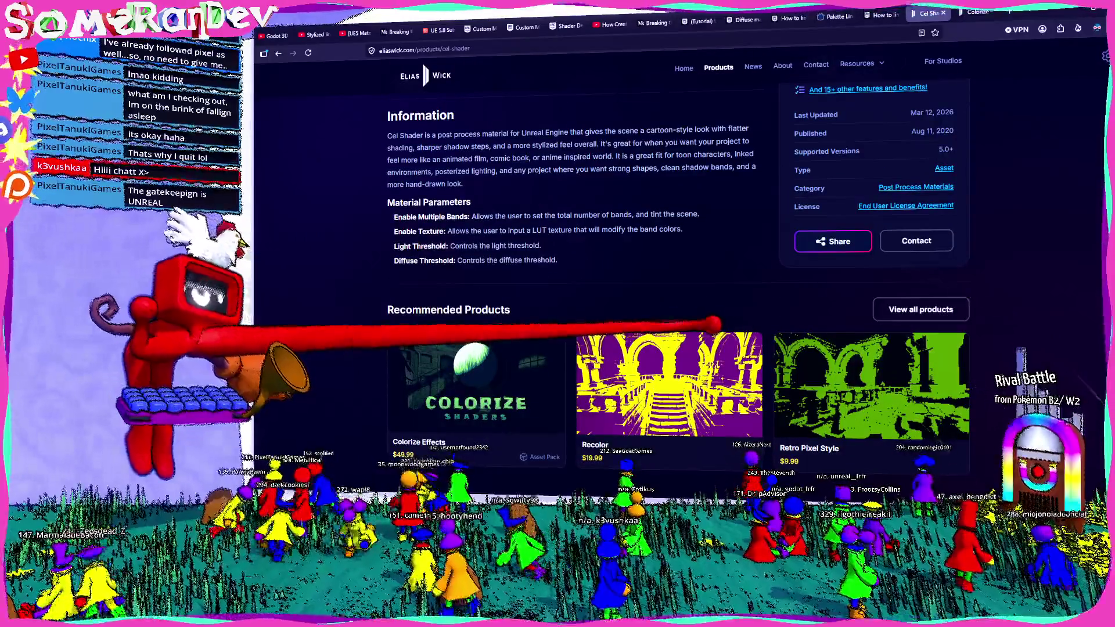
{"action": "scroll", "coordinate": [714, 325], "scroll_direction": "down", "scroll_amount": 2}
{"action": "left_click", "coordinate": [498, 249]}
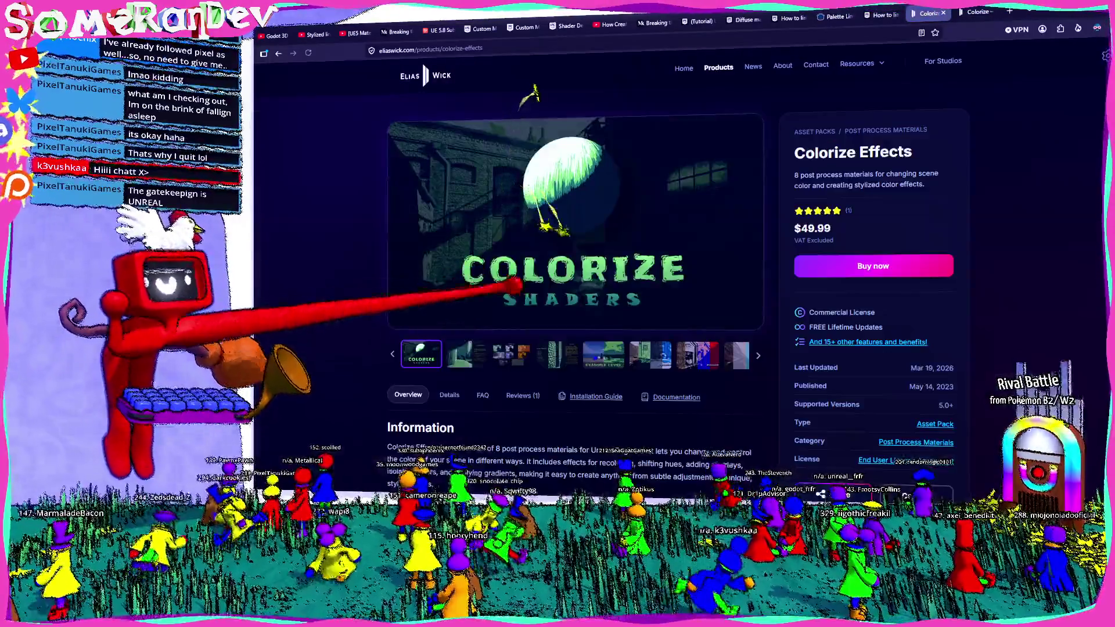
- Enlarge and review the Colorize Effects Materials gallery image
{"action": "left_click", "coordinate": [511, 353]}
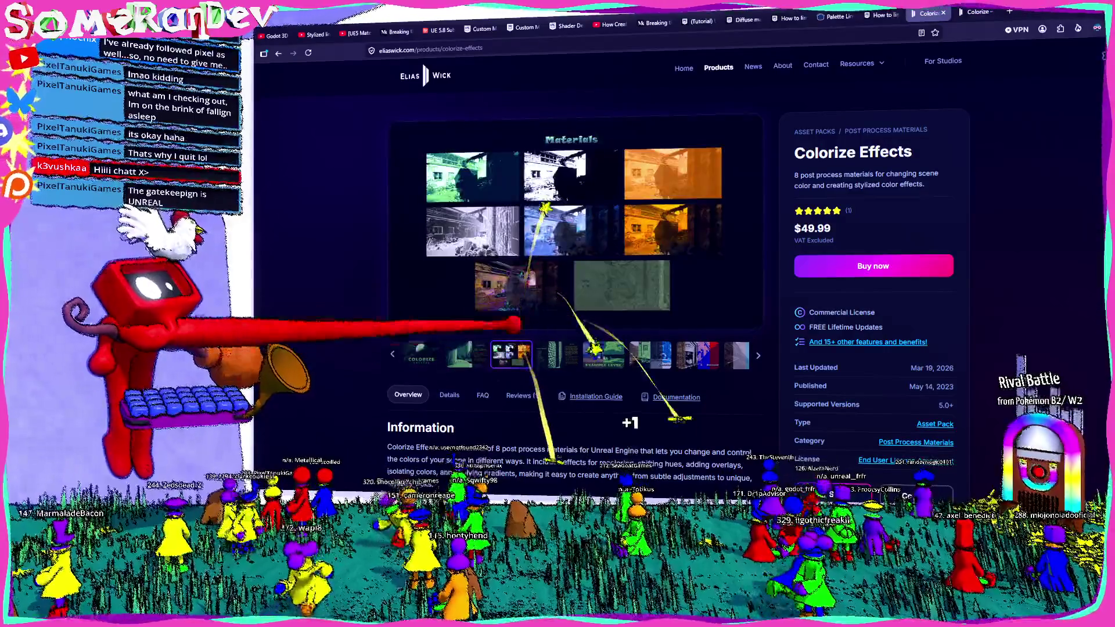
{"action": "left_click", "coordinate": [522, 288]}
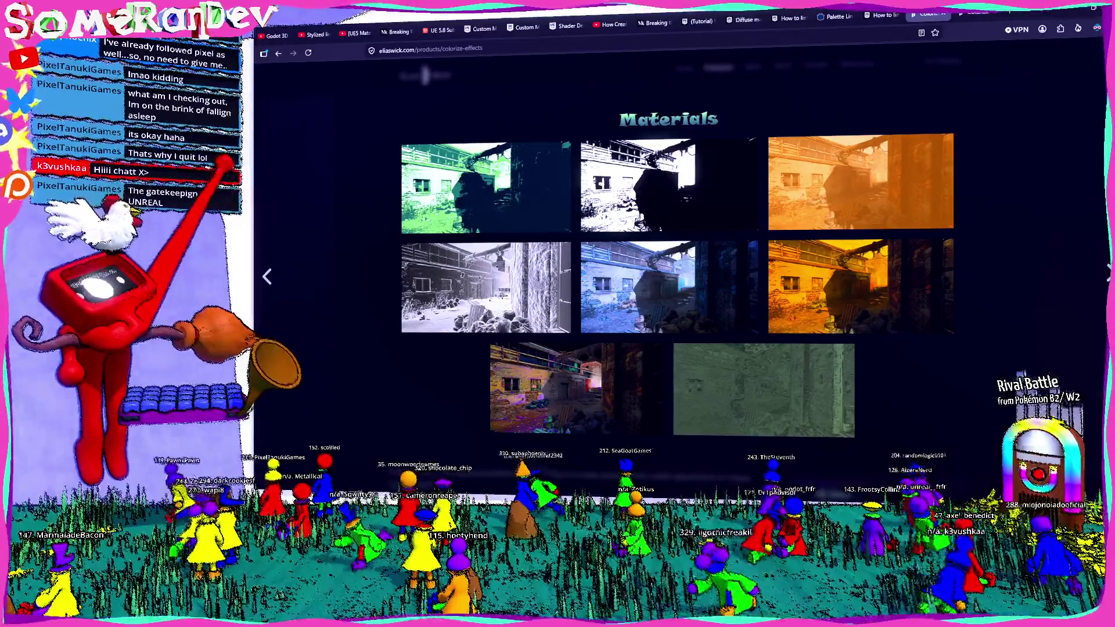
{"action": "key", "text": "Escape"}
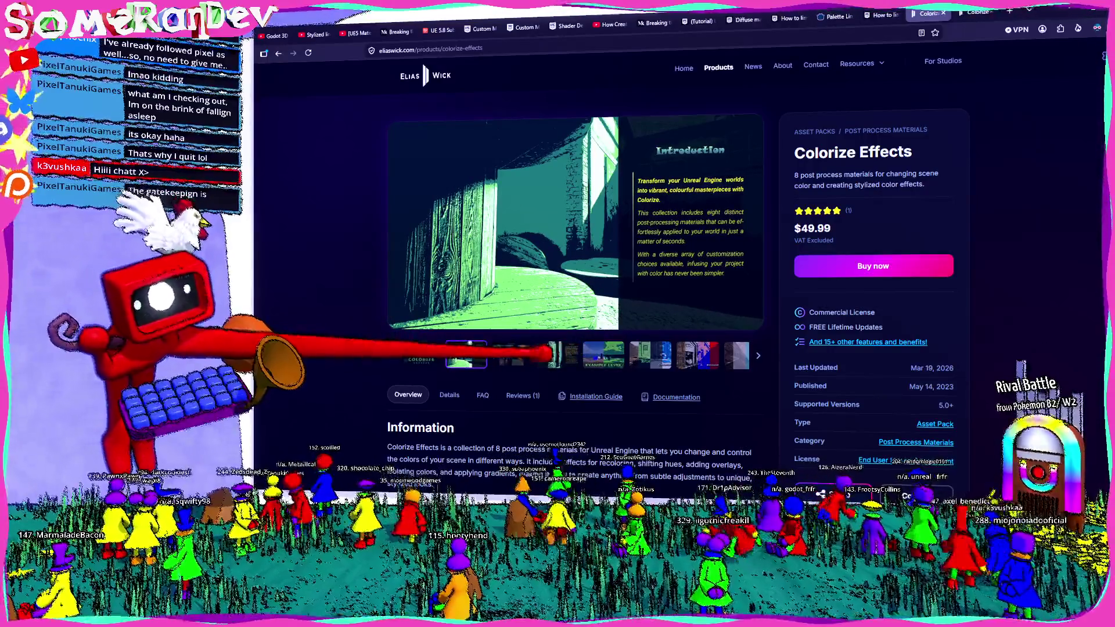
{"action": "left_click", "coordinate": [503, 223]}
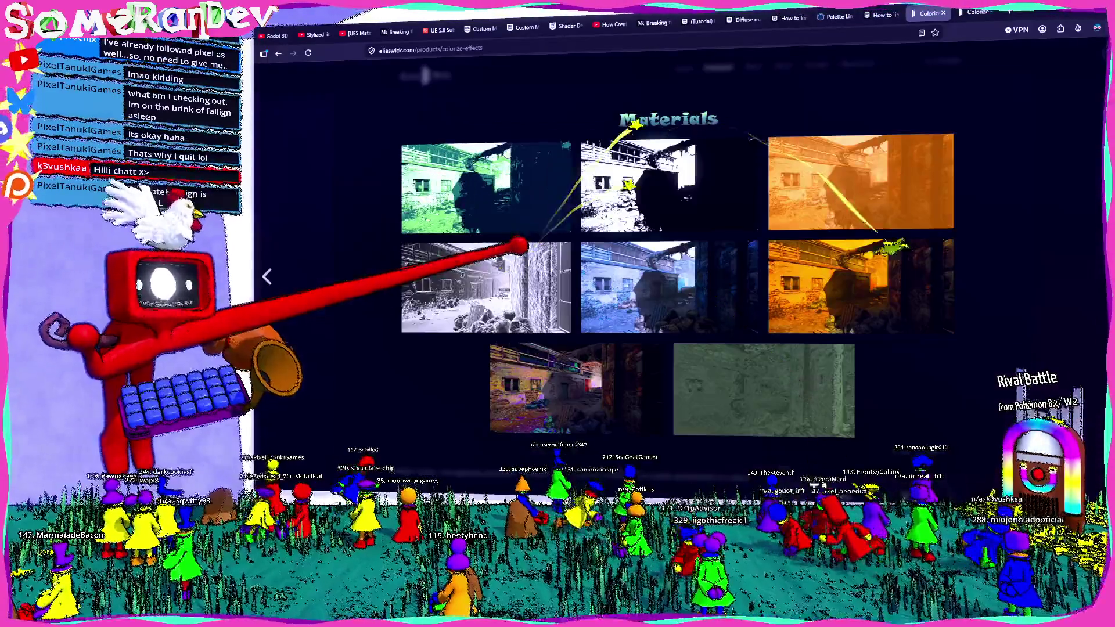
{"action": "key", "text": "Escape"}
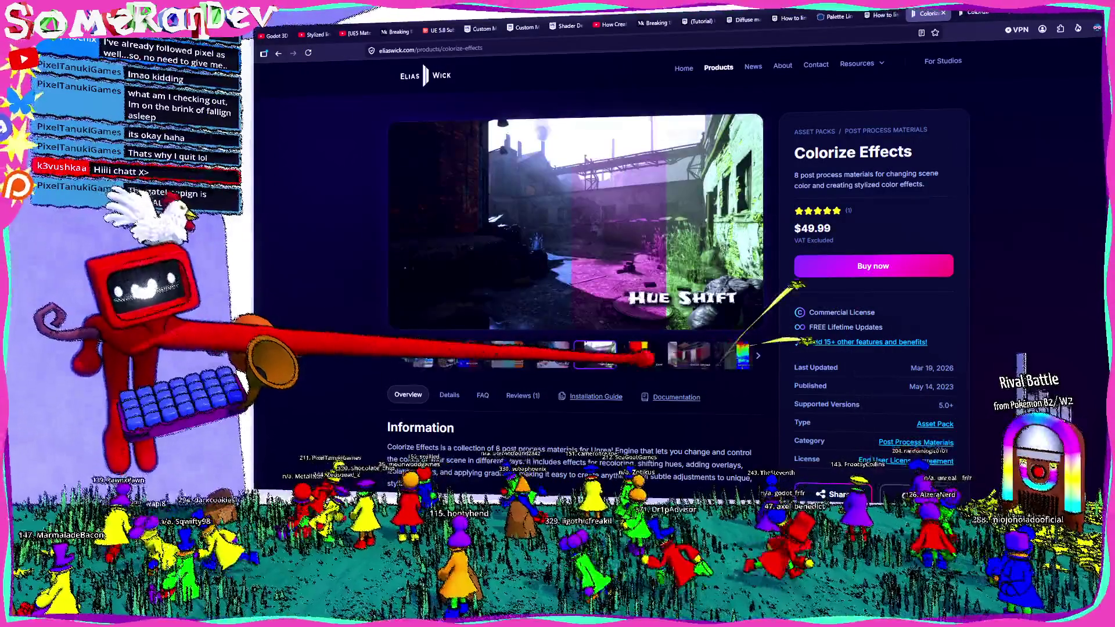
{"action": "scroll", "coordinate": [575, 305], "scroll_direction": "down", "scroll_amount": 3}
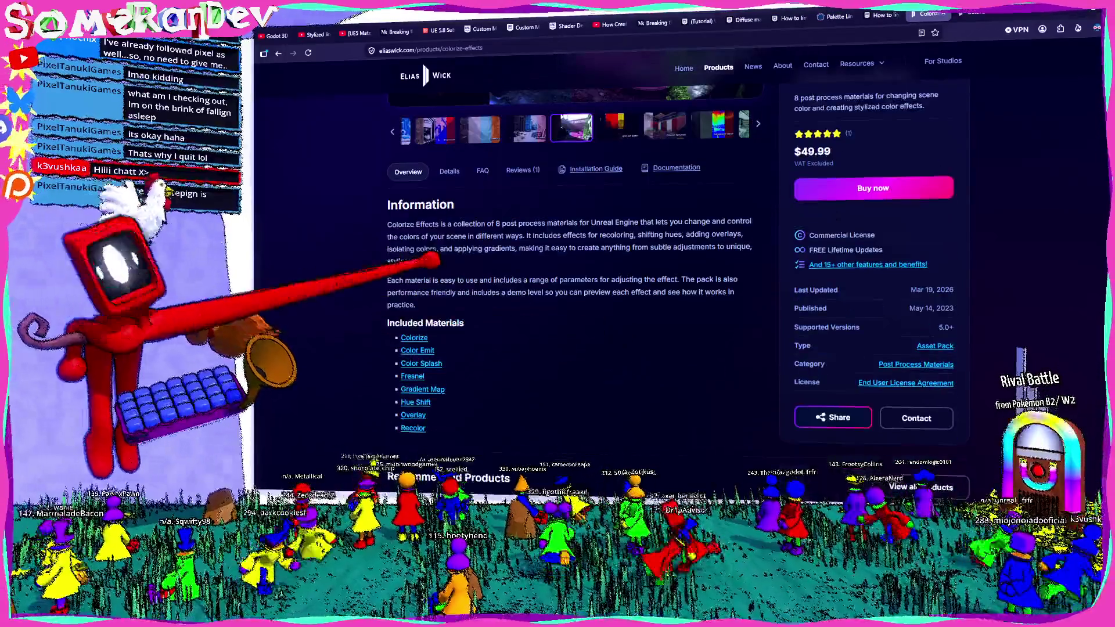
- Go back through Cel Shader to the Retro Pixel Style page and focus the address bar
{"action": "left_click", "coordinate": [278, 52]}
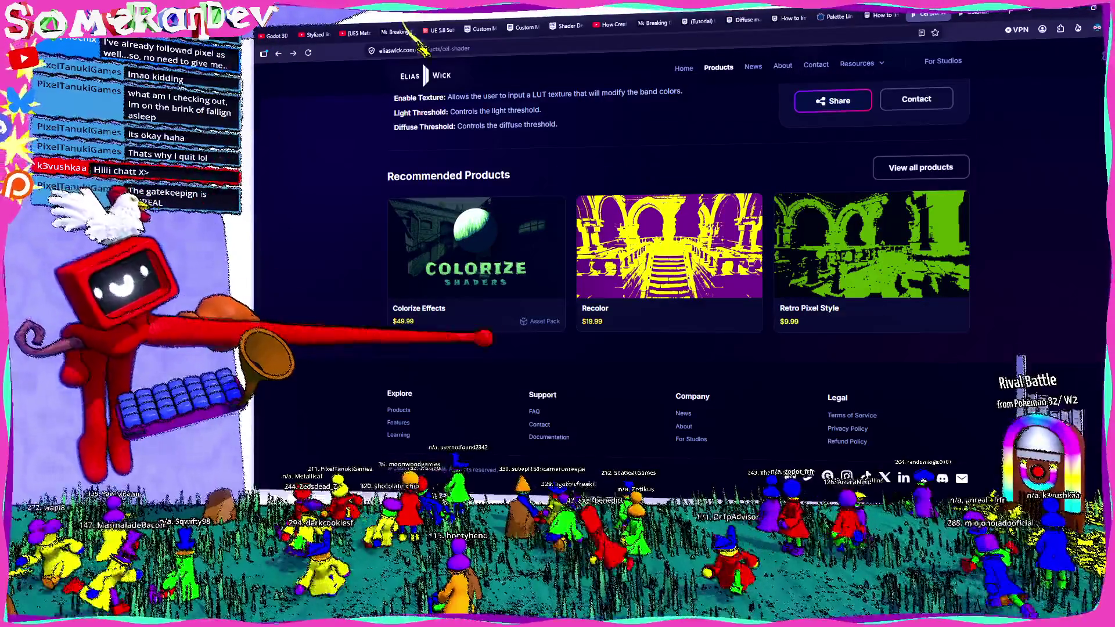
{"action": "left_click", "coordinate": [278, 52]}
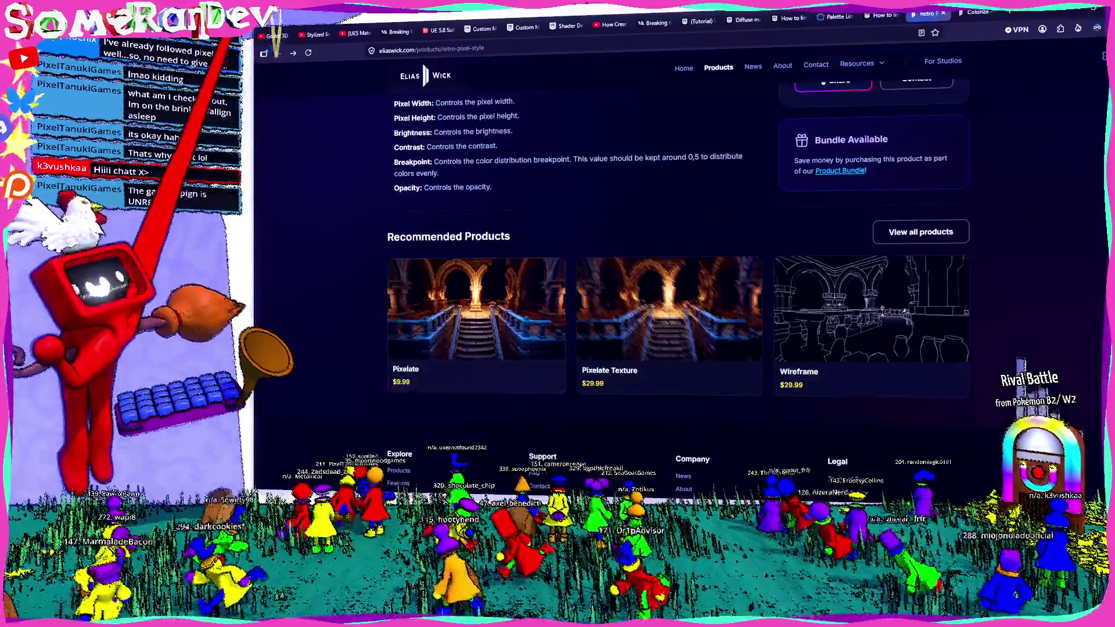
{"action": "left_click", "coordinate": [431, 49]}
{"action": "type", "text": "unreal"}
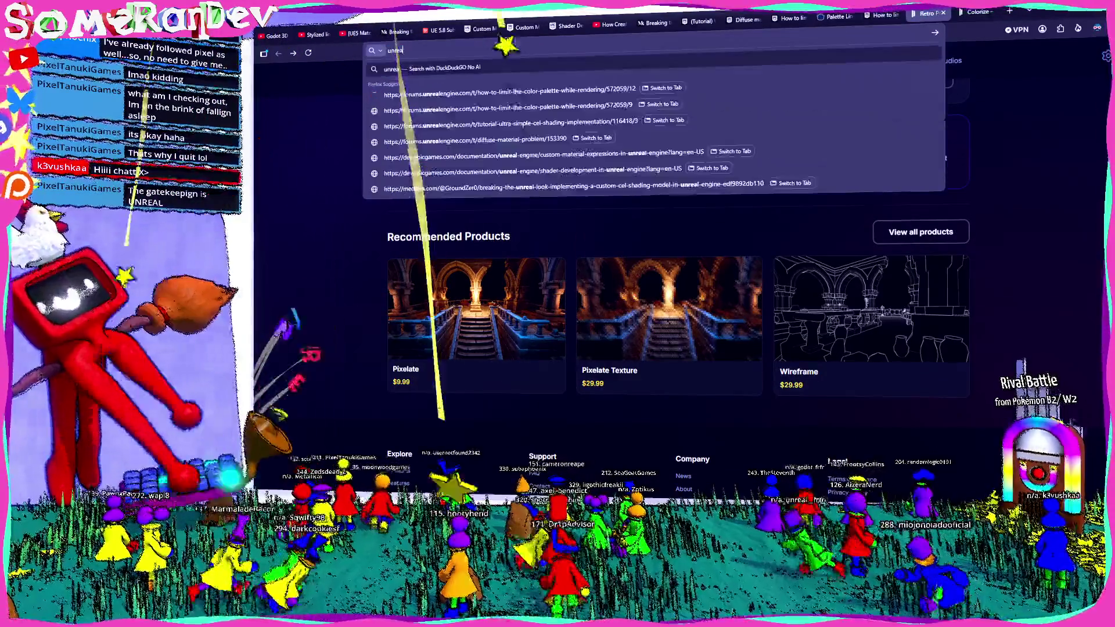
{"action": "type", "text": " engine color remapper"}
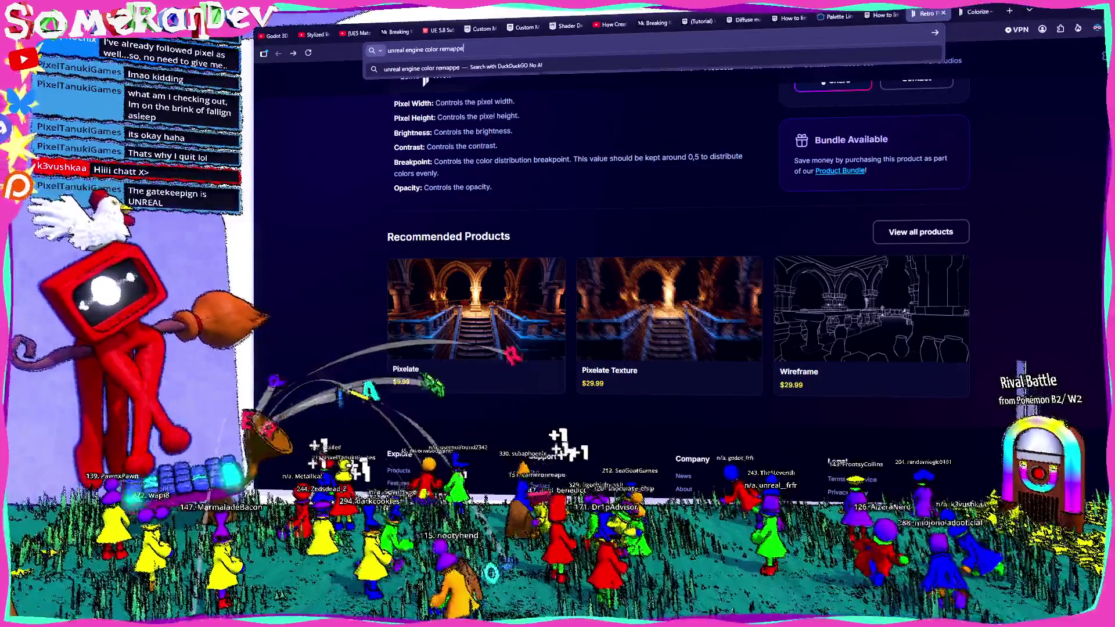
- Search 'unreal engine color remapper', refine with 'shader', and open the Shaders_Unreal repository result
{"action": "key", "text": "Return"}
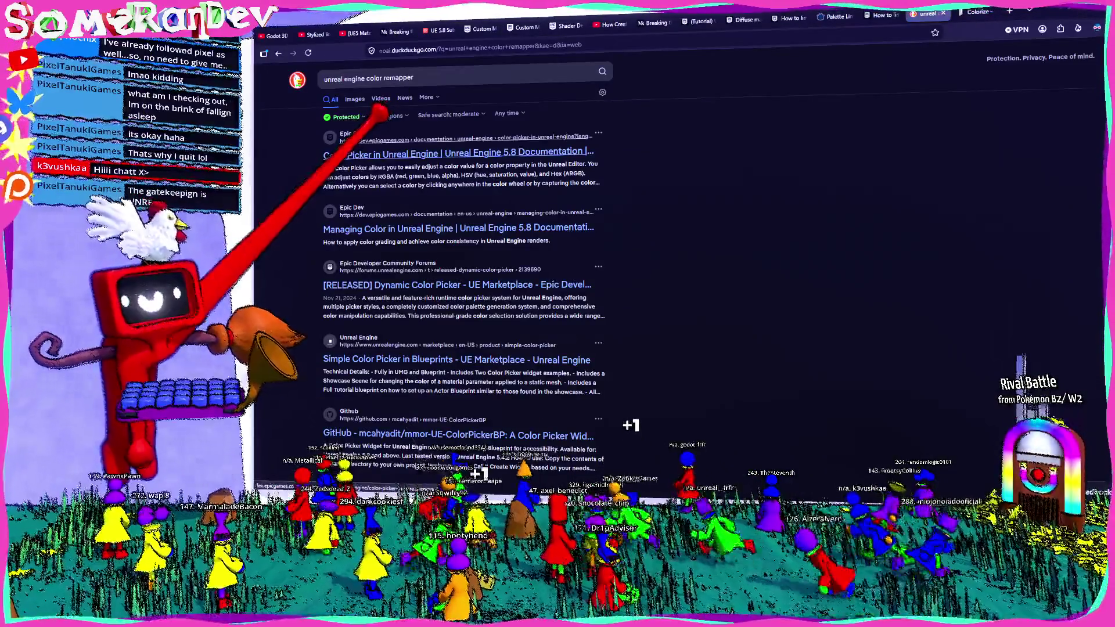
{"action": "left_click", "coordinate": [409, 77]}
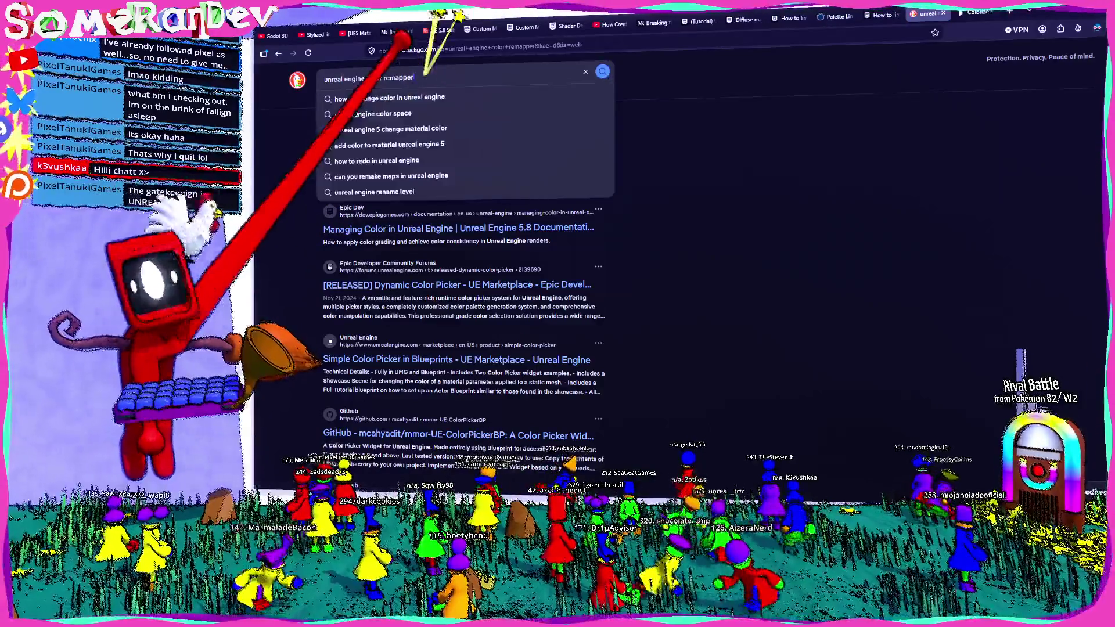
{"action": "type", "text": " shader"}
{"action": "key", "text": "Return"}
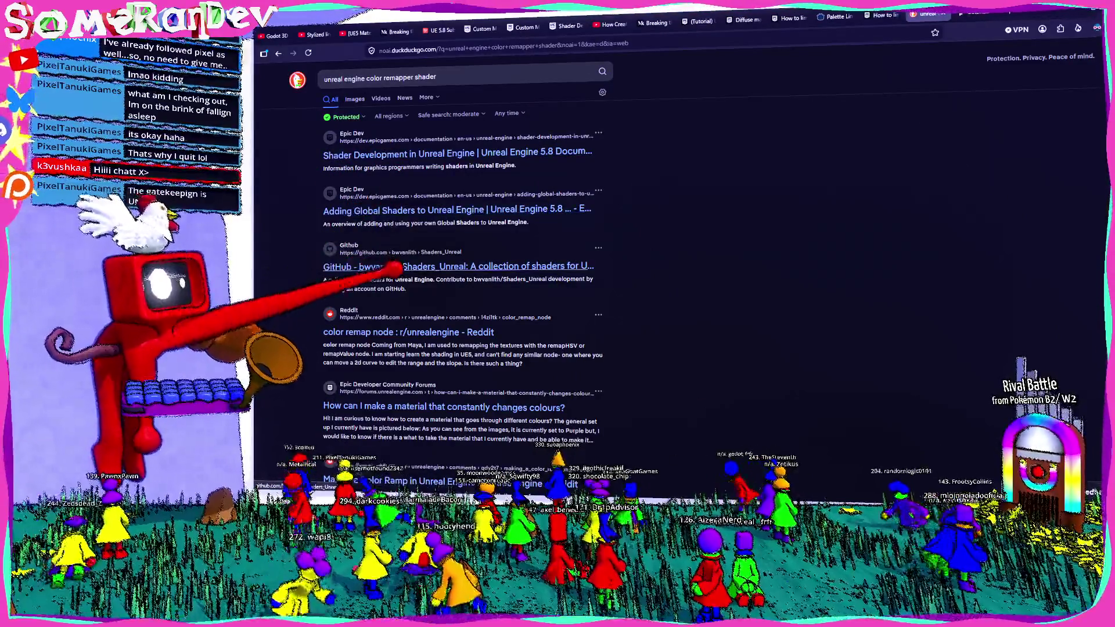
{"action": "left_click", "coordinate": [418, 267]}
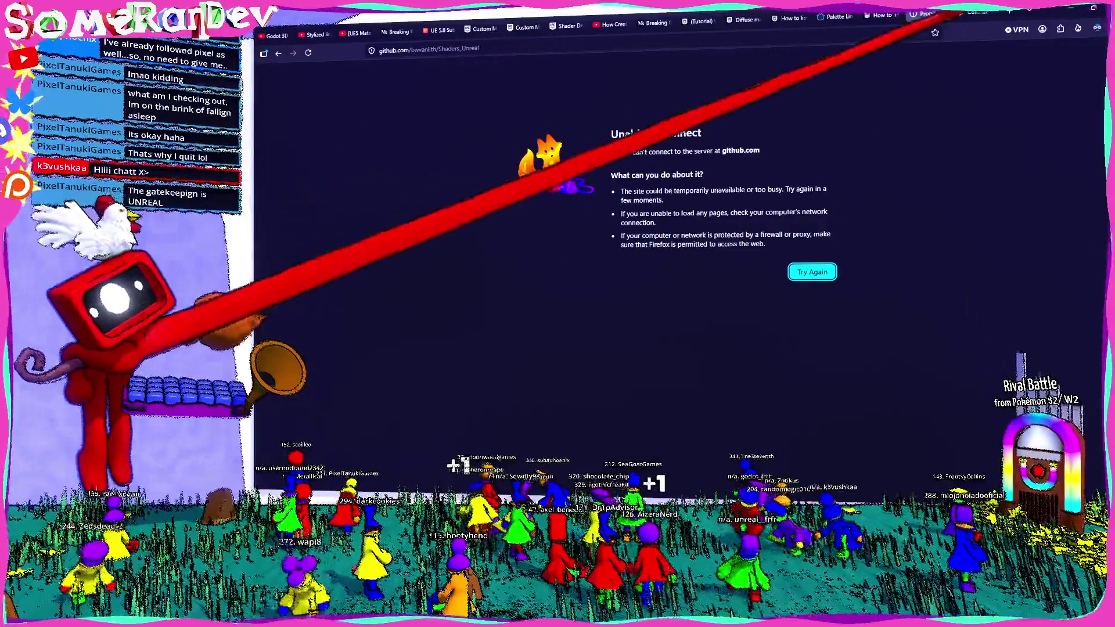
{"action": "left_click", "coordinate": [308, 52]}
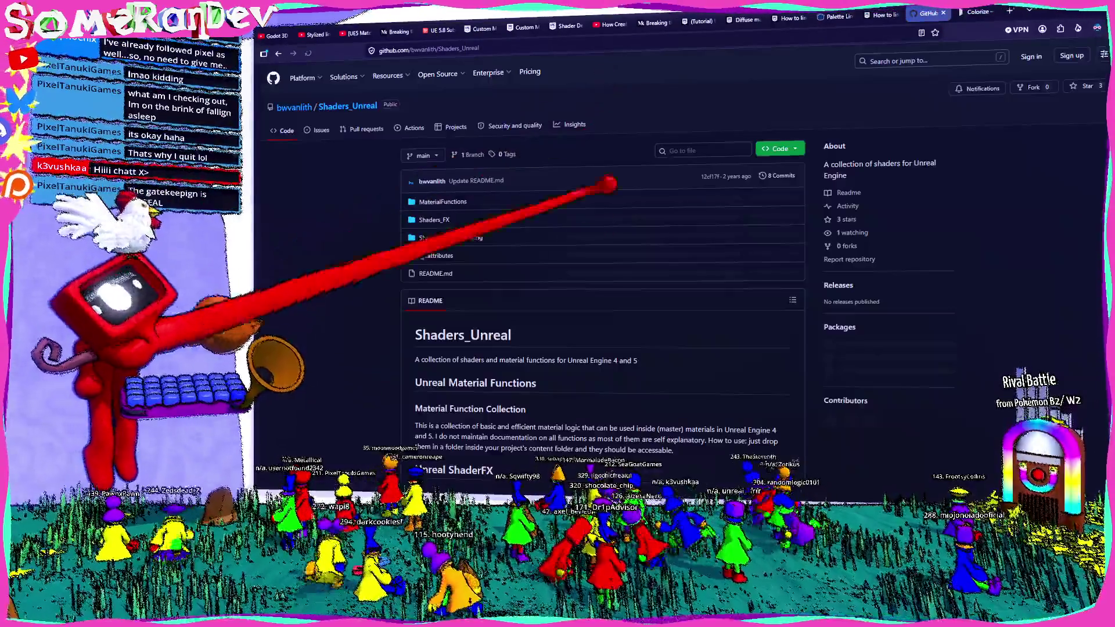
{"action": "scroll", "coordinate": [409, 220], "scroll_direction": "down", "scroll_amount": 3}
{"action": "scroll", "coordinate": [373, 249], "scroll_direction": "down", "scroll_amount": 1}
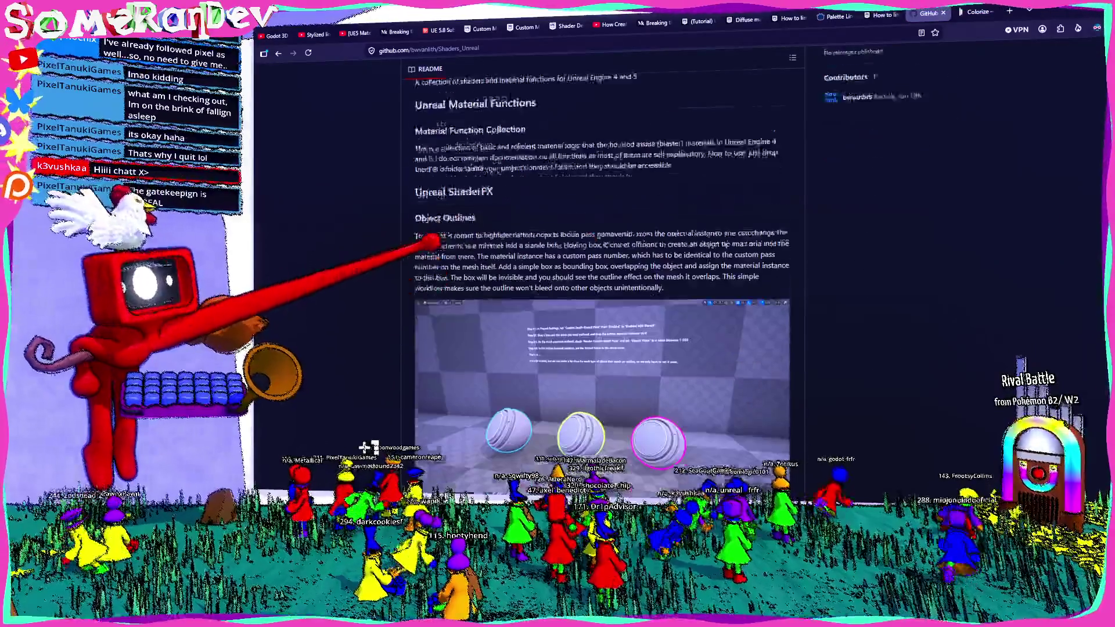
{"action": "scroll", "coordinate": [375, 249], "scroll_direction": "down", "scroll_amount": 5}
{"action": "scroll", "coordinate": [440, 253], "scroll_direction": "down", "scroll_amount": 5}
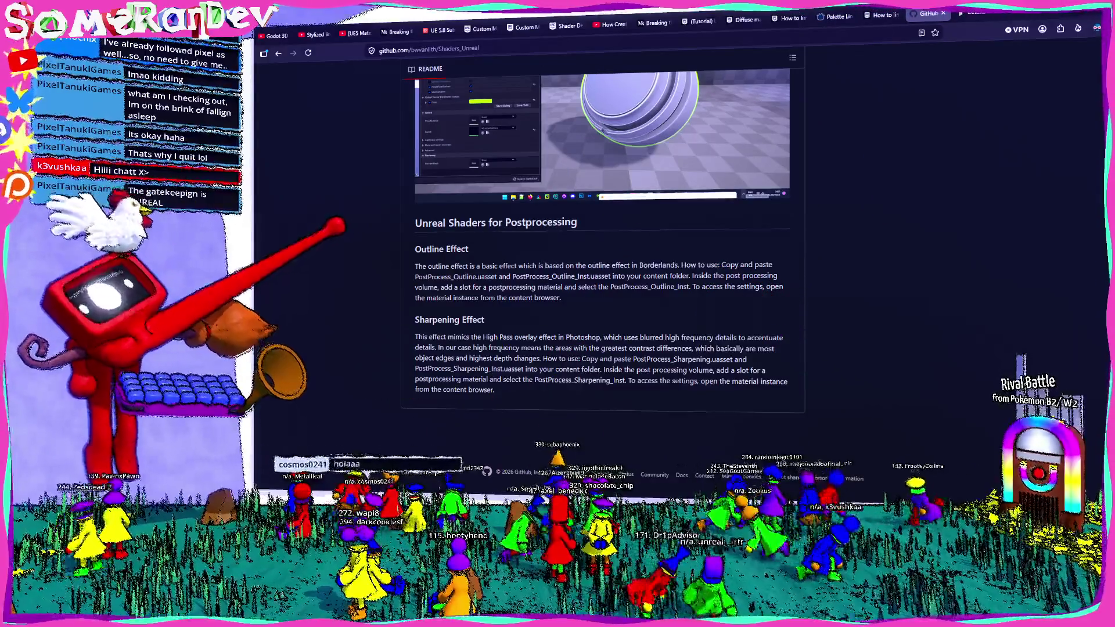
{"action": "key", "text": "alt+Left"}
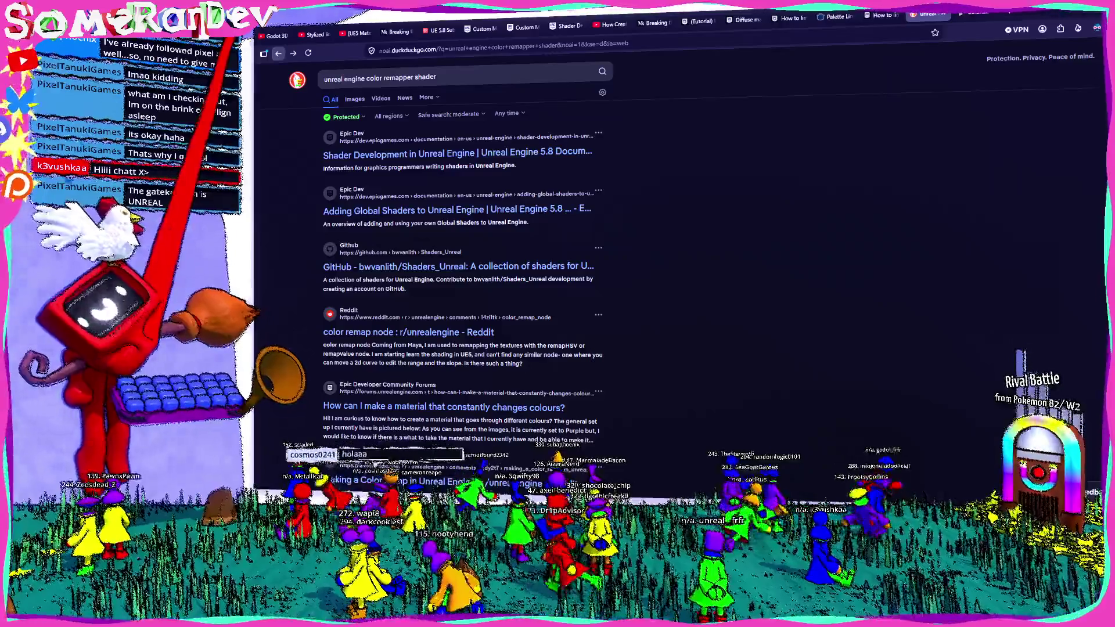
{"action": "scroll", "coordinate": [461, 261], "scroll_direction": "down", "scroll_amount": 3}
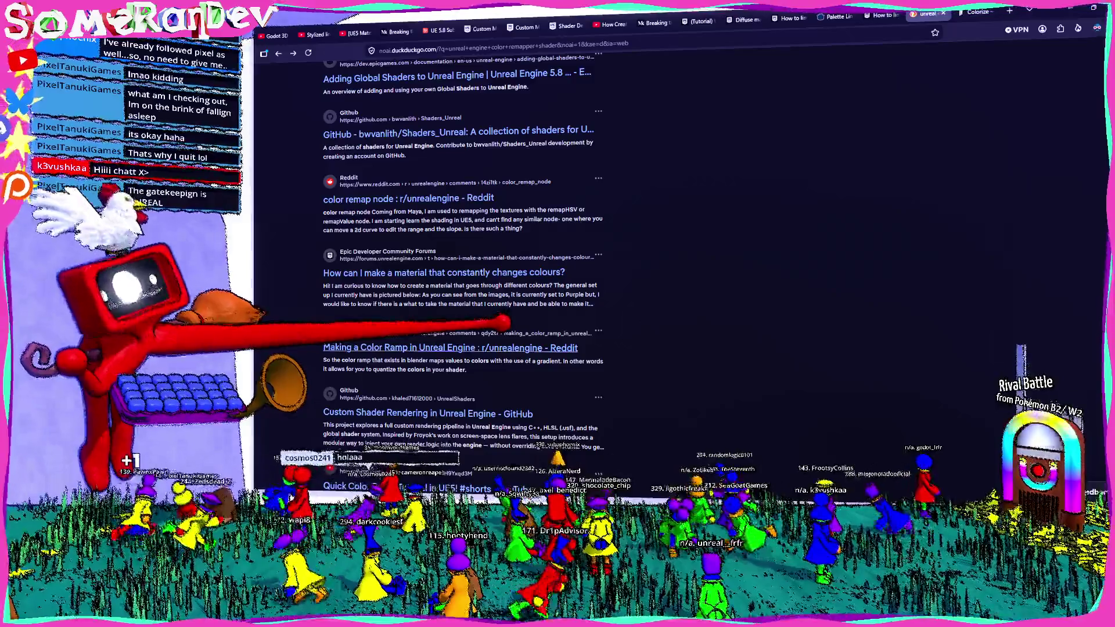
- Snap the browser to half the screen and return to the itch.io Pixelization Materials tab
{"action": "key", "text": "super+Right"}
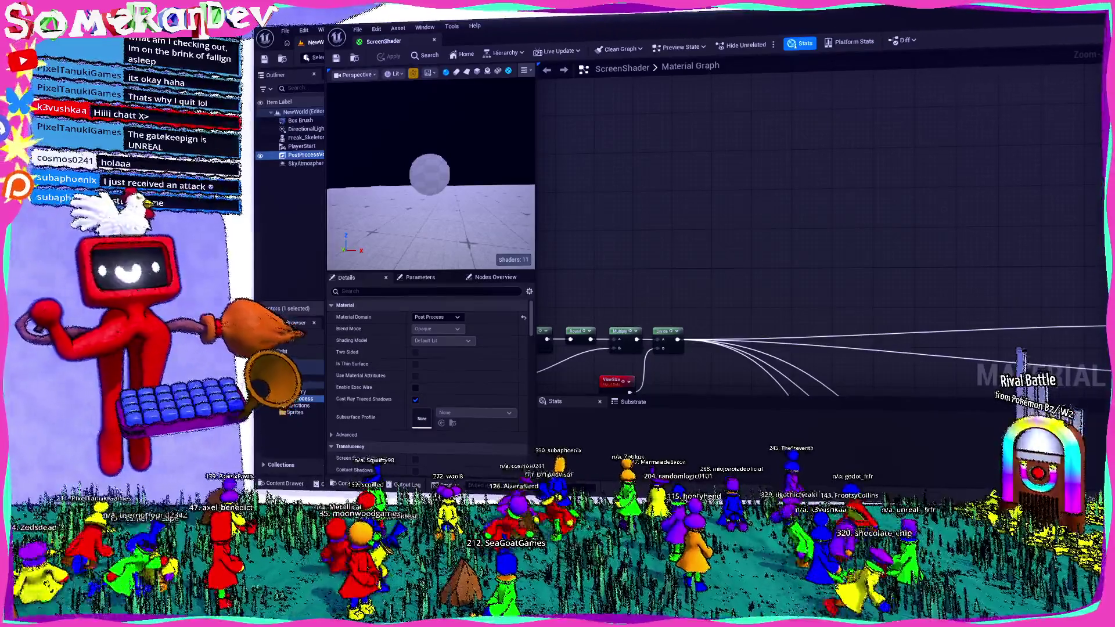
{"action": "key", "text": "alt+Tab"}
{"action": "scroll", "coordinate": [727, 228], "scroll_direction": "down", "scroll_amount": 3}
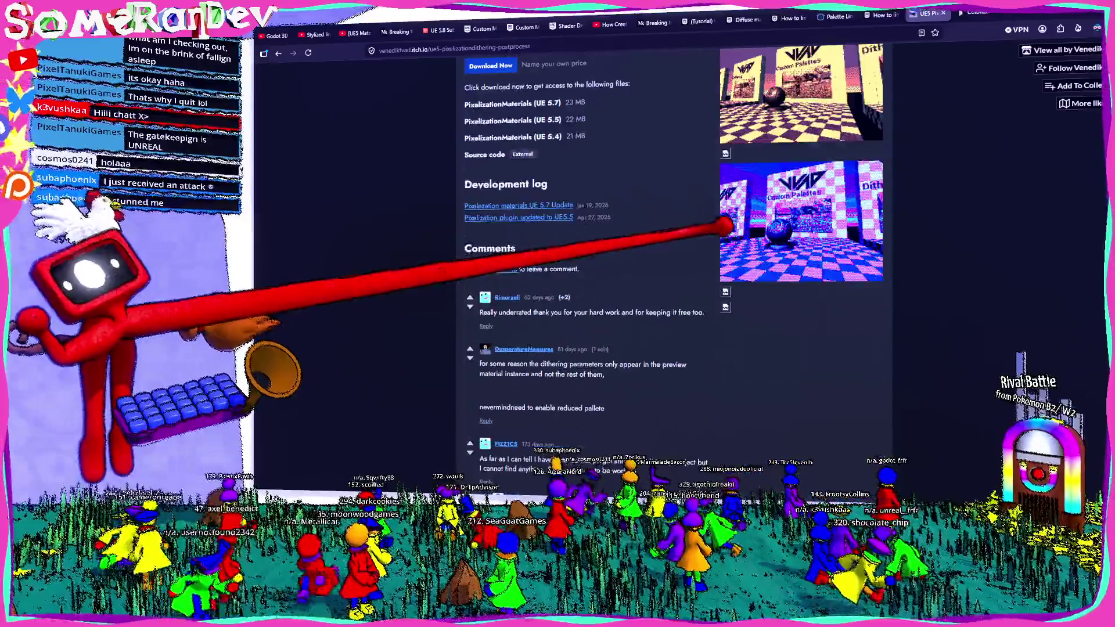
{"action": "left_click", "coordinate": [745, 234]}
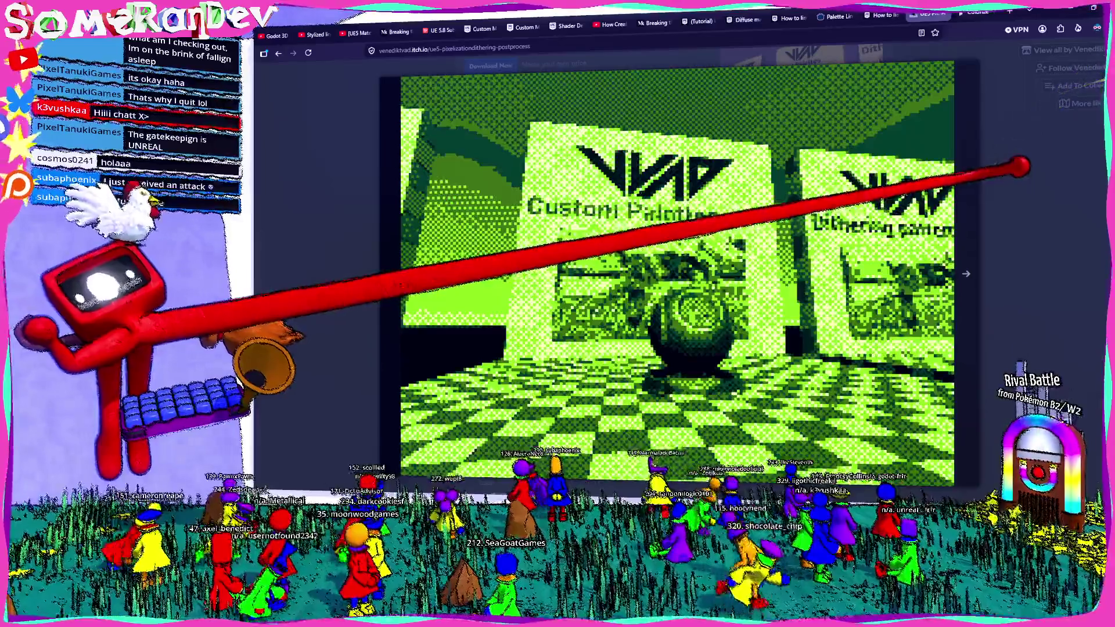
{"action": "key", "text": "Right"}
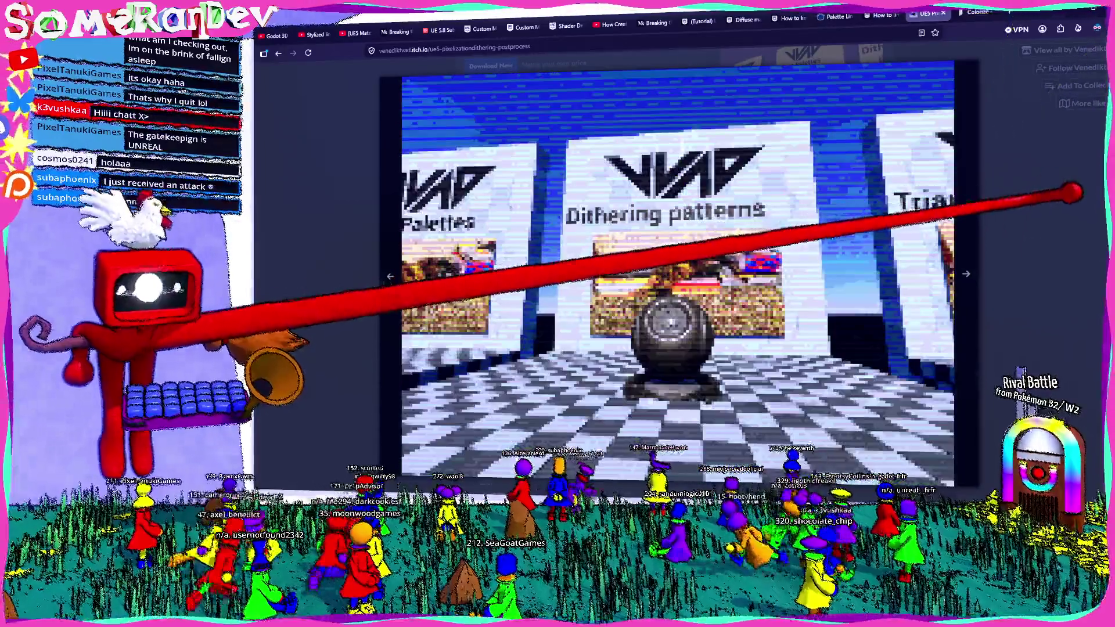
{"action": "key", "text": "Escape"}
{"action": "scroll", "coordinate": [671, 324], "scroll_direction": "up", "scroll_amount": 2}
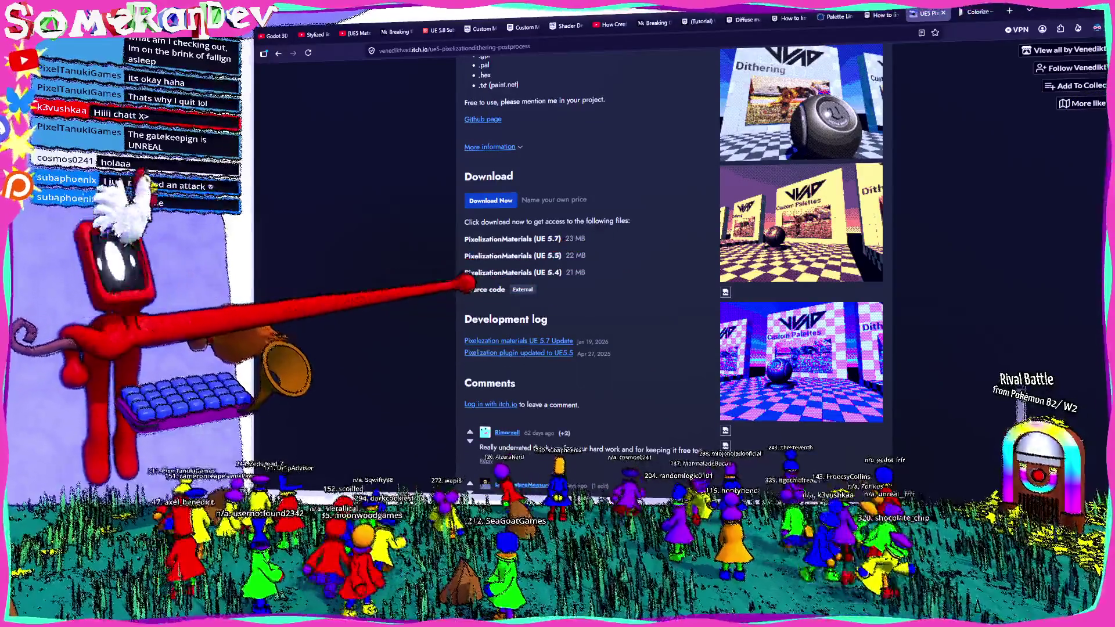
{"action": "scroll", "coordinate": [471, 181], "scroll_direction": "up", "scroll_amount": 2}
- Open the UE5_PixelizationMaterials repository and look at PixelizationMaterials.h and the Resources folder
{"action": "left_click", "coordinate": [480, 207]}
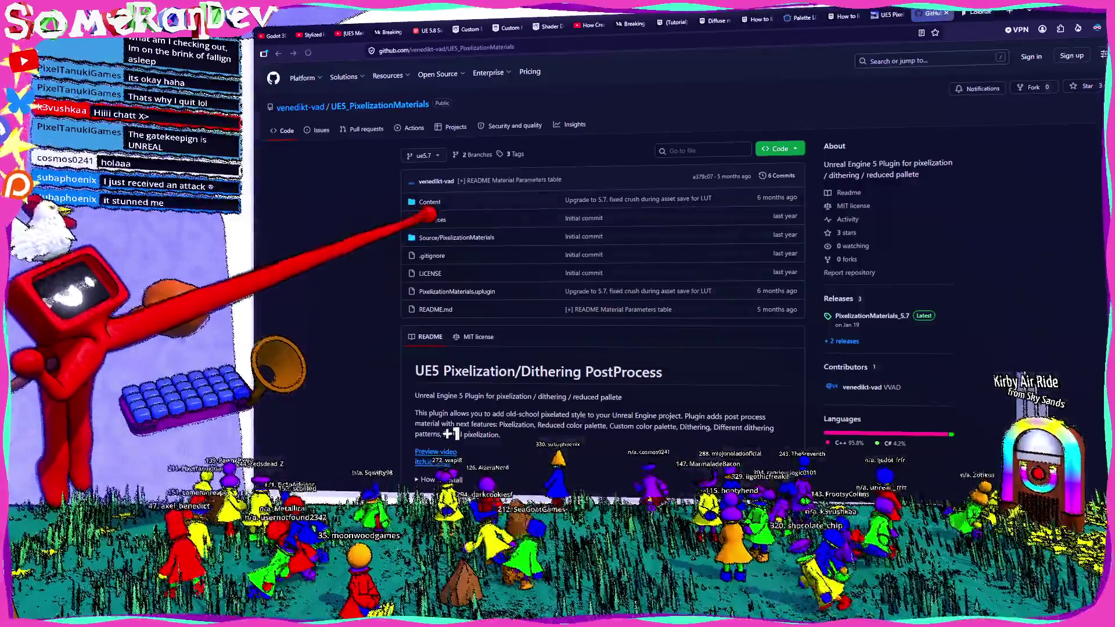
{"action": "left_click", "coordinate": [457, 237]}
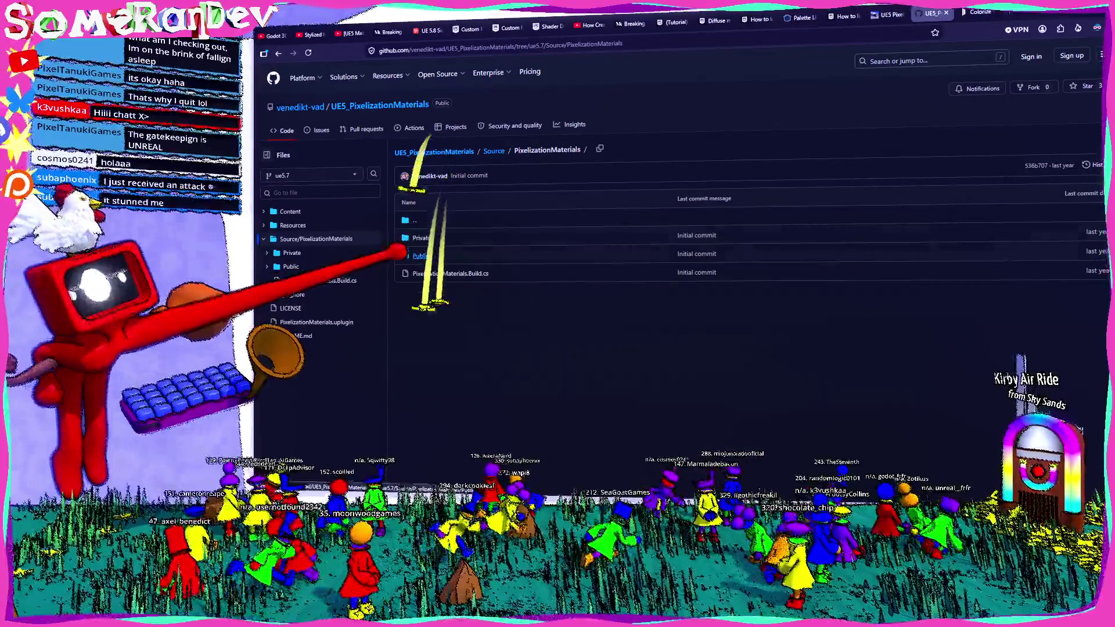
{"action": "left_click", "coordinate": [423, 253]}
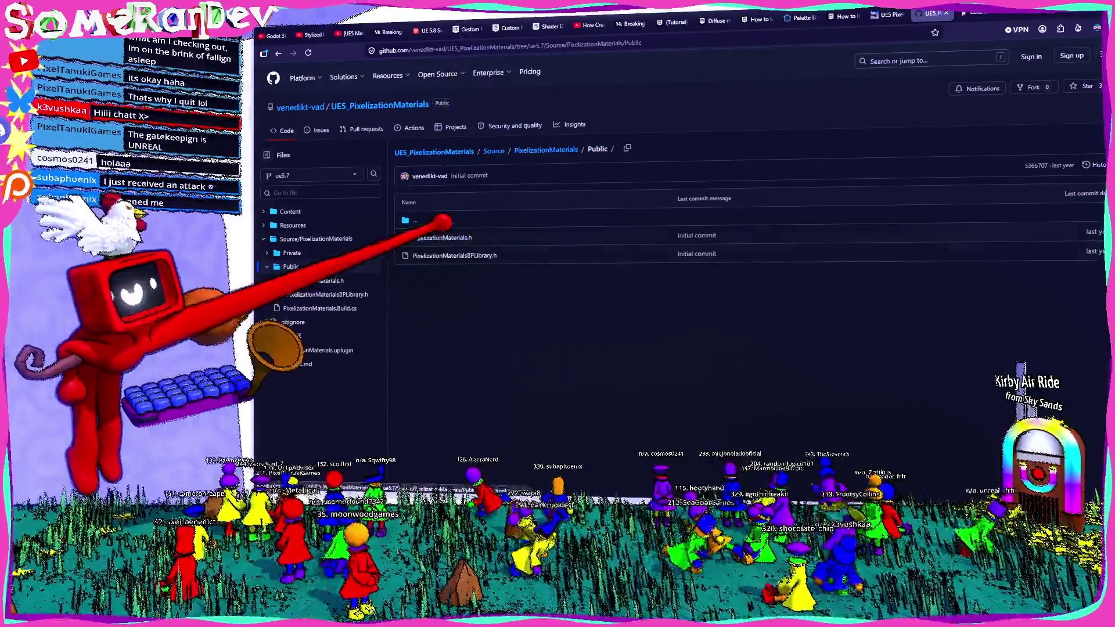
{"action": "left_click", "coordinate": [442, 237]}
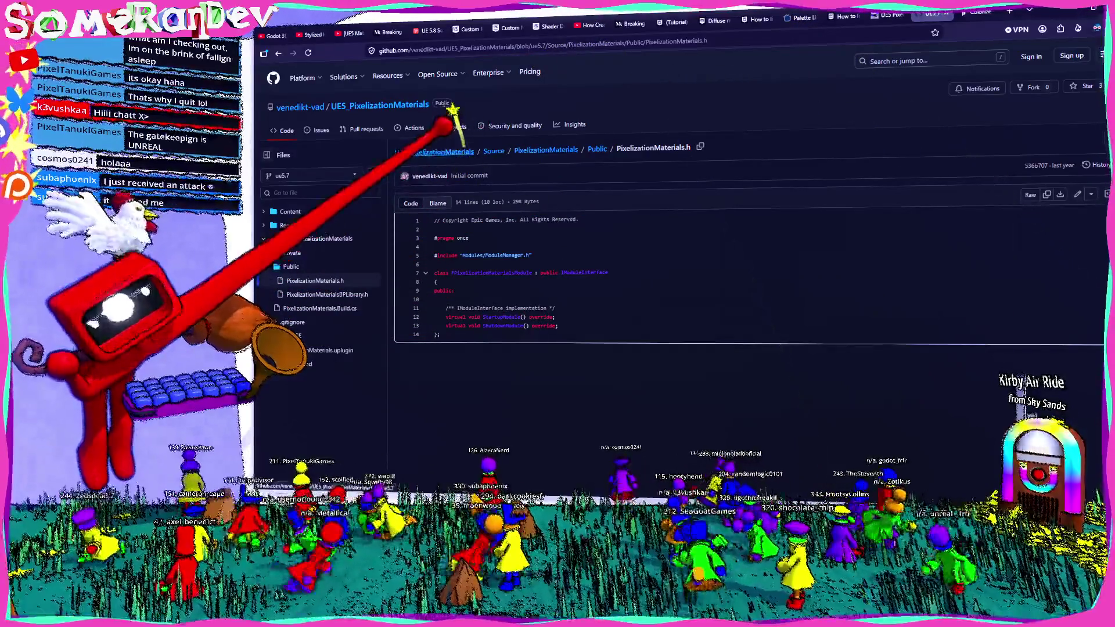
{"action": "left_click", "coordinate": [418, 104]}
{"action": "left_click", "coordinate": [432, 219]}
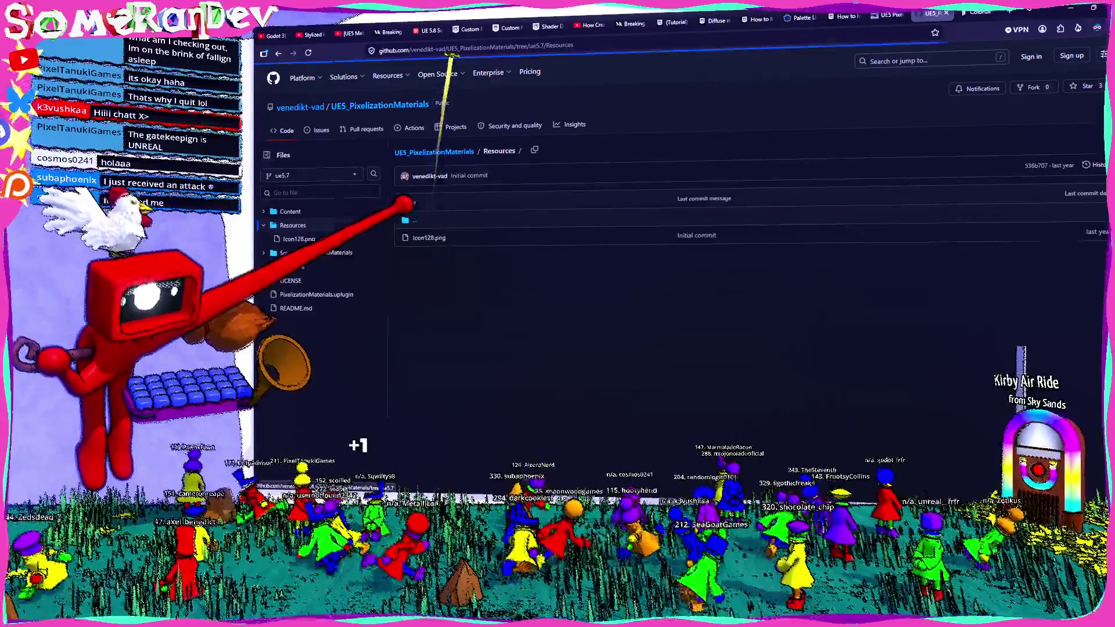
{"action": "left_click", "coordinate": [460, 149]}
- Browse the Content folder's MatFunctions and BP folders, return to the repository root, and switch to Unreal
{"action": "left_click", "coordinate": [430, 201]}
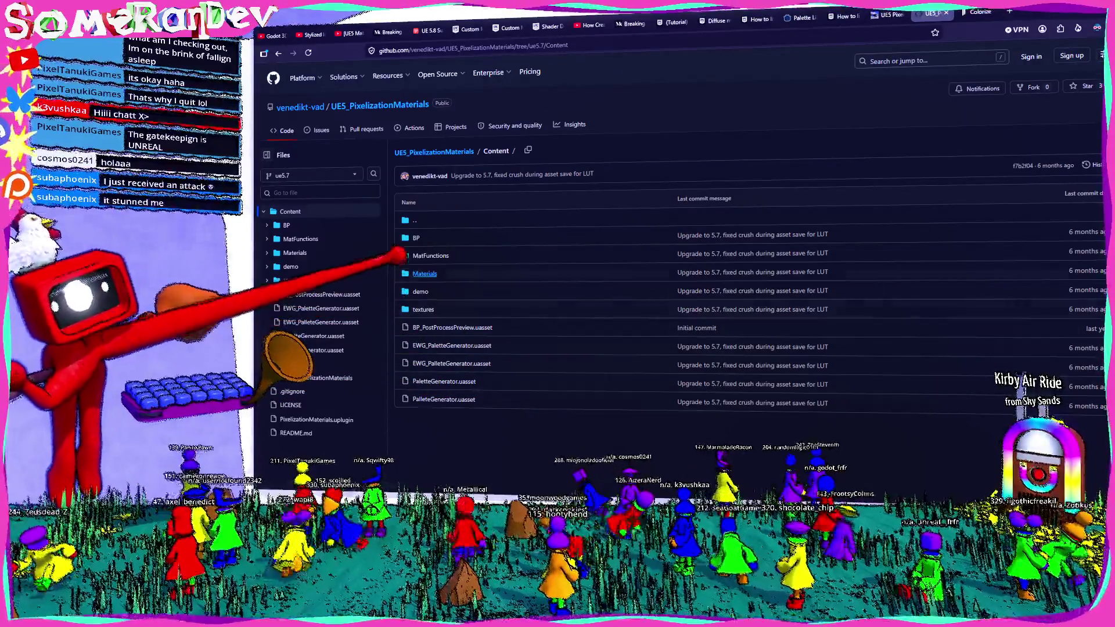
{"action": "left_click", "coordinate": [431, 255]}
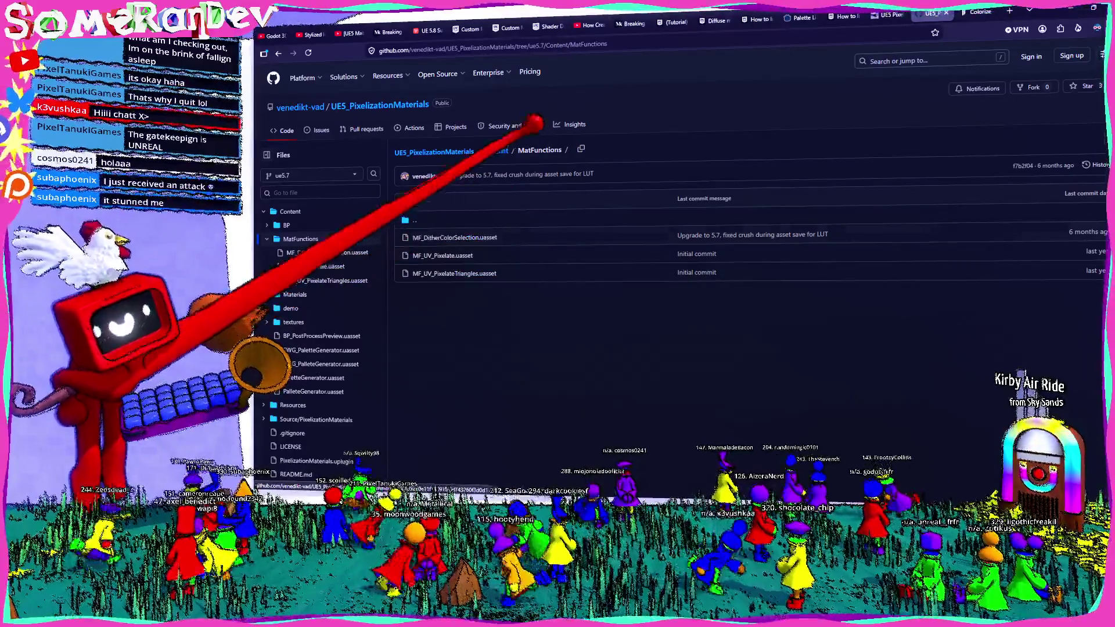
{"action": "left_click", "coordinate": [496, 151]}
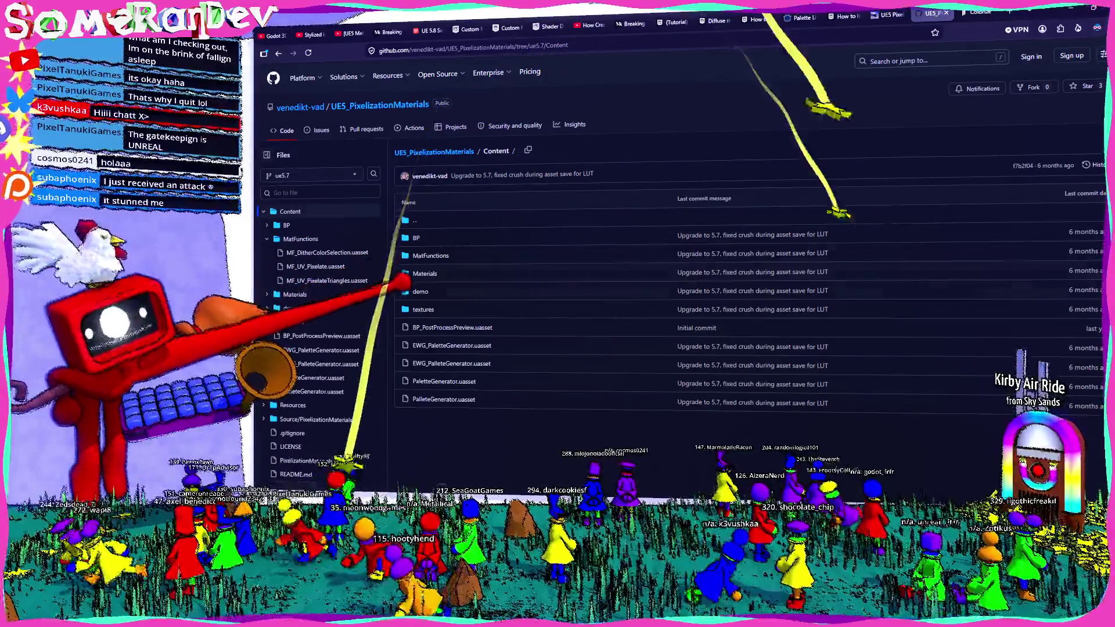
{"action": "left_click", "coordinate": [416, 237]}
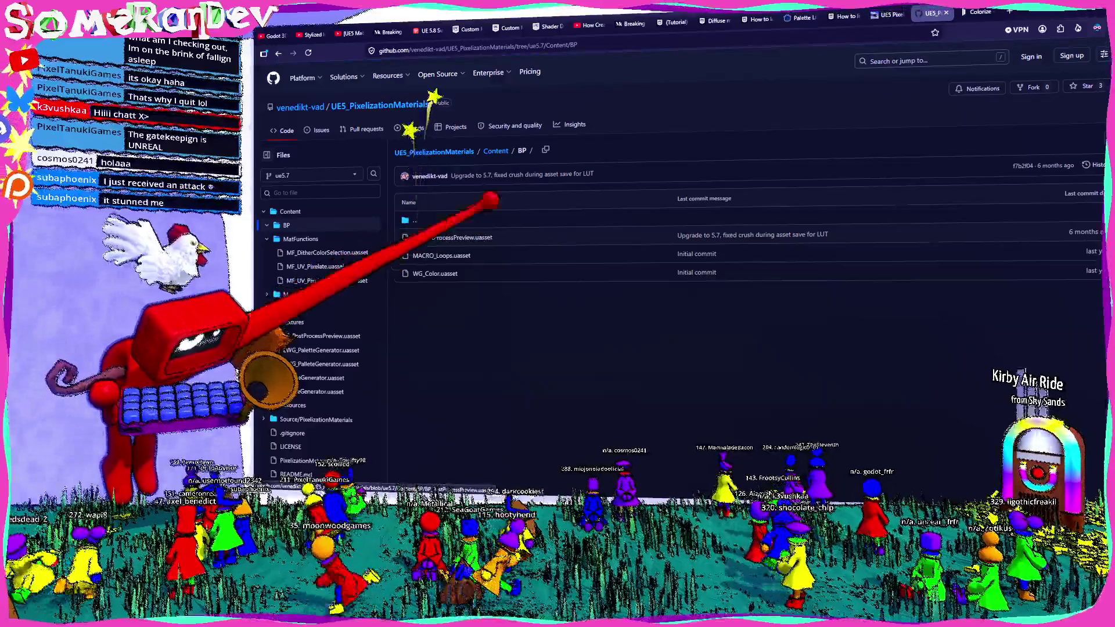
{"action": "left_click", "coordinate": [495, 151]}
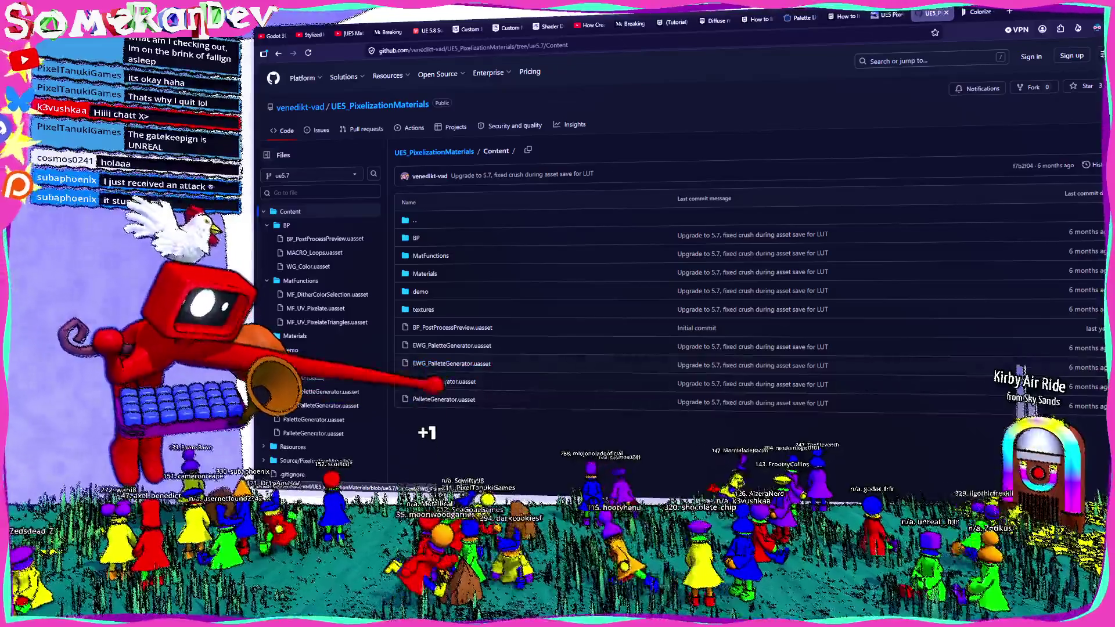
{"action": "left_click", "coordinate": [435, 151]}
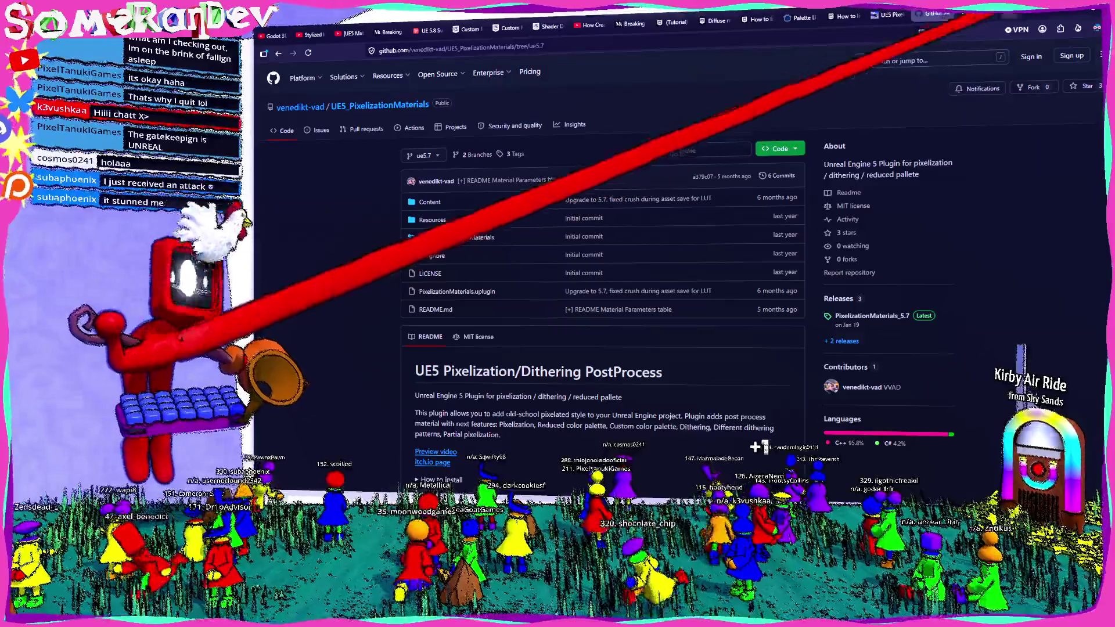
{"action": "key", "text": "alt+Tab"}
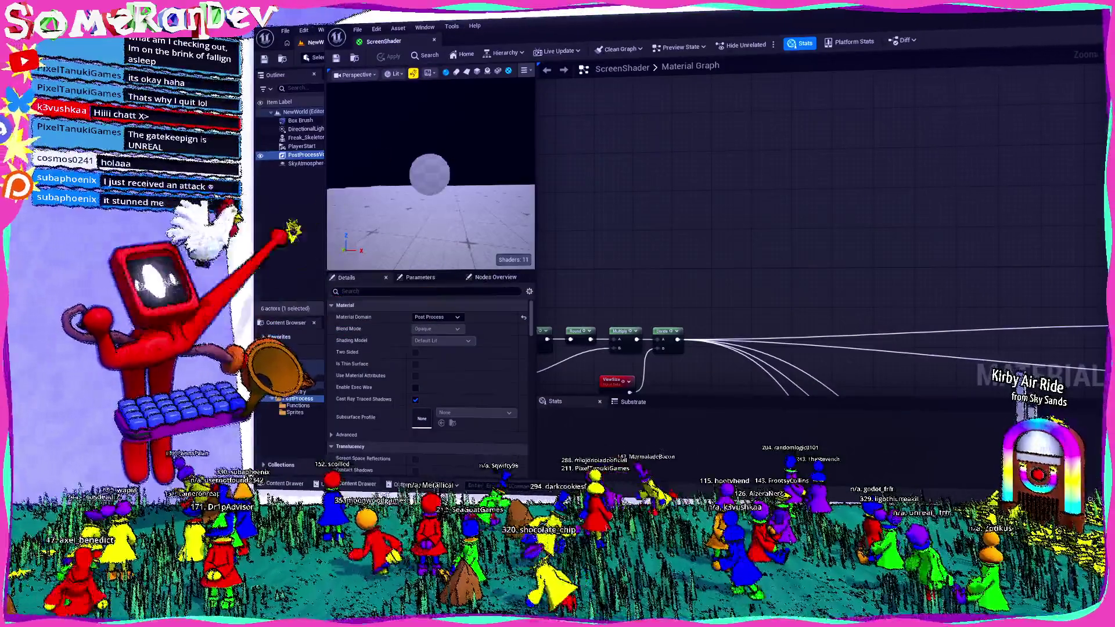
- From the level editor's PostProcess folder, open the ScreenShader material in the Material Editor
{"action": "key", "text": "alt+Tab"}
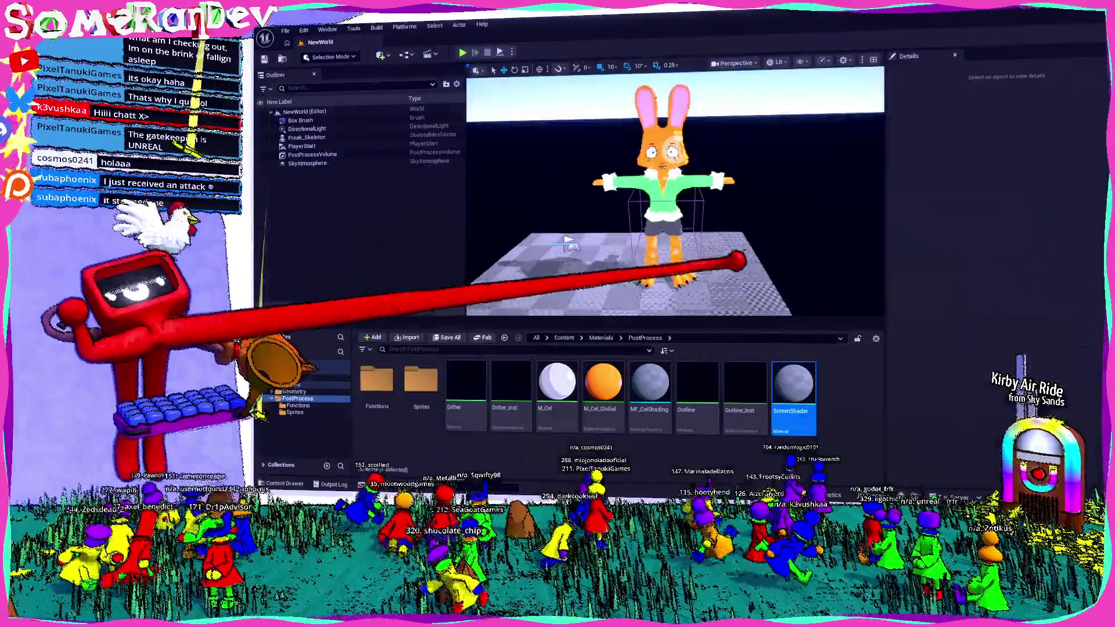
{"action": "scroll", "coordinate": [568, 243], "scroll_direction": "down", "scroll_amount": 3}
{"action": "scroll", "coordinate": [540, 253], "scroll_direction": "down", "scroll_amount": 3}
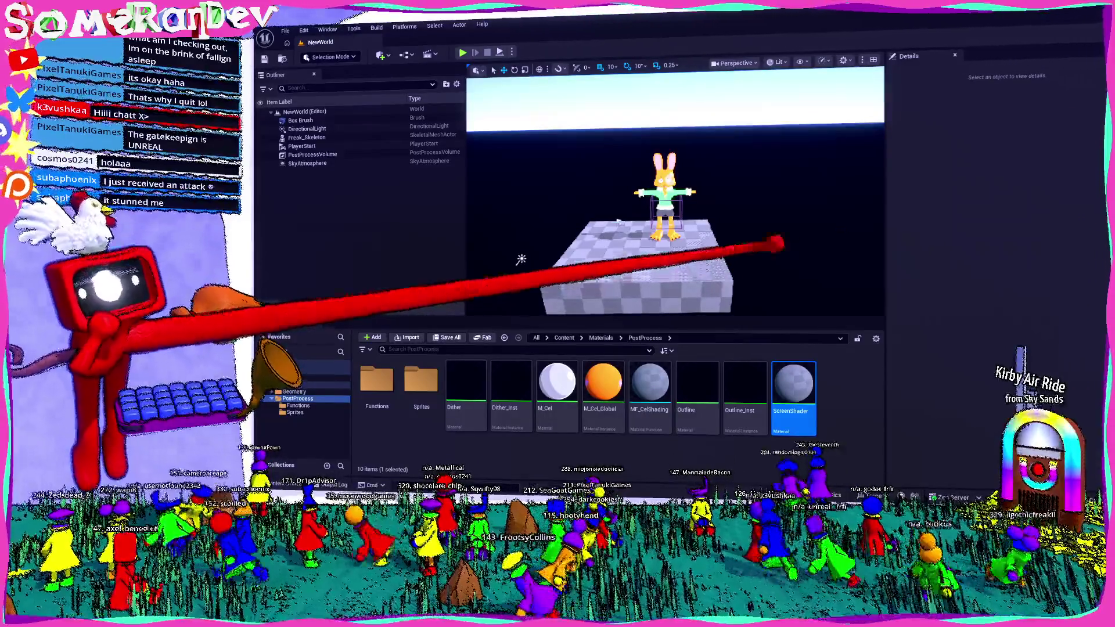
{"action": "double_click", "coordinate": [793, 388]}
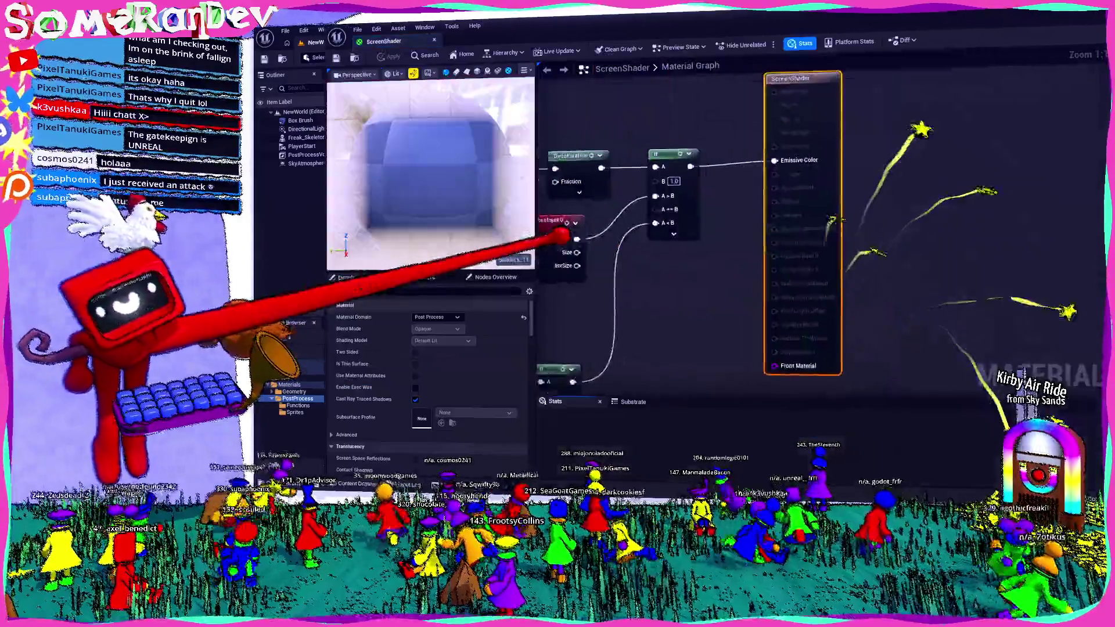
{"action": "scroll", "coordinate": [758, 219], "scroll_direction": "down", "scroll_amount": 3}
{"action": "scroll", "coordinate": [660, 200], "scroll_direction": "down", "scroll_amount": 3}
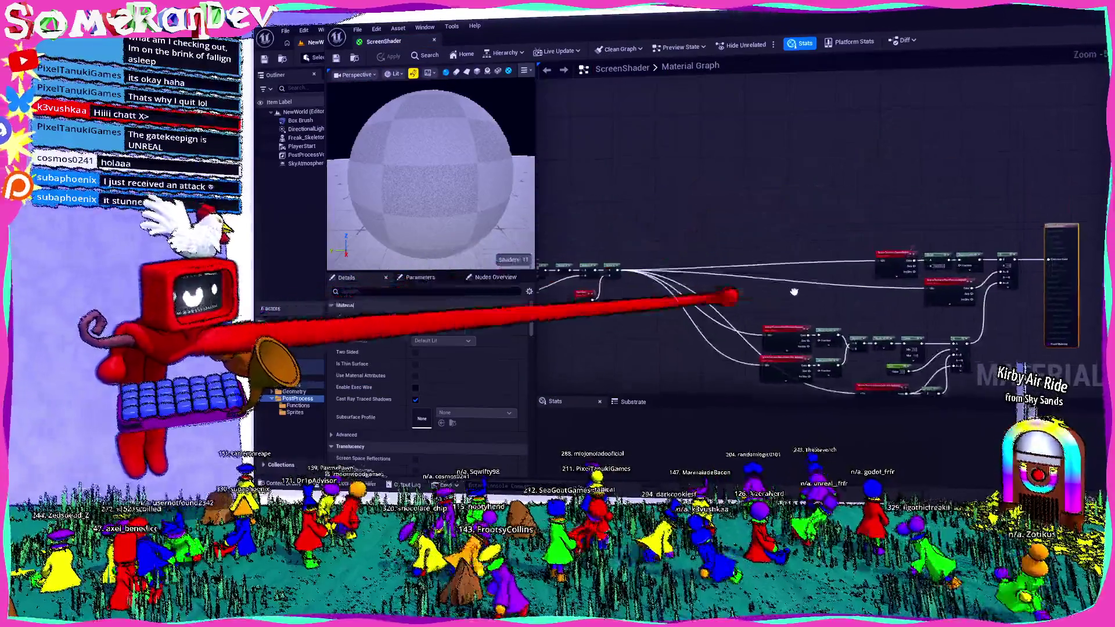
- Add a Custom expression node, position it higher, and check its Output Type choices unchanged
{"action": "right_click", "coordinate": [697, 216]}
{"action": "type", "text": "code"}
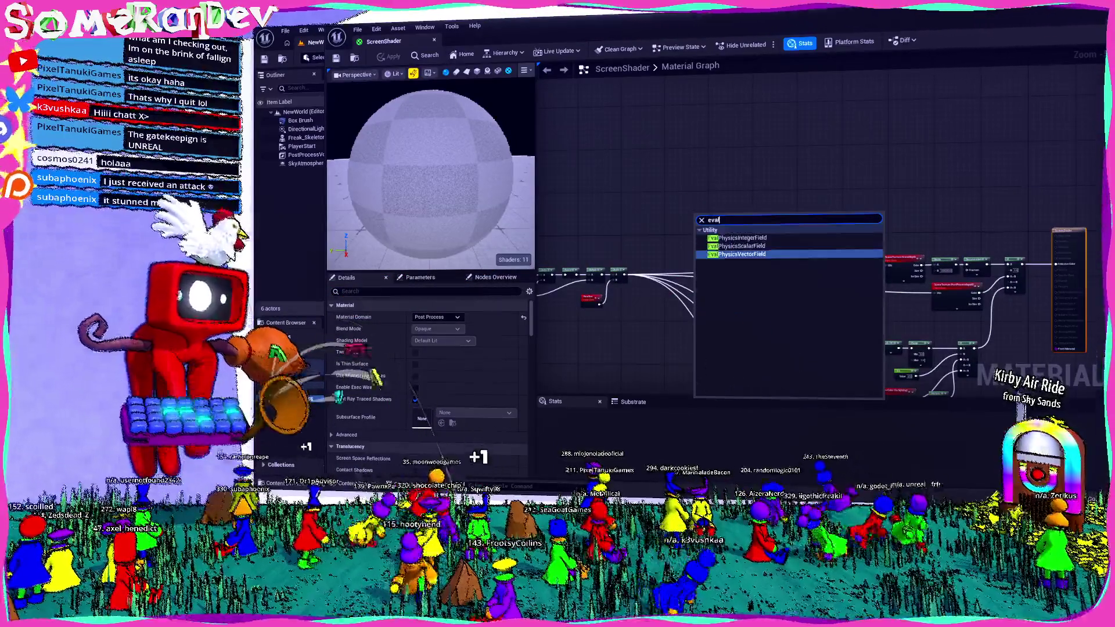
{"action": "type", "text": "custom"}
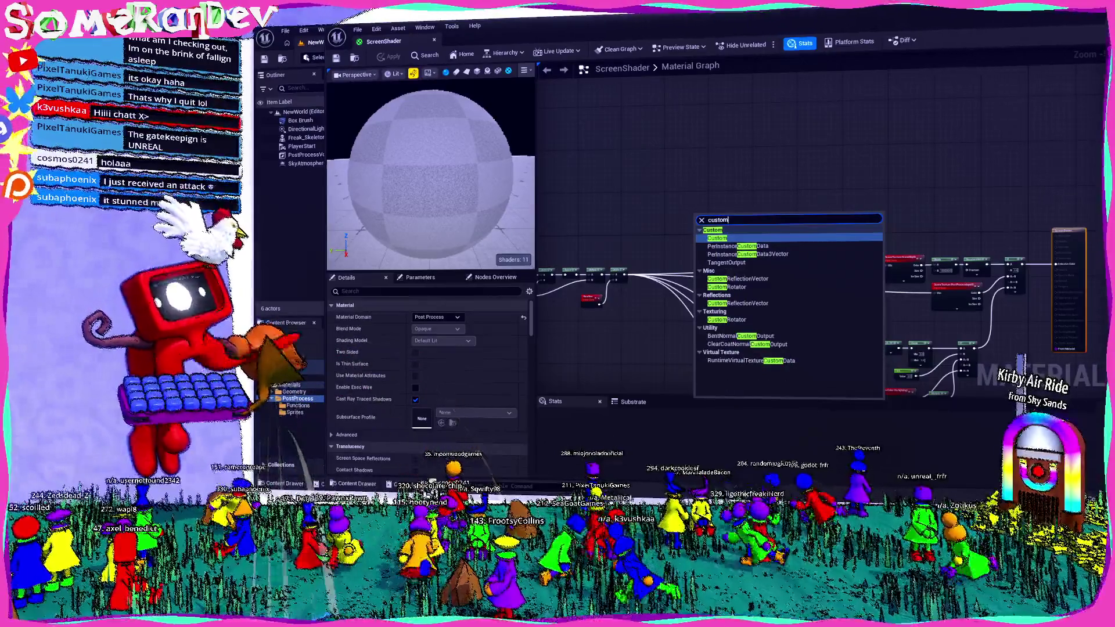
{"action": "key", "text": "Return"}
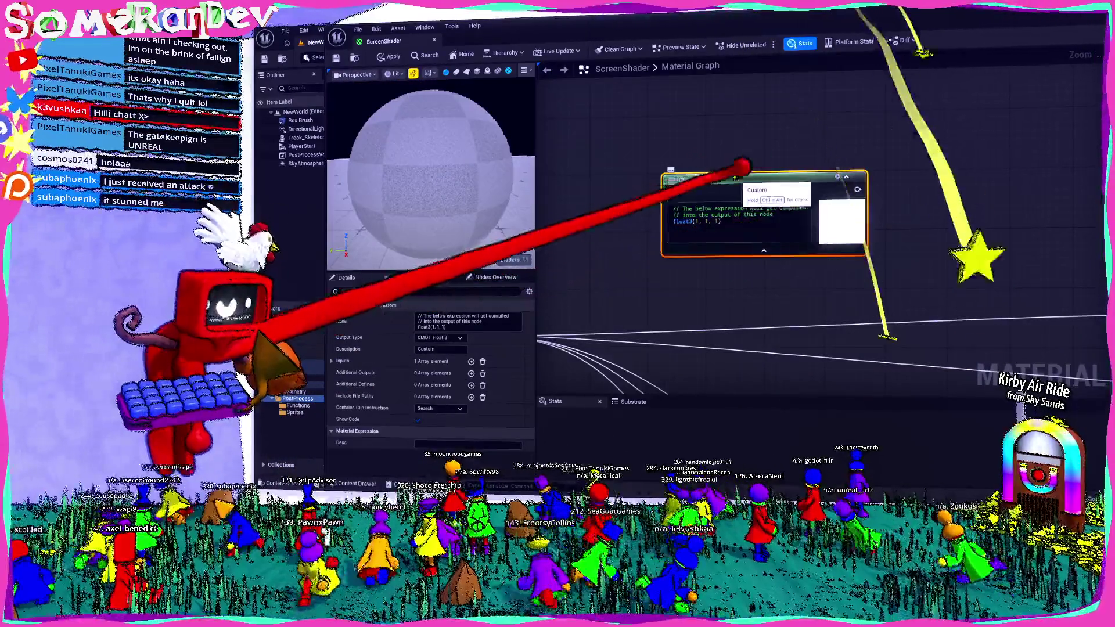
{"action": "mouse_move", "coordinate": [773, 227]}
{"action": "left_mouse_down"}
{"action": "mouse_move", "coordinate": [793, 145]}
{"action": "mouse_move", "coordinate": [750, 158]}
{"action": "left_mouse_up"}
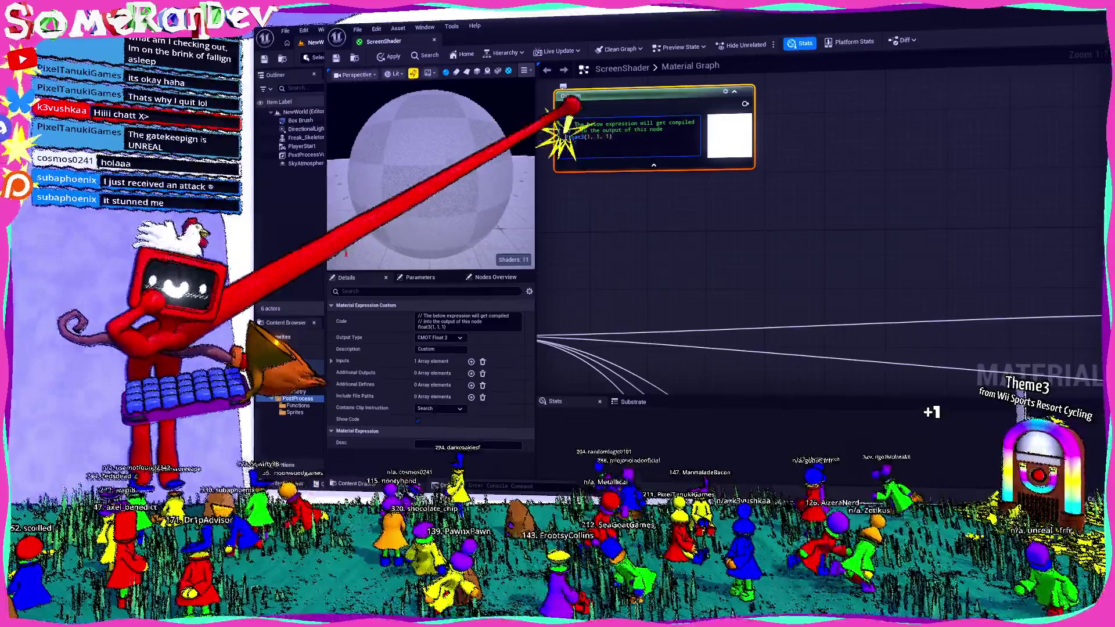
{"action": "left_click", "coordinate": [439, 336]}
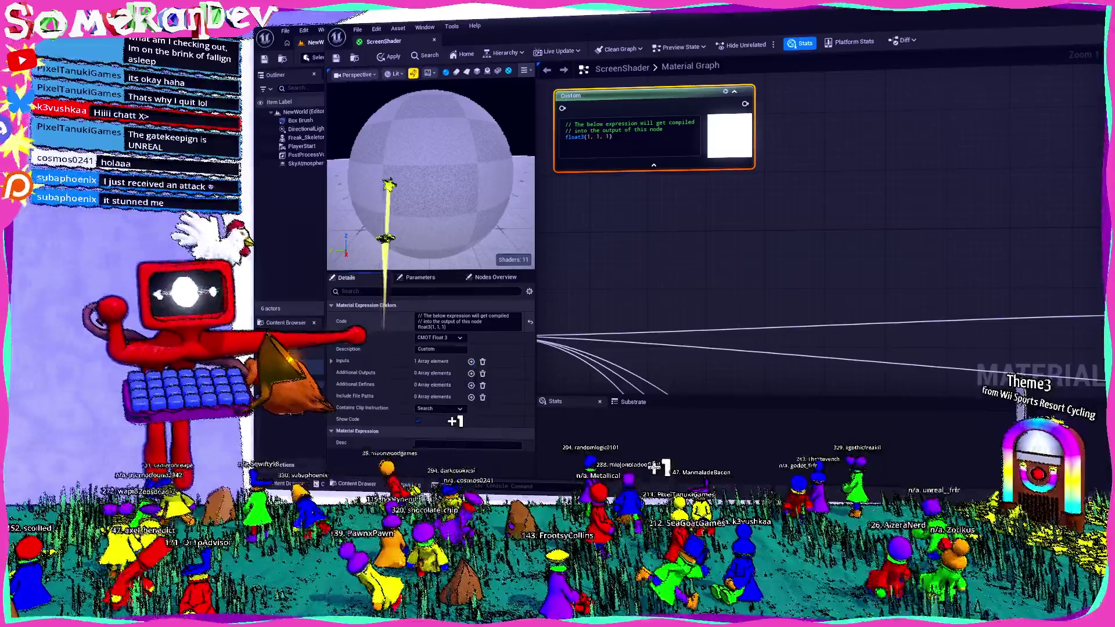
{"action": "left_click", "coordinate": [440, 338]}
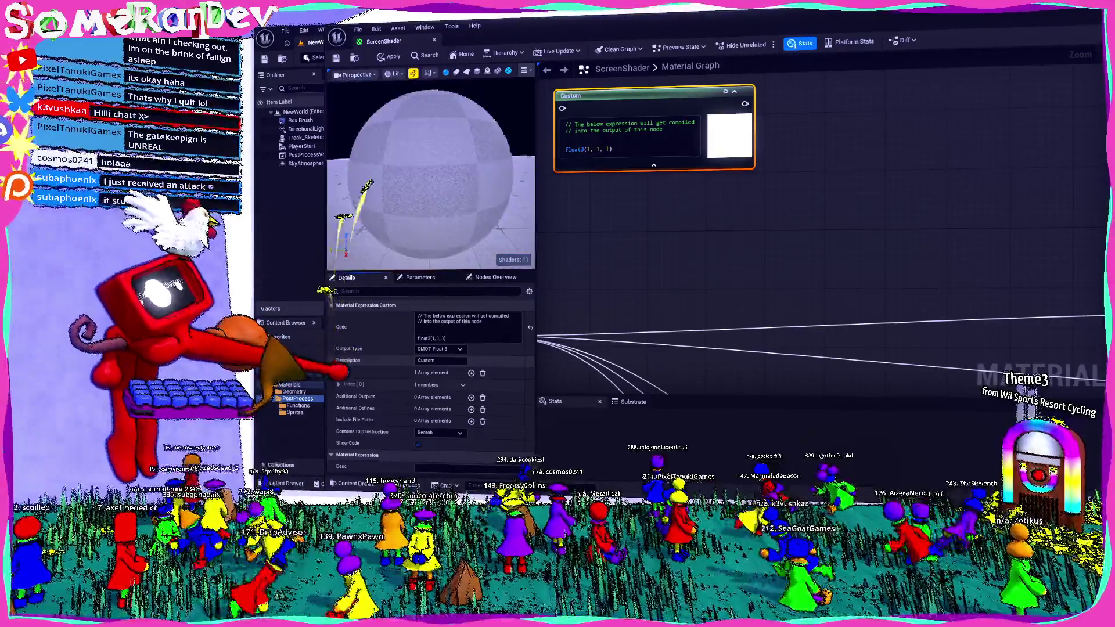
- Name the Custom node's first input 'test' and set its code to test * 3.0
{"action": "left_click", "coordinate": [331, 360]}
{"action": "left_click", "coordinate": [339, 384]}
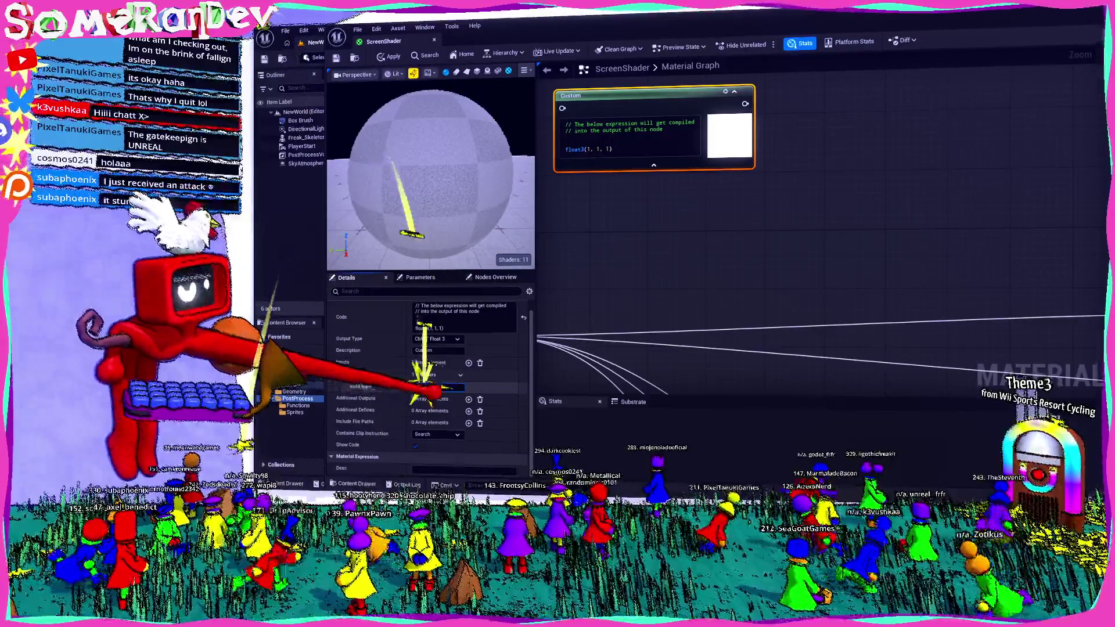
{"action": "type", "text": "test"}
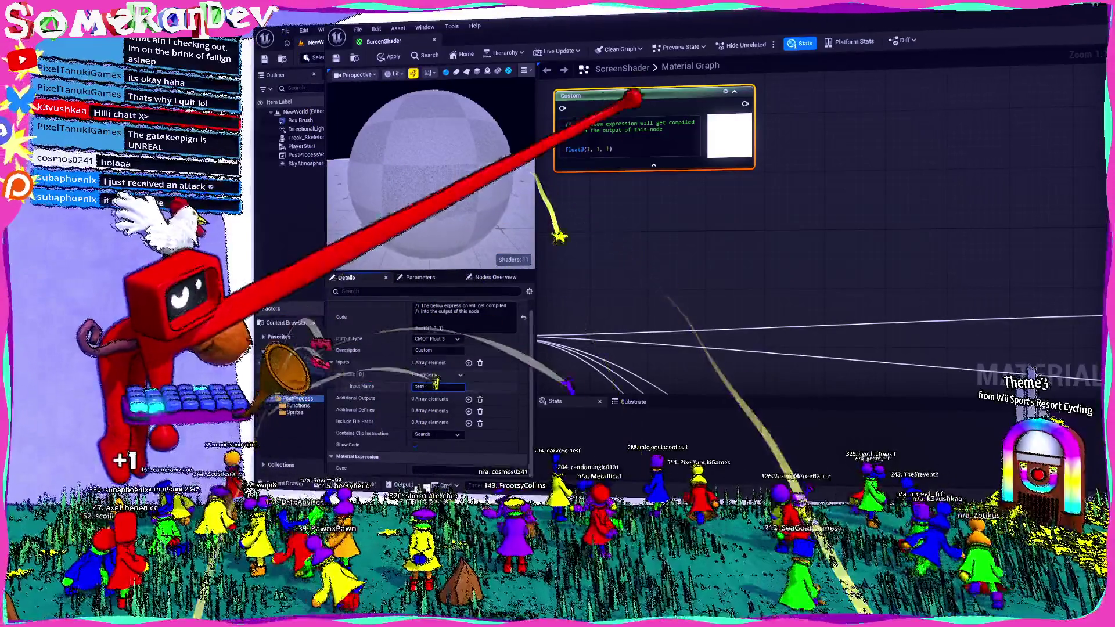
{"action": "key", "text": "Return"}
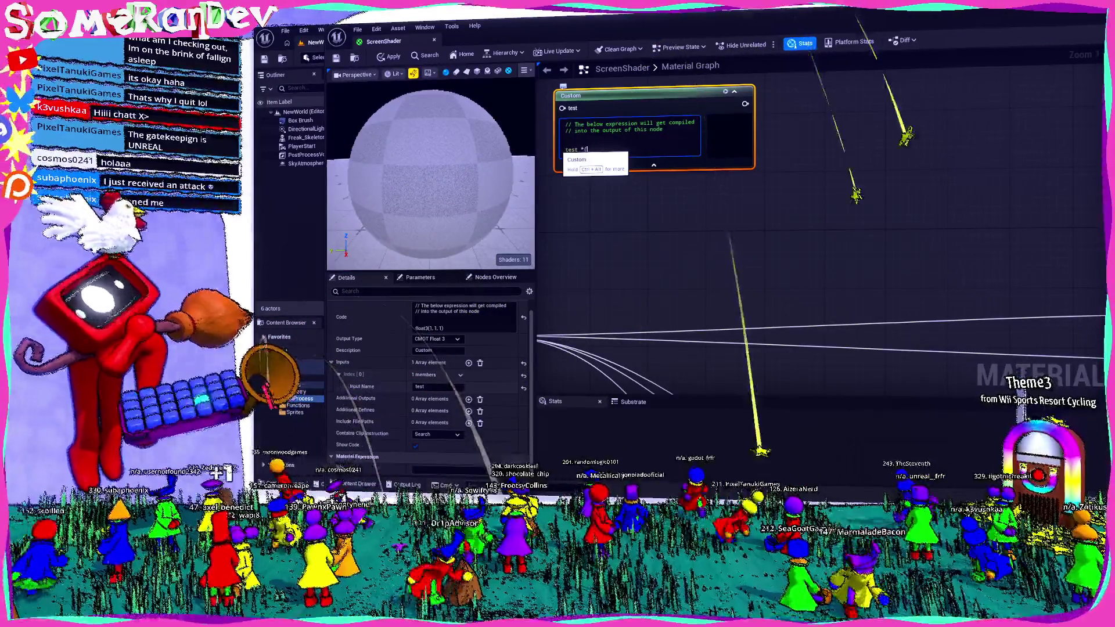
{"action": "scroll", "coordinate": [601, 153], "scroll_direction": "down", "scroll_amount": 5}
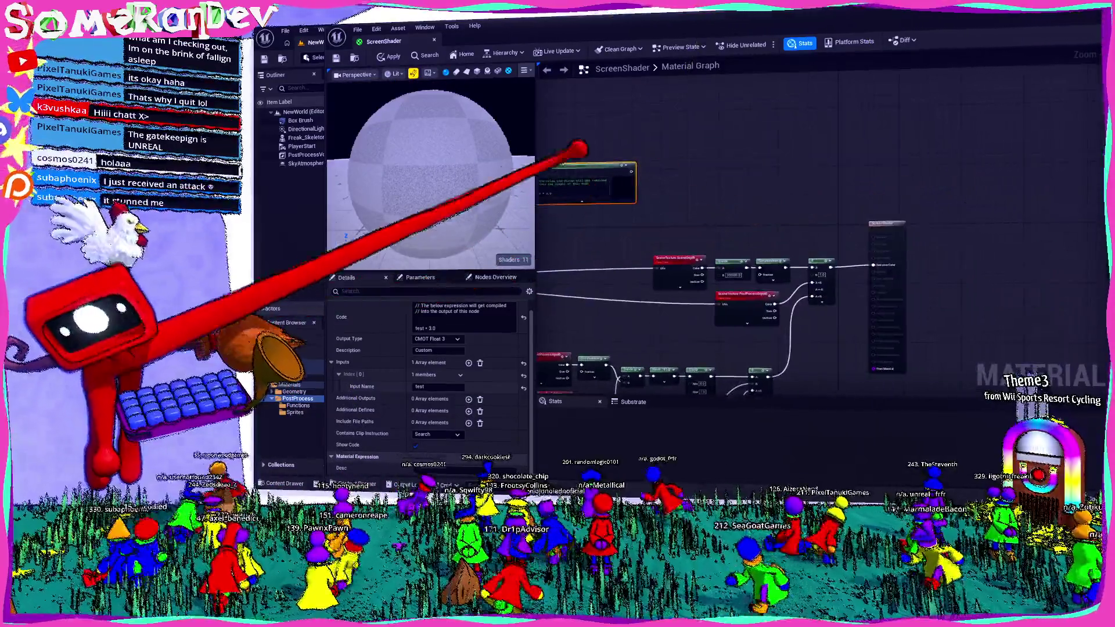
{"action": "scroll", "coordinate": [797, 218], "scroll_direction": "up", "scroll_amount": 4}
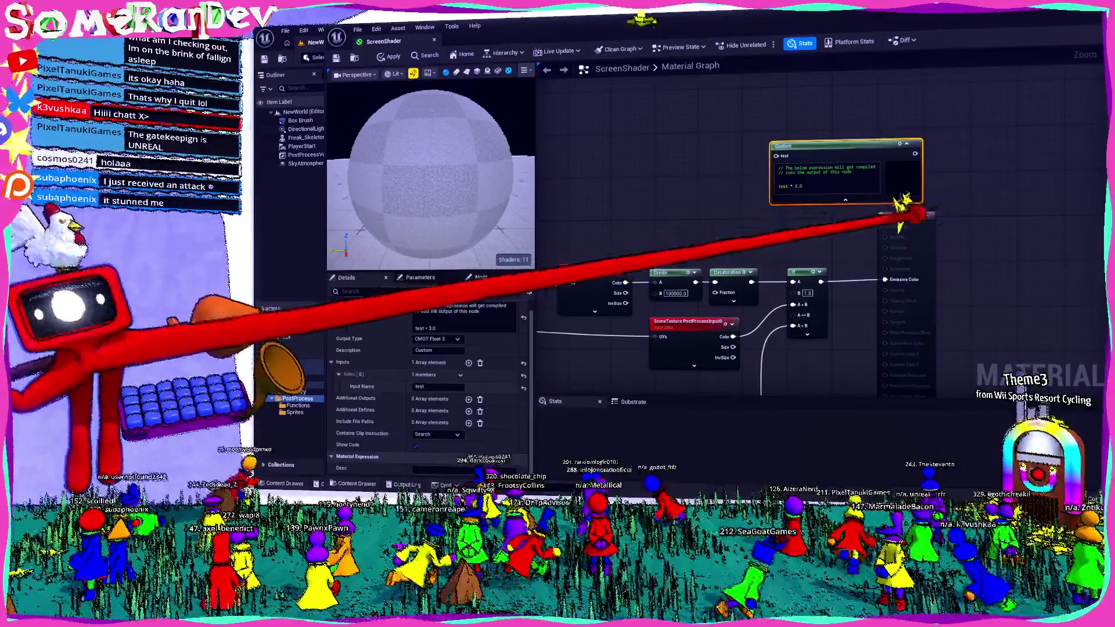
{"action": "key", "text": "ctrl+z"}
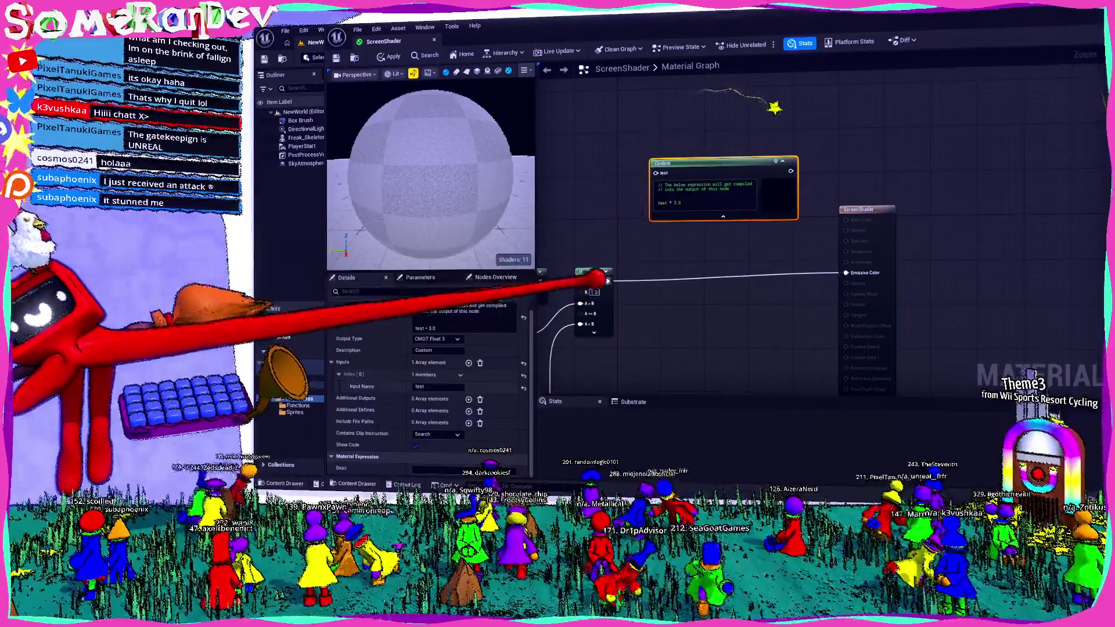
- Wire If into the test pin and Custom into Emissive Color, changing the code to test * 10.0
{"action": "left_click_drag", "start_coordinate": [608, 280], "coordinate": [655, 173]}
{"action": "left_click_drag", "start_coordinate": [791, 170], "coordinate": [844, 273]}
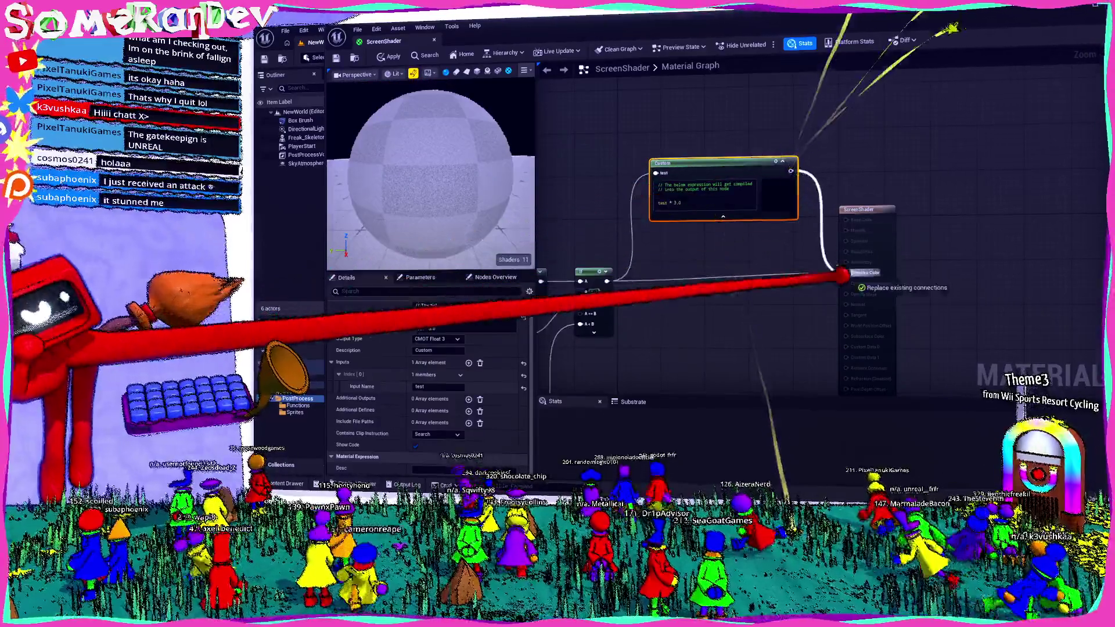
{"action": "left_click", "coordinate": [683, 194]}
{"action": "left_click", "coordinate": [734, 241]}
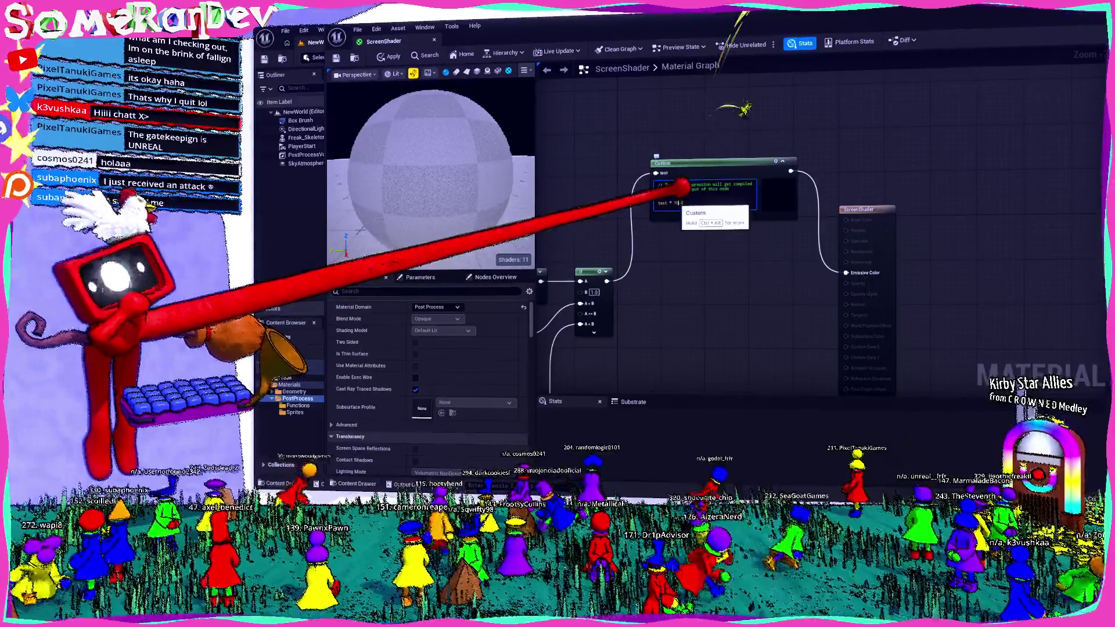
{"action": "scroll", "coordinate": [704, 188], "scroll_direction": "up", "scroll_amount": 2}
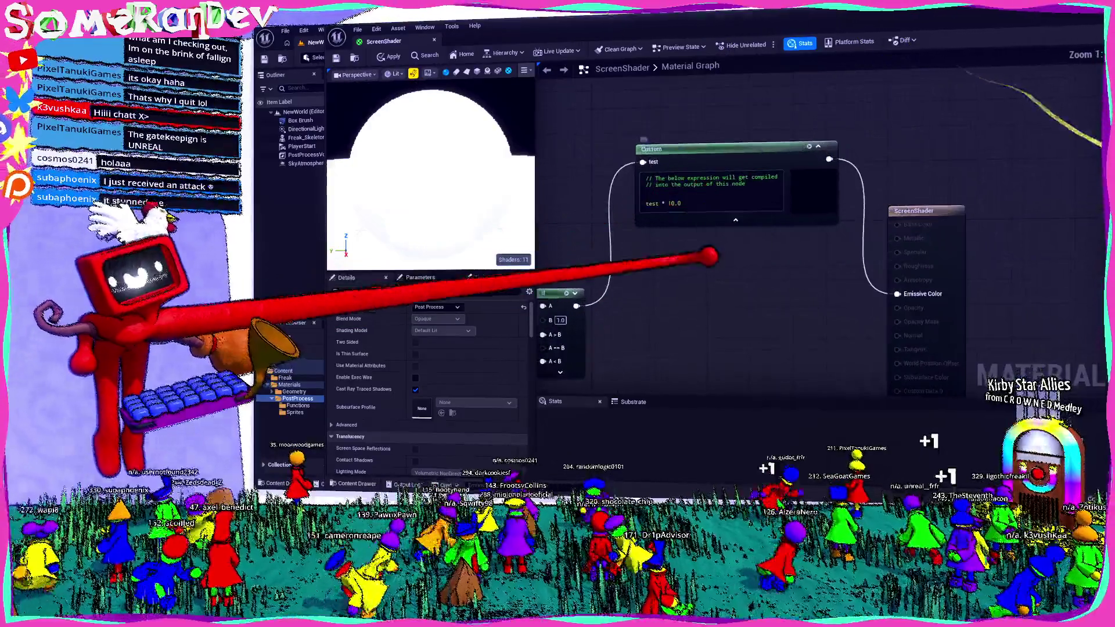
- Strip the comment lines from the Custom node's code, leaving only test * 10.0
{"action": "right_click_drag", "start_coordinate": [642, 196], "coordinate": [554, 177]}
{"action": "left_click_drag", "start_coordinate": [558, 167], "coordinate": [688, 175]}
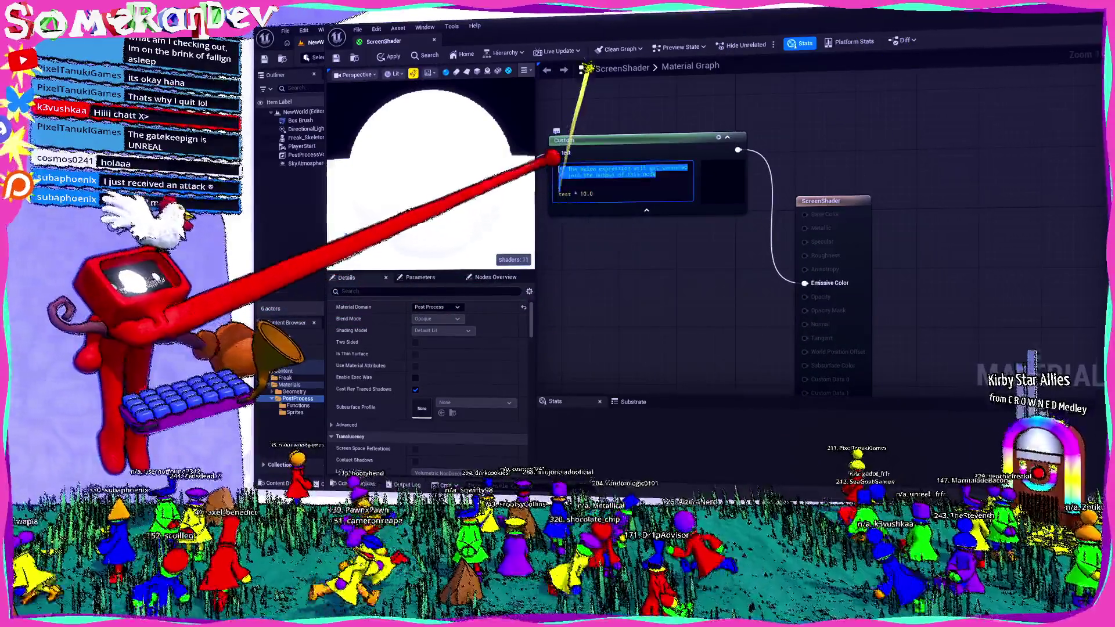
{"action": "key", "text": "BackSpace"}
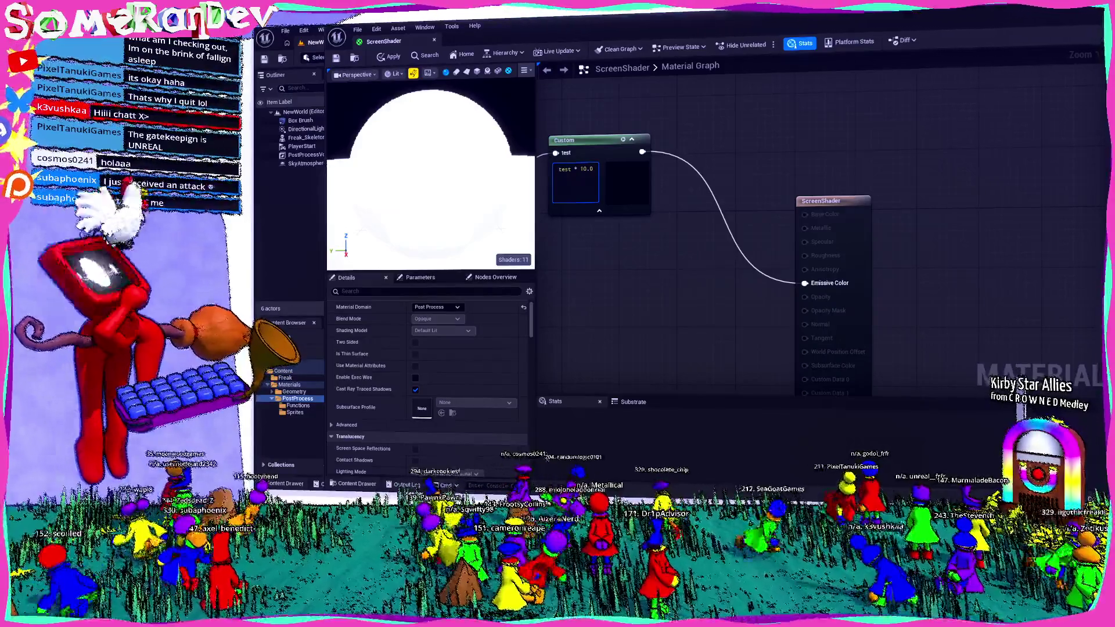
{"action": "key", "text": "alt+Tab"}
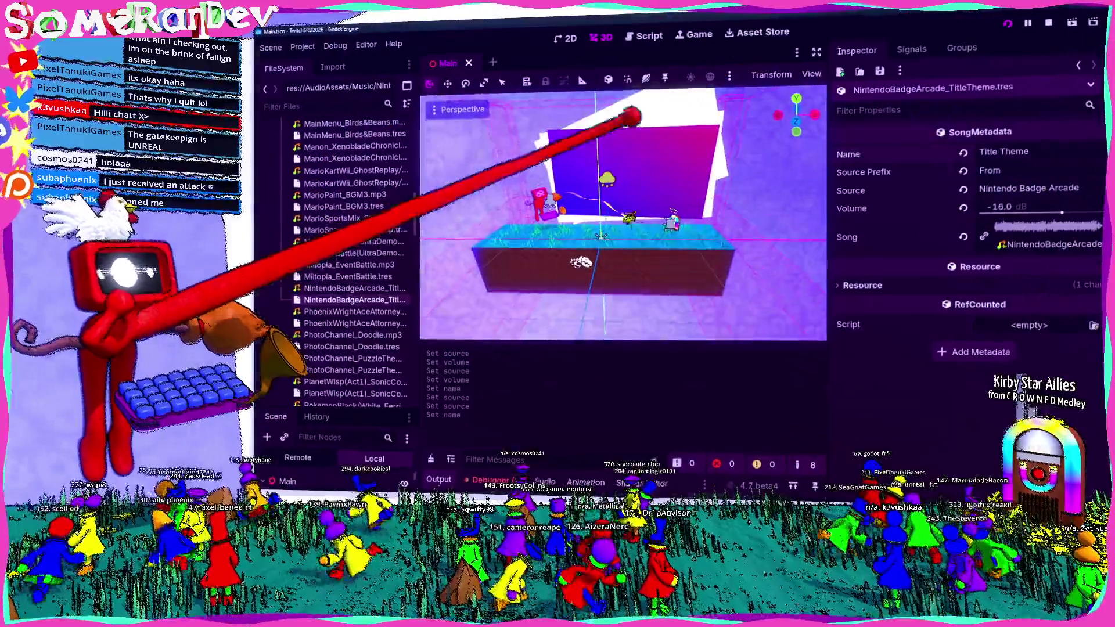
{"action": "scroll", "coordinate": [353, 261], "scroll_direction": "up", "scroll_amount": 10}
{"action": "scroll", "coordinate": [353, 261], "scroll_direction": "up", "scroll_amount": 3}
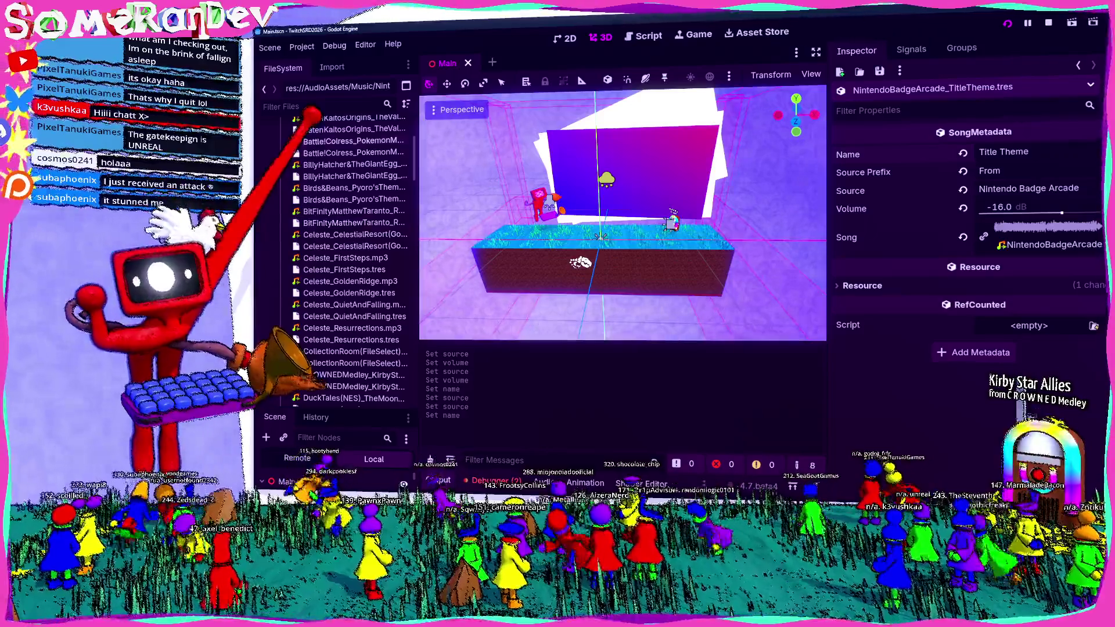
{"action": "scroll", "coordinate": [354, 252], "scroll_direction": "up", "scroll_amount": 3}
{"action": "type", "text": "I'm back from eating"}
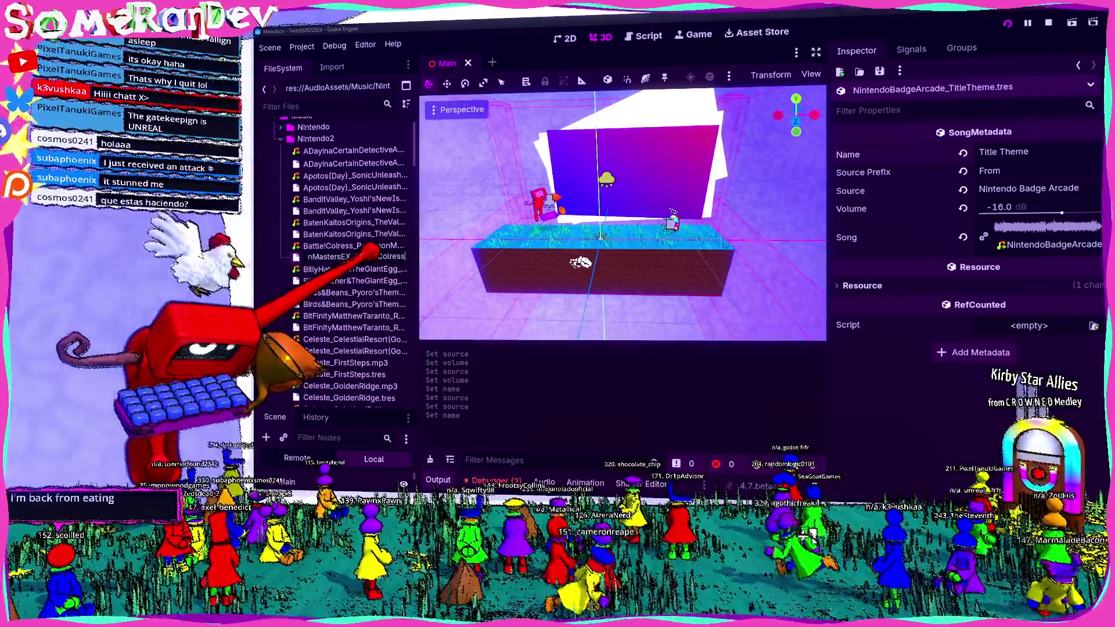
- Rename the Colress battle music file with the PokemonMastersEX prefix and inspect its song resource
{"action": "key", "text": "Return"}
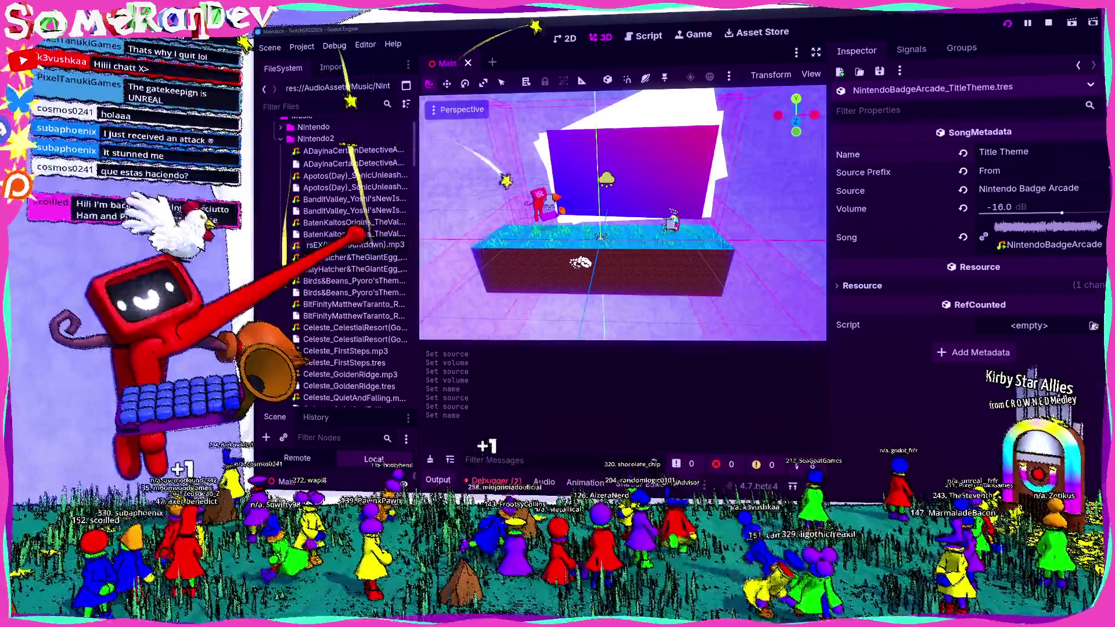
{"action": "key", "text": "F2"}
{"action": "type", "text": "PokemonMastersEX"}
{"action": "key", "text": "Return"}
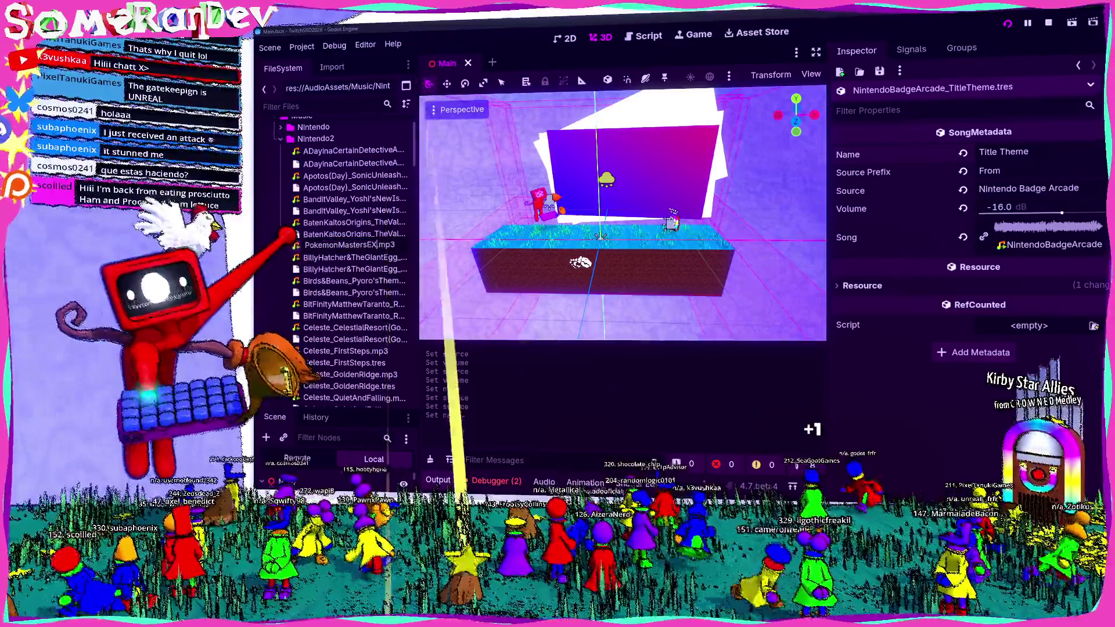
{"action": "key", "text": "Return"}
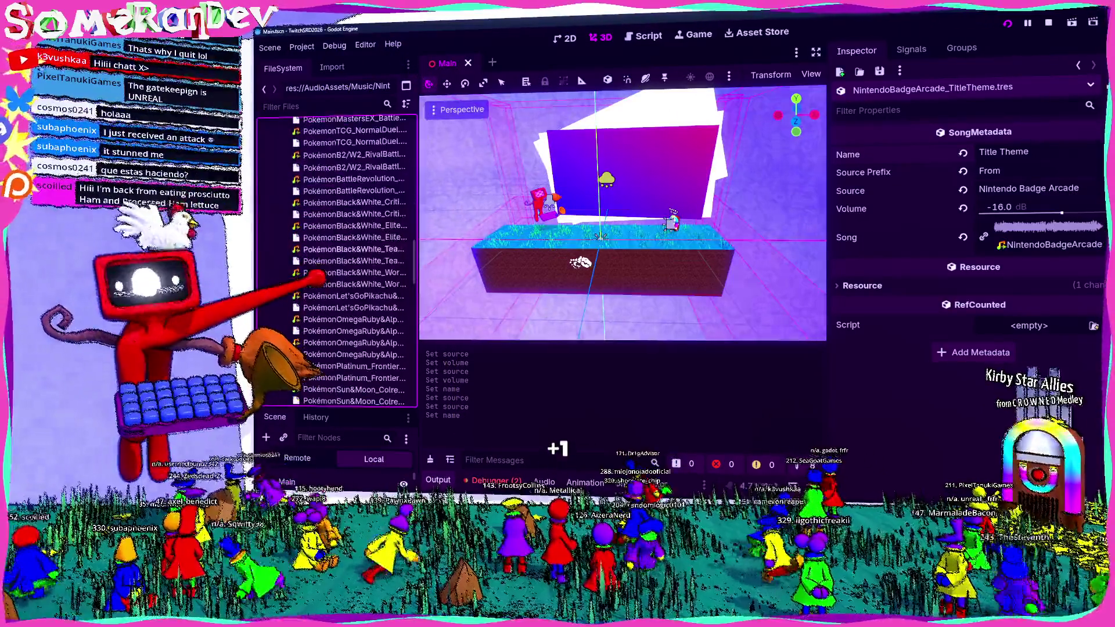
{"action": "left_click", "coordinate": [352, 224]}
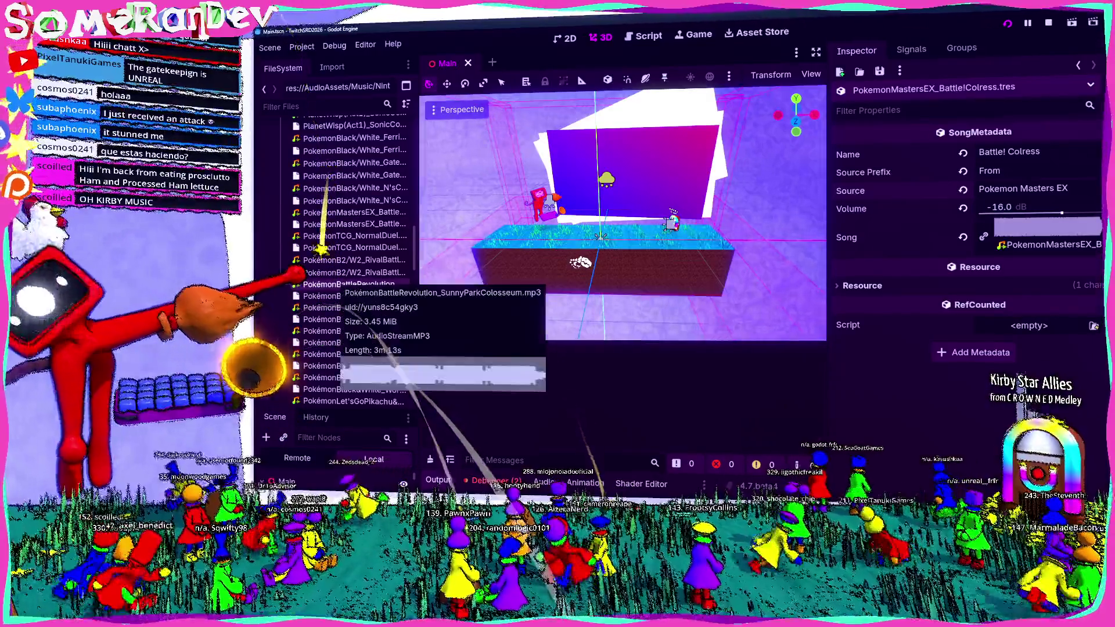
{"action": "scroll", "coordinate": [322, 262], "scroll_direction": "up", "scroll_amount": 5}
{"action": "scroll", "coordinate": [323, 261], "scroll_direction": "up", "scroll_amount": 3}
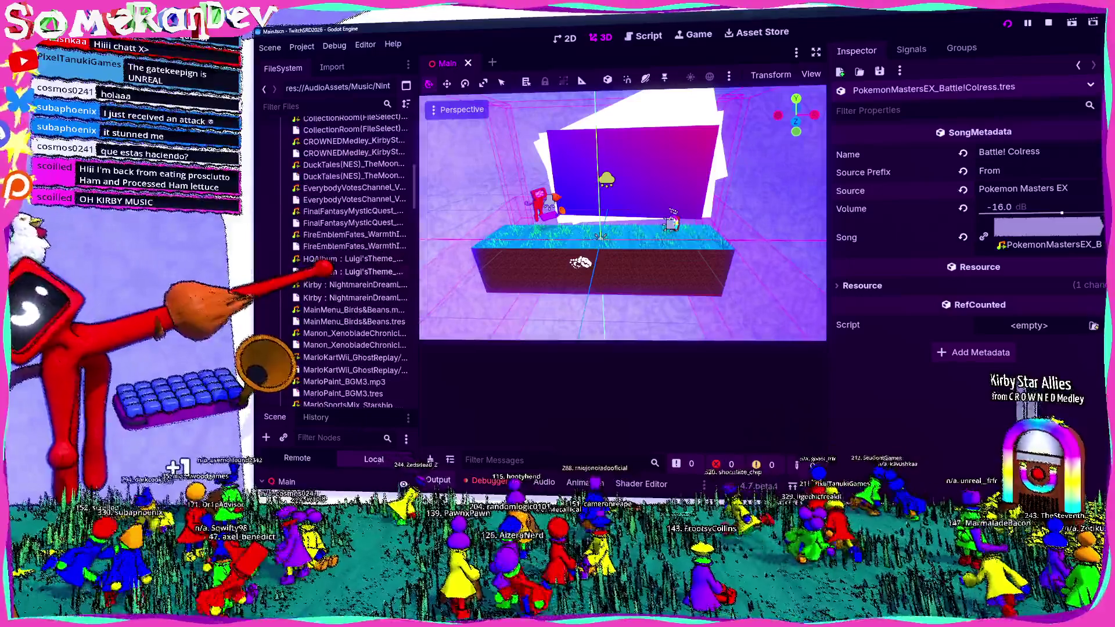
{"action": "scroll", "coordinate": [322, 257], "scroll_direction": "up", "scroll_amount": 2}
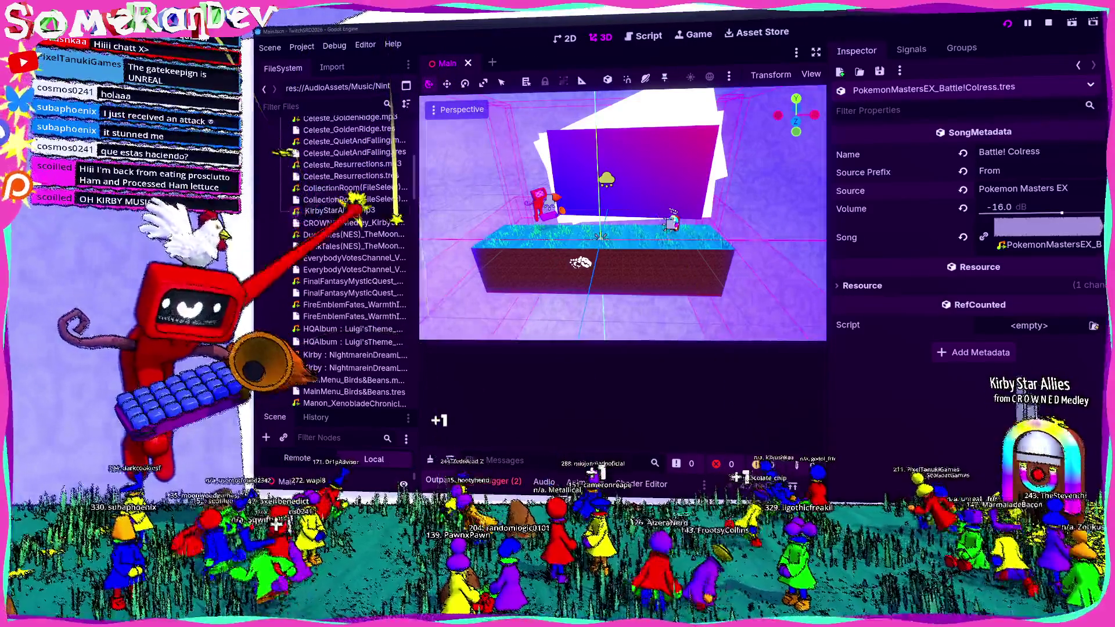
- Rename the CROWNED Medley file with the KirbyStarAllies prefix and inspect its song resource
{"action": "key", "text": "Return"}
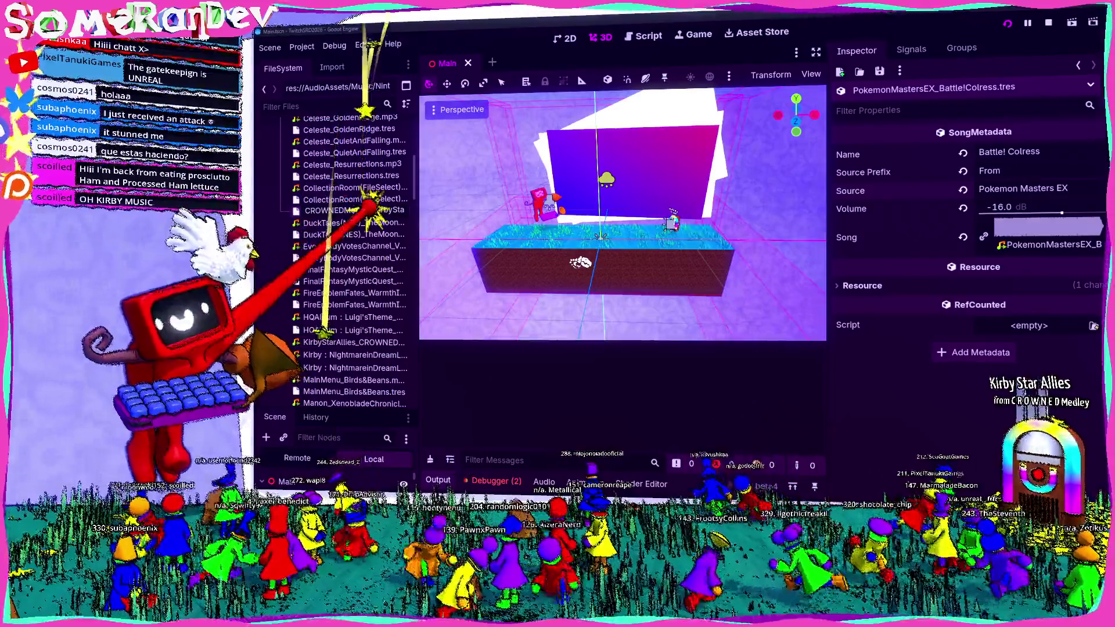
{"action": "type", "text": "KirbyStarAllies"}
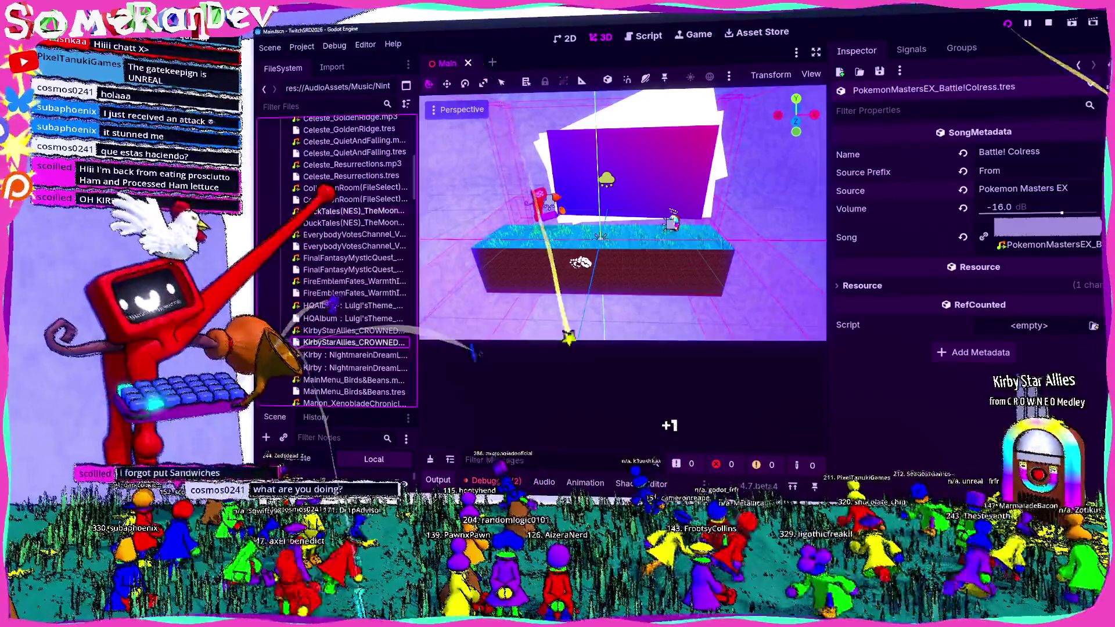
{"action": "left_click", "coordinate": [357, 343]}
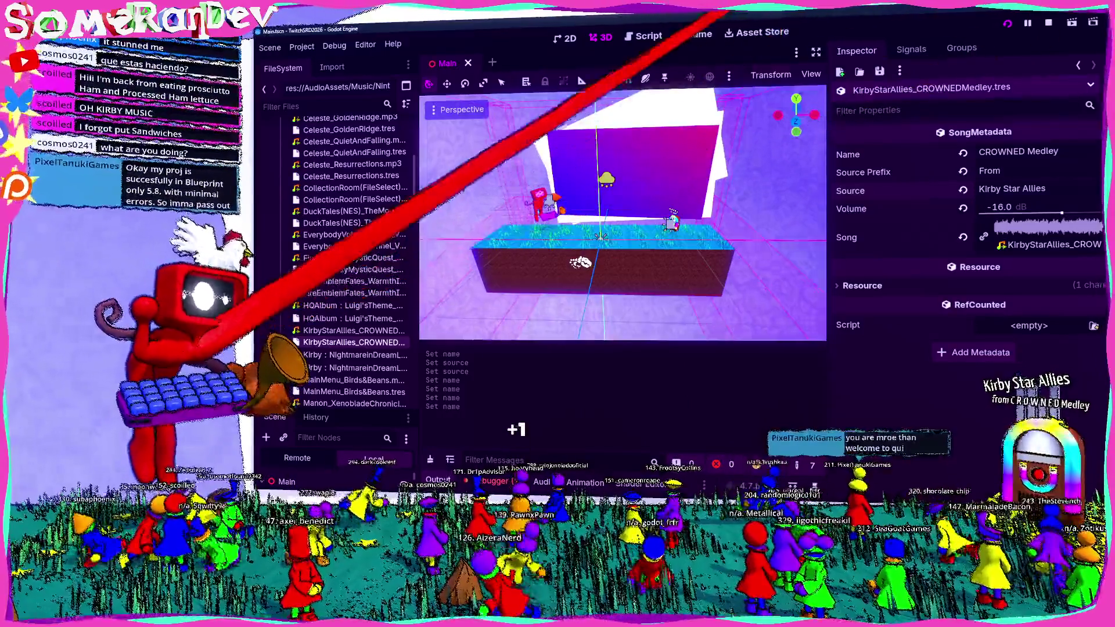
{"action": "key", "text": "alt+Tab"}
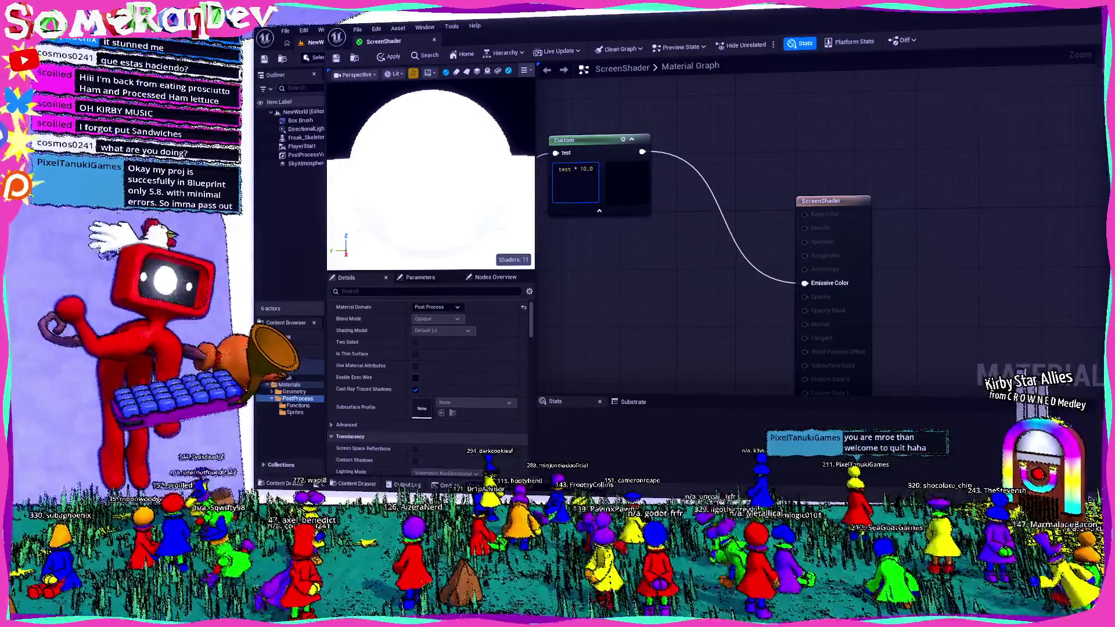
- Add a Dynamic Parameter node beside the Custom node in the ScreenShader graph
{"action": "mouse_move", "coordinate": [722, 303]}
{"action": "right_mouse_down"}
{"action": "mouse_move", "coordinate": [885, 326]}
{"action": "mouse_move", "coordinate": [824, 262]}
{"action": "right_mouse_up"}
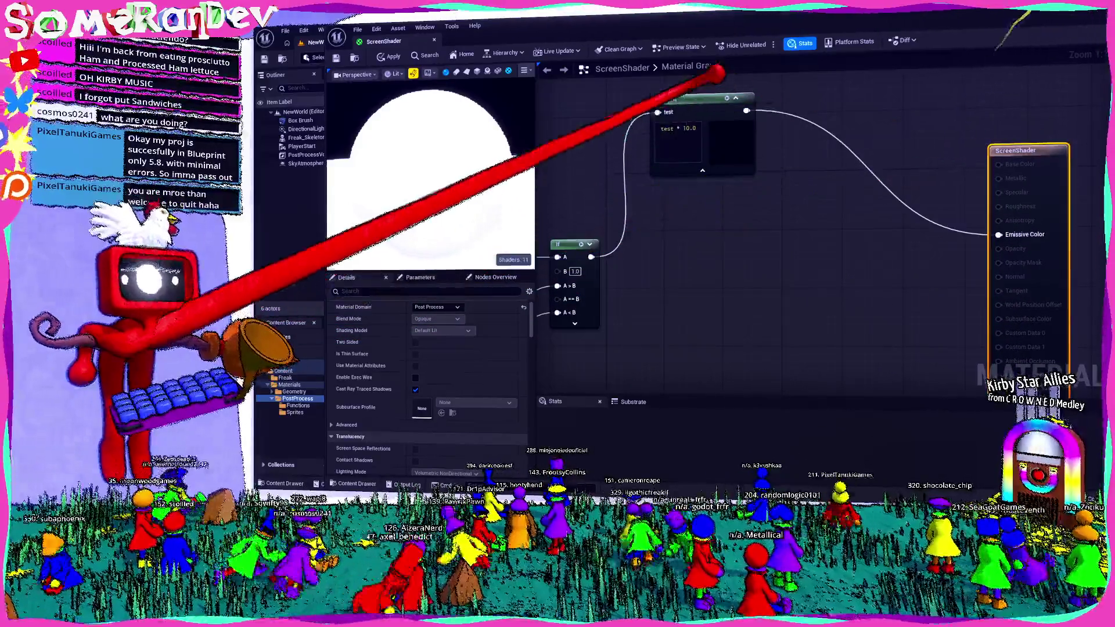
{"action": "left_click_drag", "start_coordinate": [724, 100], "coordinate": [758, 106]}
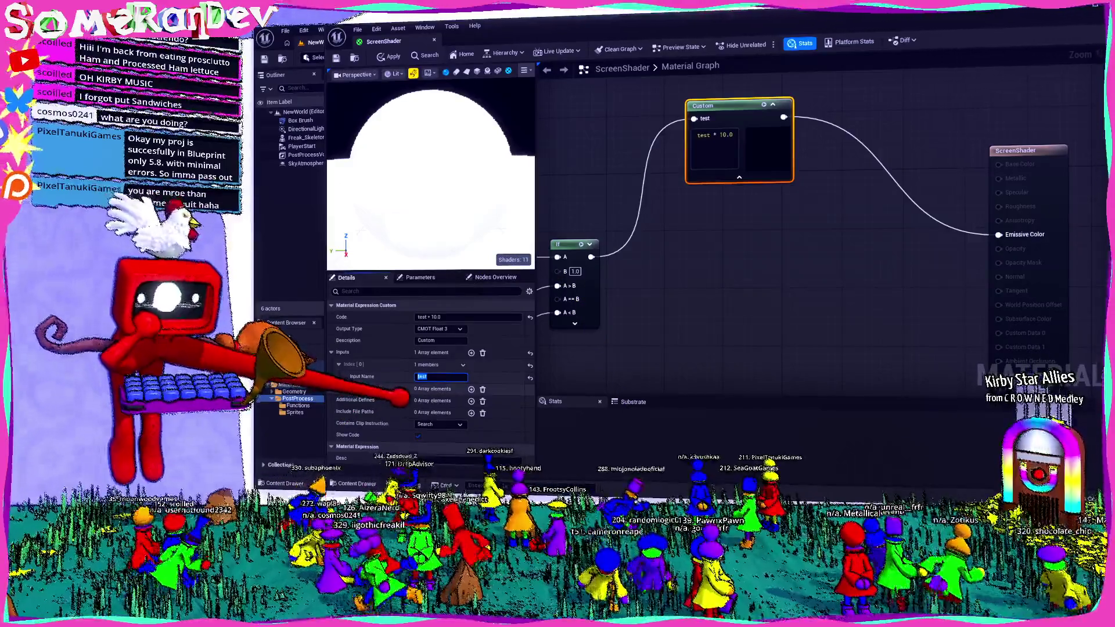
{"action": "right_click_drag", "start_coordinate": [556, 127], "coordinate": [622, 201]}
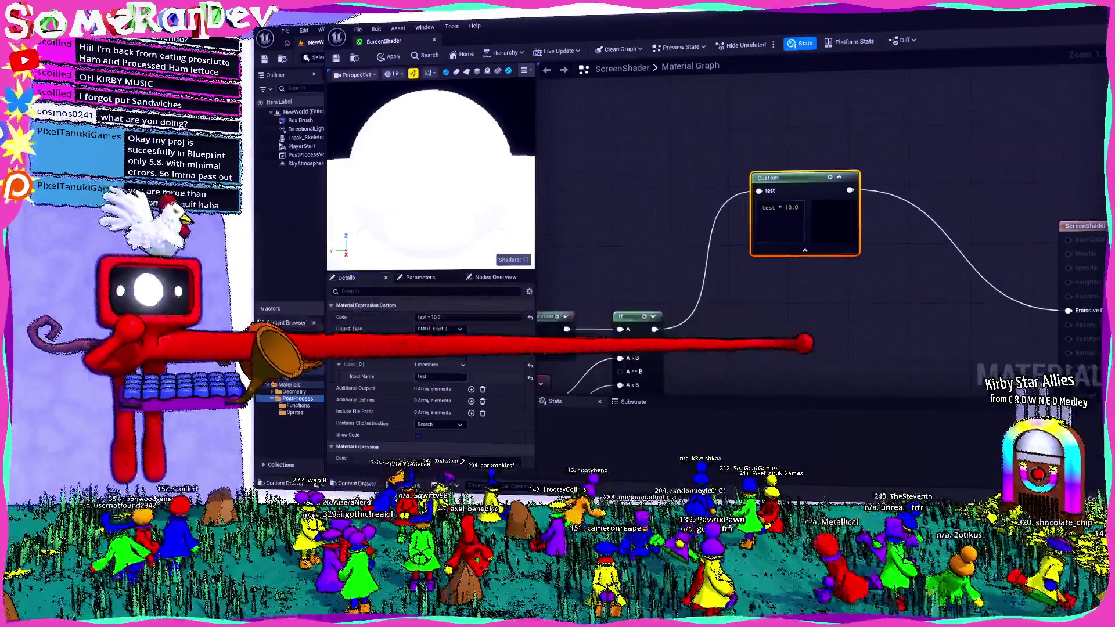
{"action": "right_click", "coordinate": [622, 201]}
{"action": "type", "text": "dynamic"}
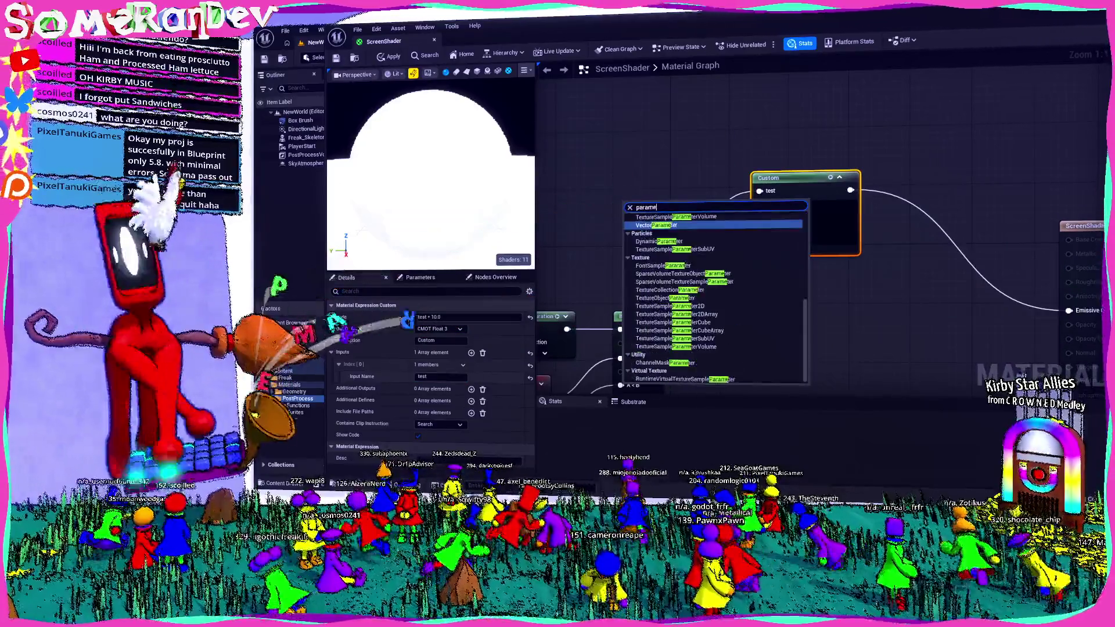
{"action": "left_click", "coordinate": [672, 220]}
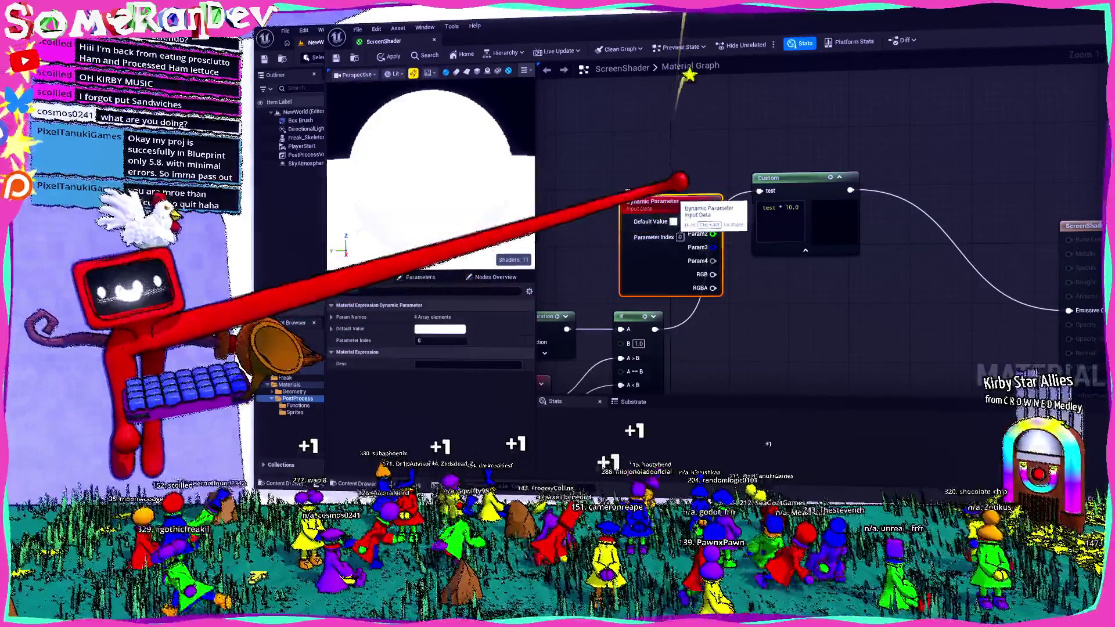
{"action": "left_click_drag", "start_coordinate": [671, 221], "coordinate": [613, 171]}
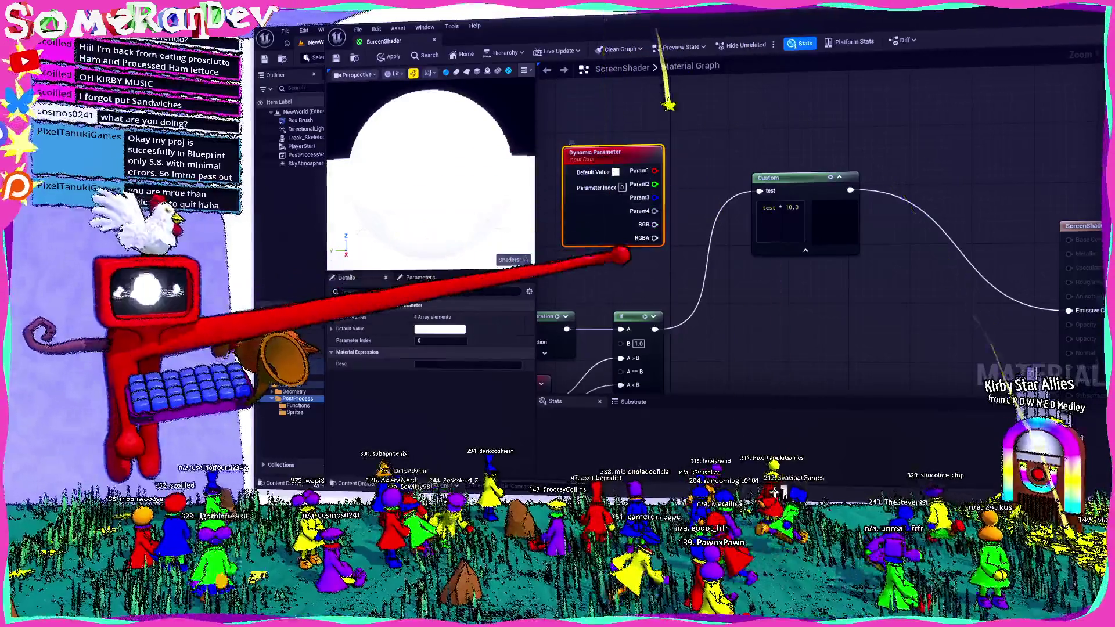
- Expand the Dynamic Parameter's Param Names to check its Param1–Param4 entries
{"action": "left_click", "coordinate": [332, 316]}
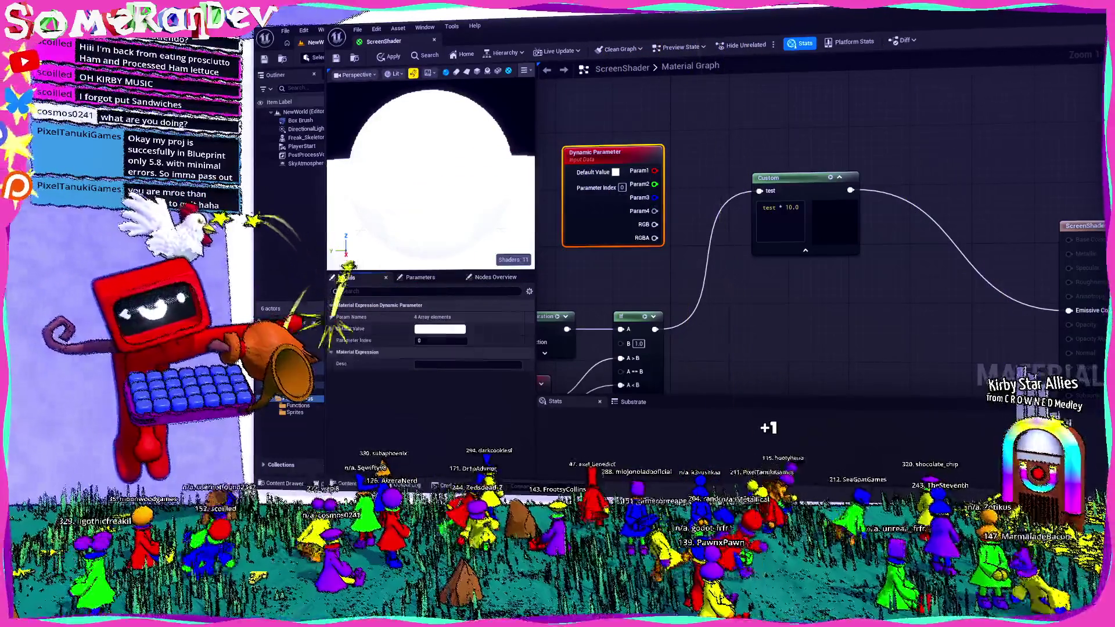
{"action": "left_click", "coordinate": [333, 316]}
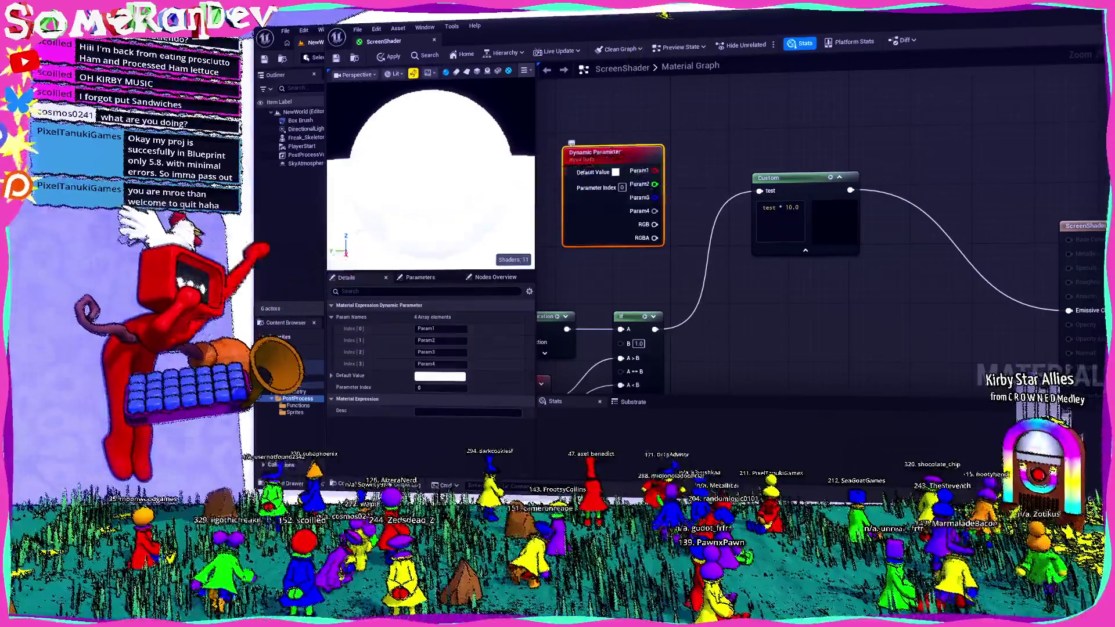
{"action": "key", "text": "alt+Tab"}
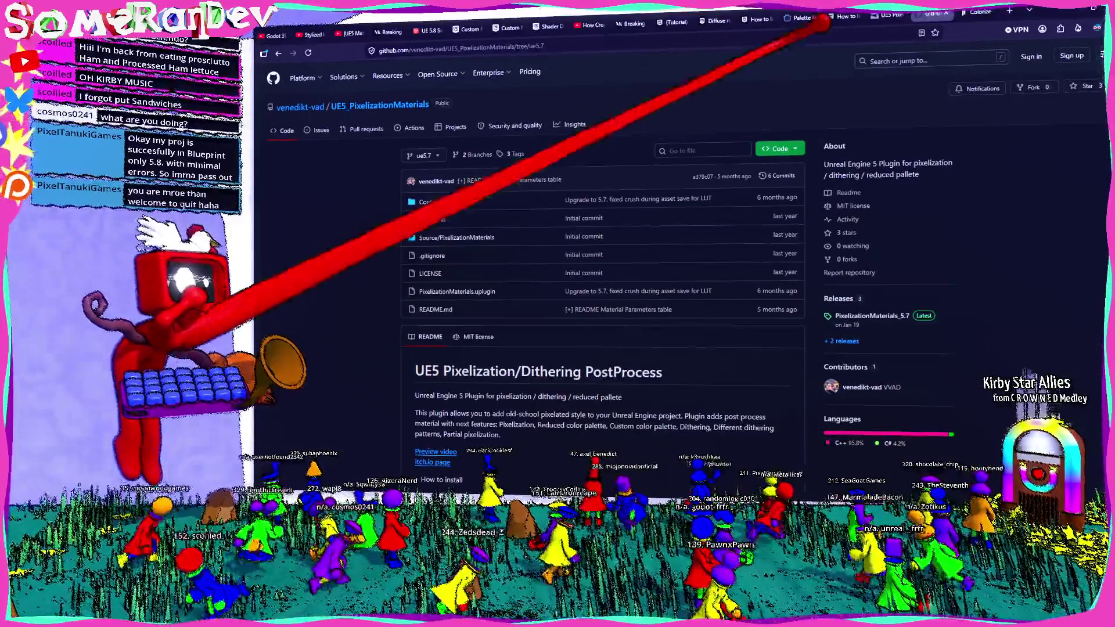
- Search 'unreal engine how to make color array parameter fopr material' in a new tab
{"action": "key", "text": "ctrl+t"}
{"action": "type", "text": "unreal en"}
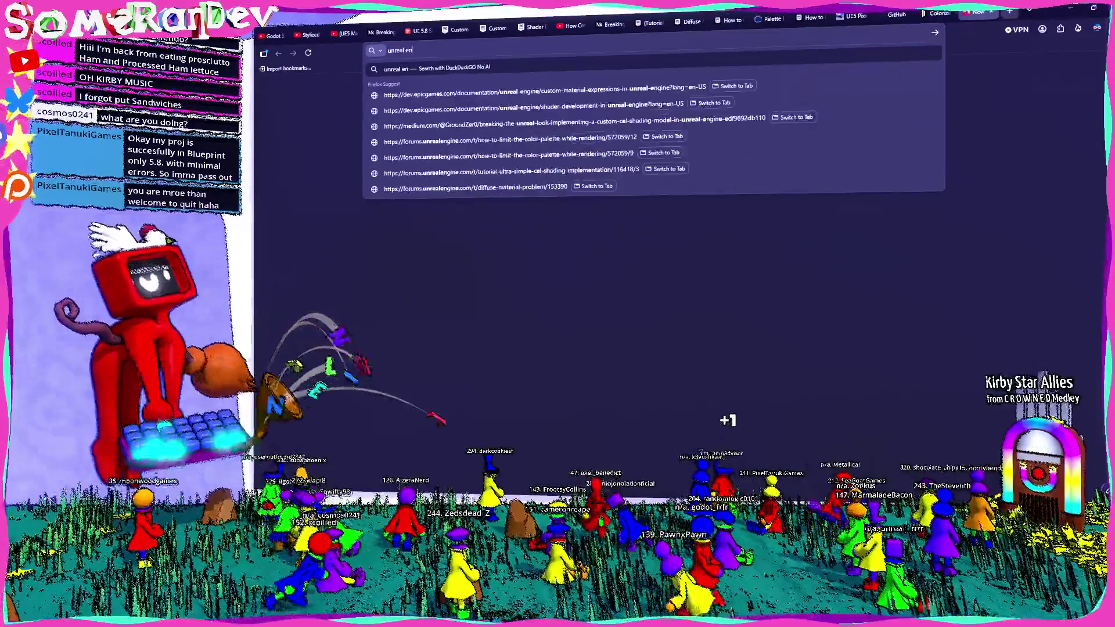
{"action": "type", "text": "gine how to"}
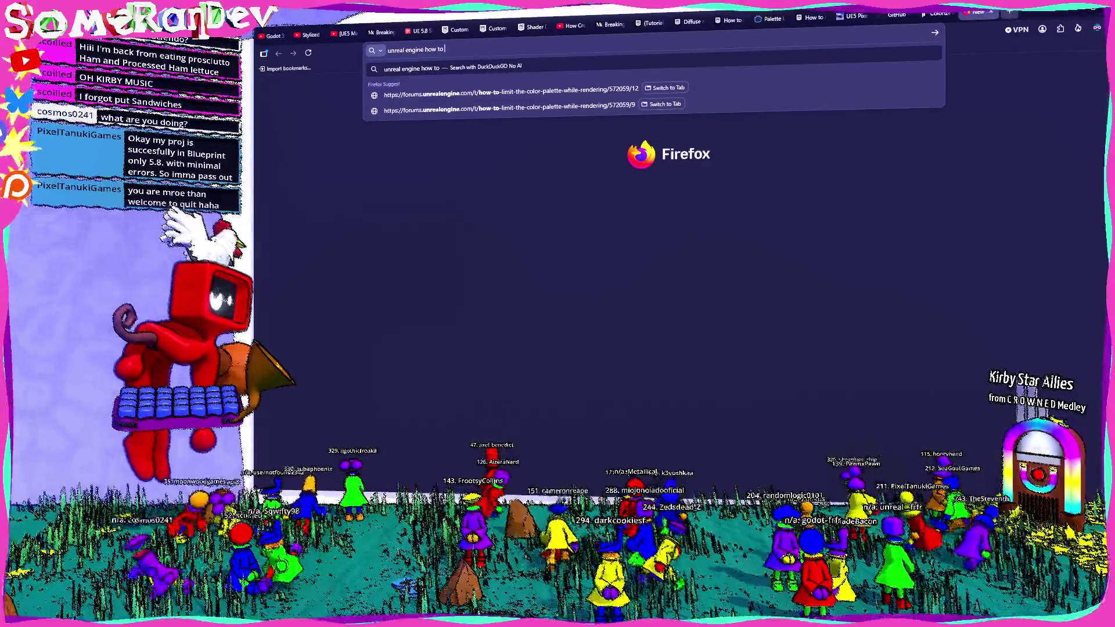
{"action": "type", "text": "make color ar"}
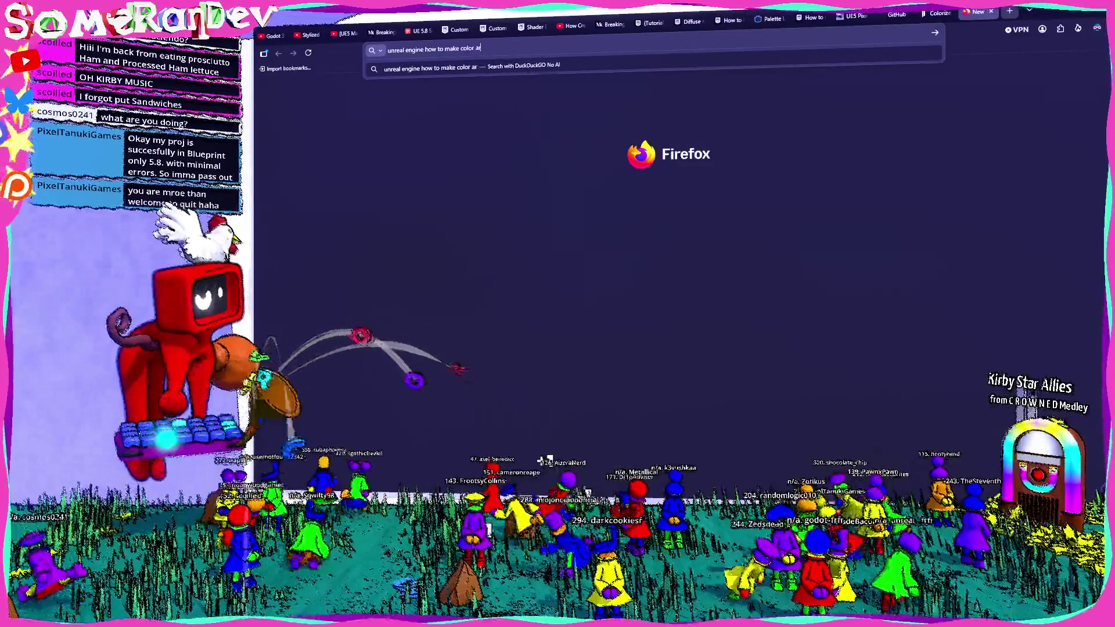
{"action": "type", "text": "ray parameter "}
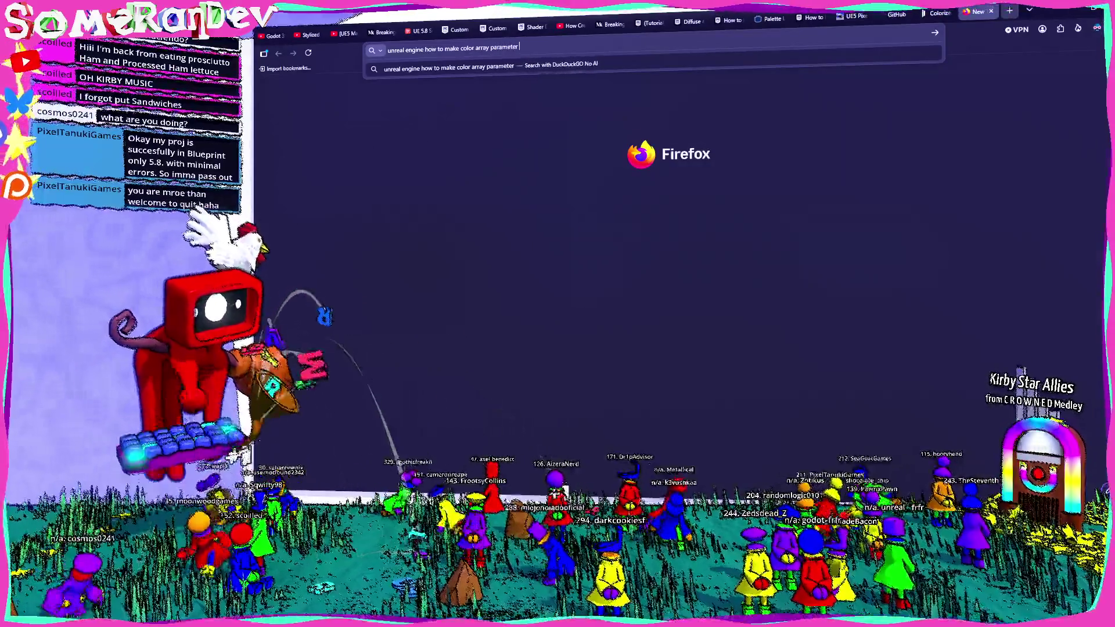
{"action": "type", "text": "fopr material"}
{"action": "key", "text": "Return"}
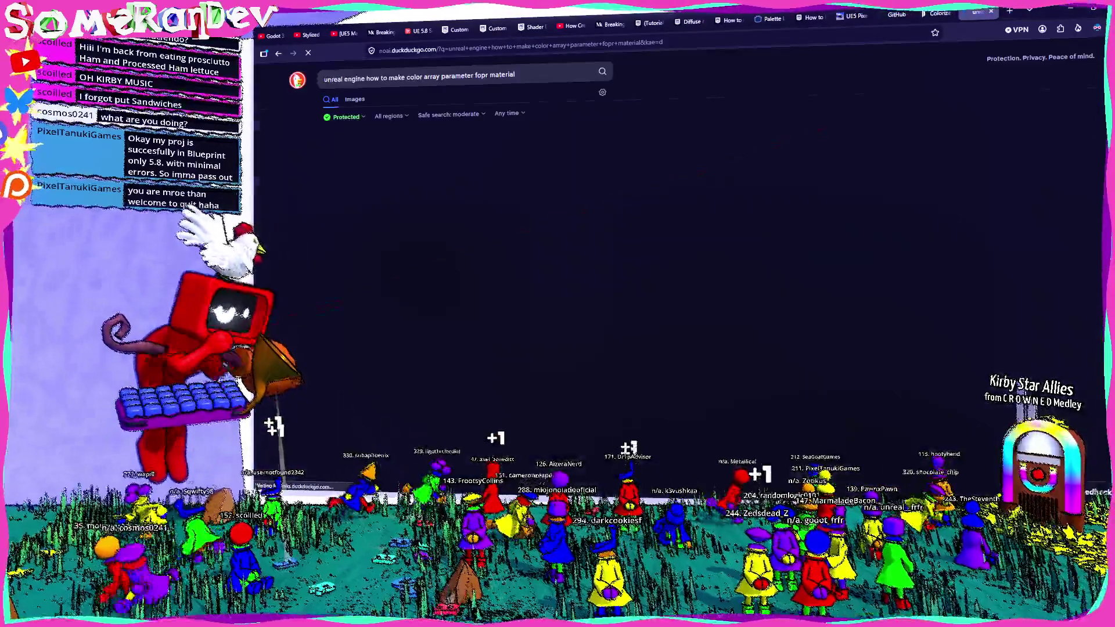
{"action": "mouse_move", "coordinate": [363, 193]}
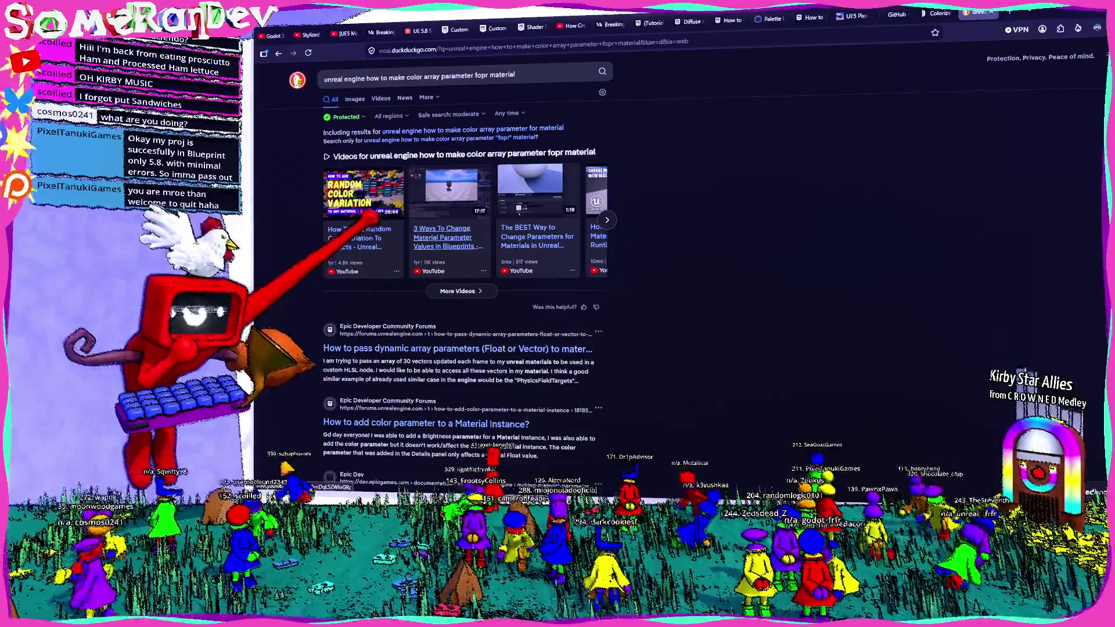
{"action": "scroll", "coordinate": [348, 244], "scroll_direction": "down", "scroll_amount": 1}
- Skim the dynamic array parameters forum thread, then minimize the browser to reveal Unreal
{"action": "left_click", "coordinate": [448, 304]}
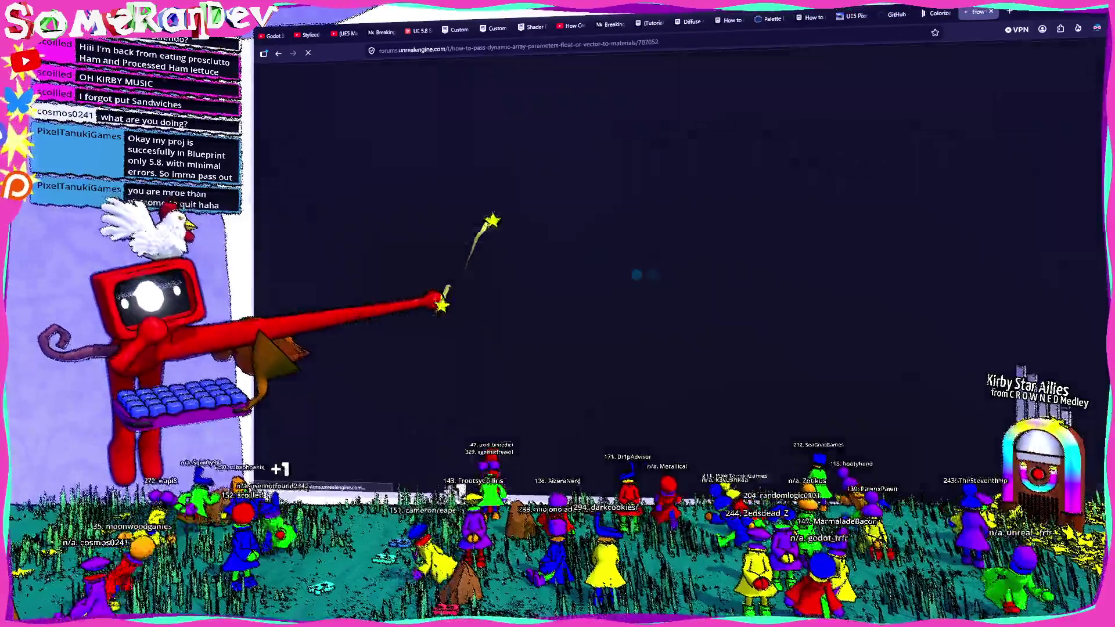
{"action": "scroll", "coordinate": [569, 188], "scroll_direction": "down", "scroll_amount": 3}
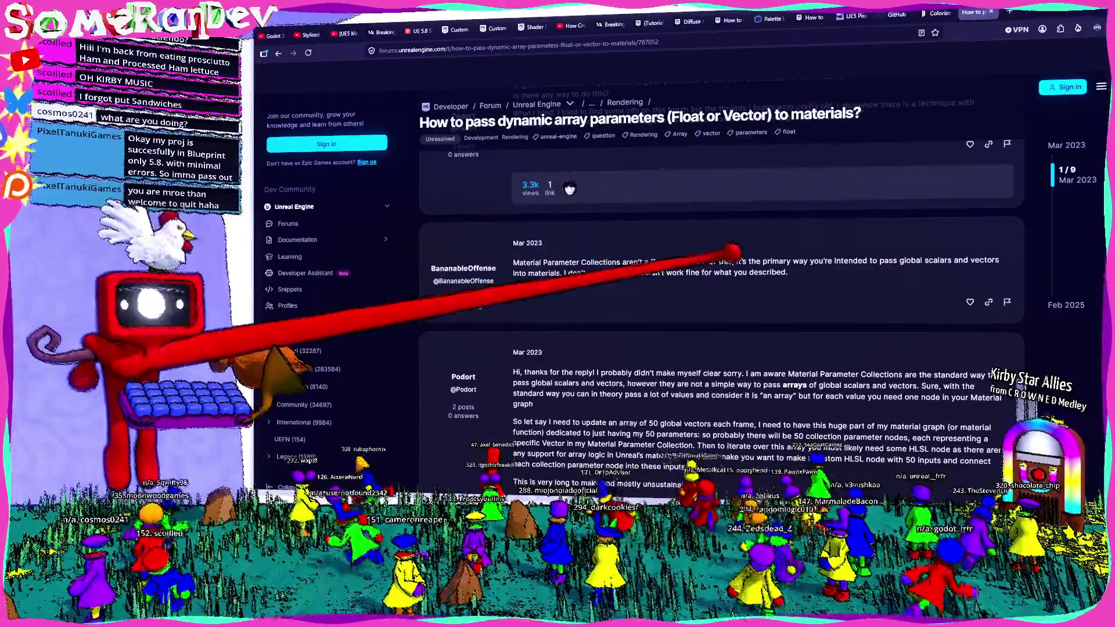
{"action": "scroll", "coordinate": [723, 262], "scroll_direction": "down", "scroll_amount": 3}
{"action": "scroll", "coordinate": [723, 296], "scroll_direction": "down", "scroll_amount": 3}
{"action": "scroll", "coordinate": [723, 296], "scroll_direction": "down", "scroll_amount": 3}
{"action": "scroll", "coordinate": [723, 296], "scroll_direction": "down", "scroll_amount": 3}
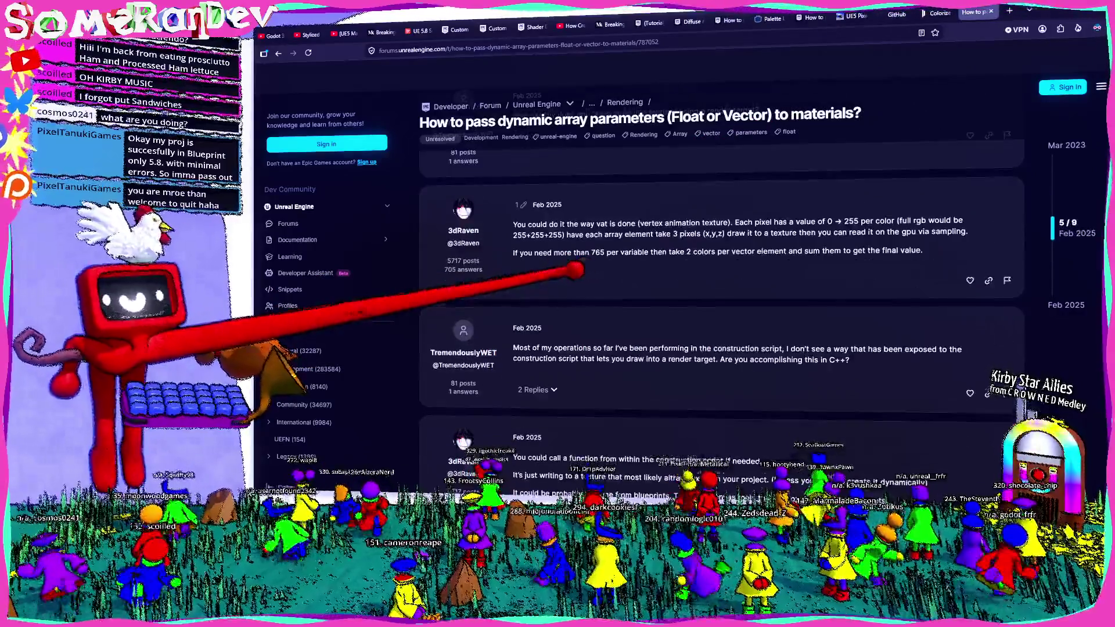
{"action": "scroll", "coordinate": [724, 296], "scroll_direction": "down", "scroll_amount": 3}
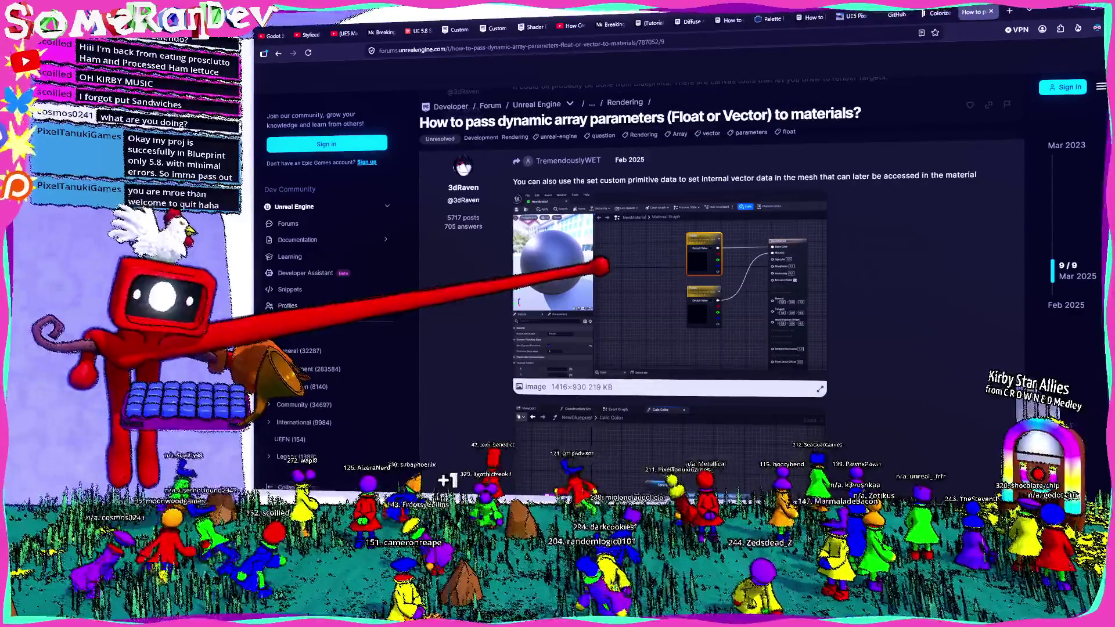
{"action": "scroll", "coordinate": [723, 297], "scroll_direction": "down", "scroll_amount": 3}
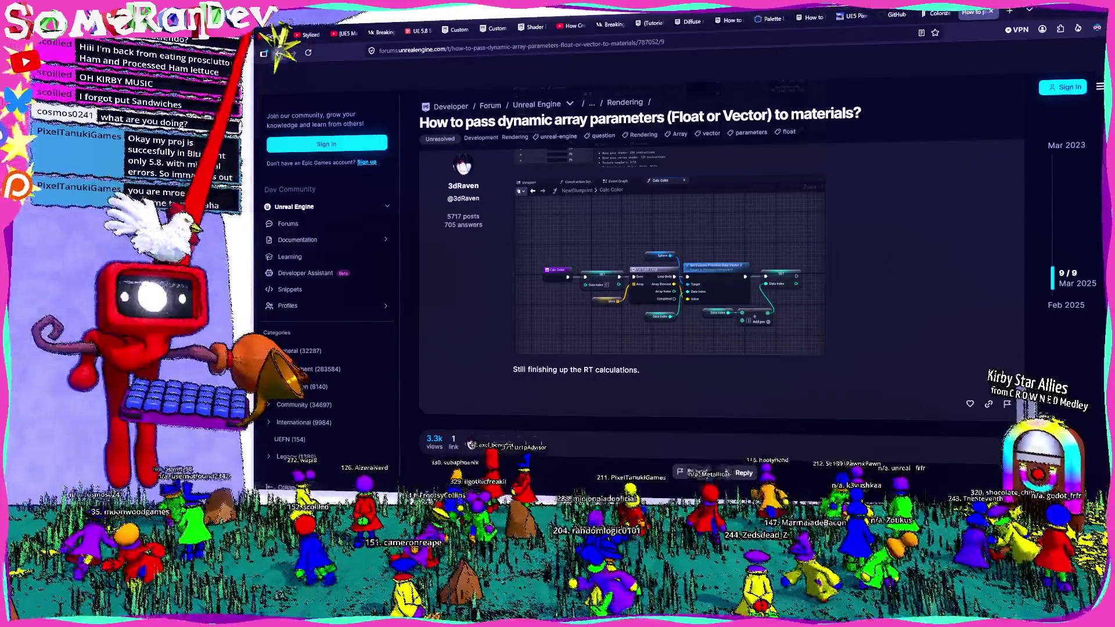
{"action": "left_click", "coordinate": [278, 53]}
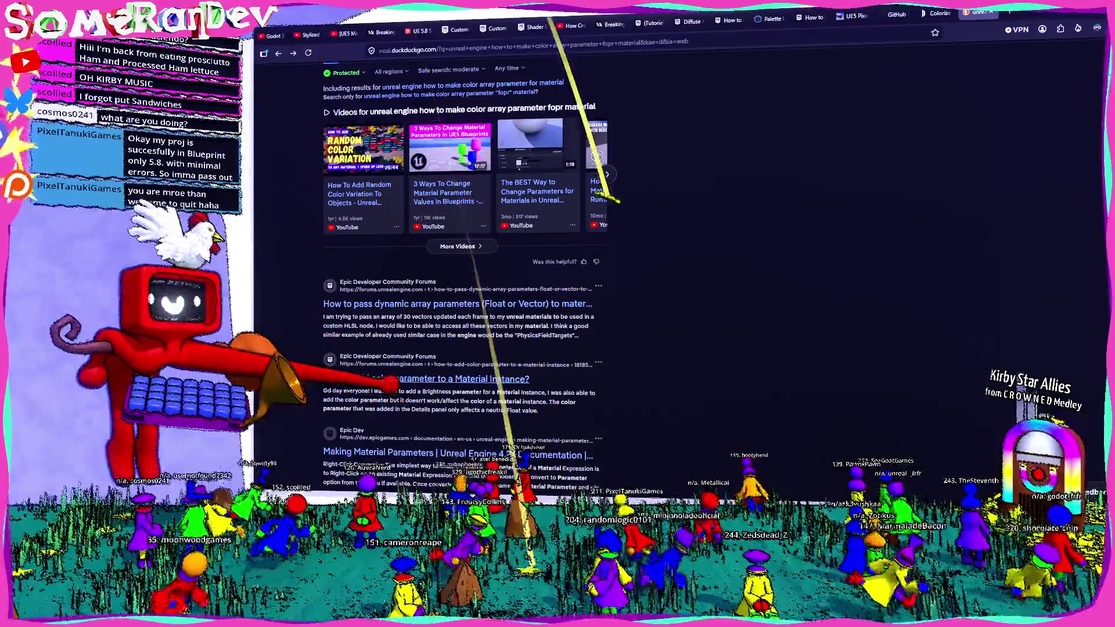
{"action": "double_click", "coordinate": [1011, 15]}
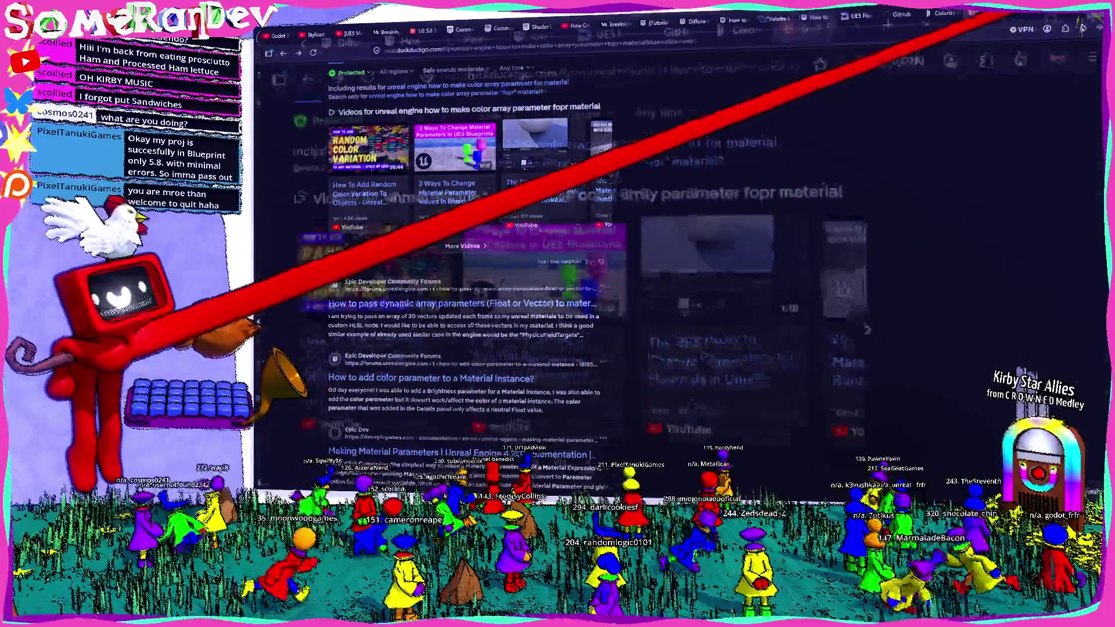
{"action": "left_click", "coordinate": [788, 19]}
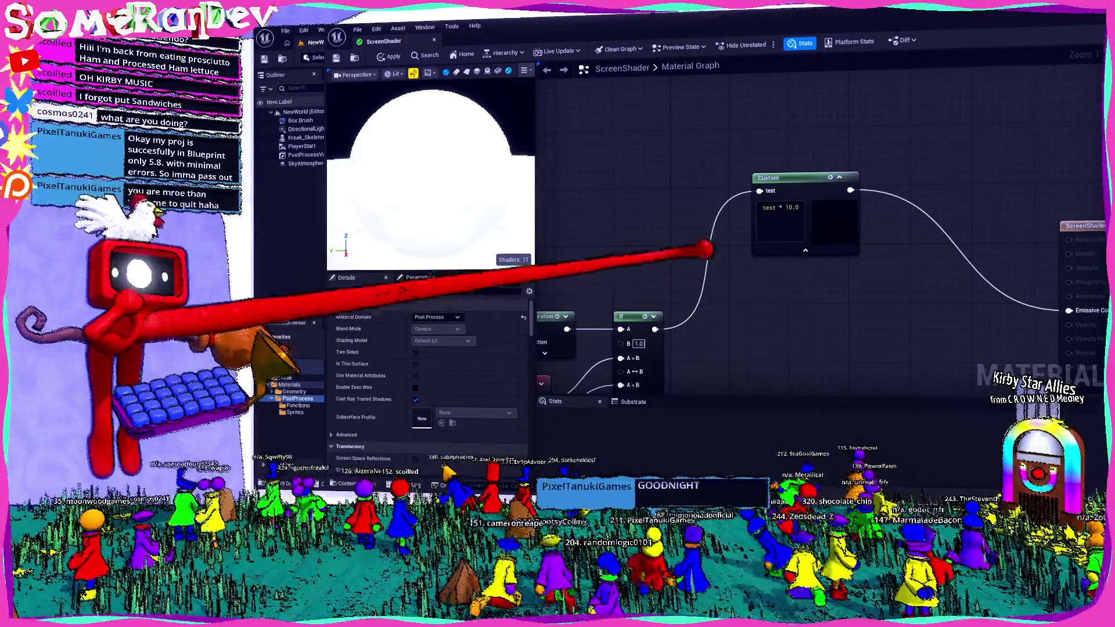
- Place a Collection Parameter node in the ScreenShader graph via the 'collection' search
{"action": "right_click", "coordinate": [627, 182]}
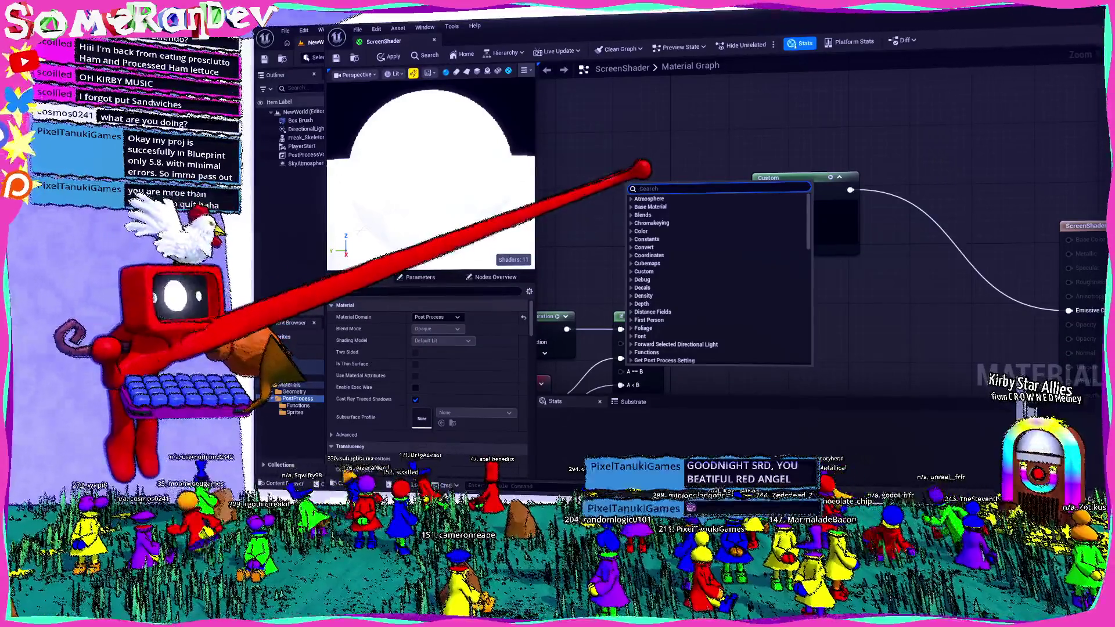
{"action": "type", "text": "p"}
{"action": "key", "text": "BackSpace"}
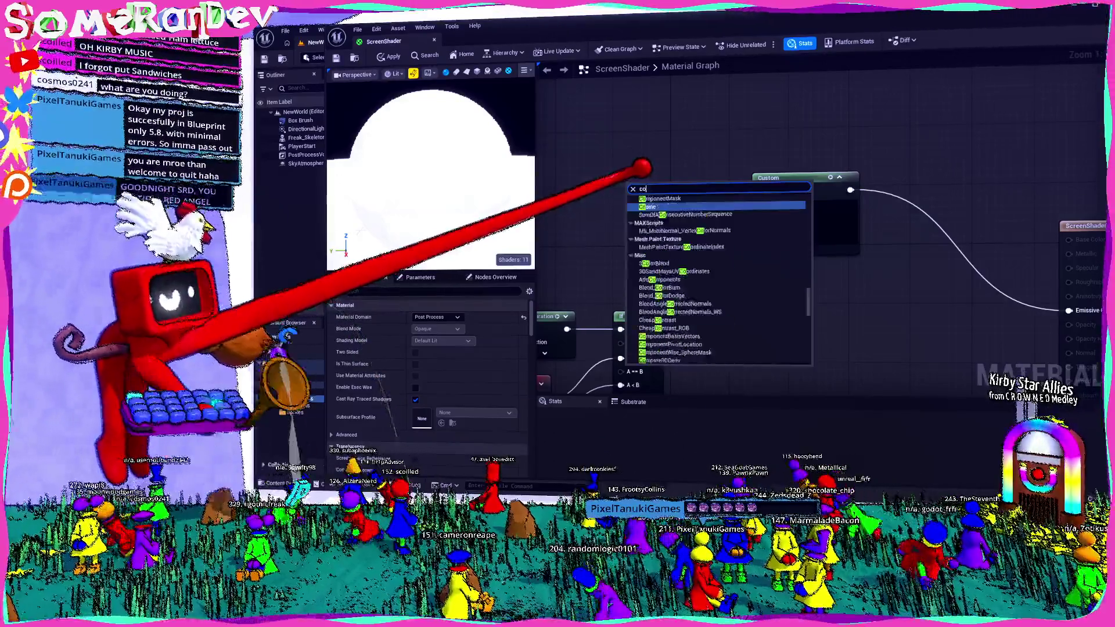
{"action": "type", "text": "collection"}
{"action": "key", "text": "Return"}
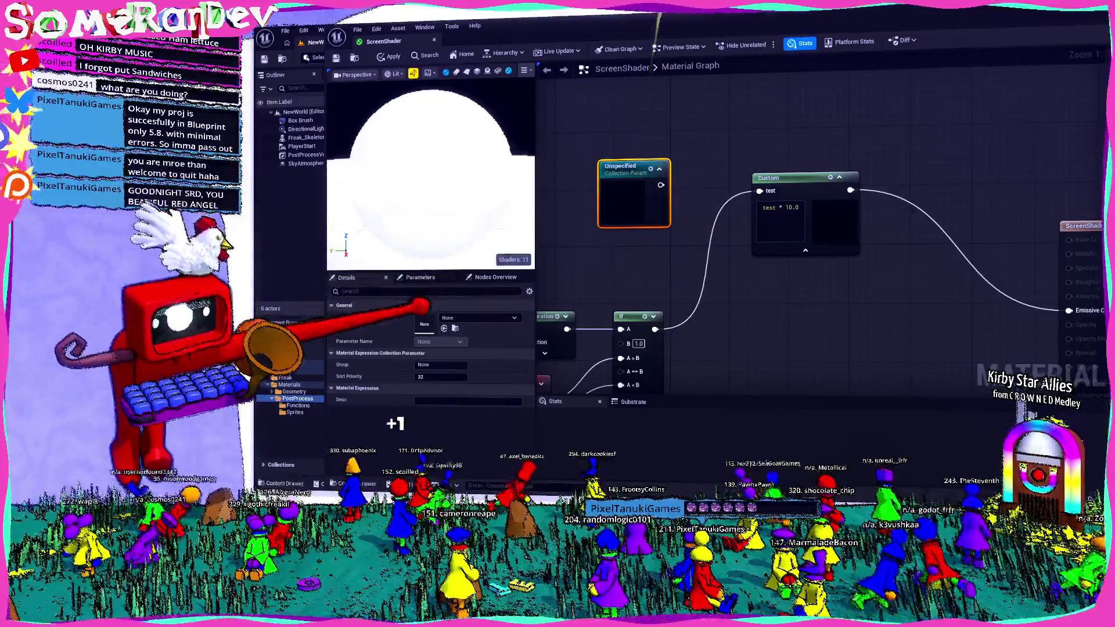
- Create NewMaterialParameterCollection and assign it to the Collection Parameter node
{"action": "left_click", "coordinate": [479, 317]}
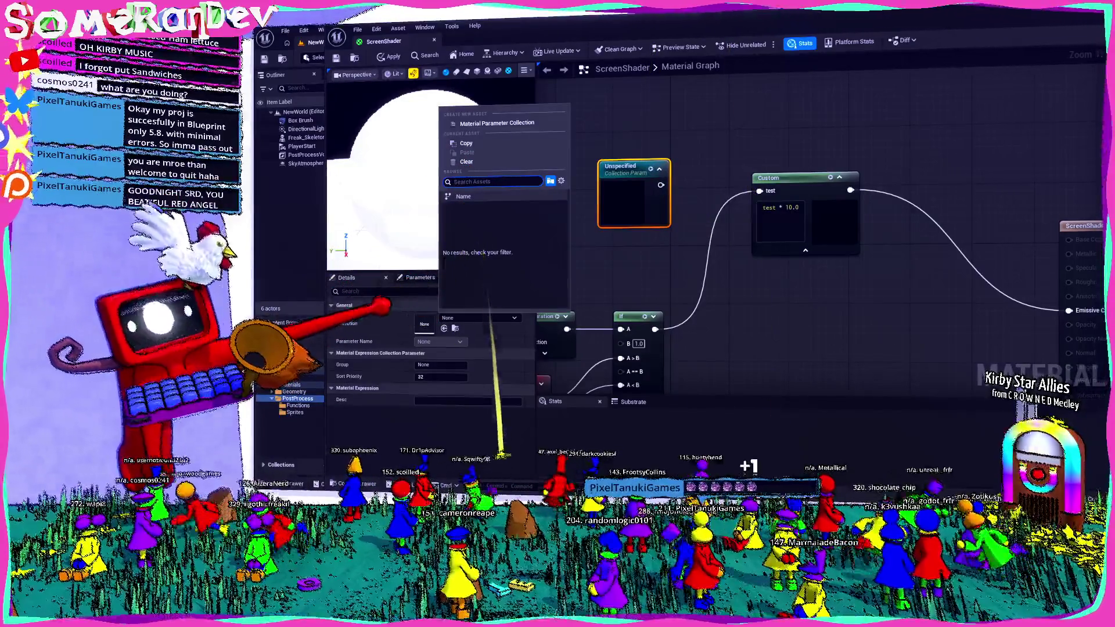
{"action": "left_click", "coordinate": [497, 122]}
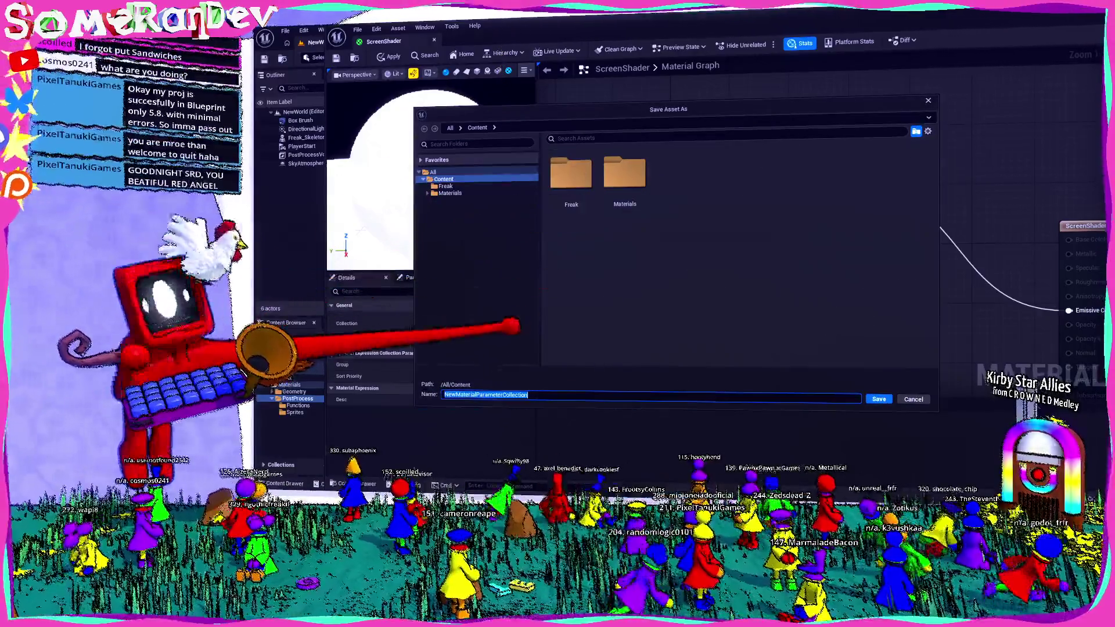
{"action": "left_click", "coordinate": [878, 399]}
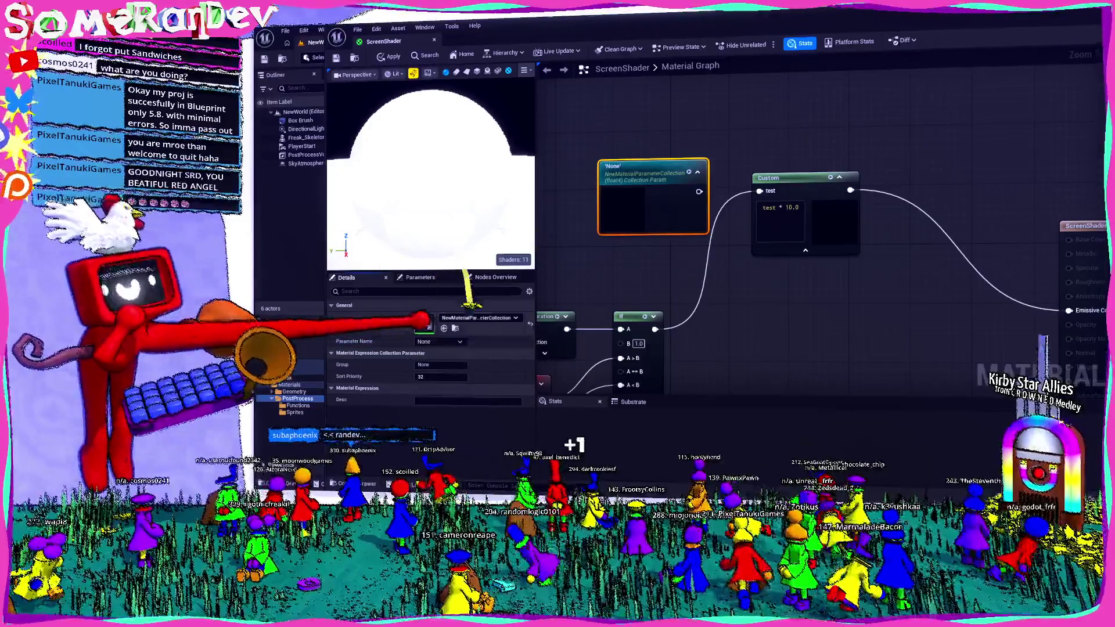
- Inspect the node's parameter names, group value and the material's exposed parameters without changes
{"action": "left_click", "coordinate": [444, 340]}
{"action": "key", "text": "Escape"}
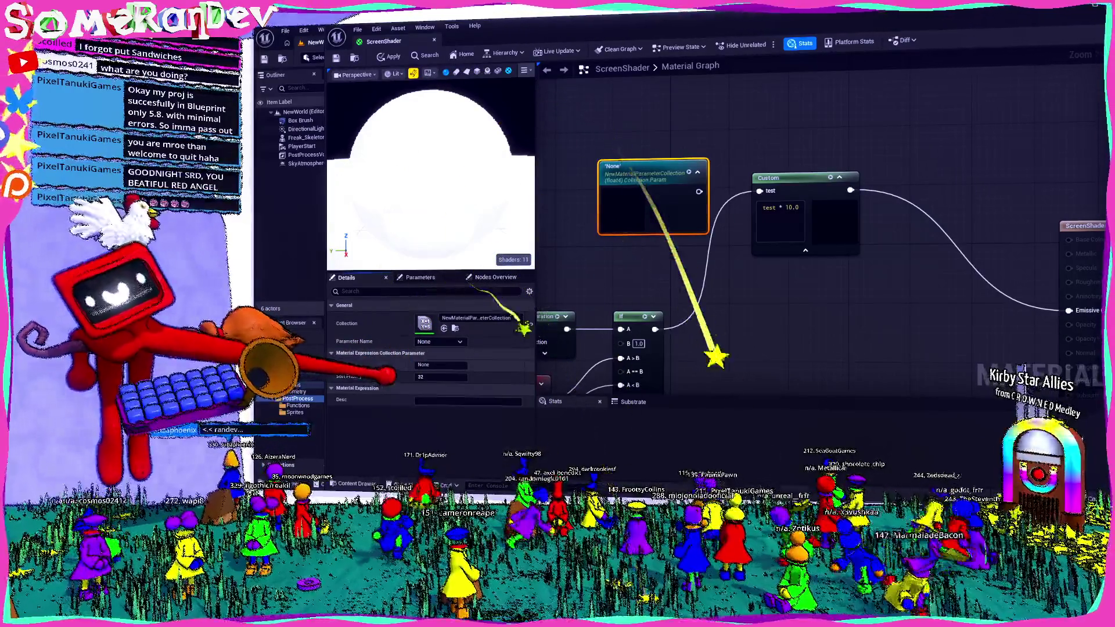
{"action": "left_click", "coordinate": [436, 365]}
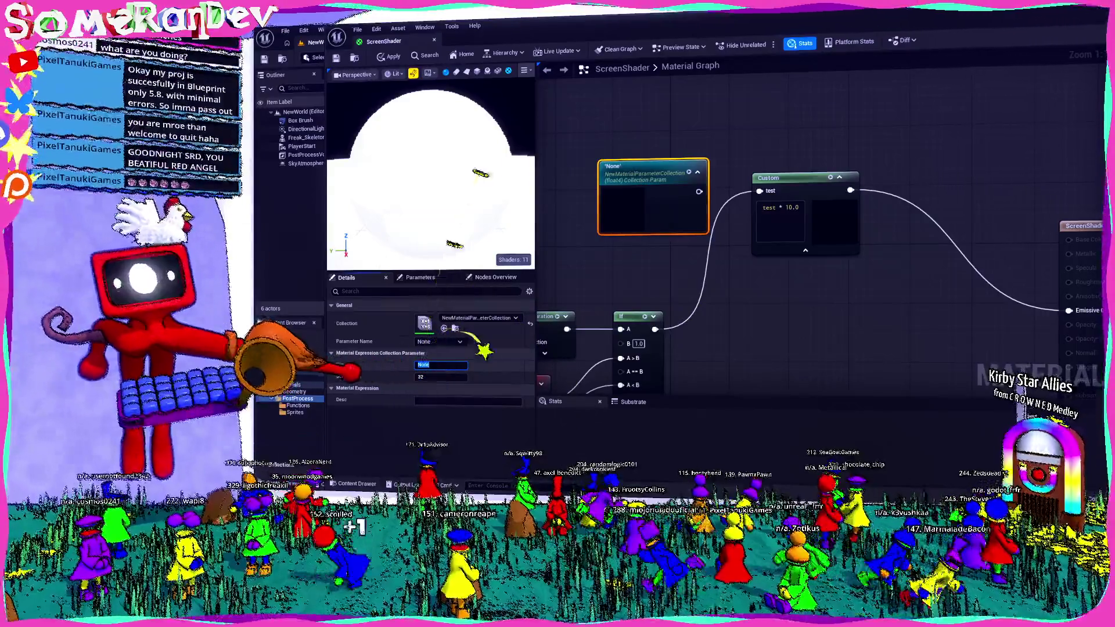
{"action": "key", "text": "Return"}
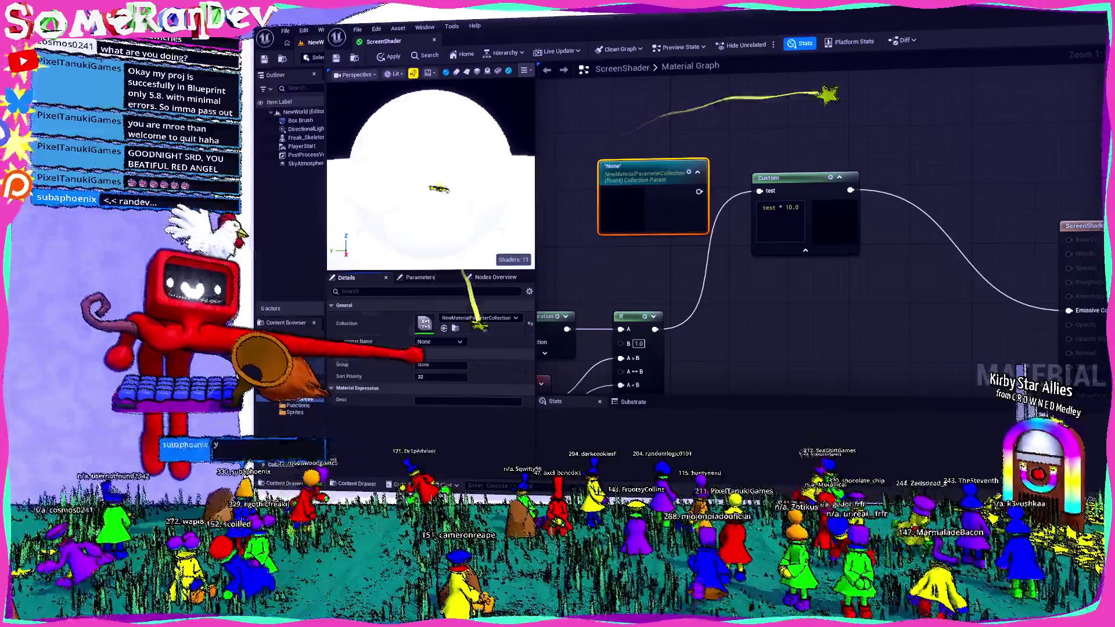
{"action": "left_click", "coordinate": [440, 342]}
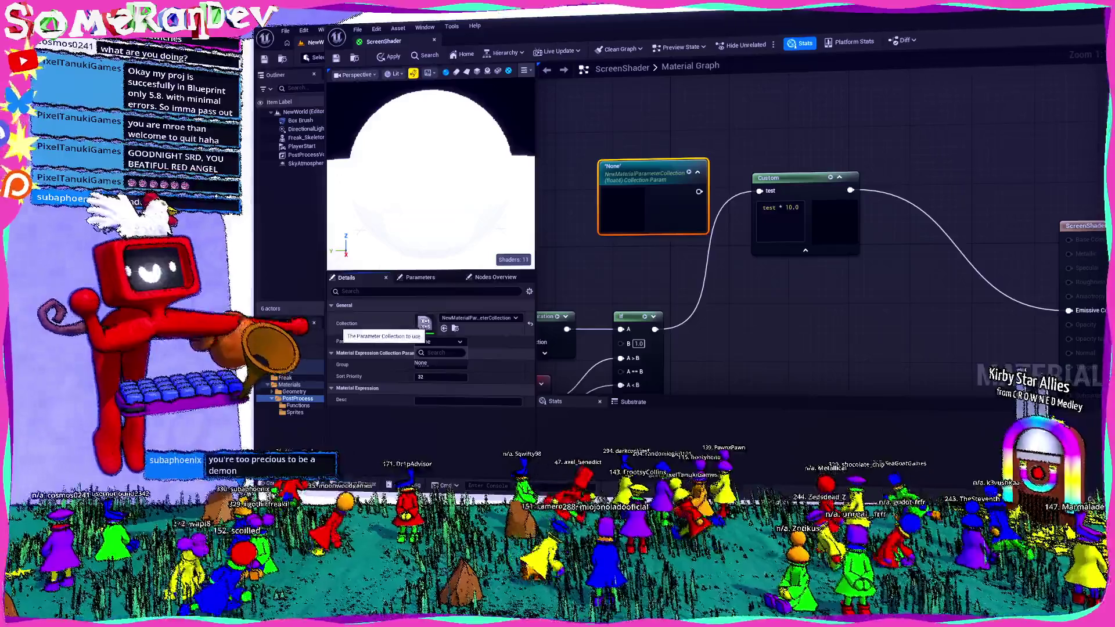
{"action": "left_click", "coordinate": [420, 277]}
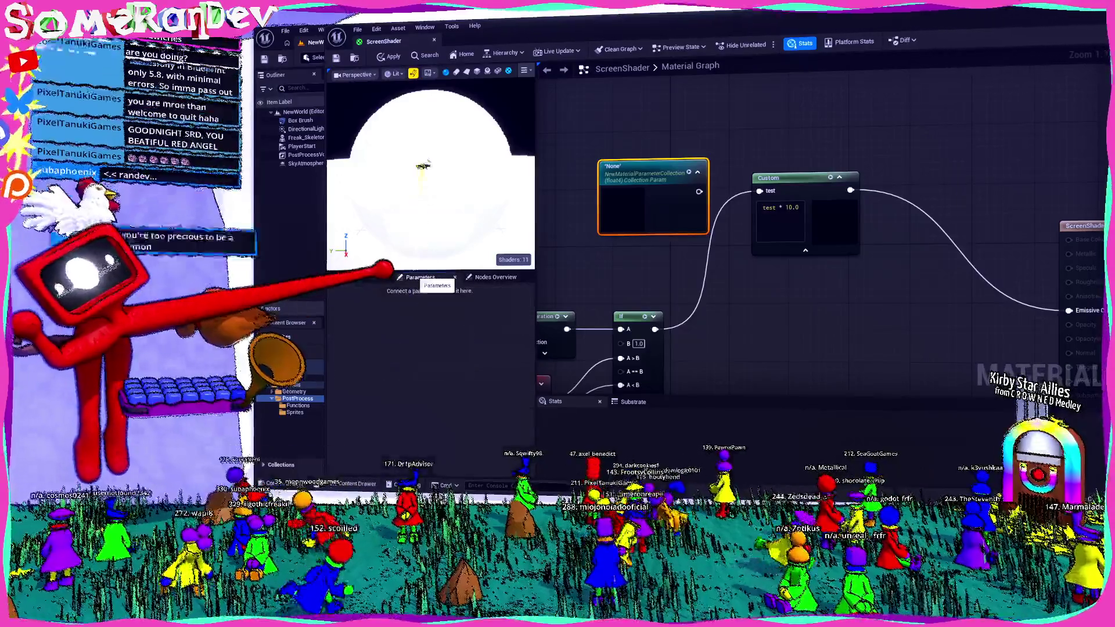
{"action": "left_click", "coordinate": [346, 278]}
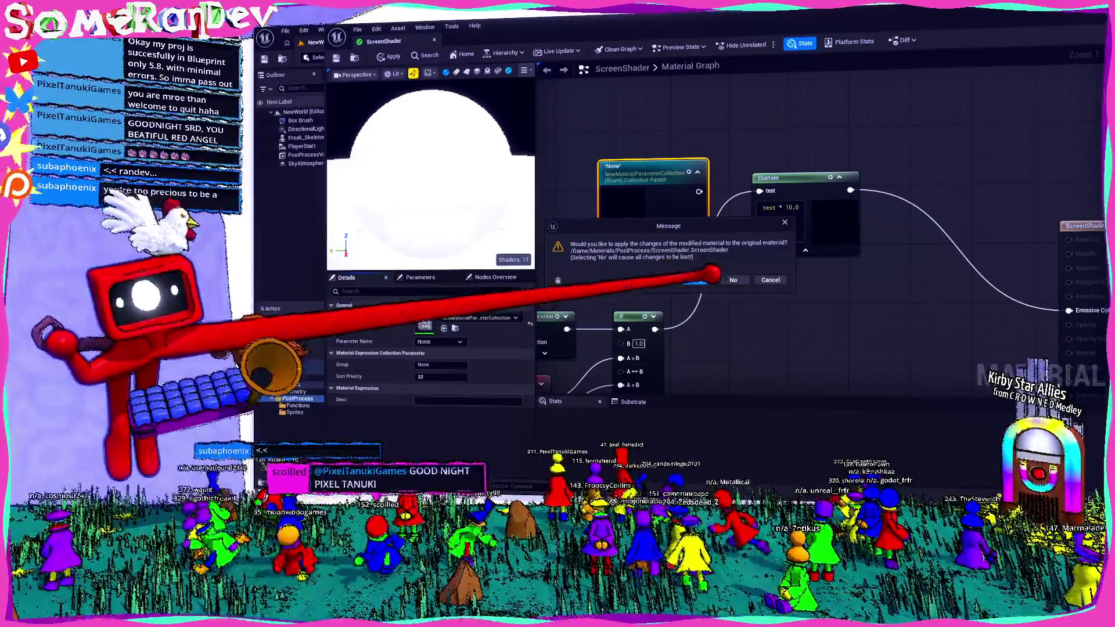
- Close the material editor applying changes, then start Save All for the modified assets
{"action": "left_click", "coordinate": [701, 277]}
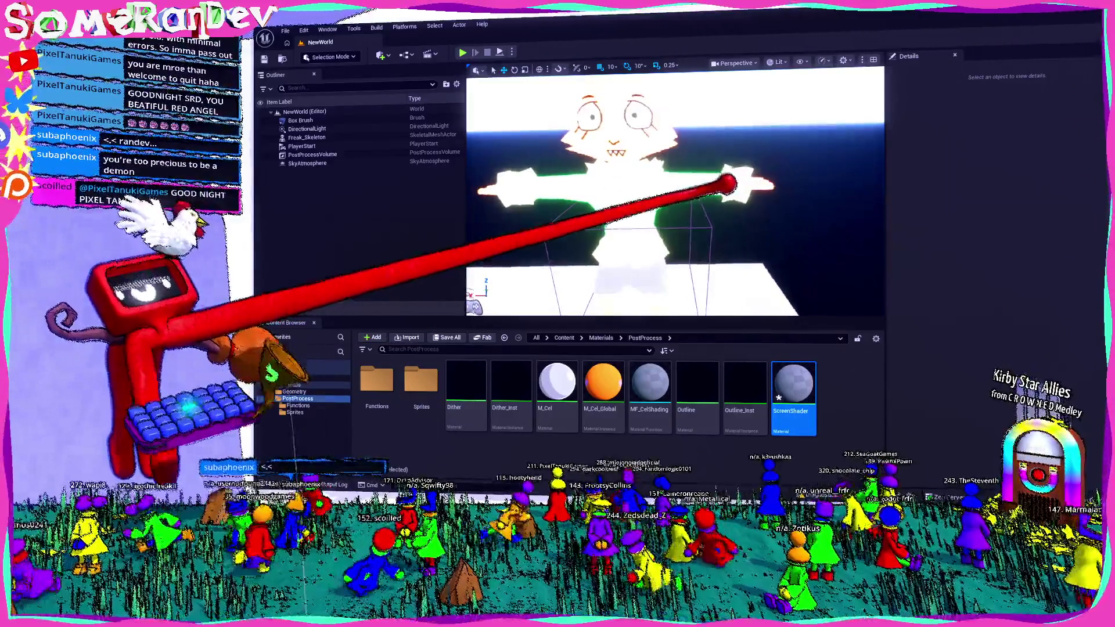
{"action": "mouse_move", "coordinate": [723, 185]}
{"action": "right_mouse_down"}
{"action": "mouse_move", "coordinate": [722, 230]}
{"action": "mouse_move", "coordinate": [734, 184]}
{"action": "right_mouse_up"}
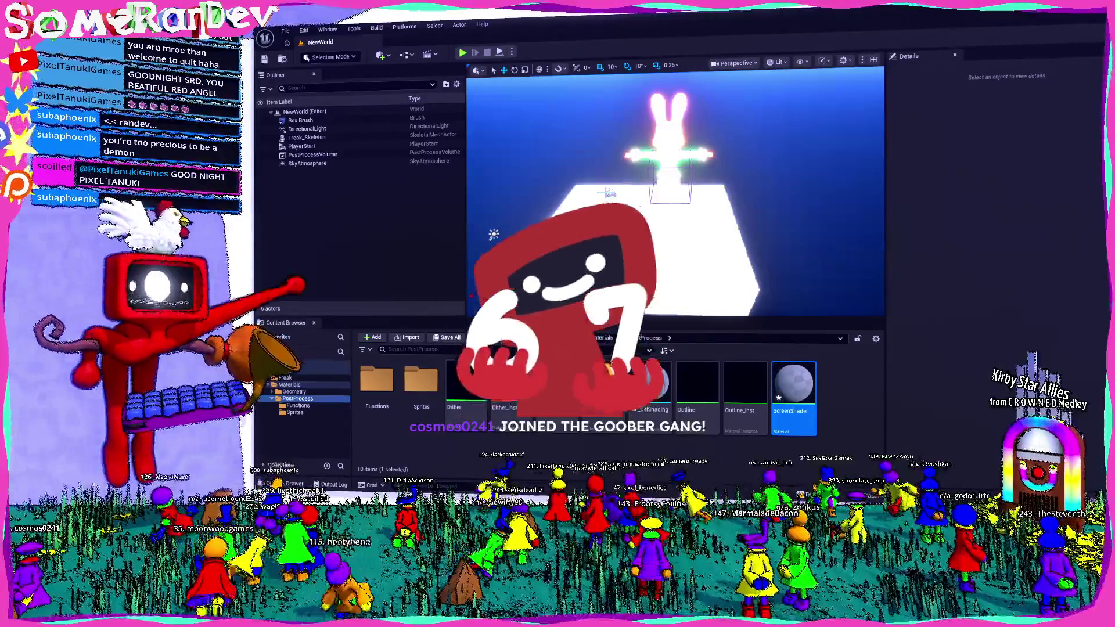
{"action": "left_click", "coordinate": [450, 338]}
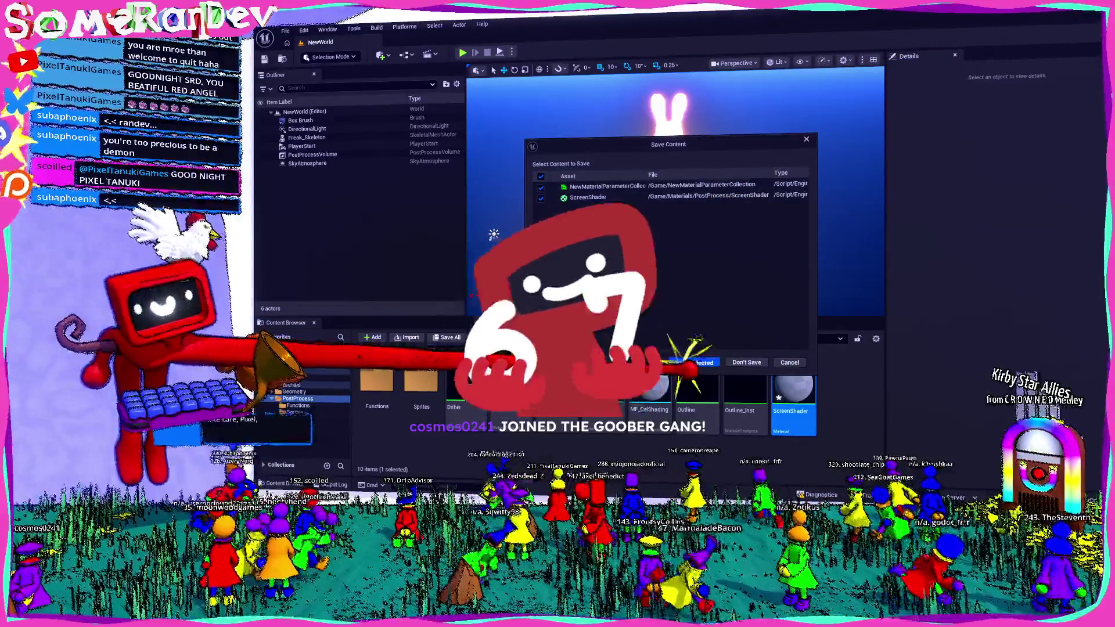
- Save NewMaterialParameterCollection and ScreenShader via Save Selected
{"action": "left_click", "coordinate": [757, 317]}
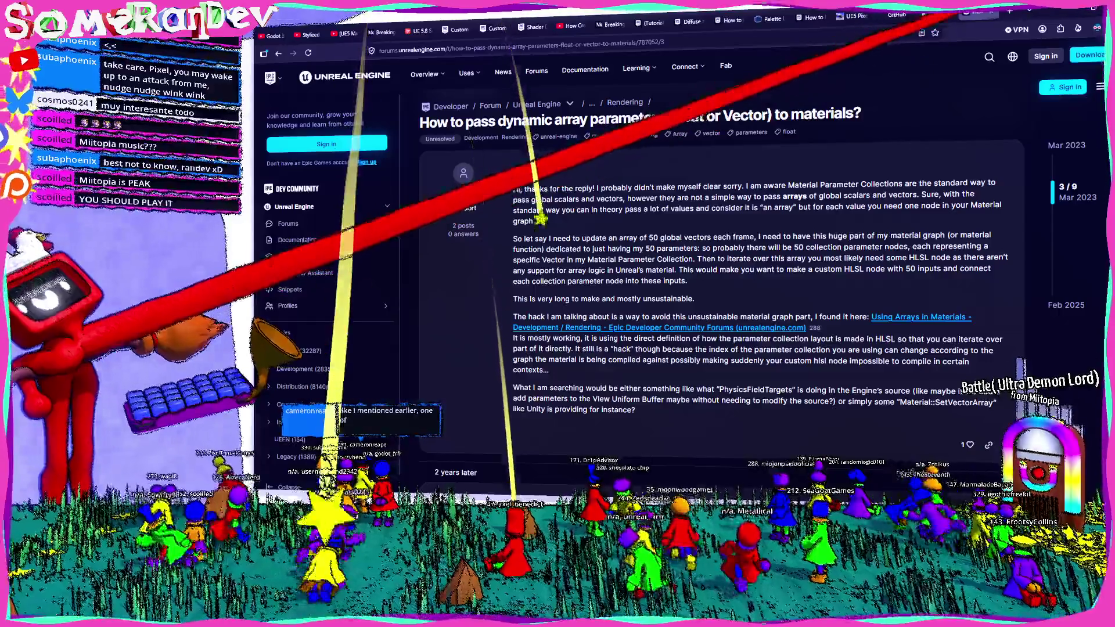
- Run a web search for Miitopia in a new browser tab beside the forum thread
{"action": "key", "text": "ctrl+t"}
{"action": "type", "text": "miitopia ost"}
{"action": "key", "text": "Return"}
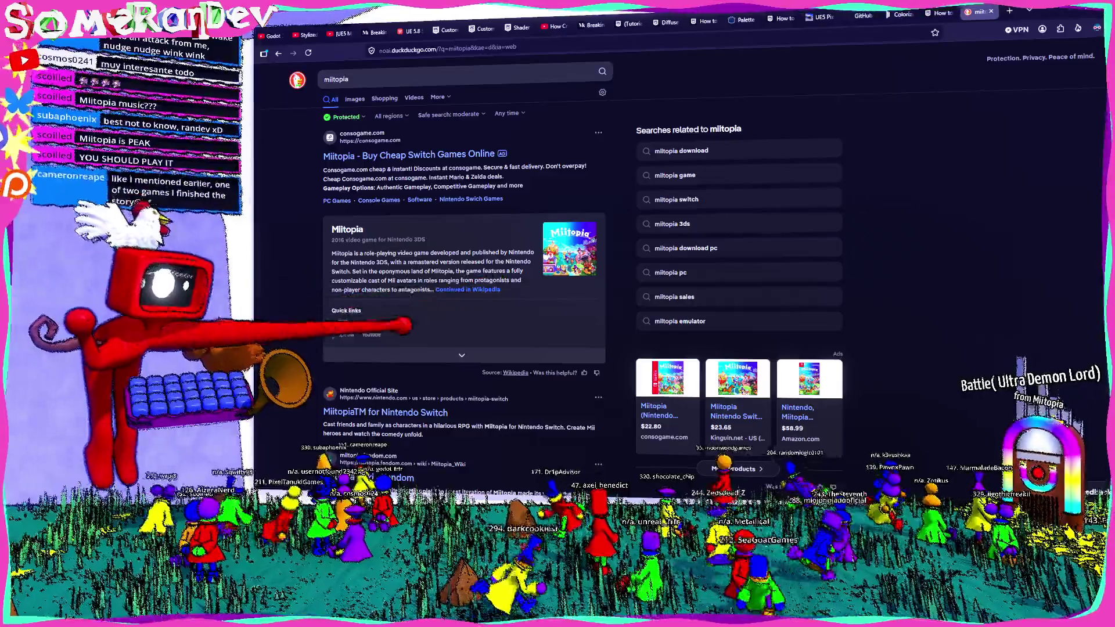
{"action": "scroll", "coordinate": [462, 262], "scroll_direction": "down", "scroll_amount": 3}
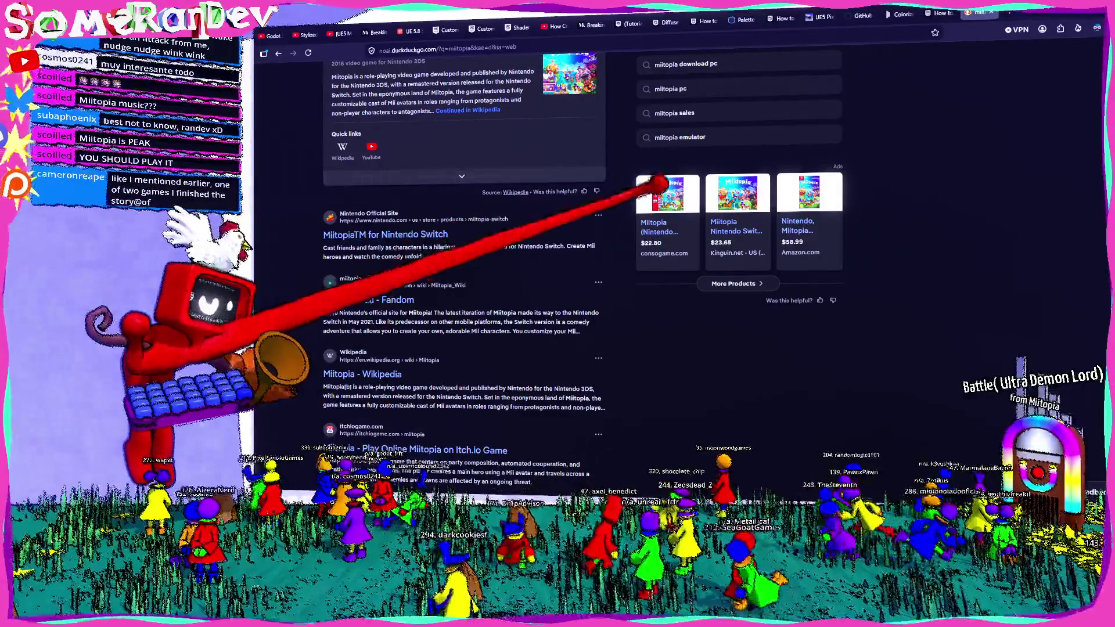
- View the consogame Miitopia product page, go back to the results, then switch to the YouTube tutorial
{"action": "left_click", "coordinate": [653, 229]}
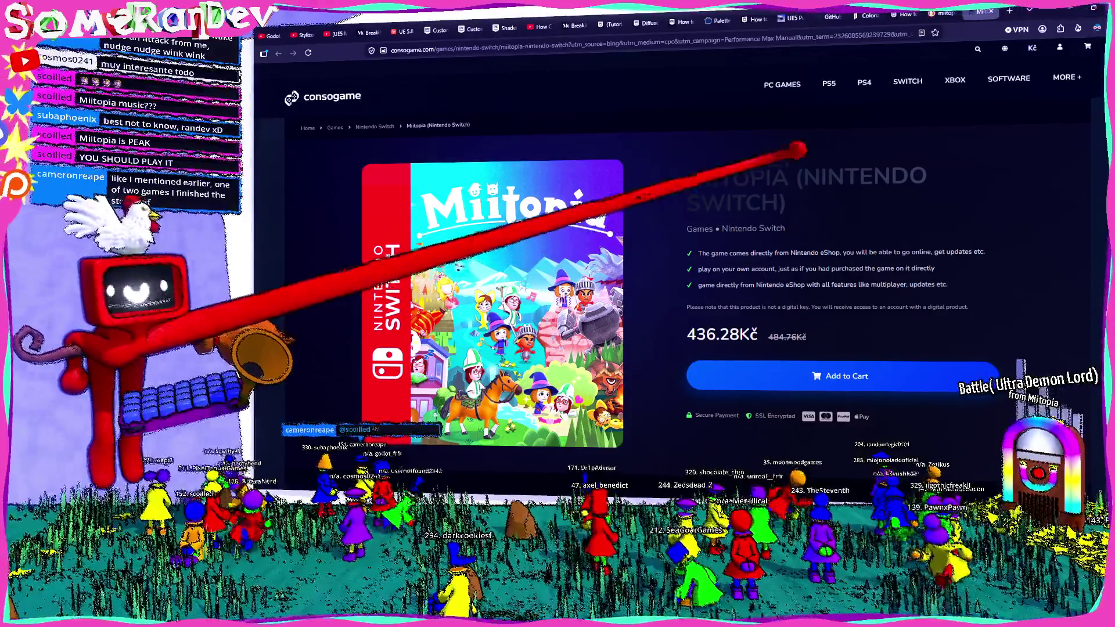
{"action": "key", "text": "alt+Left"}
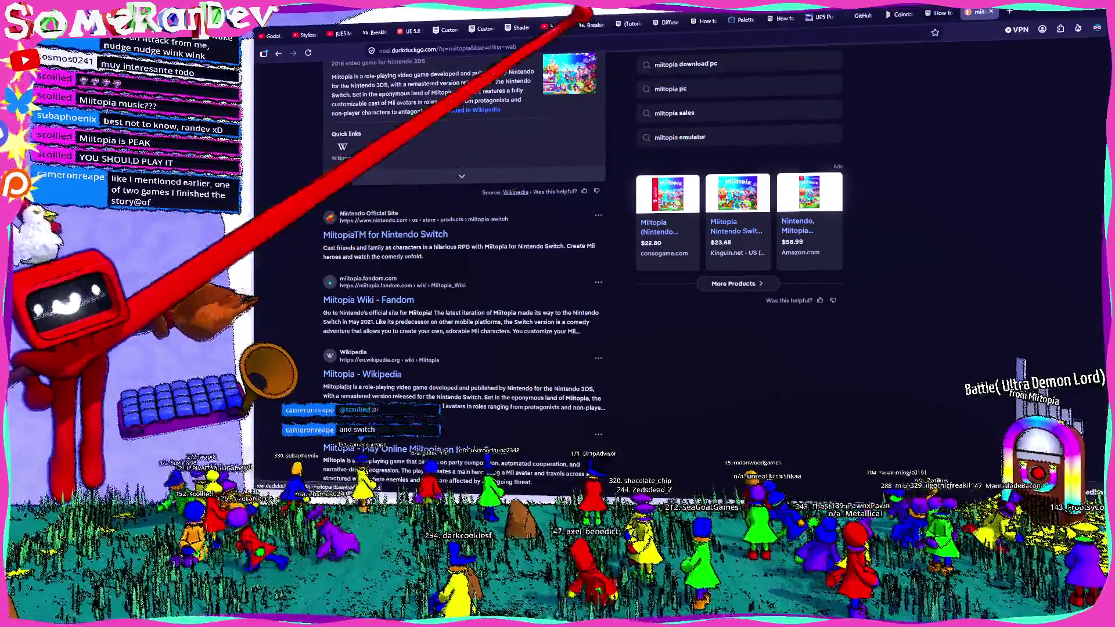
{"action": "key", "text": "ctrl+shift+Tab"}
{"action": "key", "text": "ctrl+shift+Tab"}
{"action": "key", "text": "ctrl+shift+Tab"}
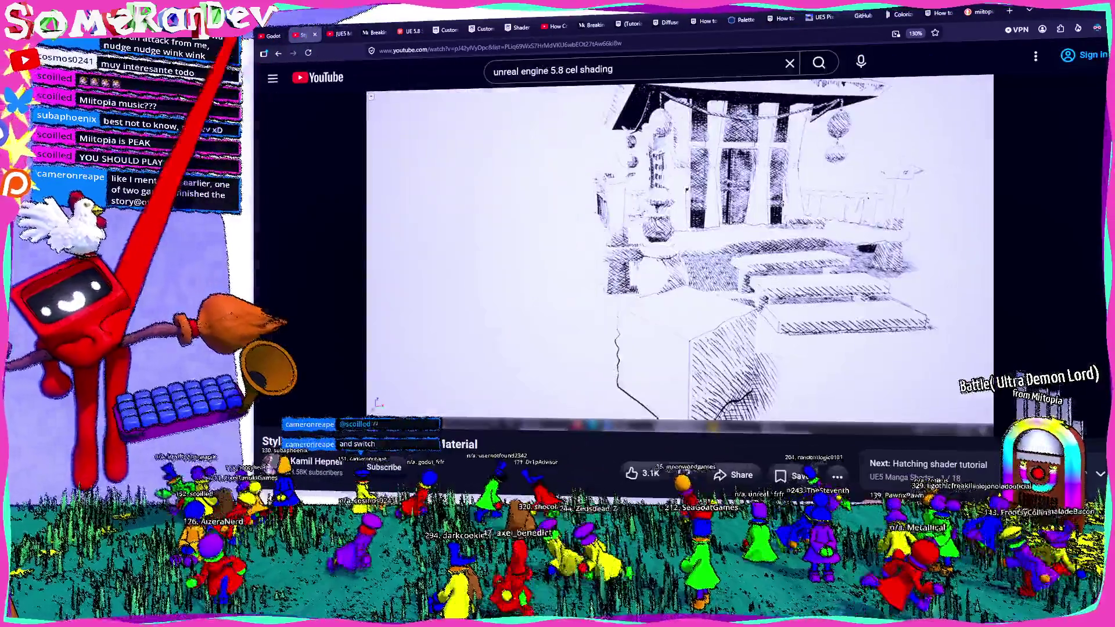
- Play the Unreal outlines video, jumping to about 17, 40 and 44 minutes to reach the hatched scene results
{"action": "key", "text": "space"}
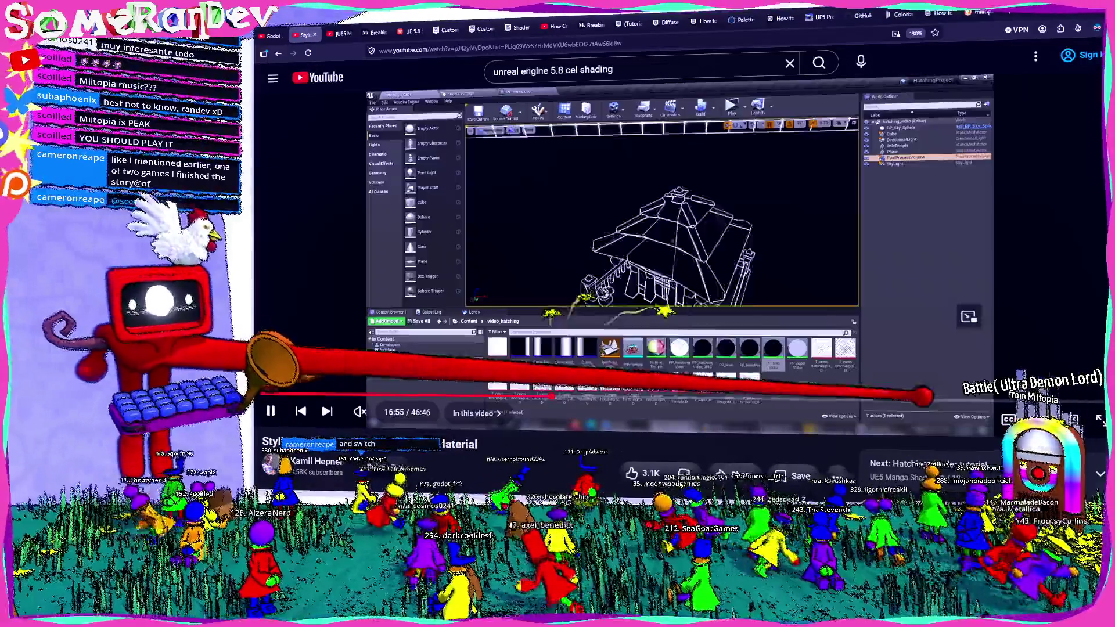
{"action": "left_click_drag", "start_coordinate": [727, 273], "coordinate": [984, 287]}
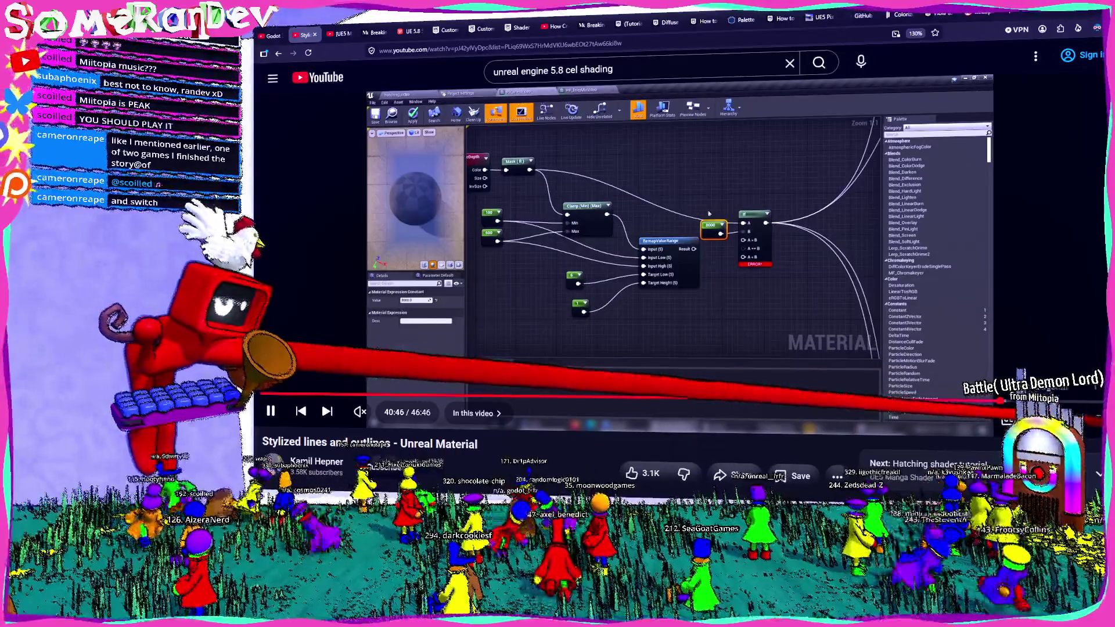
{"action": "left_click_drag", "start_coordinate": [1001, 399], "coordinate": [1042, 399]}
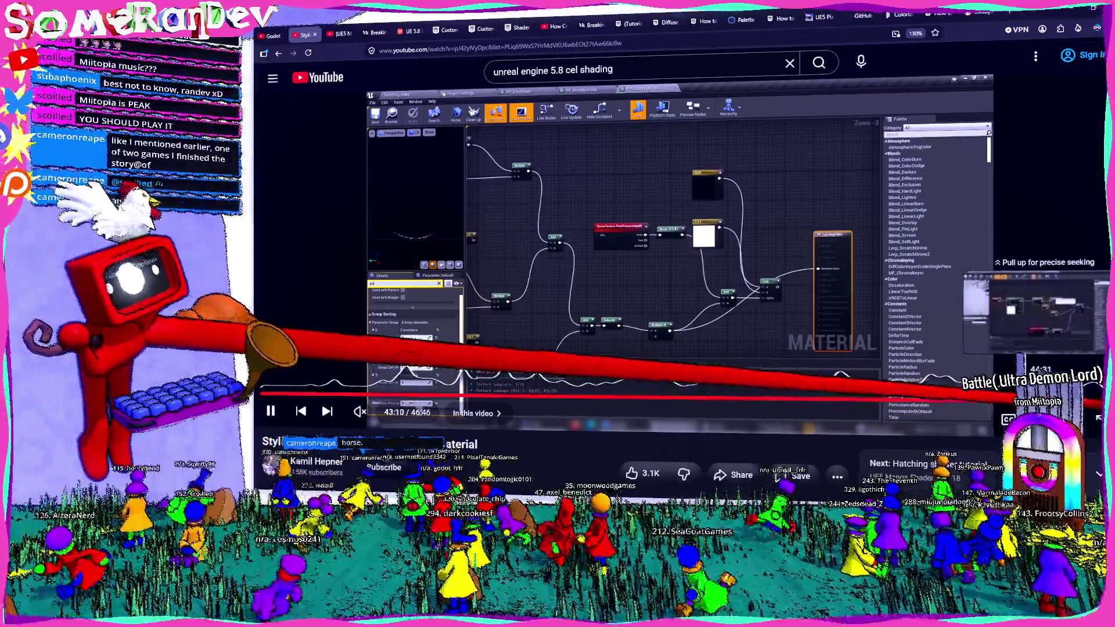
{"action": "left_click_drag", "start_coordinate": [1041, 399], "coordinate": [1075, 399]}
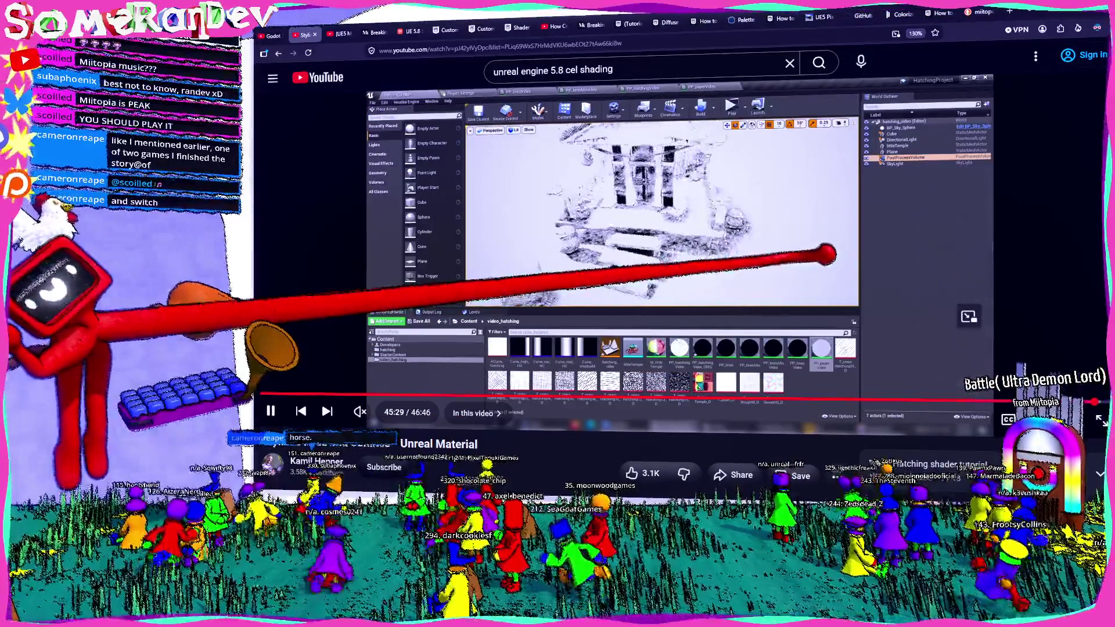
{"action": "left_click", "coordinate": [628, 225]}
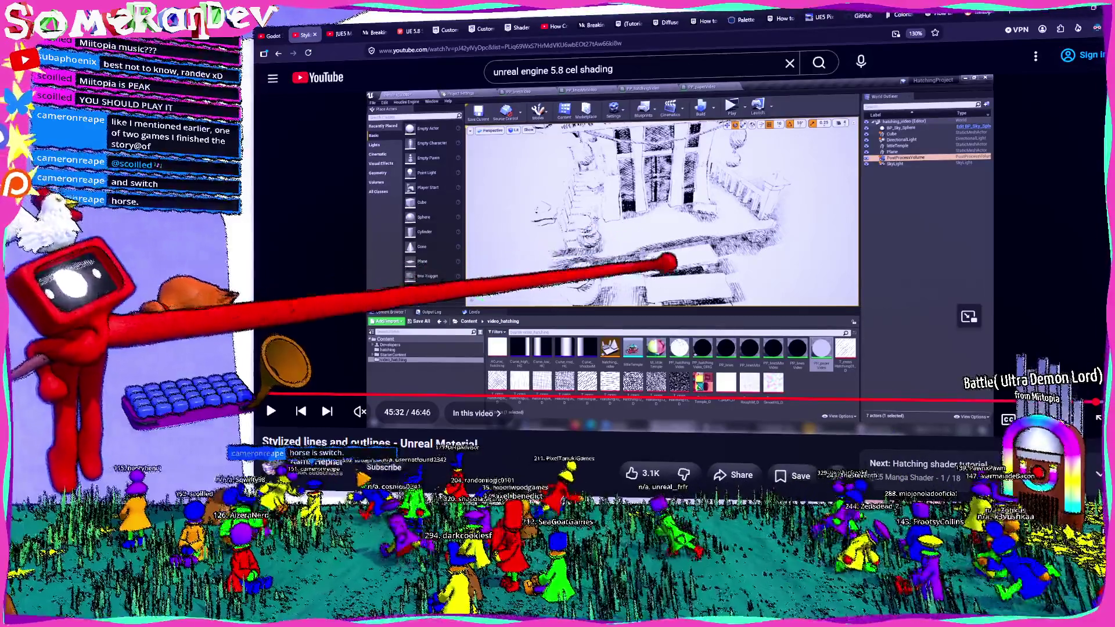
{"action": "left_click", "coordinate": [268, 408]}
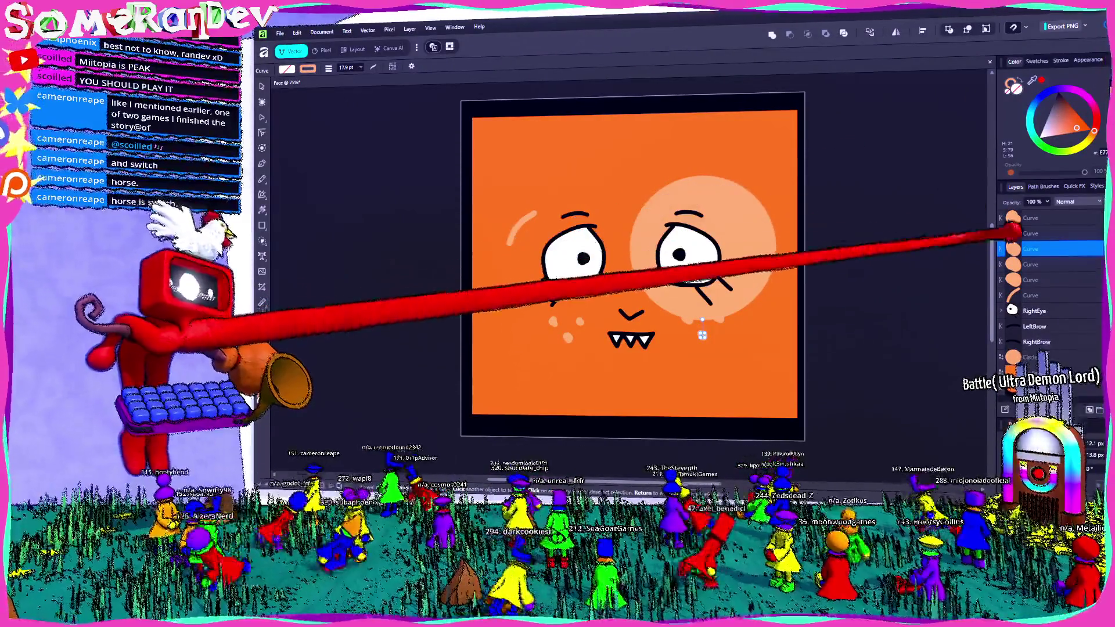
- Group the cheek freckle curves together and rename the group Freckles
{"action": "left_click", "coordinate": [718, 318]}
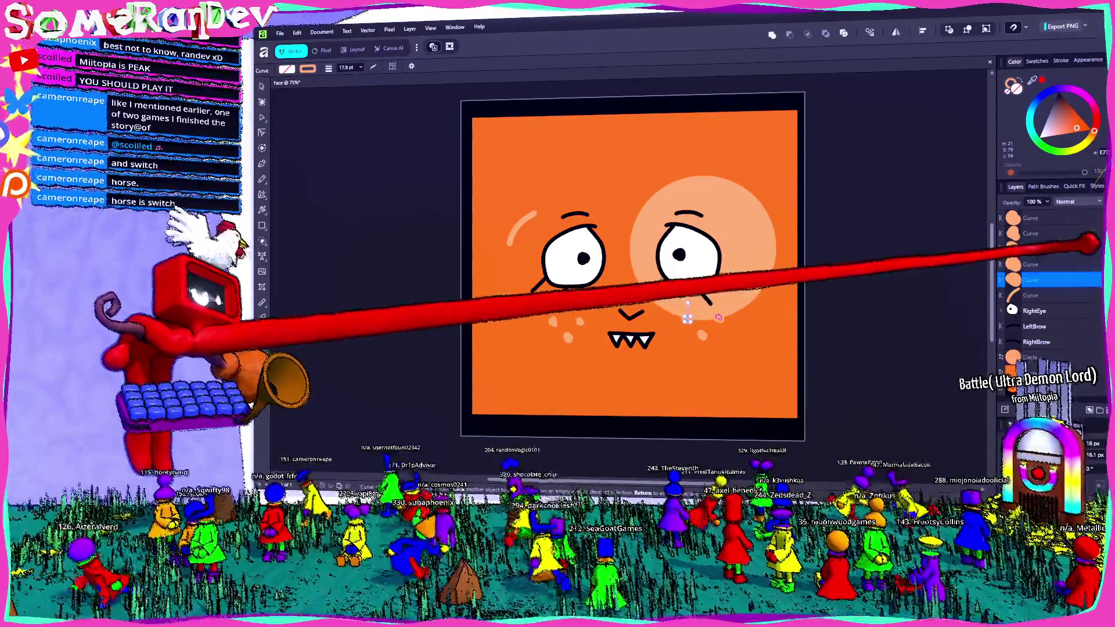
{"action": "left_click", "coordinate": [697, 329], "text": "shift"}
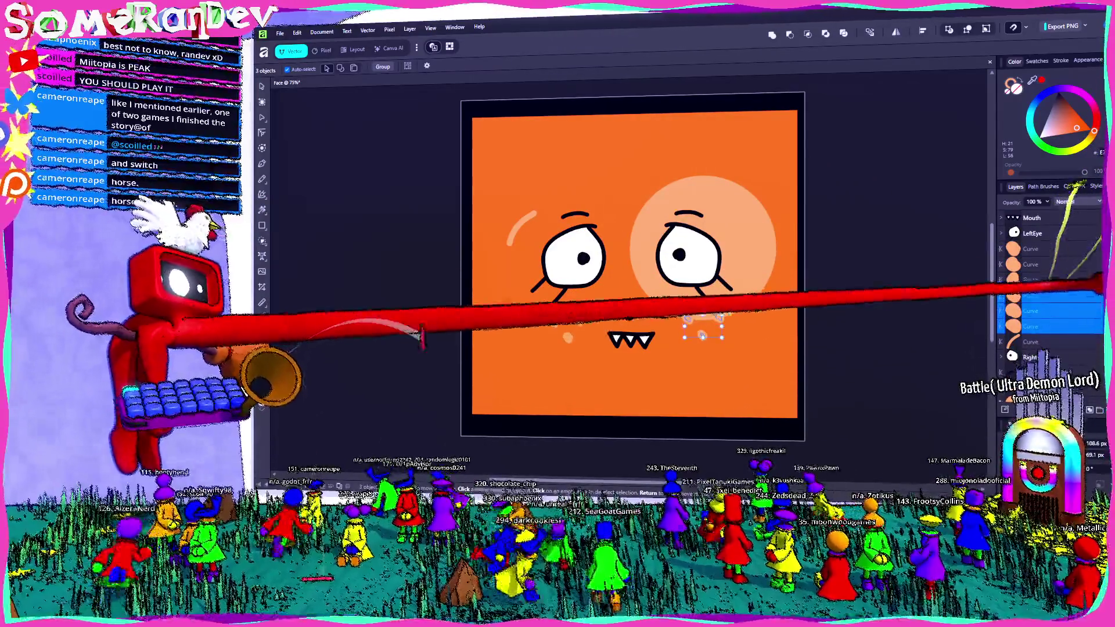
{"action": "left_click", "coordinate": [568, 337], "text": "shift"}
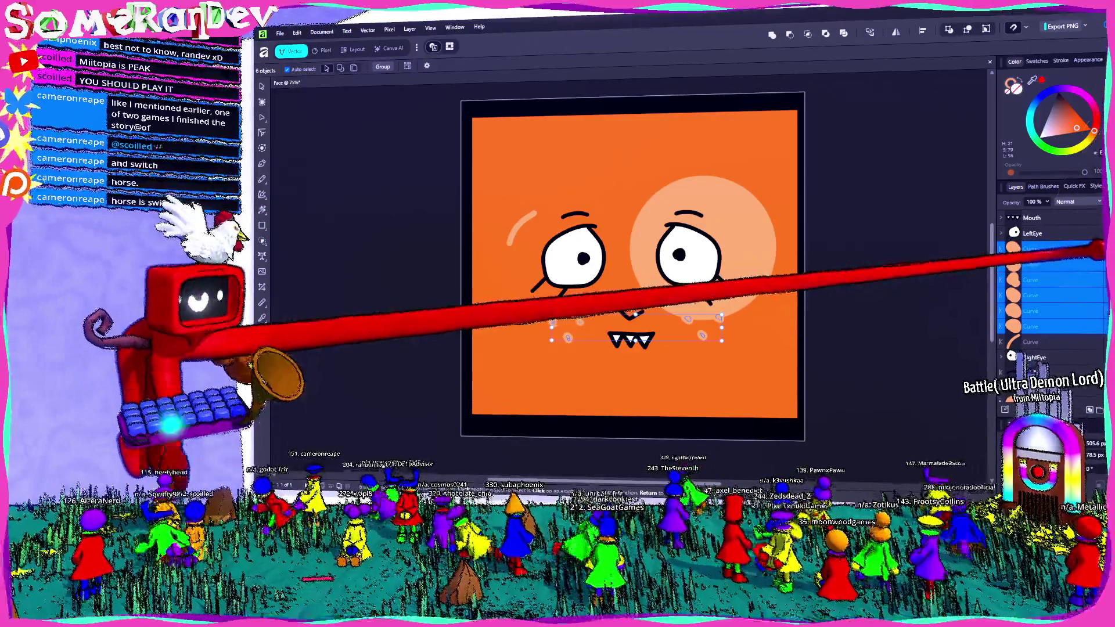
{"action": "key", "text": "ctrl+g"}
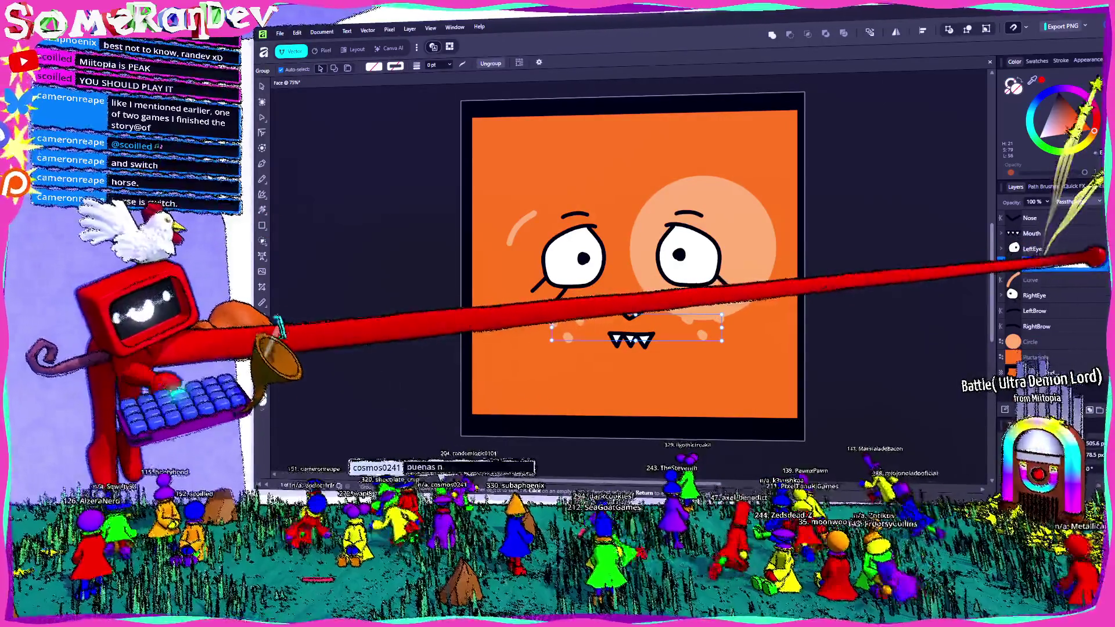
{"action": "double_click", "coordinate": [1037, 263]}
{"action": "type", "text": "Freckles"}
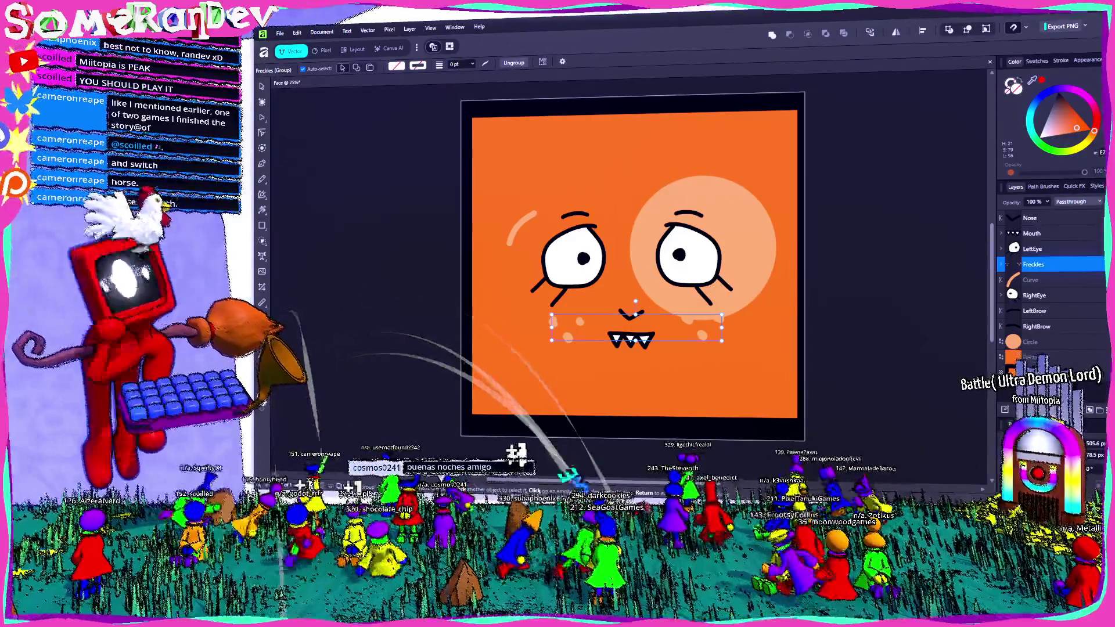
- Reshape the large pale circle into a bigger ellipse positioned on the face
{"action": "left_click", "coordinate": [1037, 342]}
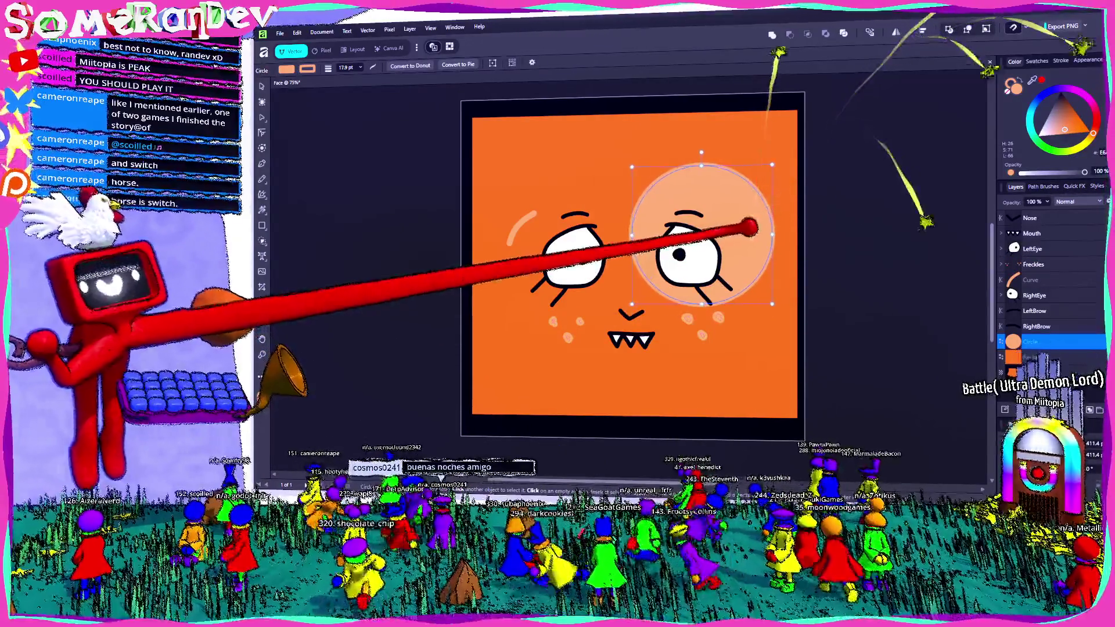
{"action": "left_click_drag", "start_coordinate": [767, 231], "coordinate": [767, 218]}
{"action": "left_click_drag", "start_coordinate": [773, 163], "coordinate": [903, 103]}
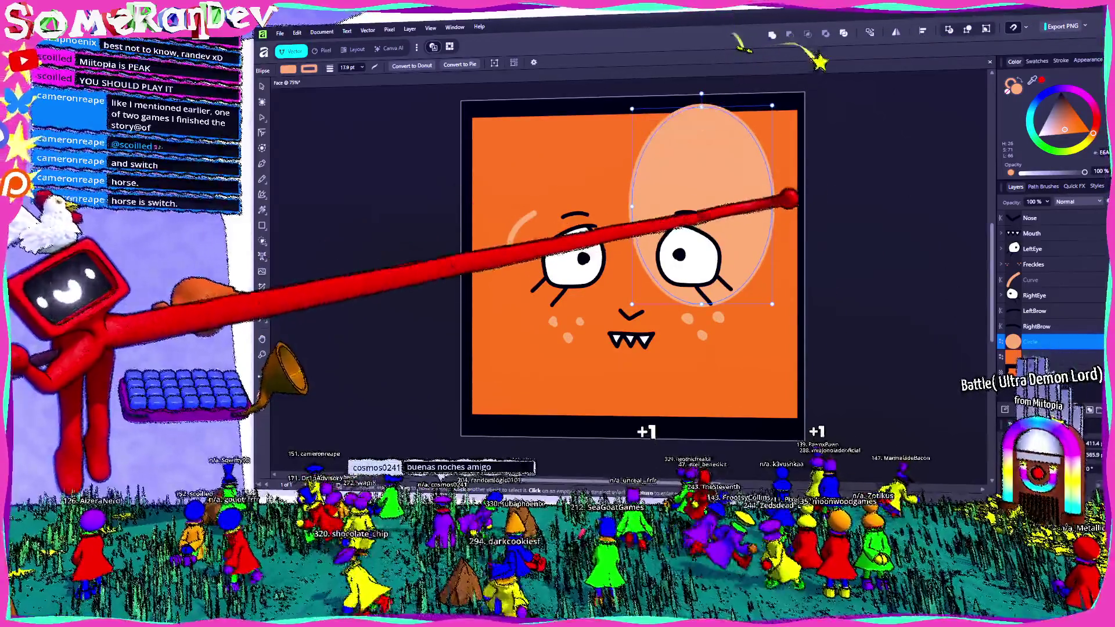
{"action": "left_click_drag", "start_coordinate": [766, 209], "coordinate": [747, 214]}
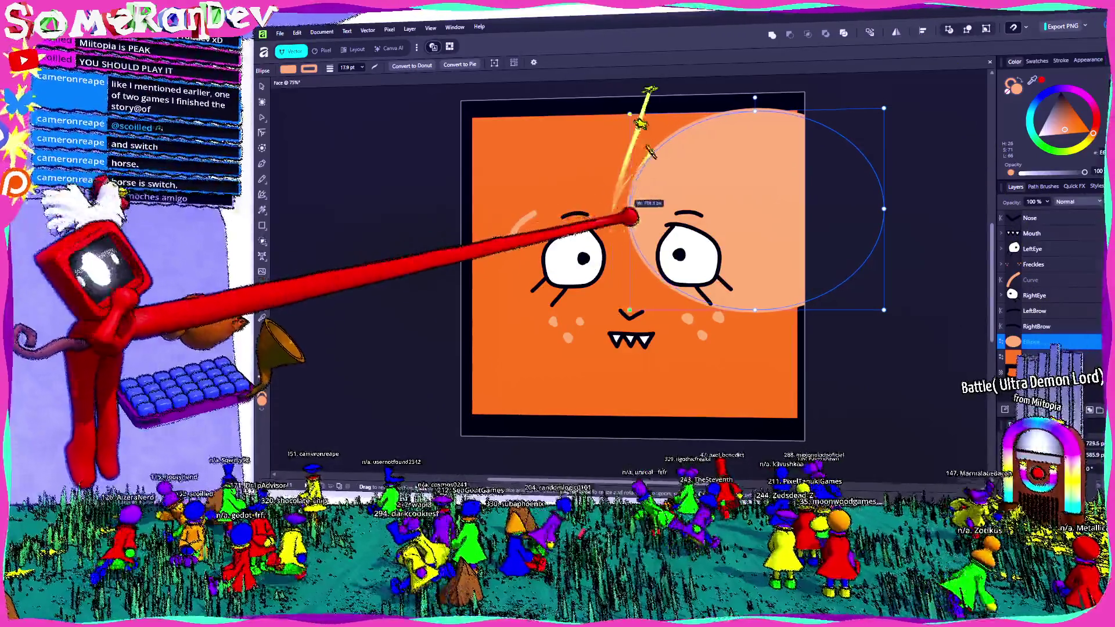
{"action": "left_click_drag", "start_coordinate": [885, 209], "coordinate": [835, 205]}
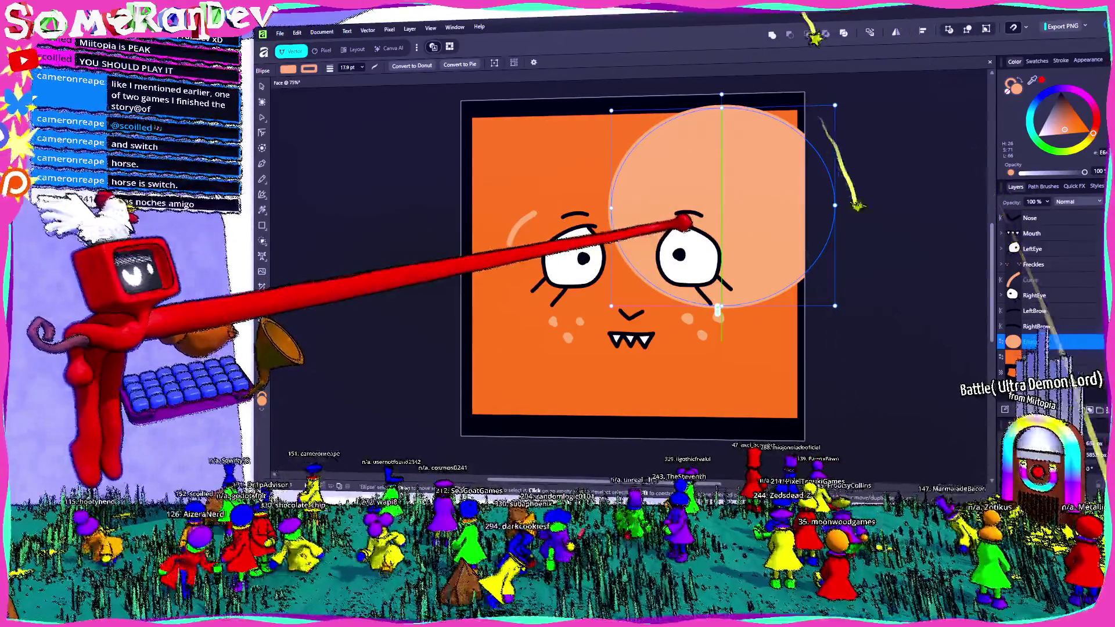
{"action": "left_click_drag", "start_coordinate": [776, 171], "coordinate": [782, 172]}
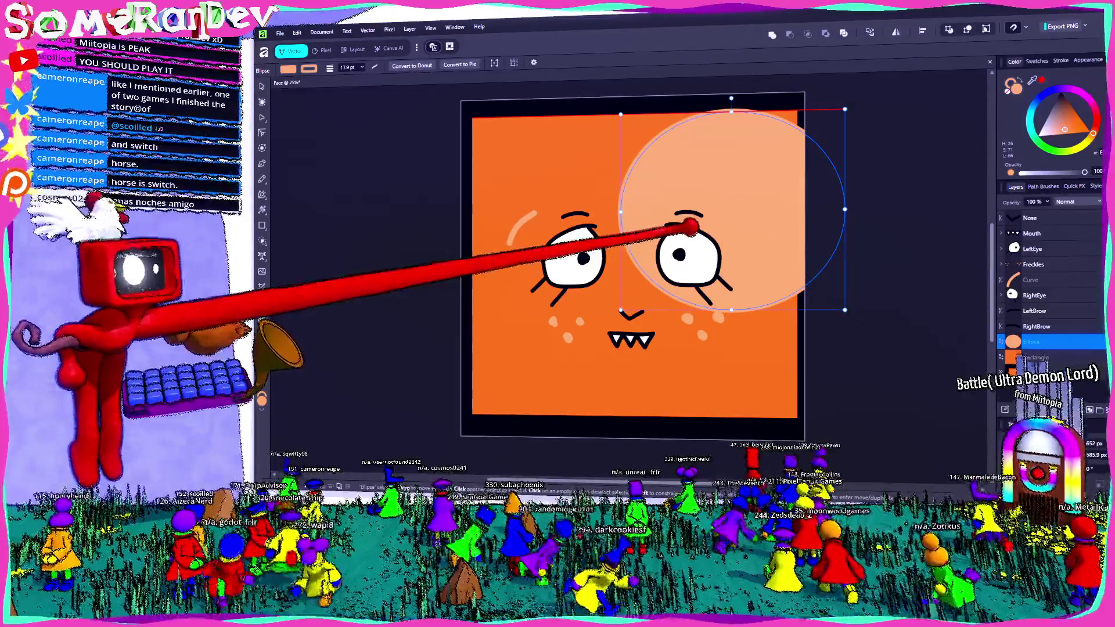
{"action": "left_click", "coordinate": [956, 246]}
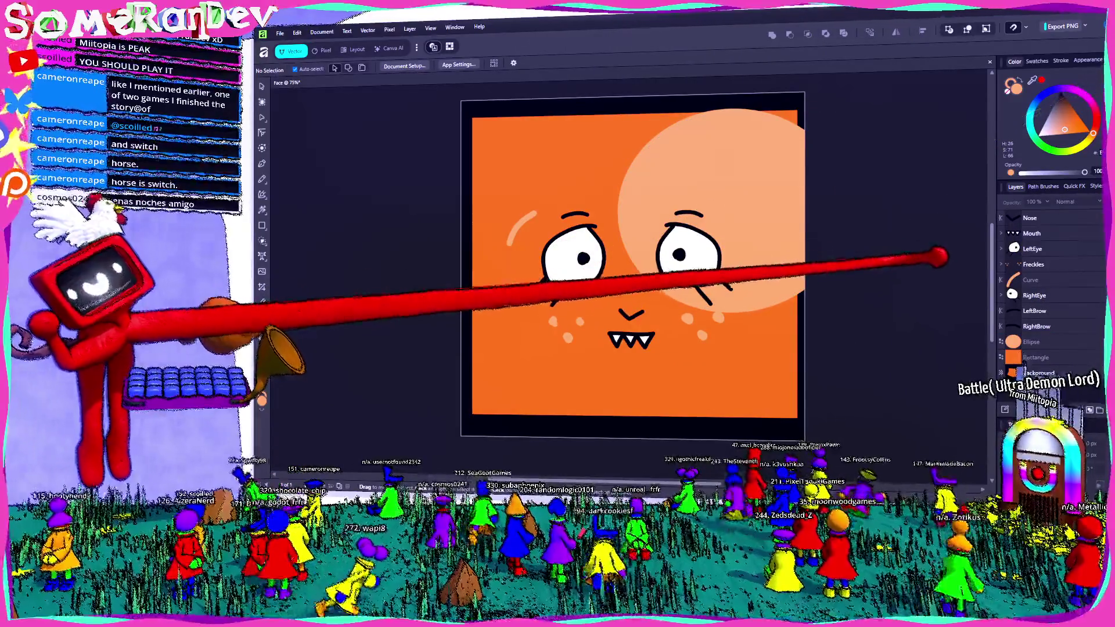
- Export the face as PNG, overwriting the existing Face.png, and close the document
{"action": "key", "text": "ctrl+alt+shift+w"}
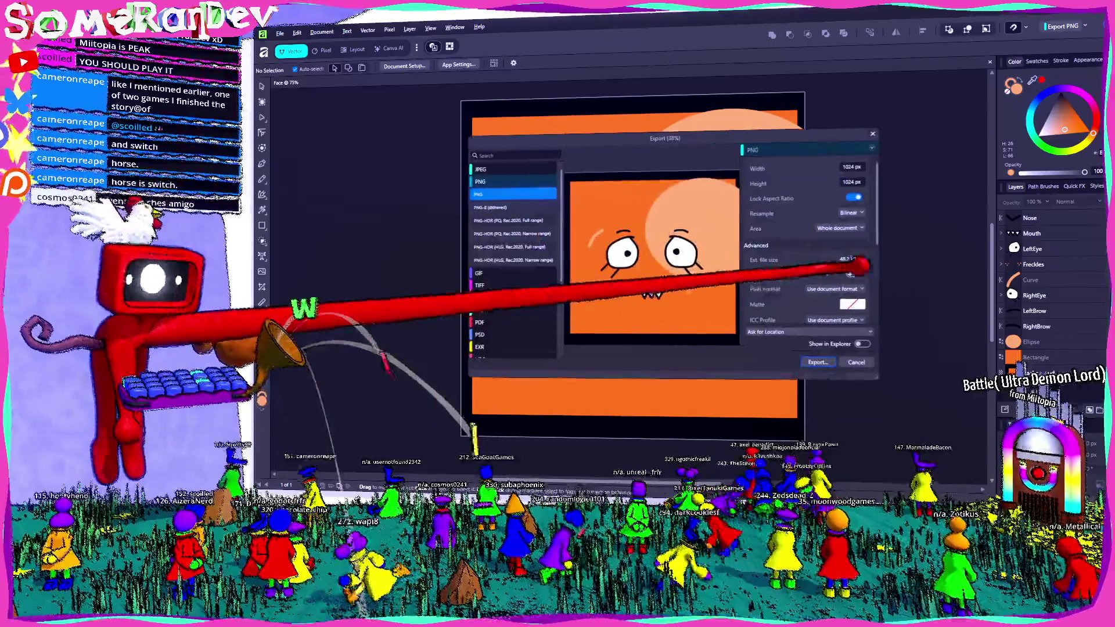
{"action": "left_click", "coordinate": [846, 356]}
{"action": "key", "text": "Return"}
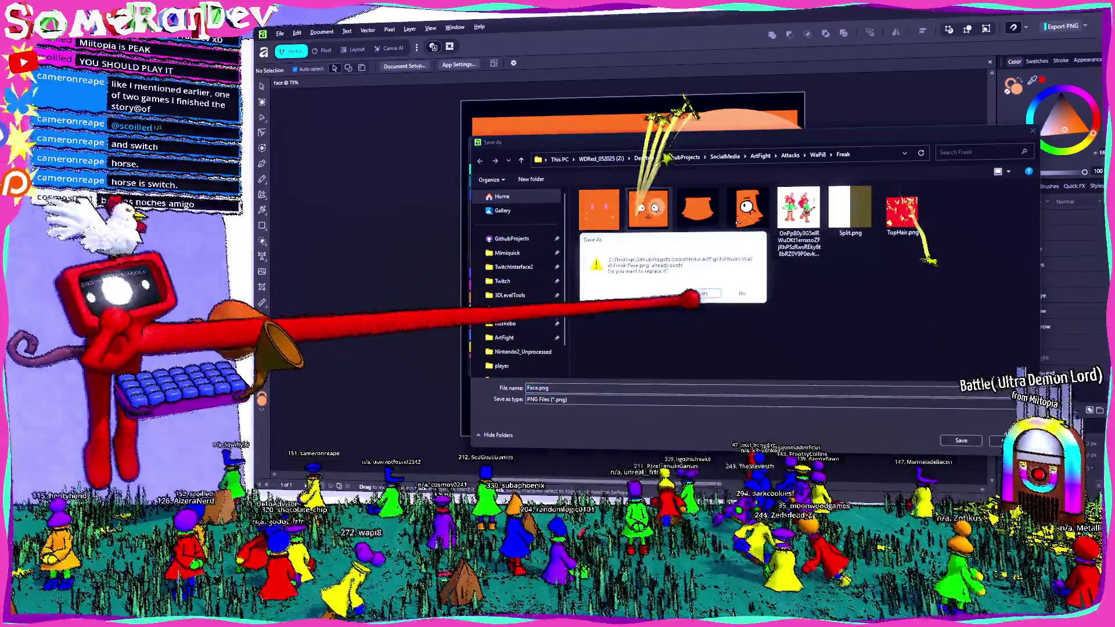
{"action": "left_click", "coordinate": [687, 293]}
{"action": "key", "text": "ctrl+w"}
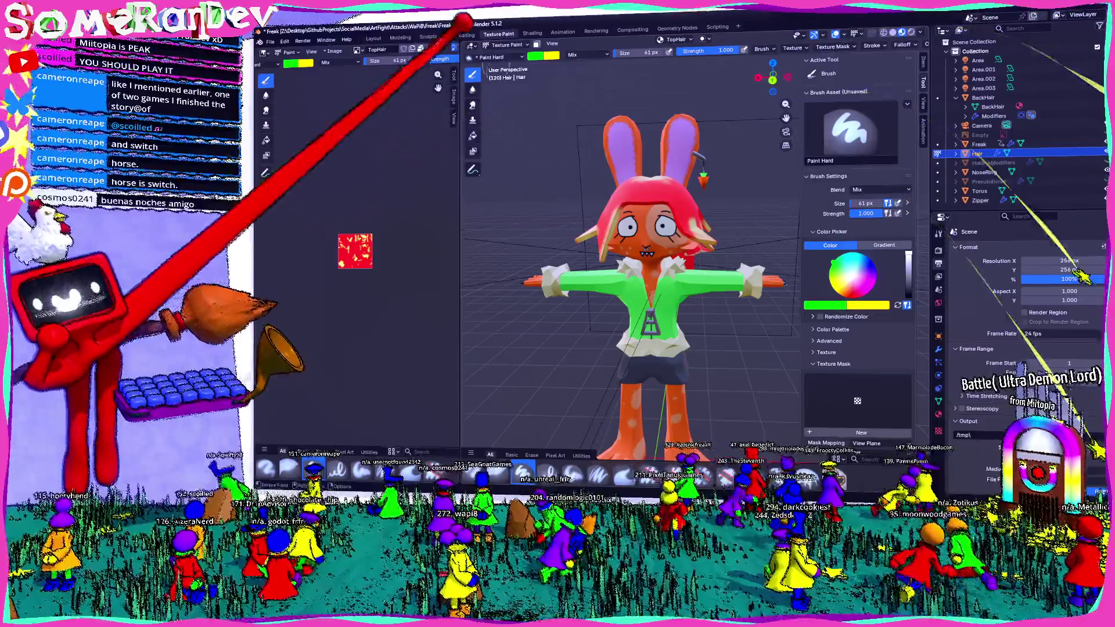
- Check the updated face texture in Texture Paint, then return to the Layout workspace
{"action": "left_click", "coordinate": [373, 39]}
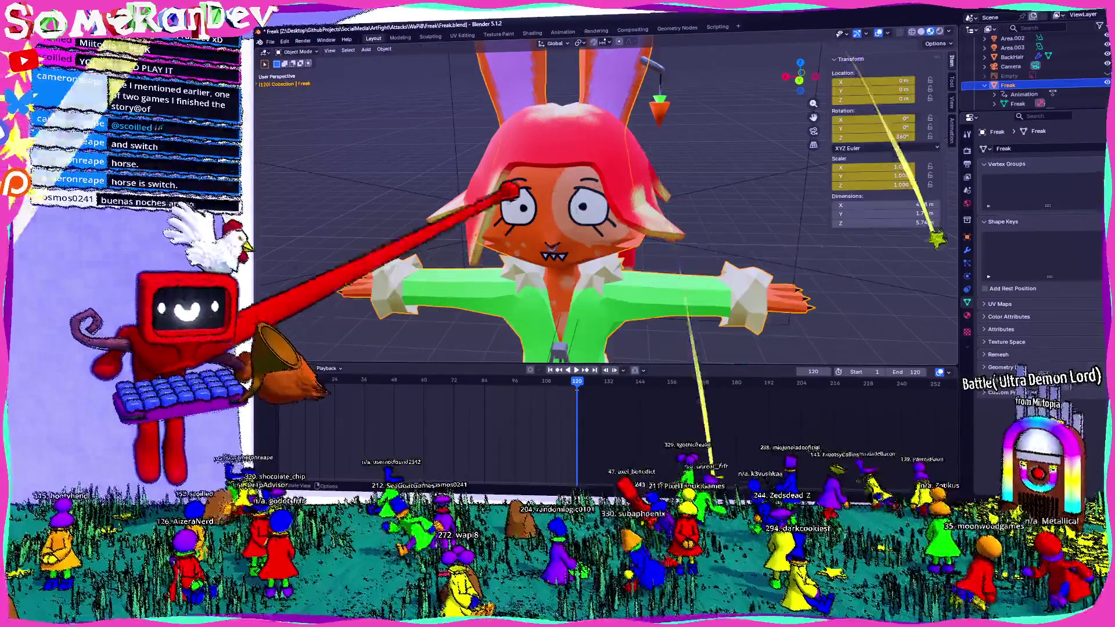
{"action": "left_click", "coordinate": [498, 33]}
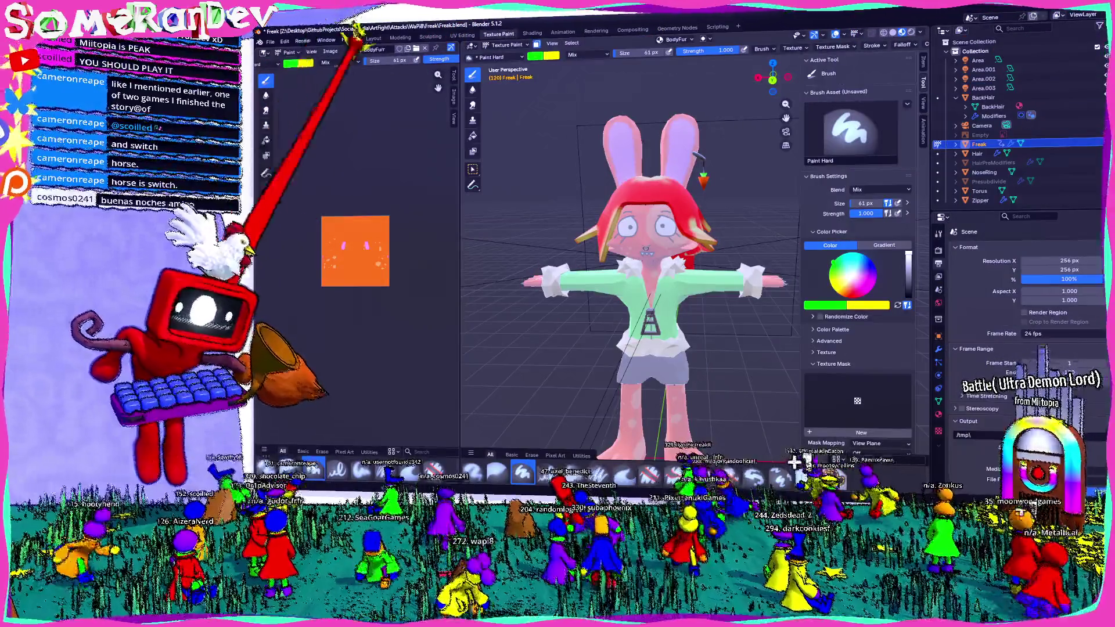
{"action": "scroll", "coordinate": [356, 251], "scroll_direction": "up", "scroll_amount": 5}
{"action": "left_click", "coordinate": [332, 51]}
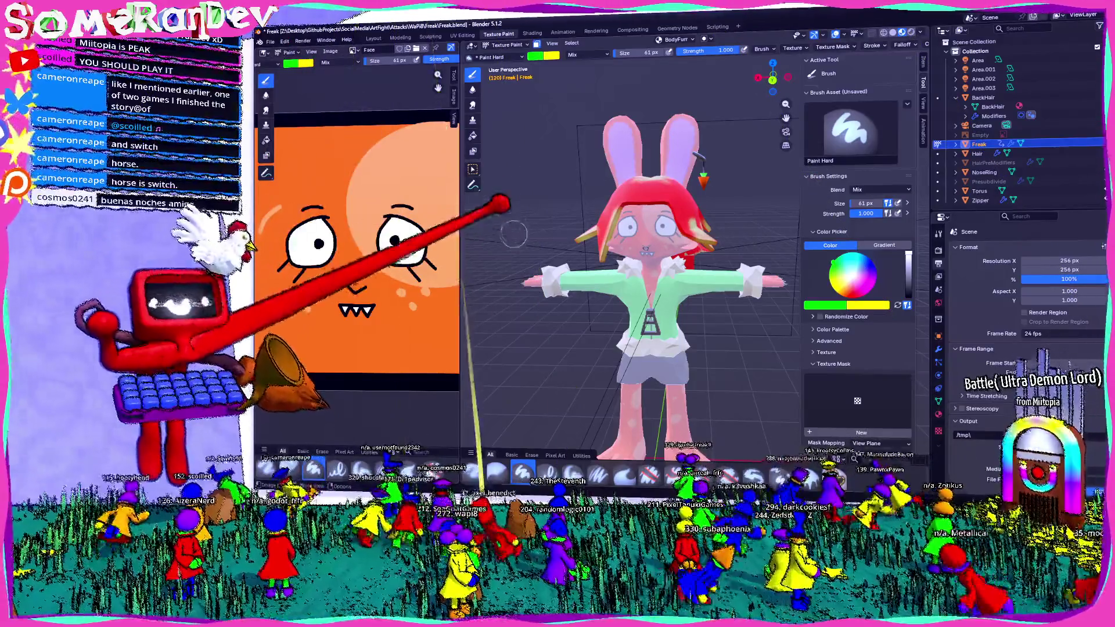
{"action": "scroll", "coordinate": [662, 261], "scroll_direction": "up", "scroll_amount": 2}
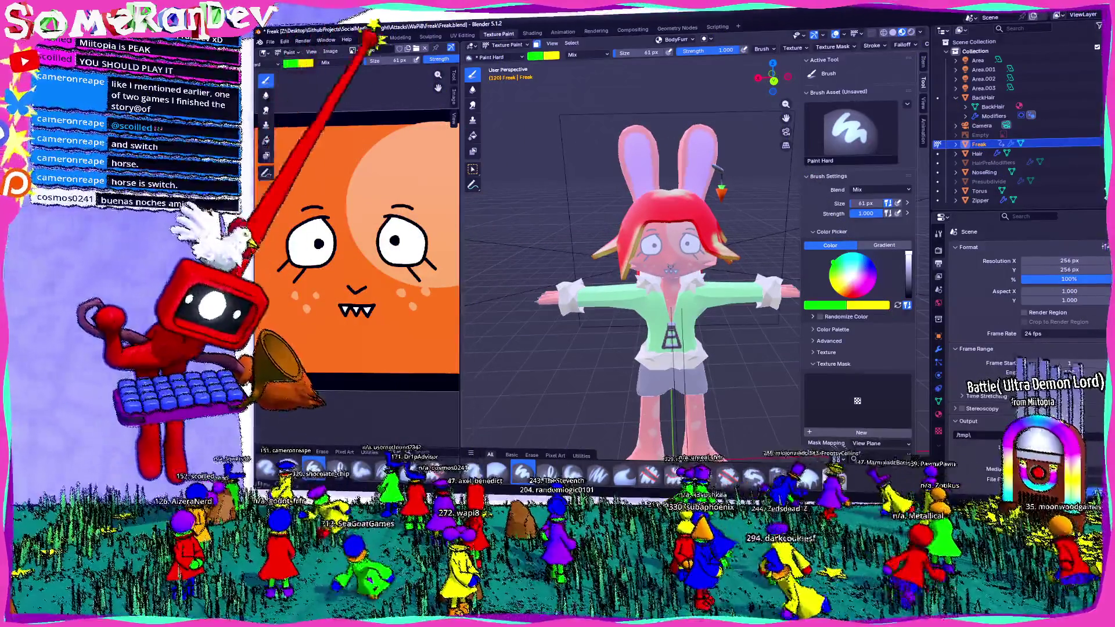
{"action": "left_click", "coordinate": [373, 39]}
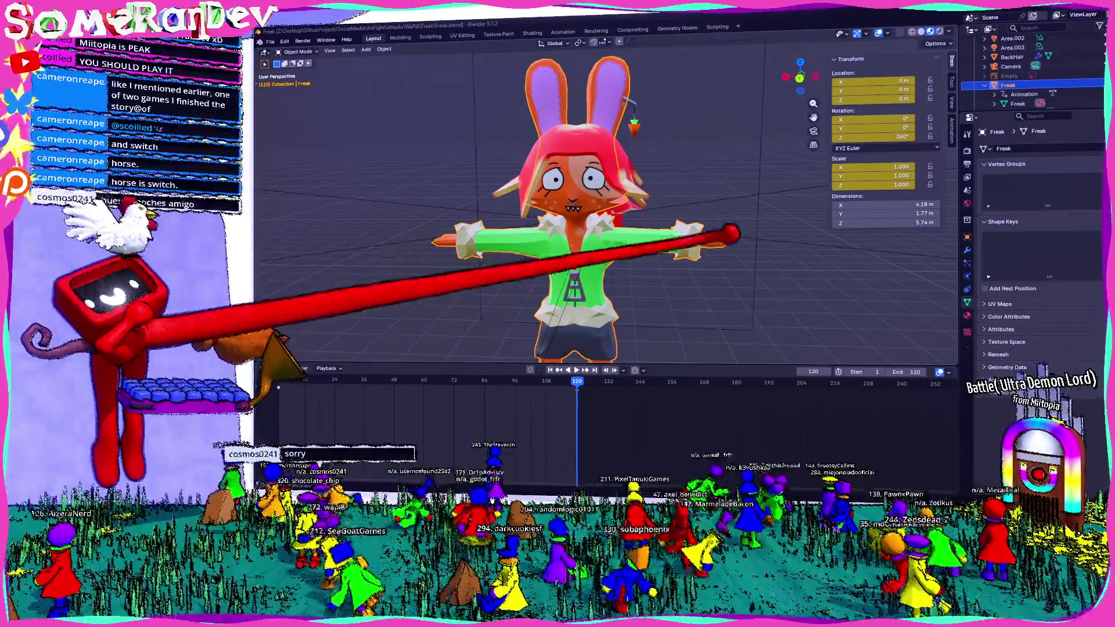
{"action": "right_click", "coordinate": [636, 225]}
{"action": "middle_click_drag", "start_coordinate": [609, 261], "coordinate": [523, 262]}
{"action": "mouse_move", "coordinate": [688, 206]}
{"action": "middle_mouse_down"}
{"action": "mouse_move", "coordinate": [622, 218]}
{"action": "mouse_move", "coordinate": [622, 236]}
{"action": "mouse_move", "coordinate": [643, 243]}
{"action": "middle_mouse_up"}
{"action": "scroll", "coordinate": [640, 231], "scroll_direction": "up", "scroll_amount": 3}
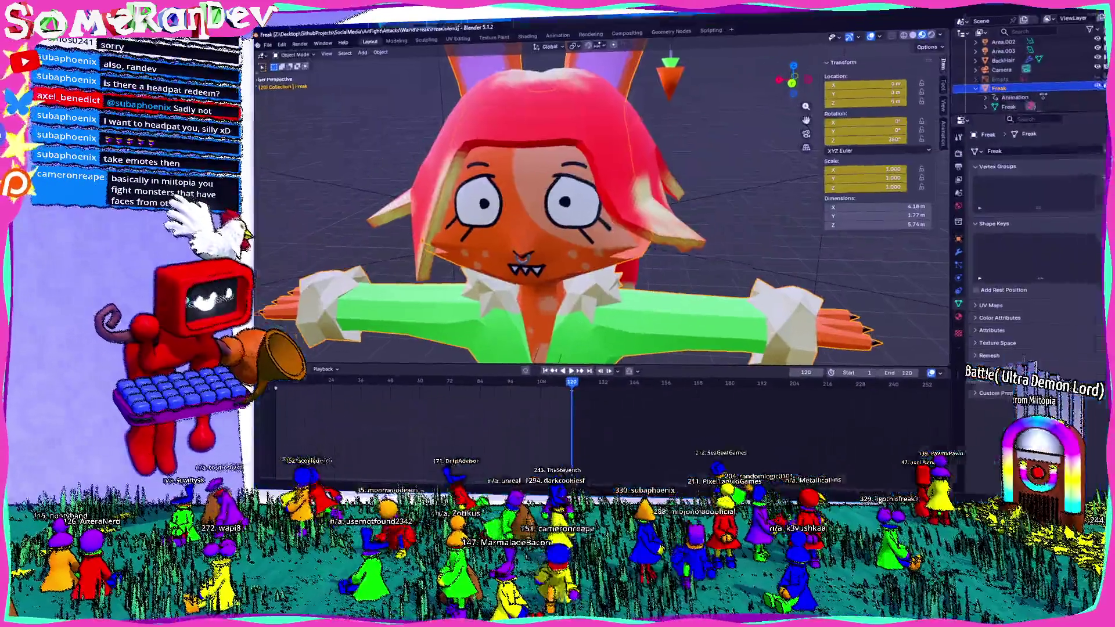
{"action": "scroll", "coordinate": [697, 209], "scroll_direction": "down", "scroll_amount": 5}
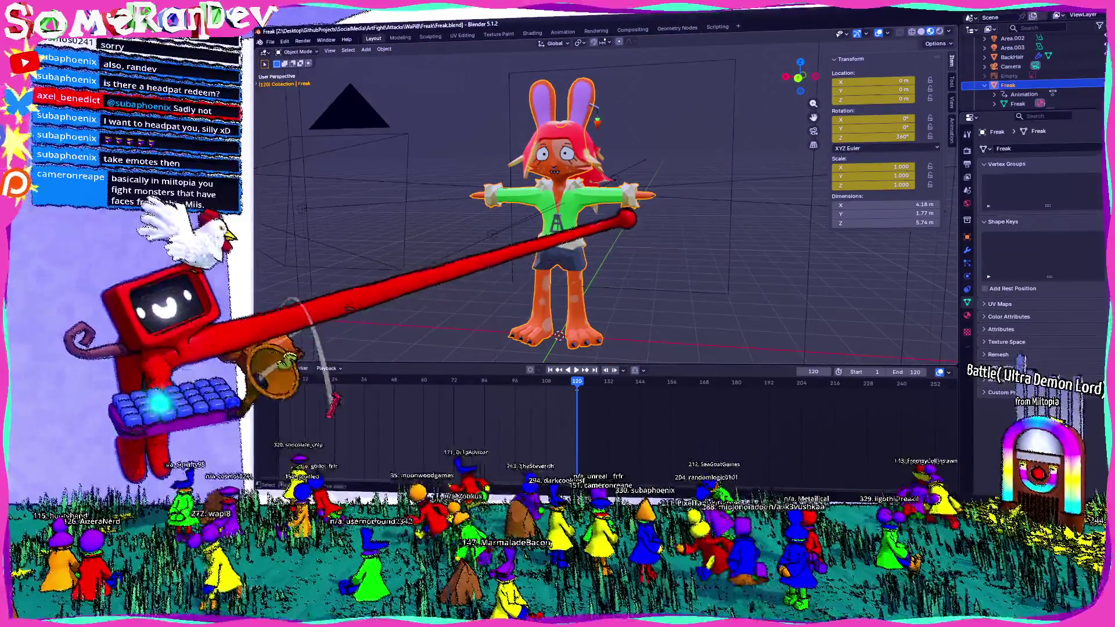
- Inspect the character from back orthographic and low angles under the legs
{"action": "middle_click_drag", "start_coordinate": [610, 217], "coordinate": [575, 218]}
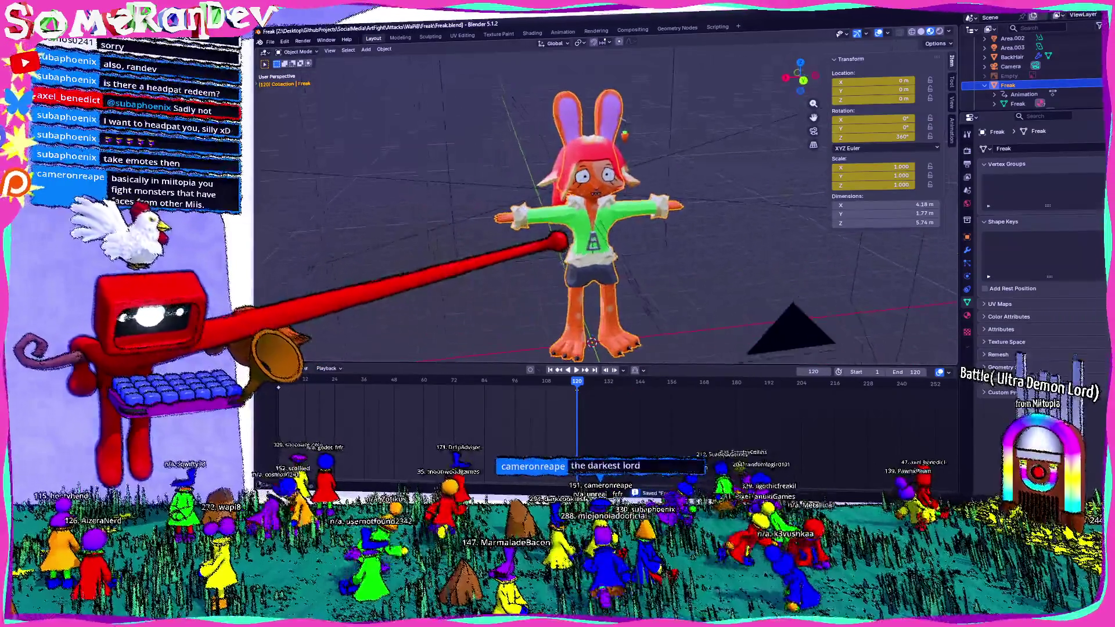
{"action": "scroll", "coordinate": [610, 218], "scroll_direction": "up", "scroll_amount": 4}
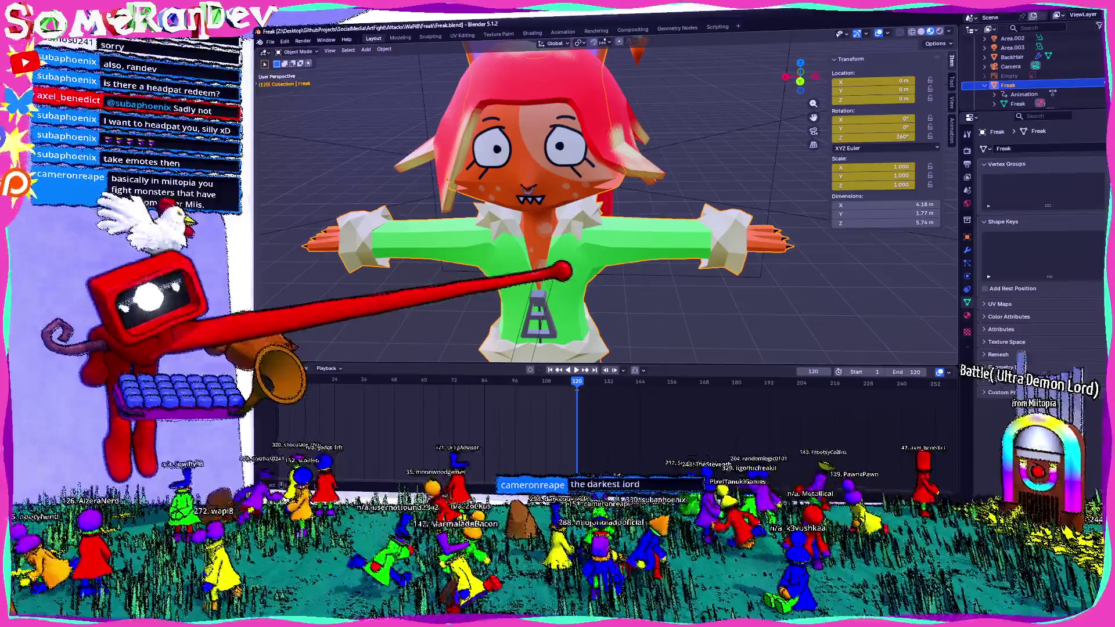
{"action": "scroll", "coordinate": [610, 209], "scroll_direction": "down", "scroll_amount": 3}
{"action": "scroll", "coordinate": [610, 210], "scroll_direction": "down", "scroll_amount": 2}
{"action": "key", "text": "ctrl+KP_1"}
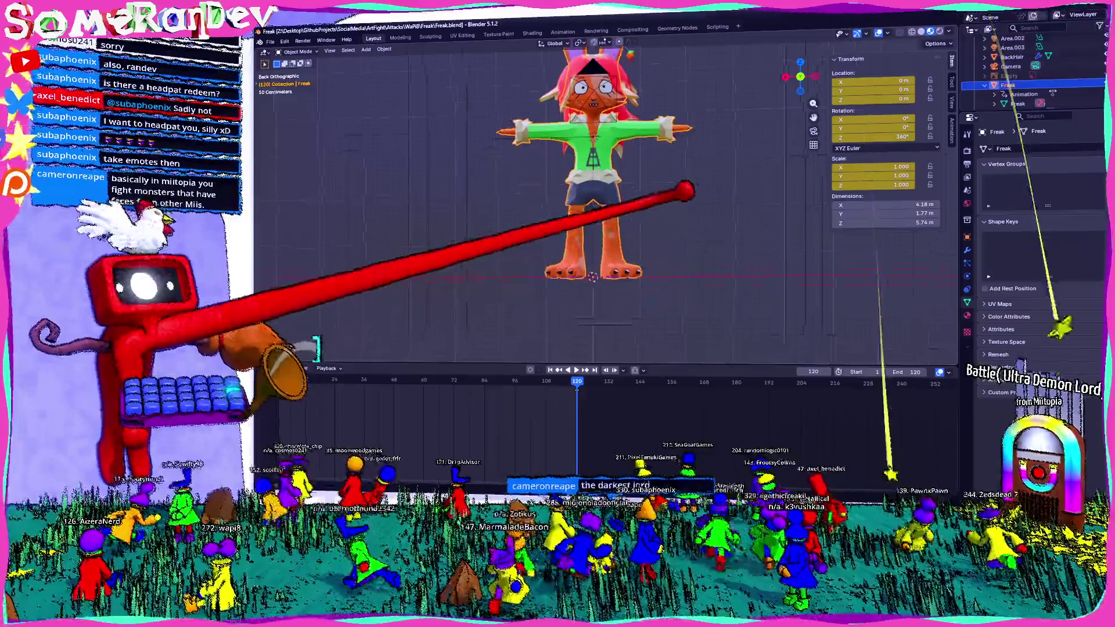
{"action": "scroll", "coordinate": [575, 322], "scroll_direction": "up", "scroll_amount": 3}
{"action": "middle_click_drag", "start_coordinate": [606, 200], "coordinate": [605, 261]}
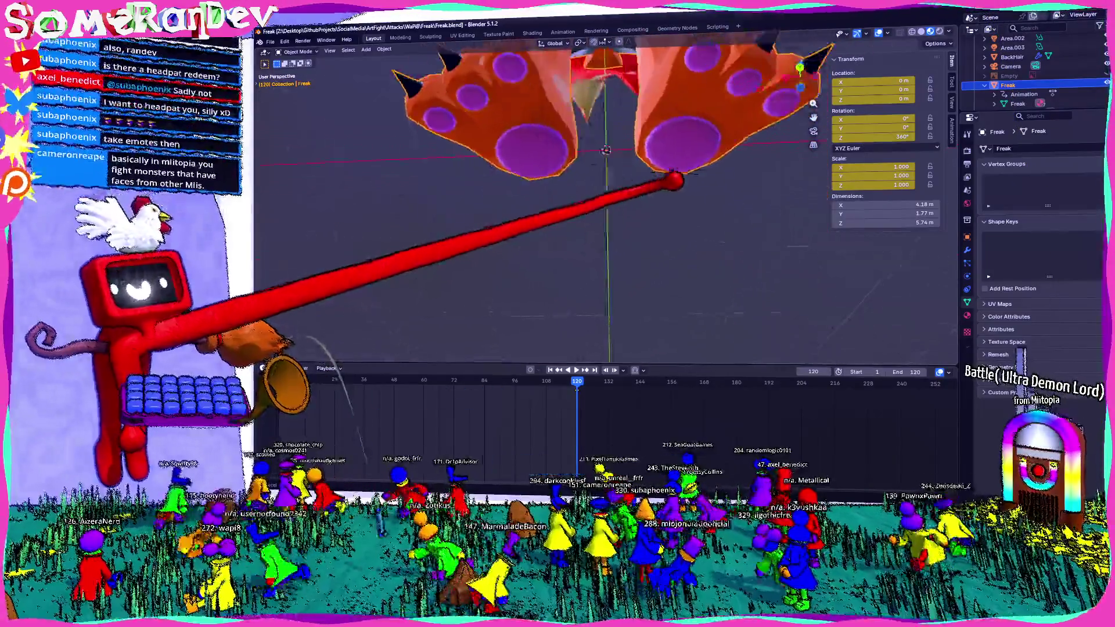
{"action": "key", "text": "ctrl+KP_1"}
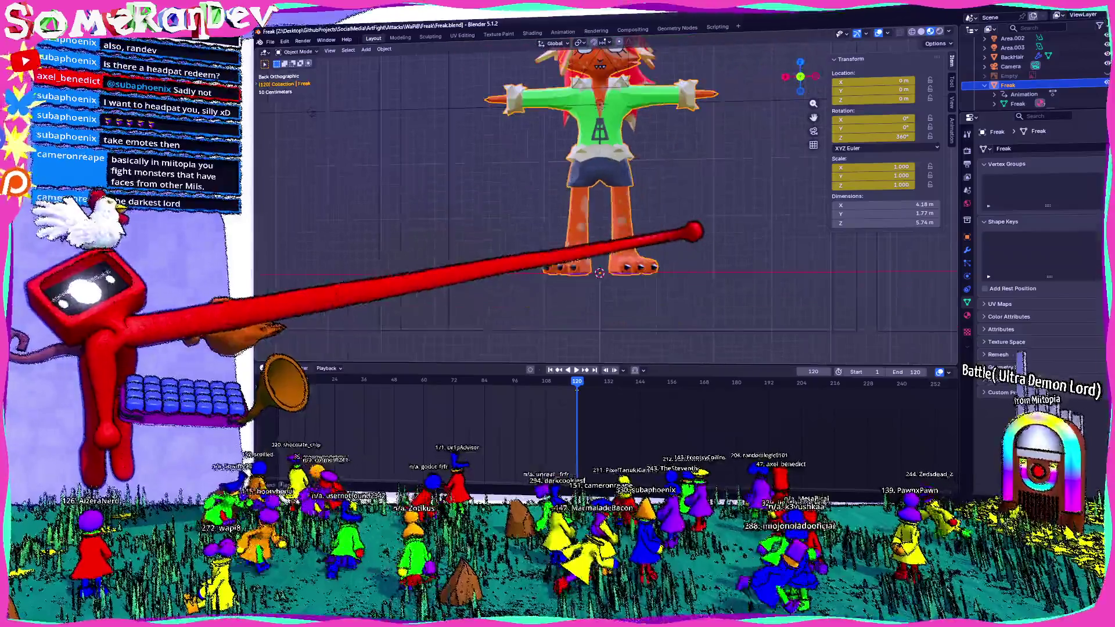
{"action": "scroll", "coordinate": [593, 209], "scroll_direction": "up", "scroll_amount": 2}
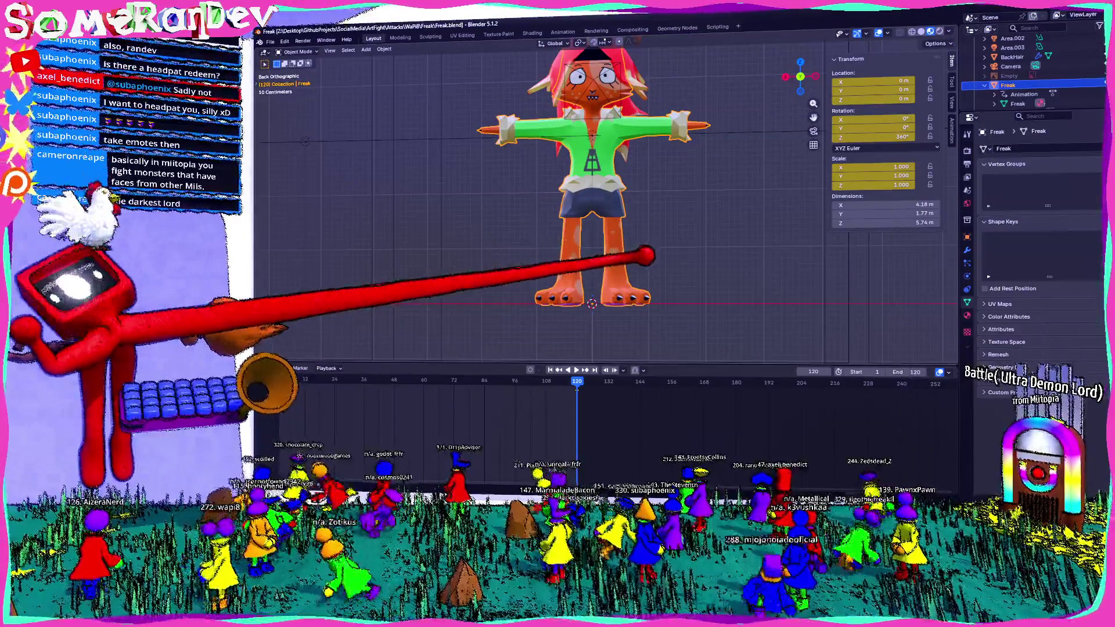
{"action": "middle_click_drag", "start_coordinate": [615, 181], "coordinate": [614, 212]}
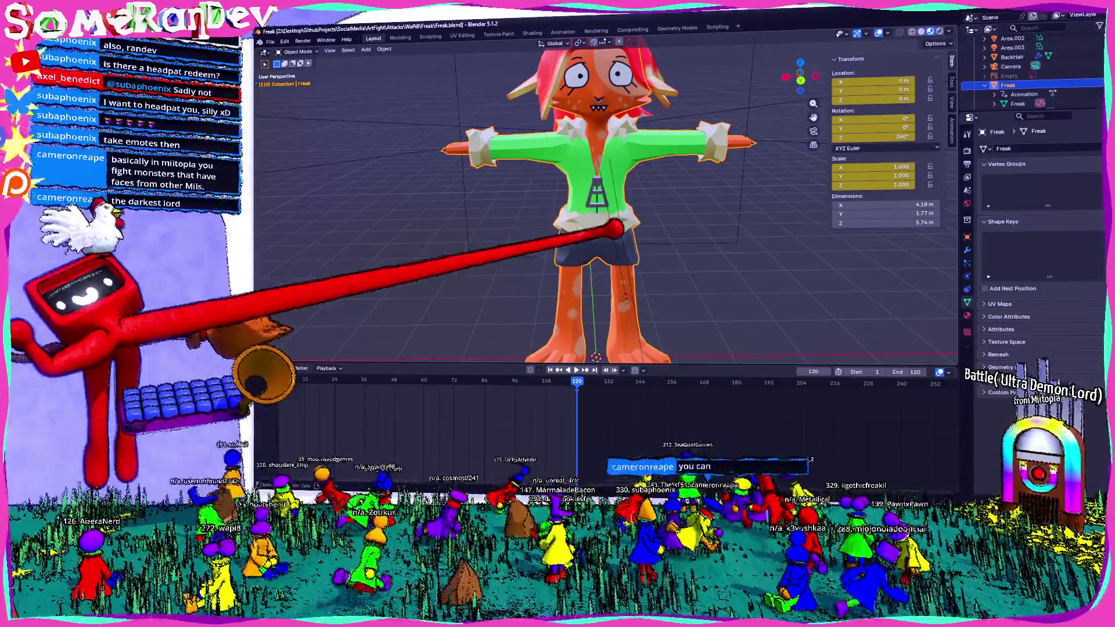
{"action": "scroll", "coordinate": [601, 209], "scroll_direction": "up", "scroll_amount": 3}
{"action": "scroll", "coordinate": [602, 209], "scroll_direction": "down", "scroll_amount": 3}
- Enter Edit Mode on the character mesh and orbit to a close low view of the legs
{"action": "key", "text": "Tab"}
{"action": "mouse_move", "coordinate": [602, 209]}
{"action": "middle_mouse_down"}
{"action": "mouse_move", "coordinate": [654, 226]}
{"action": "mouse_move", "coordinate": [601, 175]}
{"action": "middle_mouse_up"}
{"action": "scroll", "coordinate": [601, 210], "scroll_direction": "up", "scroll_amount": 2}
{"action": "scroll", "coordinate": [601, 209], "scroll_direction": "up", "scroll_amount": 2}
{"action": "scroll", "coordinate": [588, 279], "scroll_direction": "down", "scroll_amount": 3}
{"action": "middle_click_drag", "start_coordinate": [578, 323], "coordinate": [635, 282]}
{"action": "scroll", "coordinate": [638, 208], "scroll_direction": "up", "scroll_amount": 3}
{"action": "mouse_move", "coordinate": [641, 210]}
{"action": "middle_mouse_down"}
{"action": "mouse_move", "coordinate": [543, 249]}
{"action": "mouse_move", "coordinate": [697, 200]}
{"action": "mouse_move", "coordinate": [538, 223]}
{"action": "mouse_move", "coordinate": [548, 179]}
{"action": "middle_mouse_up"}
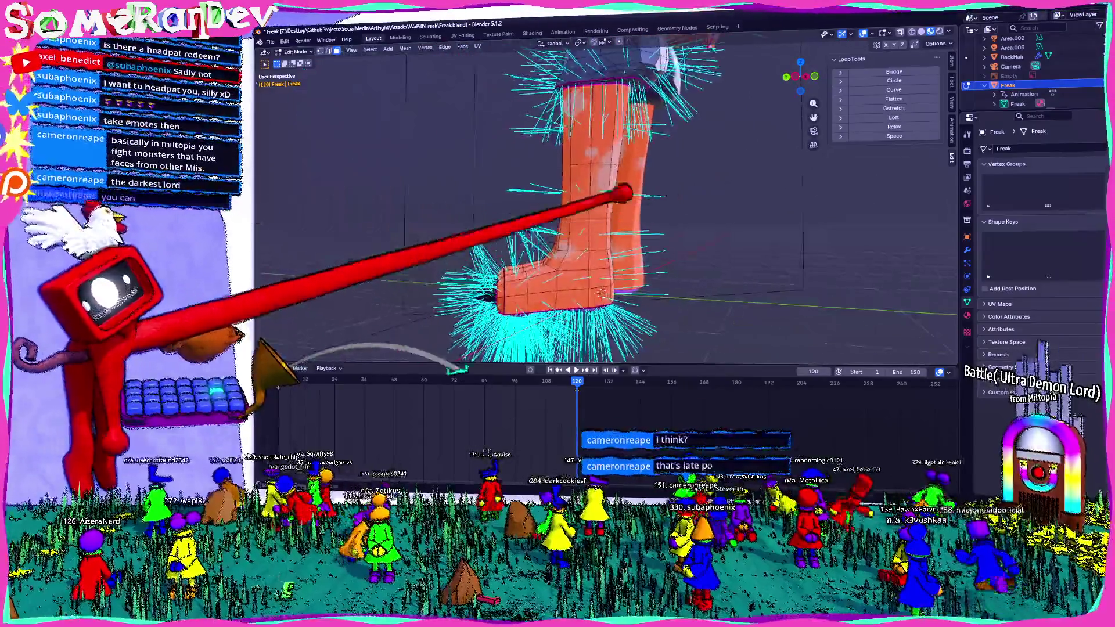
{"action": "scroll", "coordinate": [584, 219], "scroll_direction": "up", "scroll_amount": 2}
- Add and confirm a loop cut around one of the character's legs
{"action": "middle_click_drag", "start_coordinate": [584, 218], "coordinate": [622, 199]}
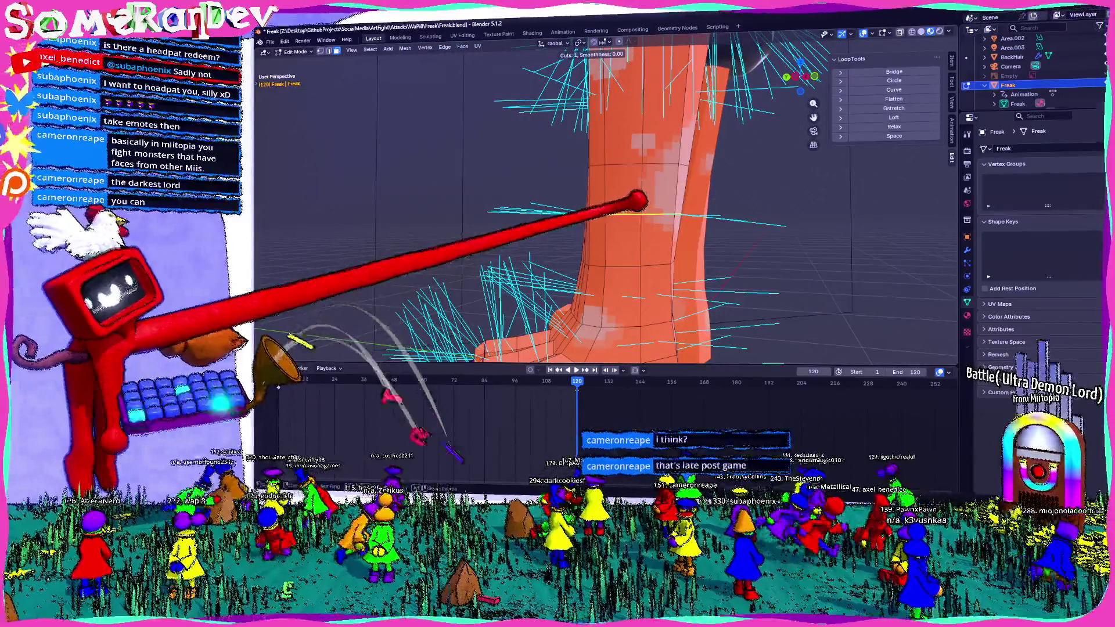
{"action": "left_click", "coordinate": [635, 194]}
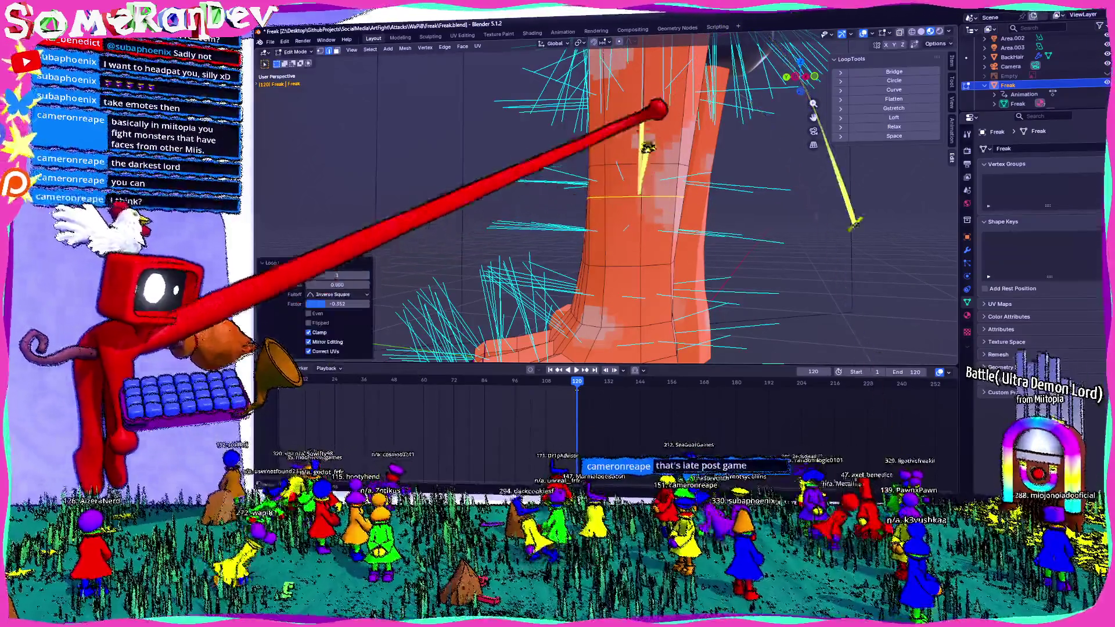
{"action": "left_click", "coordinate": [654, 112]}
{"action": "left_click", "coordinate": [662, 111]}
{"action": "left_click", "coordinate": [665, 149]}
- Merge the selected leg vertices at their center, then move the view up to the torso and arms
{"action": "mouse_move", "coordinate": [680, 157]}
{"action": "middle_mouse_down"}
{"action": "mouse_move", "coordinate": [638, 173]}
{"action": "mouse_move", "coordinate": [523, 167]}
{"action": "middle_mouse_up"}
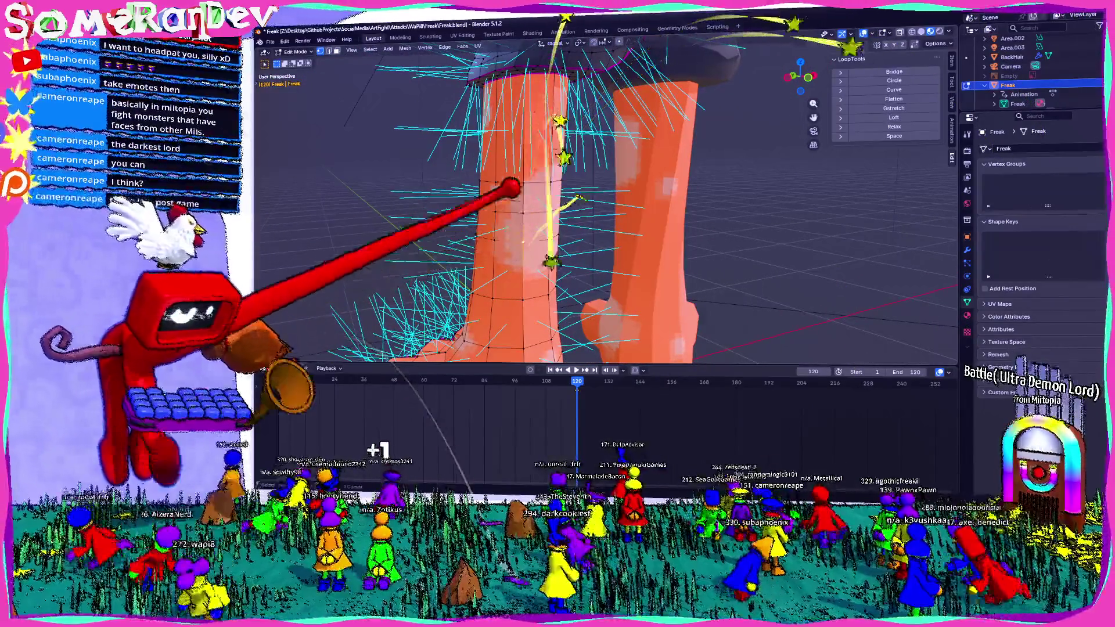
{"action": "key", "text": "m"}
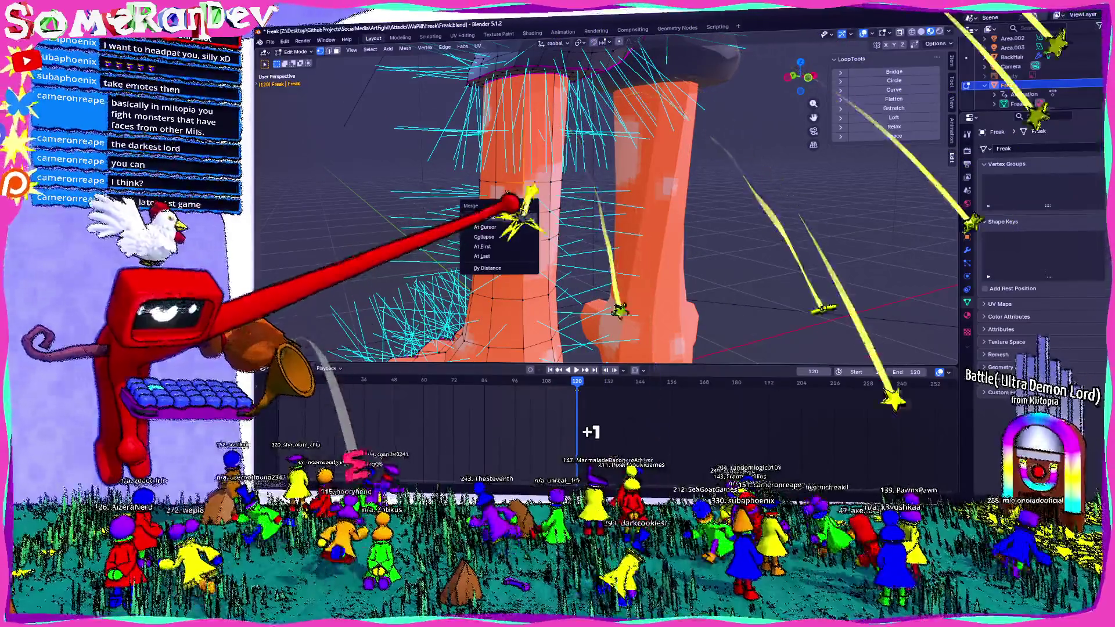
{"action": "key", "text": "m"}
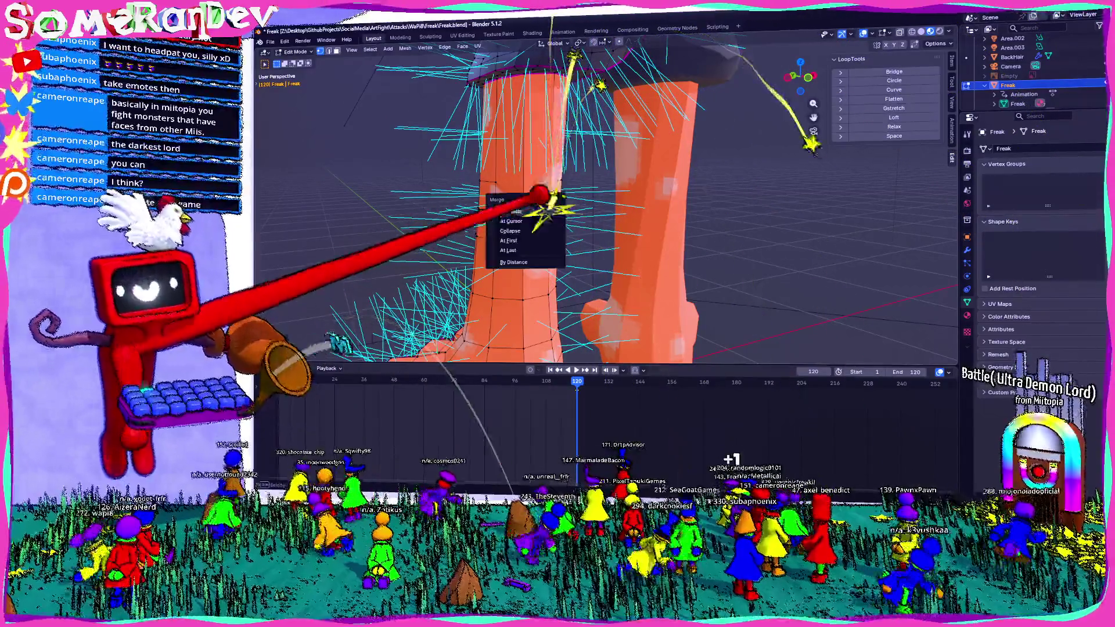
{"action": "left_click", "coordinate": [514, 198]}
{"action": "key", "text": "m"}
{"action": "left_click", "coordinate": [479, 199]}
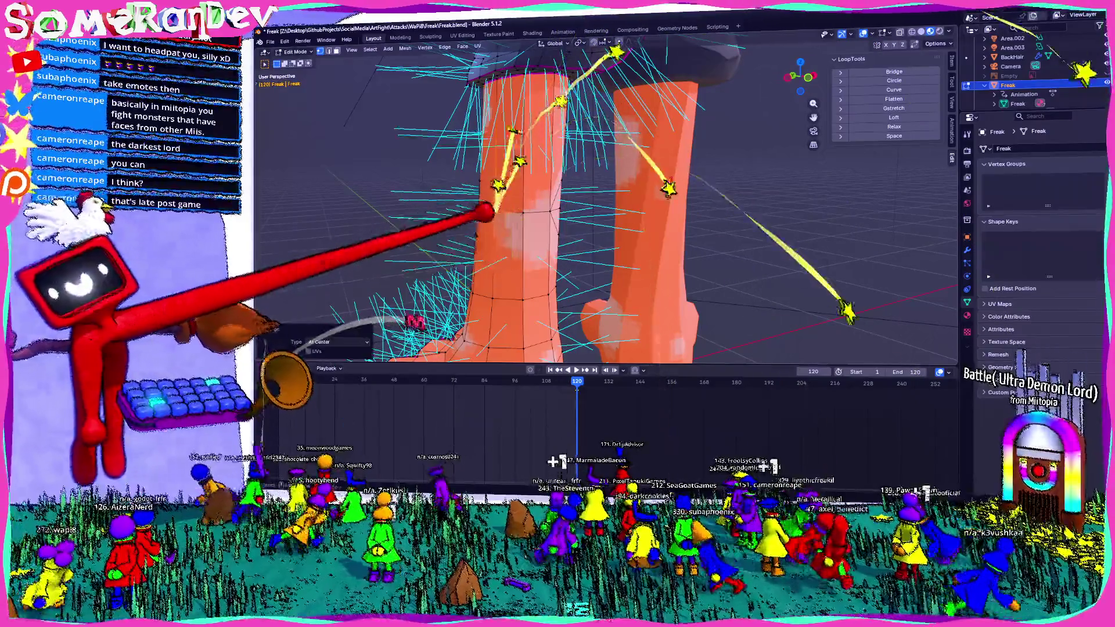
{"action": "middle_click_drag", "start_coordinate": [480, 199], "coordinate": [741, 227]}
{"action": "scroll", "coordinate": [741, 227], "scroll_direction": "up", "scroll_amount": 2}
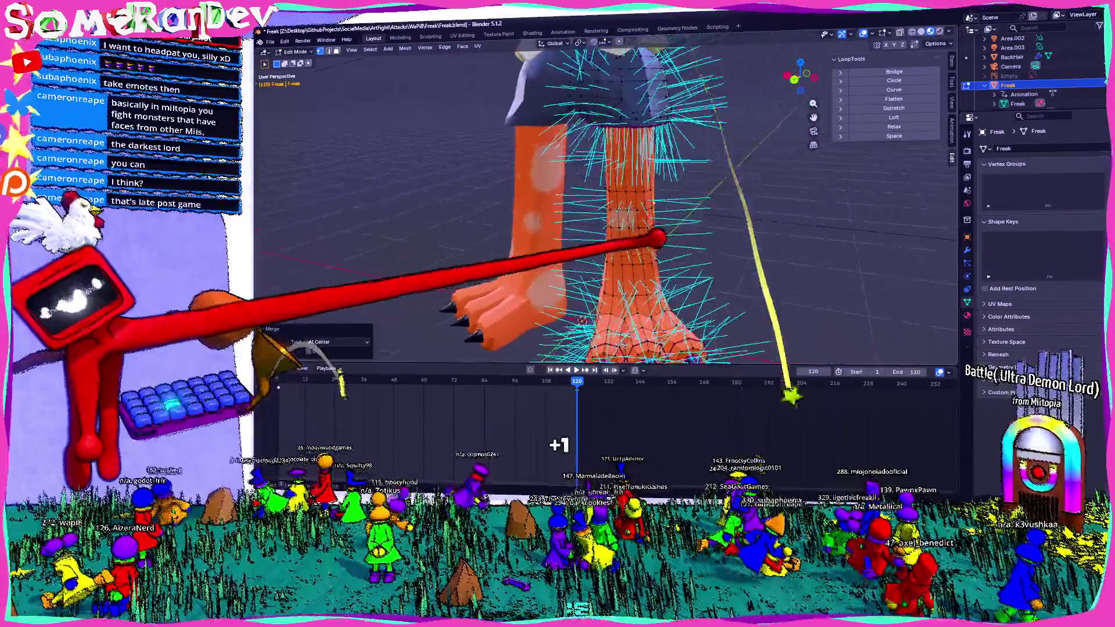
{"action": "scroll", "coordinate": [668, 241], "scroll_direction": "up", "scroll_amount": 2}
{"action": "scroll", "coordinate": [611, 242], "scroll_direction": "up", "scroll_amount": 2}
{"action": "scroll", "coordinate": [560, 232], "scroll_direction": "up", "scroll_amount": 1}
{"action": "scroll", "coordinate": [558, 236], "scroll_direction": "down", "scroll_amount": 2}
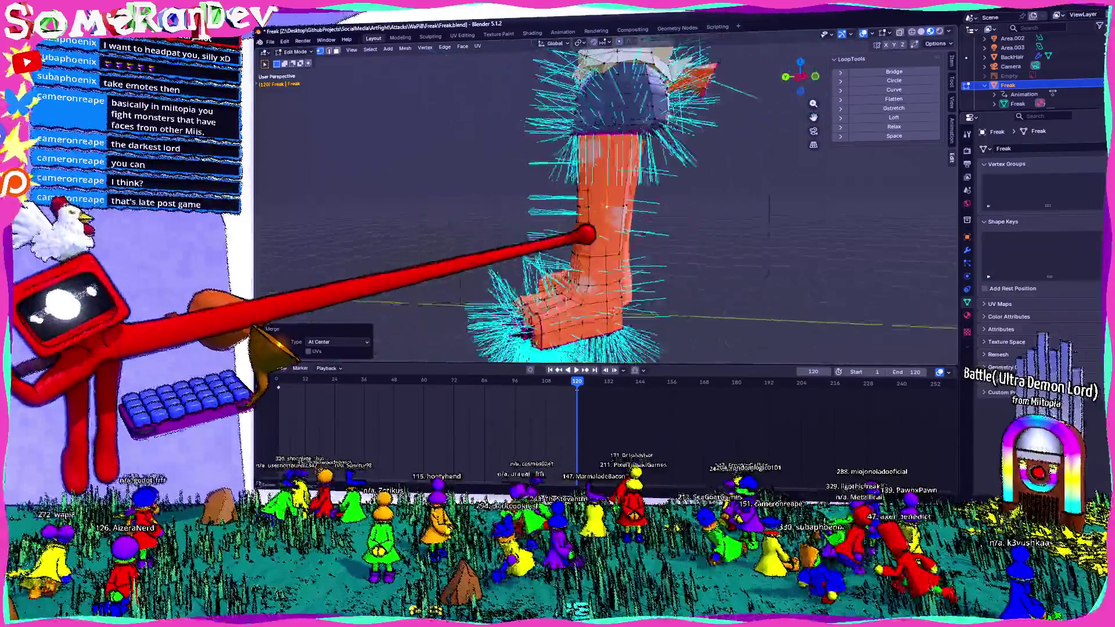
{"action": "scroll", "coordinate": [558, 235], "scroll_direction": "down", "scroll_amount": 2}
{"action": "mouse_move", "coordinate": [558, 235]}
{"action": "middle_mouse_down", "text": "shift"}
{"action": "mouse_move", "coordinate": [584, 228]}
{"action": "mouse_move", "coordinate": [575, 187]}
{"action": "mouse_move", "coordinate": [558, 174]}
{"action": "mouse_move", "coordinate": [531, 192]}
{"action": "middle_mouse_up", "text": "shift"}
{"action": "scroll", "coordinate": [584, 229], "scroll_direction": "down", "scroll_amount": 1}
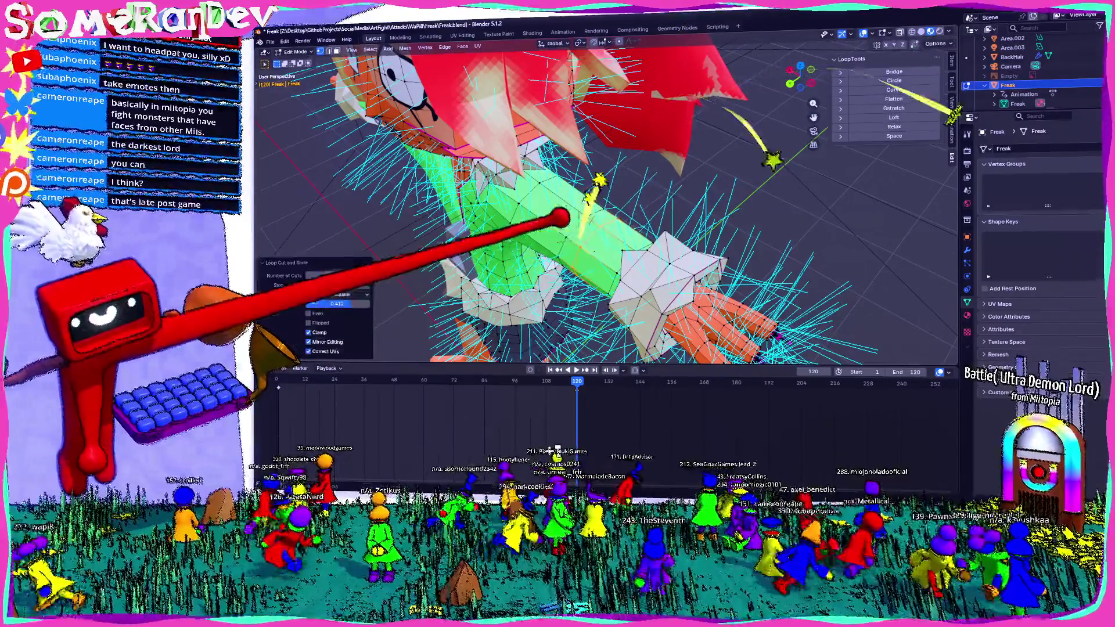
- Confirm a loop cut on the green arm and merge several selected arm vertex groups at center
{"action": "left_click", "coordinate": [550, 311]}
{"action": "middle_click_drag", "start_coordinate": [550, 311], "coordinate": [523, 287]}
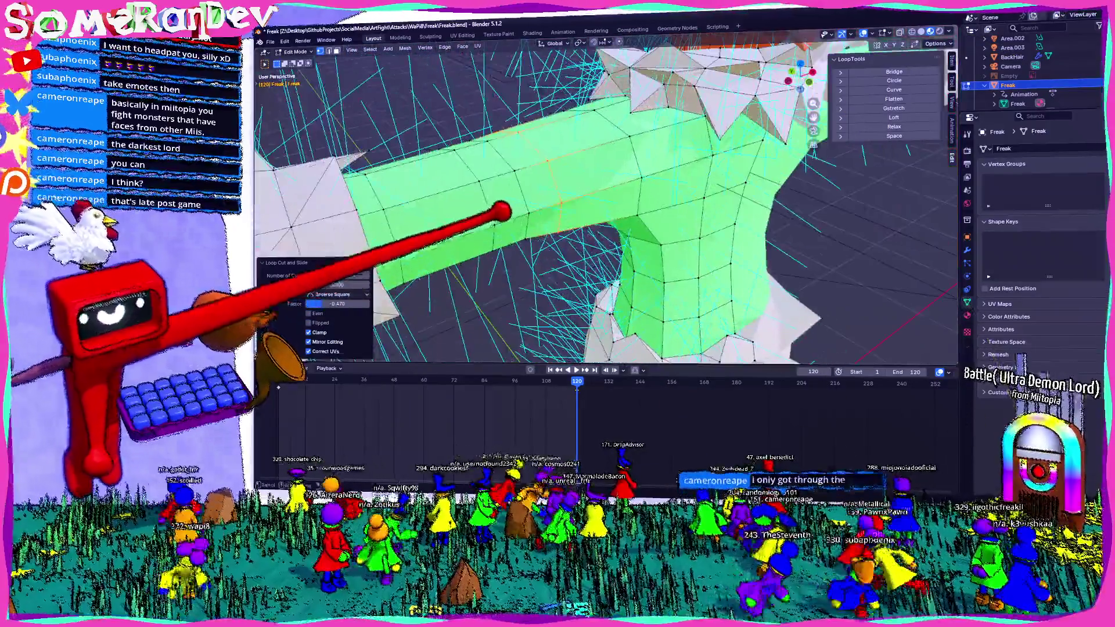
{"action": "left_click", "coordinate": [492, 217]}
{"action": "mouse_move", "coordinate": [514, 235]}
{"action": "middle_mouse_down"}
{"action": "mouse_move", "coordinate": [472, 194]}
{"action": "mouse_move", "coordinate": [493, 235]}
{"action": "mouse_move", "coordinate": [536, 267]}
{"action": "mouse_move", "coordinate": [667, 290]}
{"action": "mouse_move", "coordinate": [685, 232]}
{"action": "mouse_move", "coordinate": [641, 298]}
{"action": "mouse_move", "coordinate": [587, 273]}
{"action": "mouse_move", "coordinate": [597, 250]}
{"action": "mouse_move", "coordinate": [610, 259]}
{"action": "mouse_move", "coordinate": [715, 225]}
{"action": "mouse_move", "coordinate": [625, 236]}
{"action": "middle_mouse_up"}
{"action": "key", "text": "m"}
{"action": "left_click", "coordinate": [498, 244]}
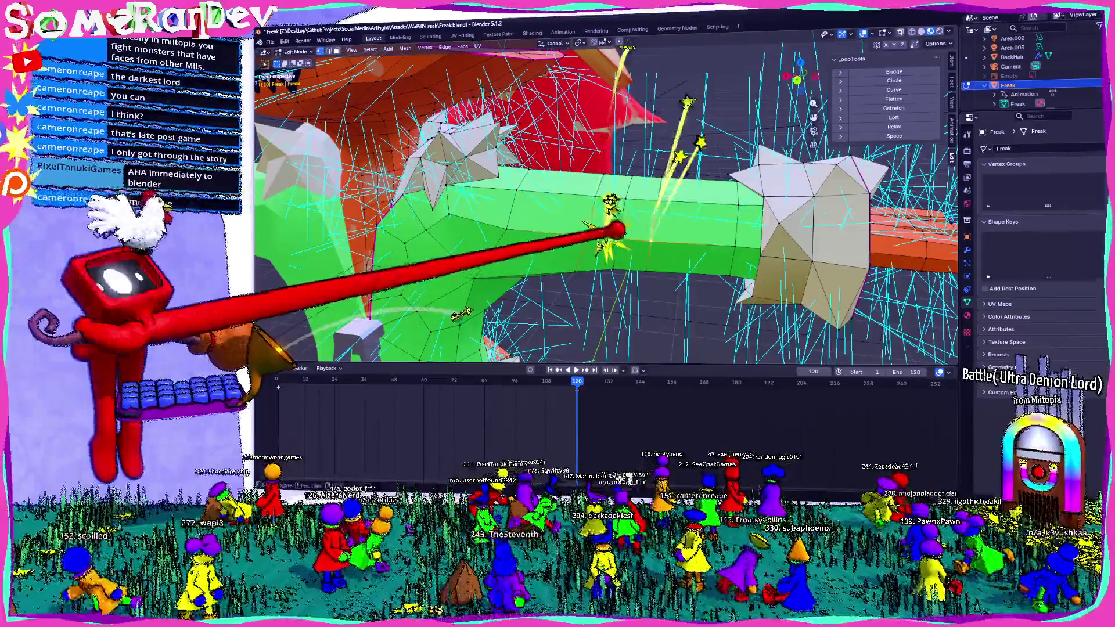
{"action": "key", "text": "m"}
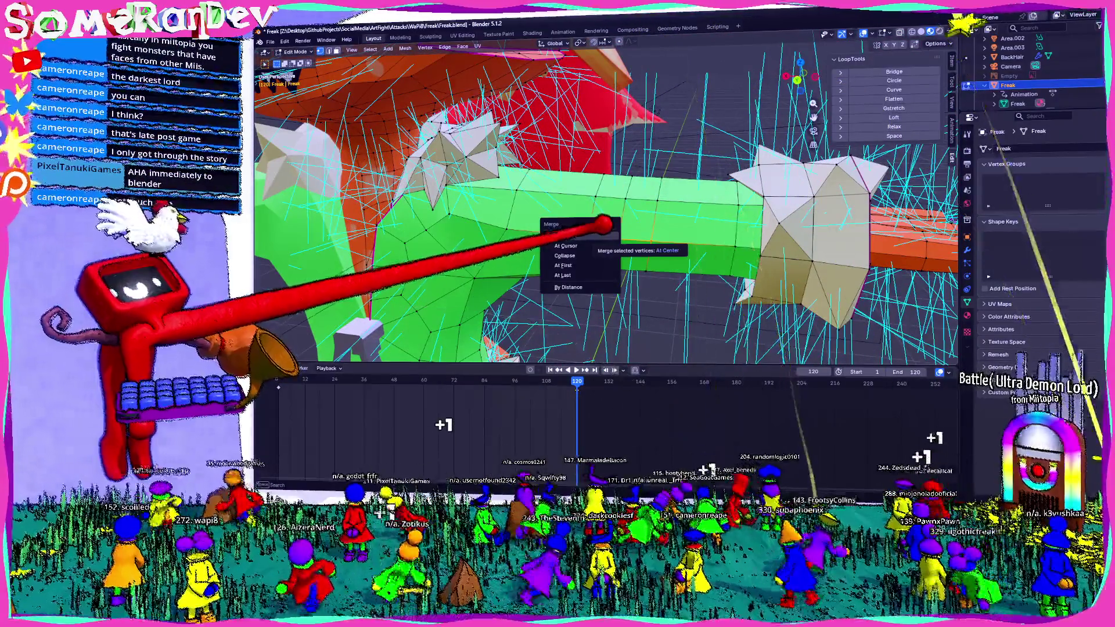
{"action": "left_click", "coordinate": [579, 235]}
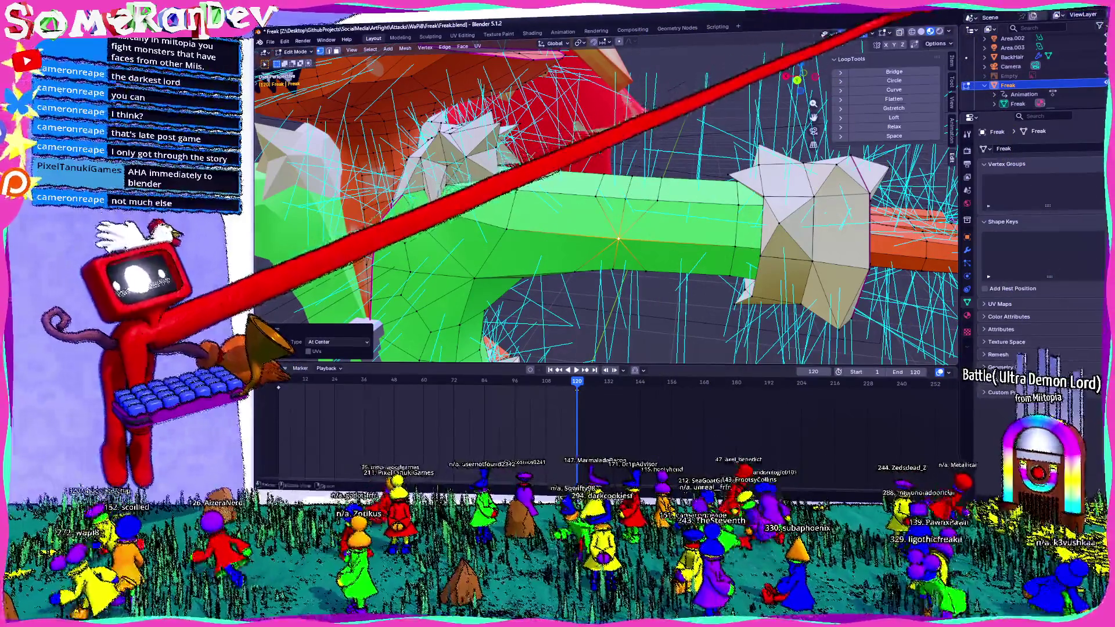
- Hide normal lines in the Mesh Edit Mode overlays and merge one more vertex group at center
{"action": "left_click", "coordinate": [873, 34]}
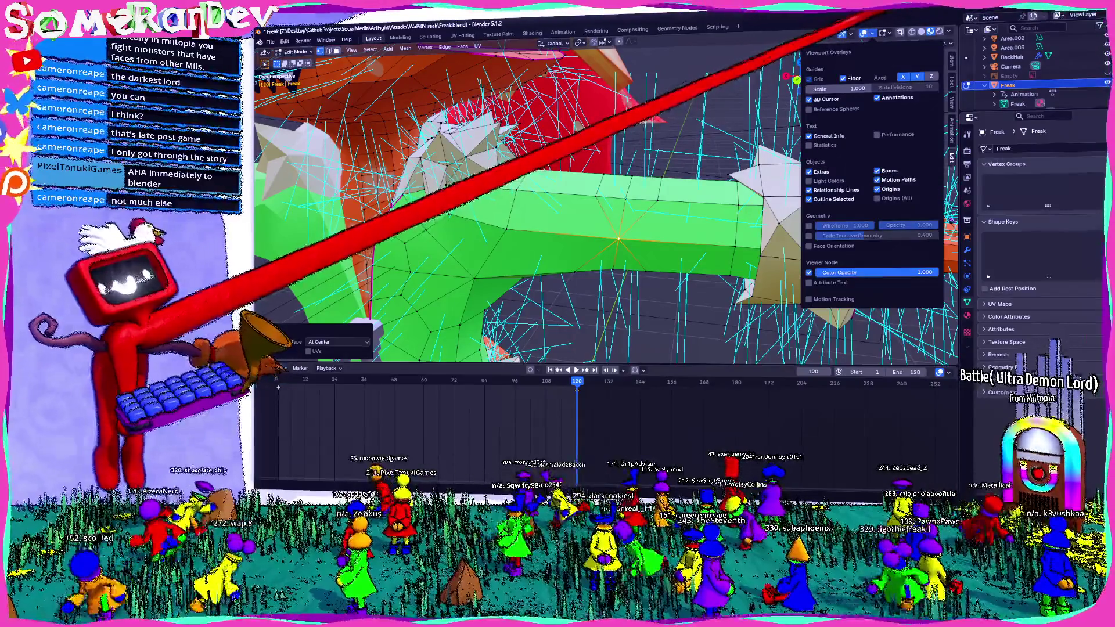
{"action": "left_click", "coordinate": [884, 33]}
{"action": "left_click", "coordinate": [871, 181]}
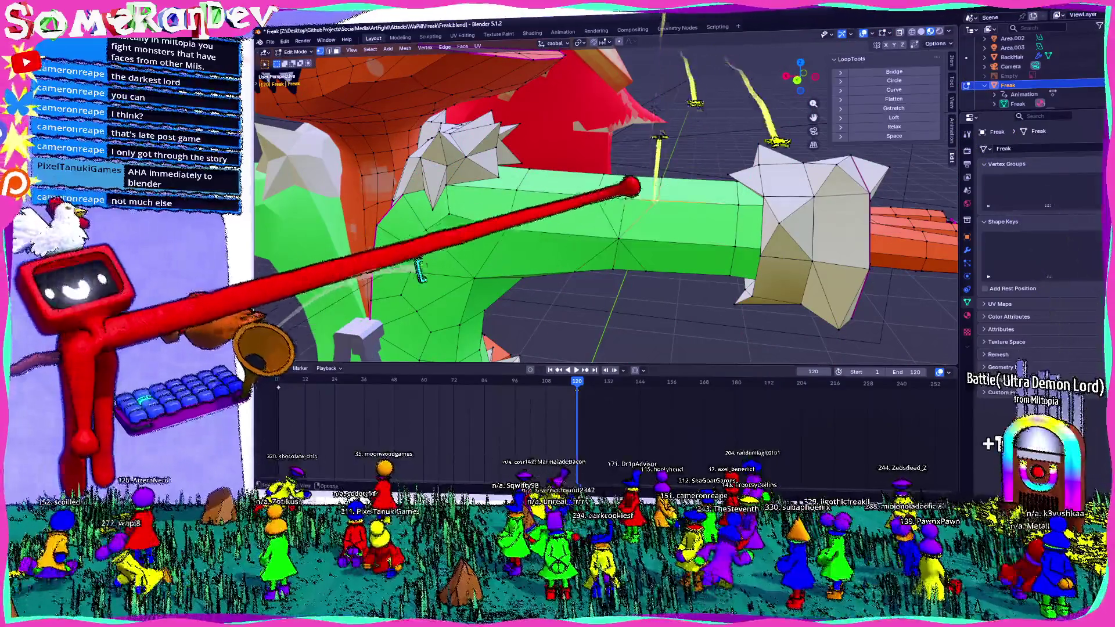
{"action": "key", "text": "m"}
{"action": "left_click", "coordinate": [609, 202]}
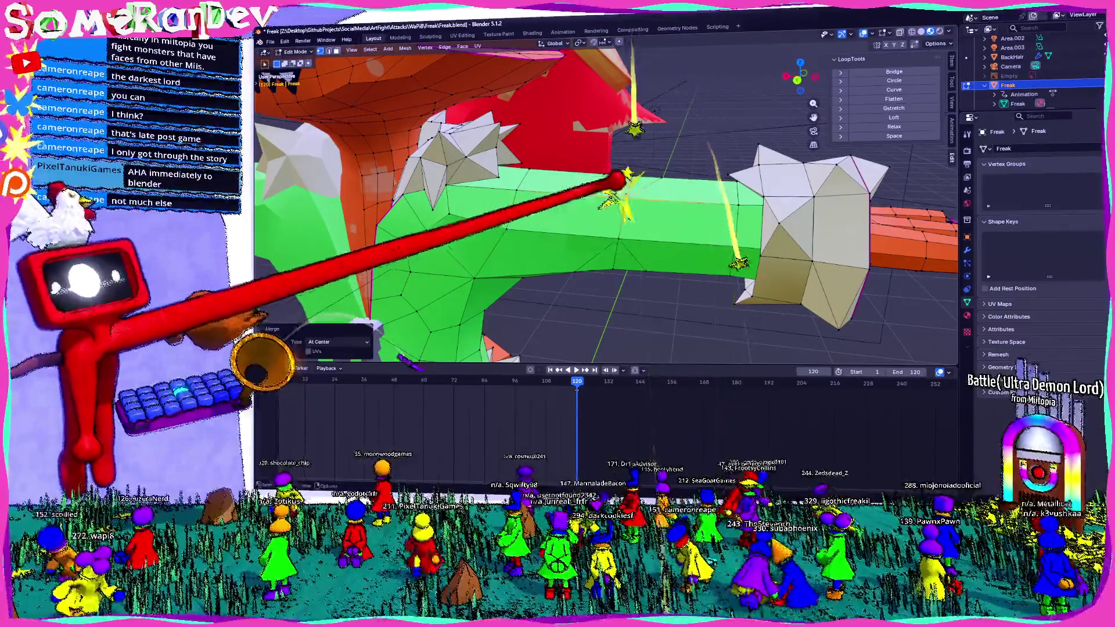
{"action": "mouse_move", "coordinate": [626, 181]}
{"action": "middle_mouse_down"}
{"action": "mouse_move", "coordinate": [665, 182]}
{"action": "mouse_move", "coordinate": [642, 175]}
{"action": "mouse_move", "coordinate": [543, 258]}
{"action": "mouse_move", "coordinate": [664, 241]}
{"action": "mouse_move", "coordinate": [800, 241]}
{"action": "mouse_move", "coordinate": [672, 242]}
{"action": "middle_mouse_up"}
{"action": "middle_click_drag", "start_coordinate": [796, 256], "coordinate": [677, 199]}
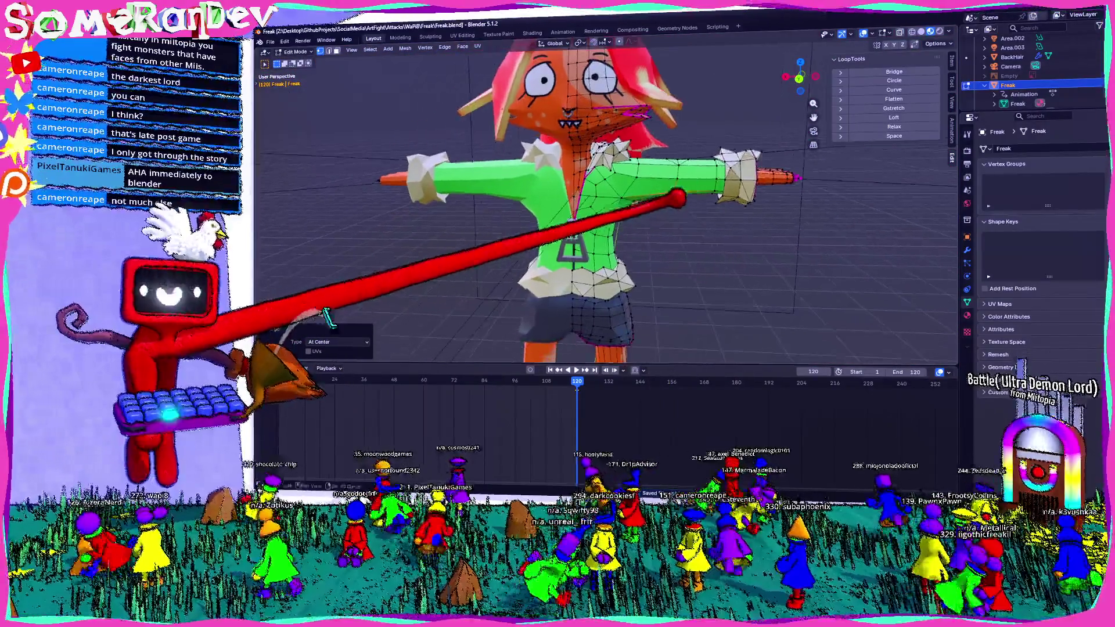
{"action": "scroll", "coordinate": [675, 201], "scroll_direction": "down", "scroll_amount": 3}
{"action": "scroll", "coordinate": [650, 220], "scroll_direction": "up", "scroll_amount": 3}
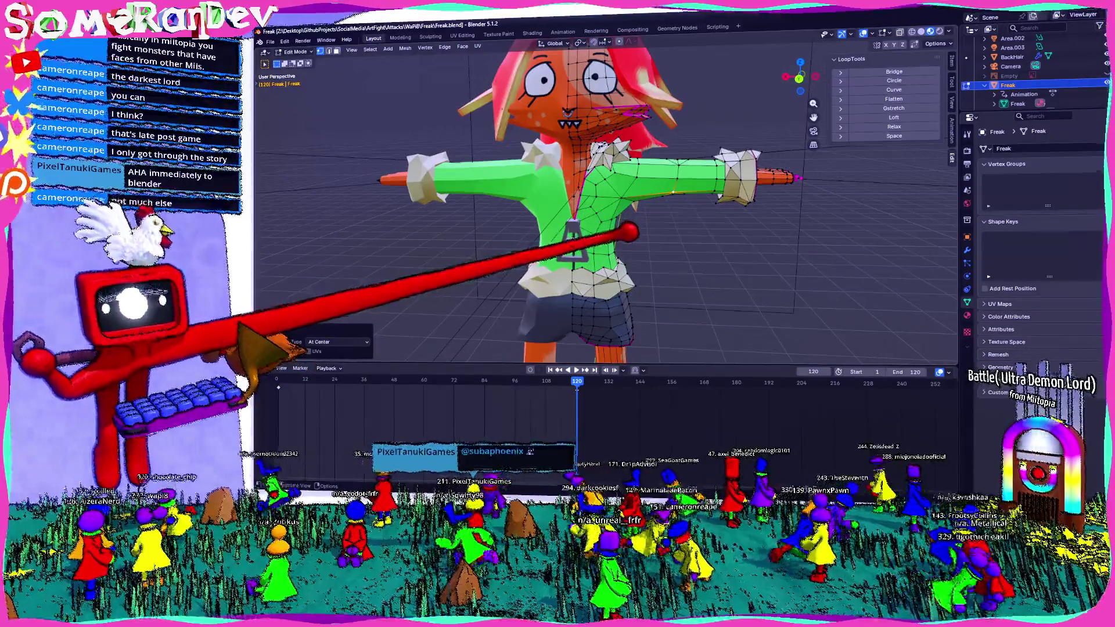
{"action": "scroll", "coordinate": [601, 201], "scroll_direction": "down", "scroll_amount": 1}
{"action": "mouse_move", "coordinate": [610, 200]}
{"action": "middle_mouse_down"}
{"action": "mouse_move", "coordinate": [645, 158]}
{"action": "mouse_move", "coordinate": [610, 144]}
{"action": "middle_mouse_up"}
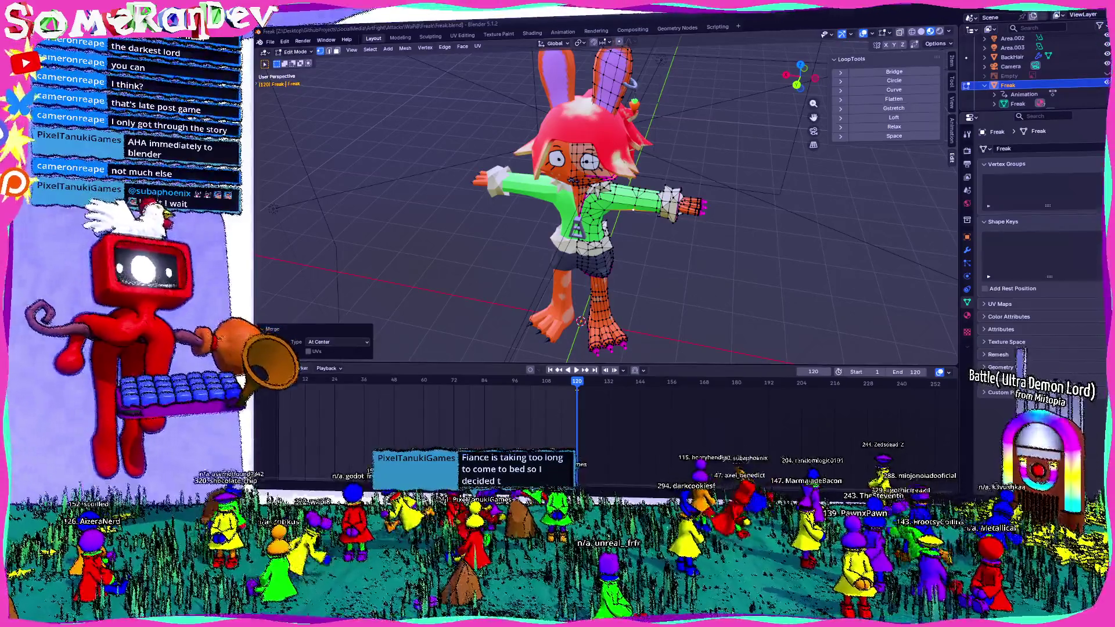
{"action": "middle_click_drag", "start_coordinate": [273, 210], "coordinate": [558, 113]}
{"action": "scroll", "coordinate": [478, 140], "scroll_direction": "up", "scroll_amount": 3}
{"action": "scroll", "coordinate": [606, 200], "scroll_direction": "up", "scroll_amount": 3}
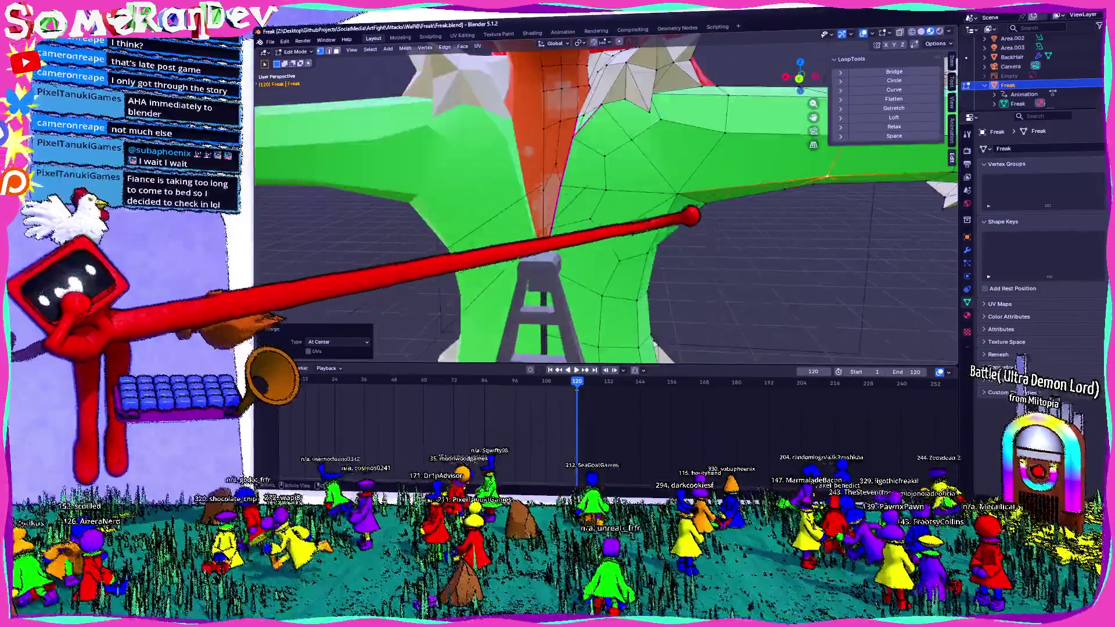
{"action": "scroll", "coordinate": [606, 200], "scroll_direction": "down", "scroll_amount": 3}
{"action": "key", "text": "Tab"}
{"action": "mouse_move", "coordinate": [605, 201]}
{"action": "middle_mouse_down"}
{"action": "mouse_move", "coordinate": [558, 174]}
{"action": "mouse_move", "coordinate": [575, 192]}
{"action": "middle_mouse_up"}
{"action": "key", "text": "Tab"}
{"action": "scroll", "coordinate": [606, 200], "scroll_direction": "up", "scroll_amount": 3}
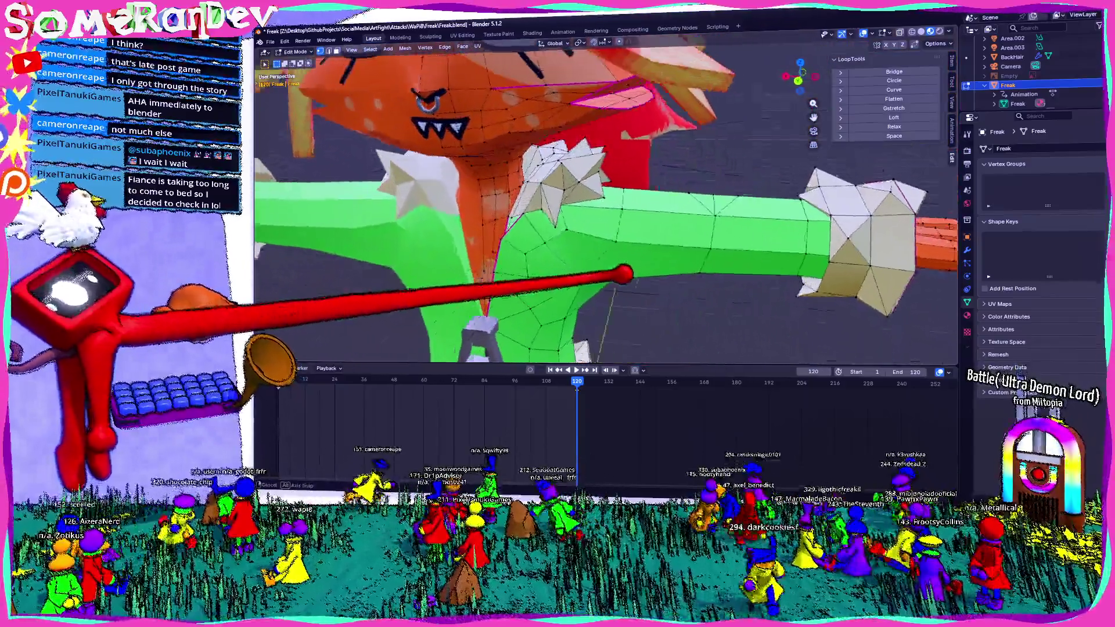
{"action": "mouse_move", "coordinate": [624, 274]}
{"action": "middle_mouse_down"}
{"action": "mouse_move", "coordinate": [551, 207]}
{"action": "mouse_move", "coordinate": [567, 243]}
{"action": "middle_mouse_up"}
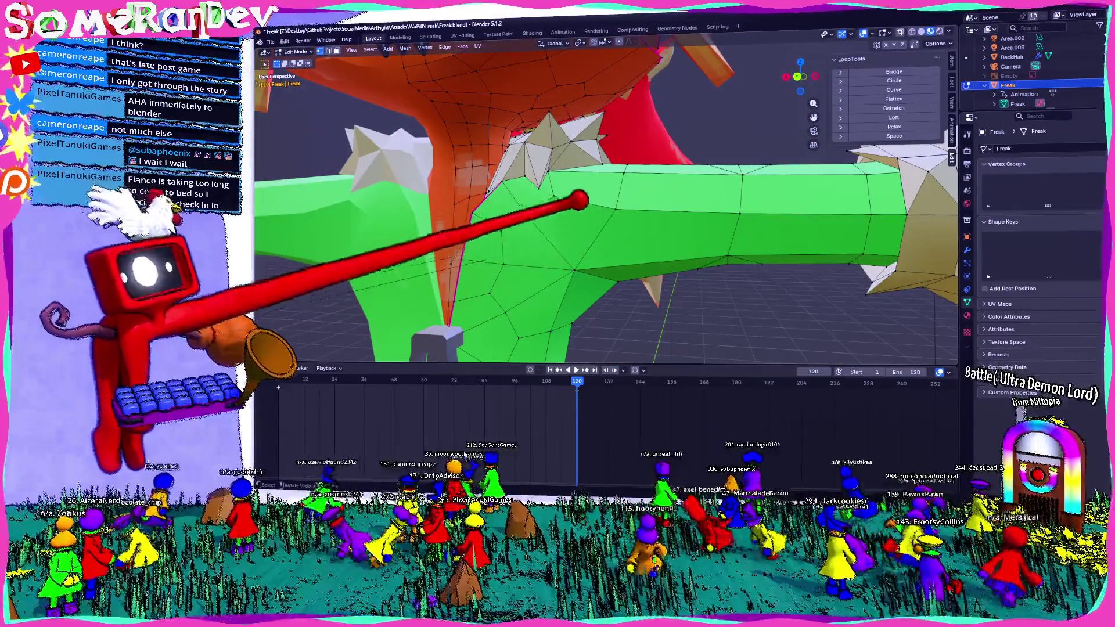
{"action": "mouse_move", "coordinate": [579, 200]}
{"action": "middle_mouse_down"}
{"action": "mouse_move", "coordinate": [570, 252]}
{"action": "mouse_move", "coordinate": [571, 237]}
{"action": "middle_mouse_up"}
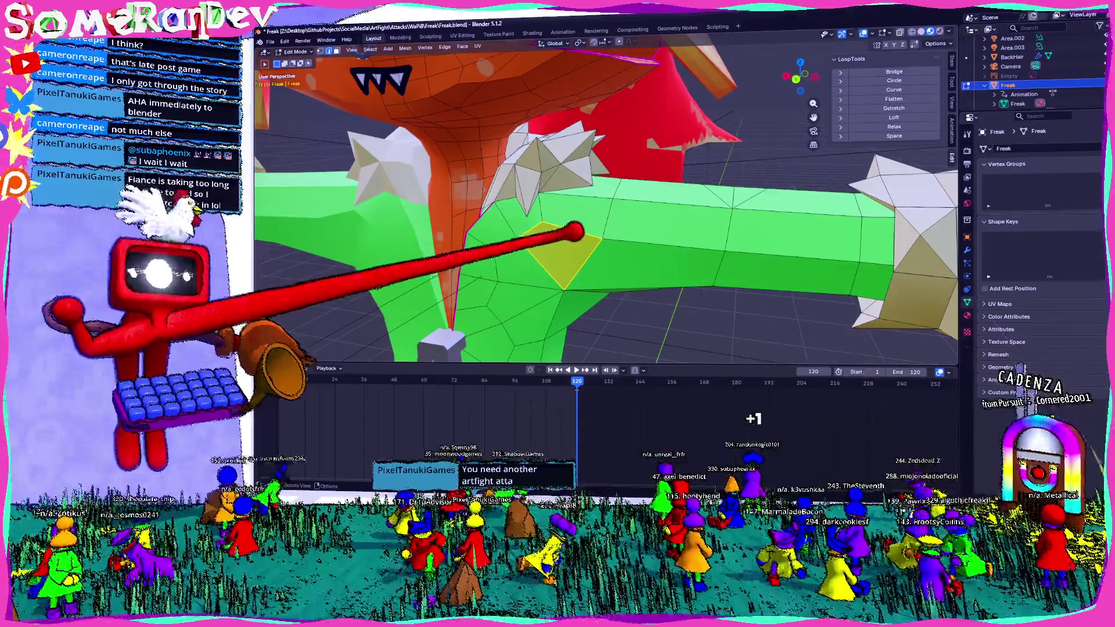
- Subdivide the selected green-arm edges twice via the Edge operations
{"action": "key", "text": "ctrl+e"}
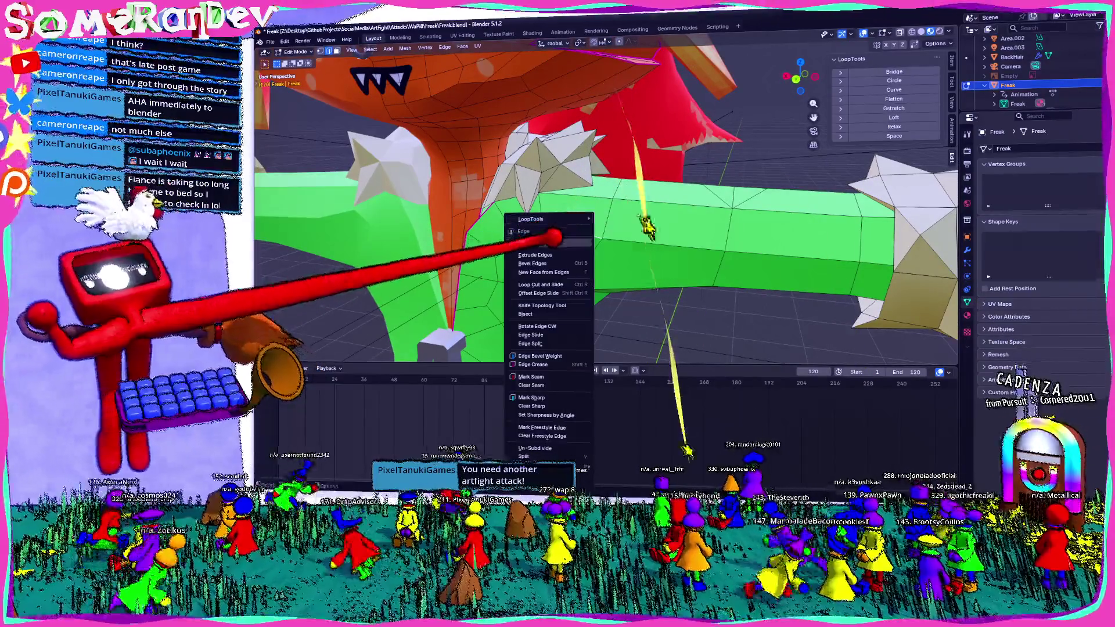
{"action": "left_click", "coordinate": [540, 240]}
{"action": "middle_click_drag", "start_coordinate": [540, 240], "coordinate": [479, 215]}
{"action": "mouse_move", "coordinate": [582, 212]}
{"action": "middle_mouse_down"}
{"action": "mouse_move", "coordinate": [567, 154]}
{"action": "mouse_move", "coordinate": [579, 202]}
{"action": "mouse_move", "coordinate": [597, 215]}
{"action": "mouse_move", "coordinate": [747, 187]}
{"action": "mouse_move", "coordinate": [615, 191]}
{"action": "mouse_move", "coordinate": [605, 218]}
{"action": "mouse_move", "coordinate": [515, 258]}
{"action": "mouse_move", "coordinate": [537, 160]}
{"action": "mouse_move", "coordinate": [563, 185]}
{"action": "mouse_move", "coordinate": [573, 218]}
{"action": "middle_mouse_up"}
{"action": "mouse_move", "coordinate": [535, 174]}
{"action": "middle_mouse_down"}
{"action": "mouse_move", "coordinate": [685, 194]}
{"action": "mouse_move", "coordinate": [560, 187]}
{"action": "mouse_move", "coordinate": [519, 219]}
{"action": "mouse_move", "coordinate": [580, 174]}
{"action": "mouse_move", "coordinate": [506, 188]}
{"action": "mouse_move", "coordinate": [543, 175]}
{"action": "mouse_move", "coordinate": [667, 169]}
{"action": "mouse_move", "coordinate": [649, 207]}
{"action": "middle_mouse_up"}
{"action": "right_click", "coordinate": [590, 167]}
{"action": "left_click", "coordinate": [592, 166]}
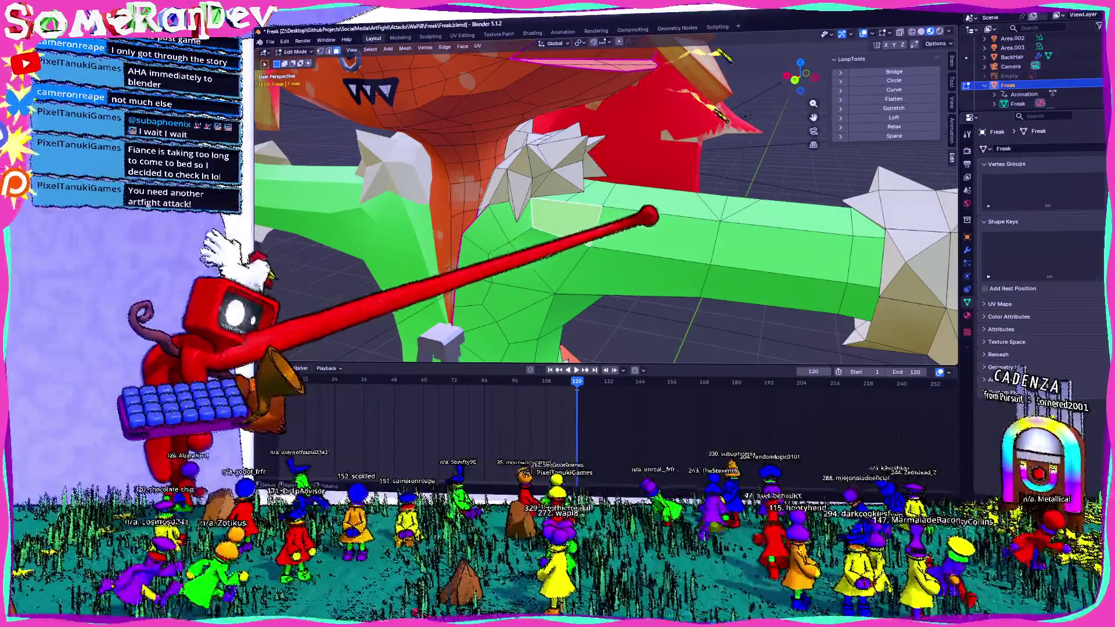
- Convert the arm's triangles into quads and toggle the viewport side panels
{"action": "middle_click_drag", "start_coordinate": [746, 116], "coordinate": [790, 94]}
{"action": "key", "text": "alt+j"}
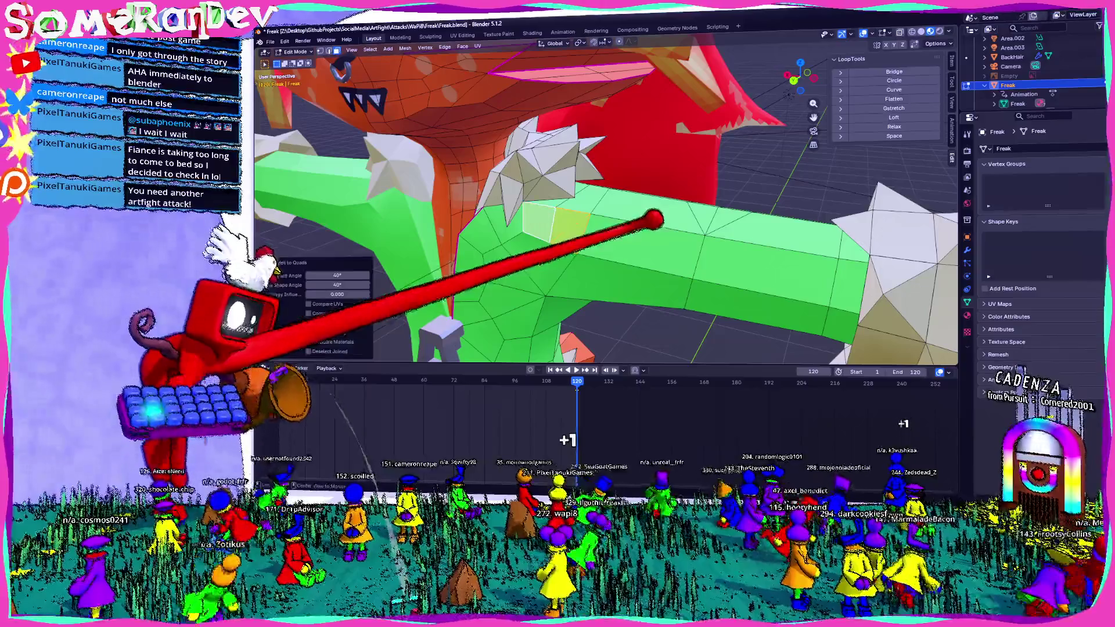
{"action": "middle_click_drag", "start_coordinate": [653, 220], "coordinate": [580, 186]}
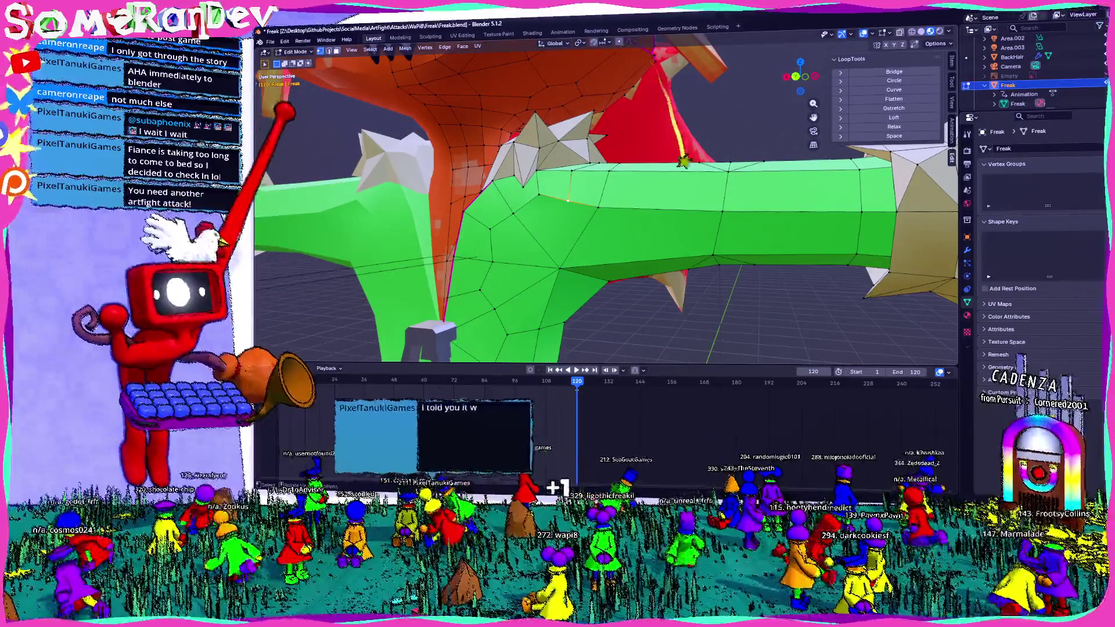
{"action": "key", "text": "n"}
{"action": "key", "text": "t"}
{"action": "key", "text": "n"}
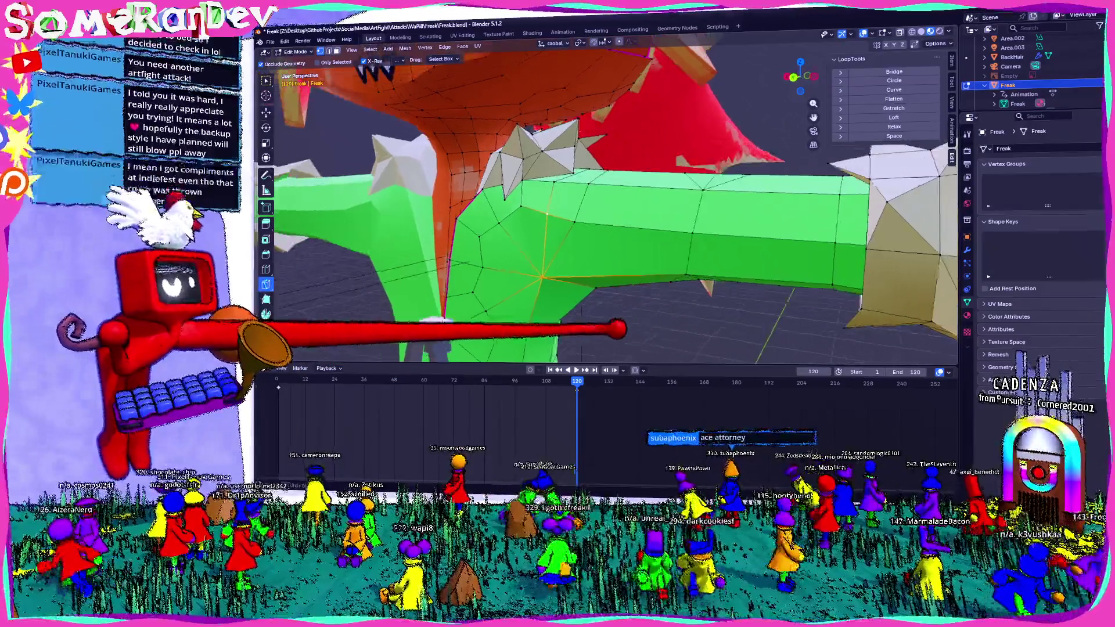
- View the character from front and back orthographic and select an arm vertex
{"action": "mouse_move", "coordinate": [651, 323]}
{"action": "middle_mouse_down"}
{"action": "mouse_move", "coordinate": [622, 324]}
{"action": "mouse_move", "coordinate": [610, 262]}
{"action": "middle_mouse_up"}
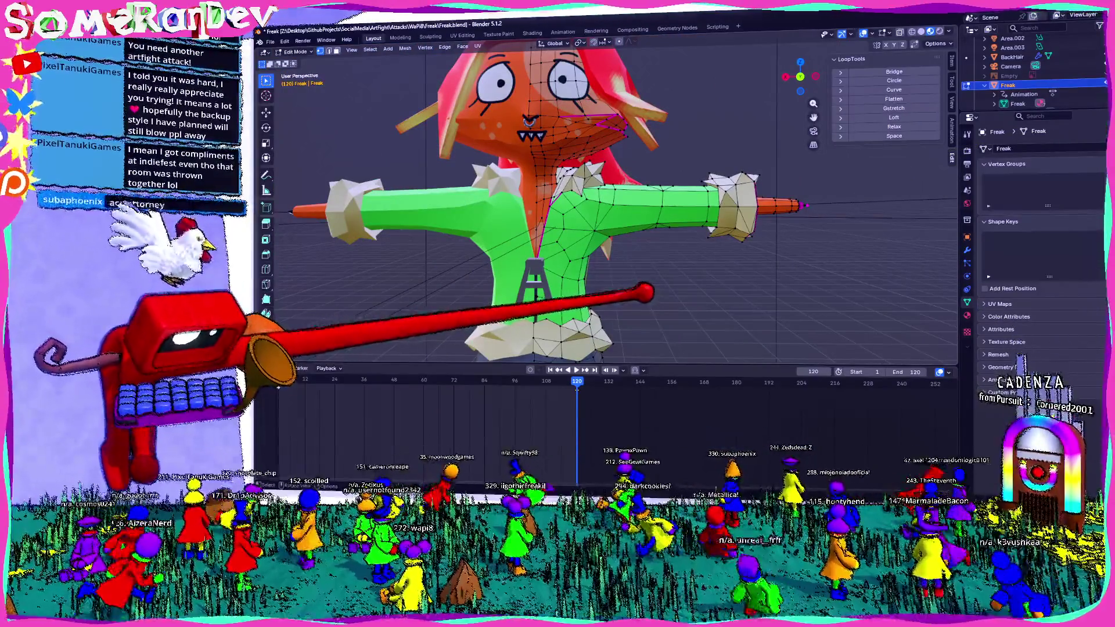
{"action": "scroll", "coordinate": [606, 205], "scroll_direction": "up", "scroll_amount": 5}
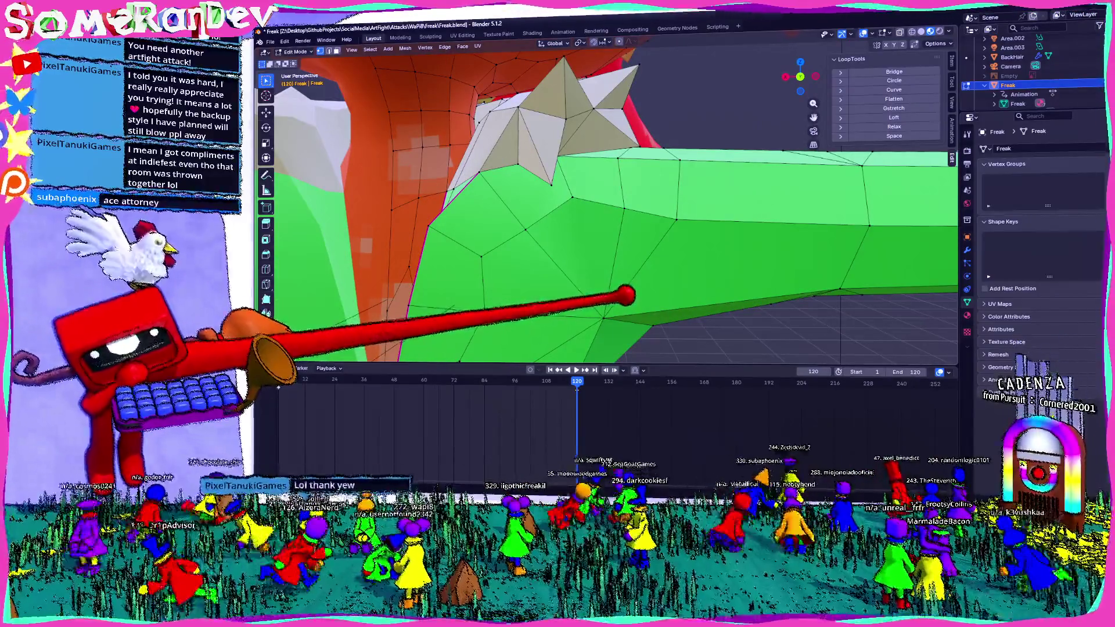
{"action": "left_click", "coordinate": [801, 76]}
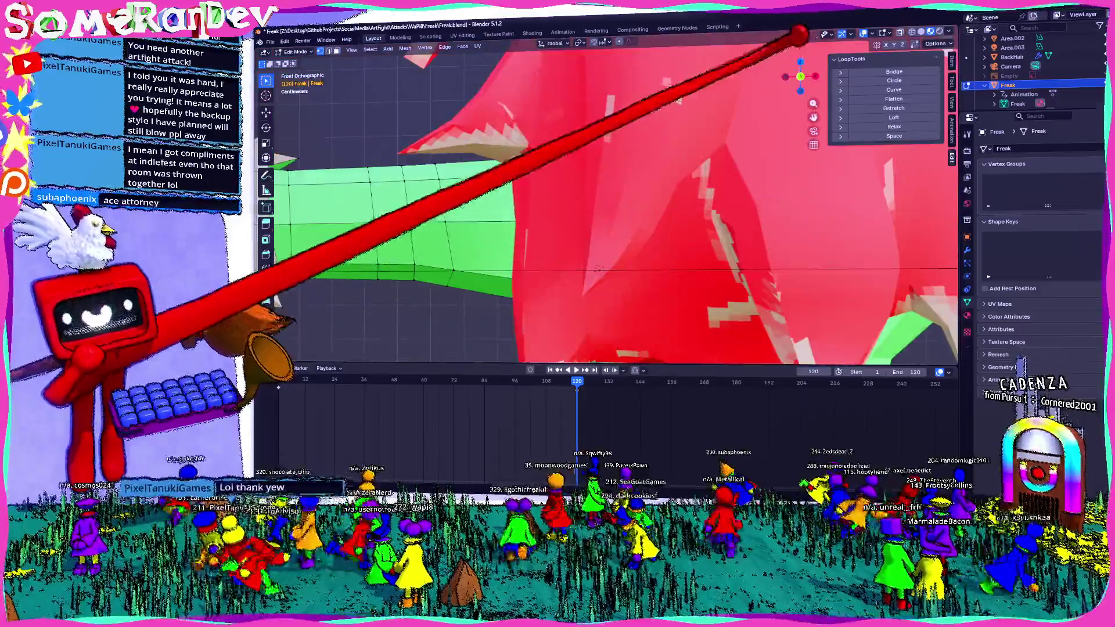
{"action": "left_click", "coordinate": [801, 76]}
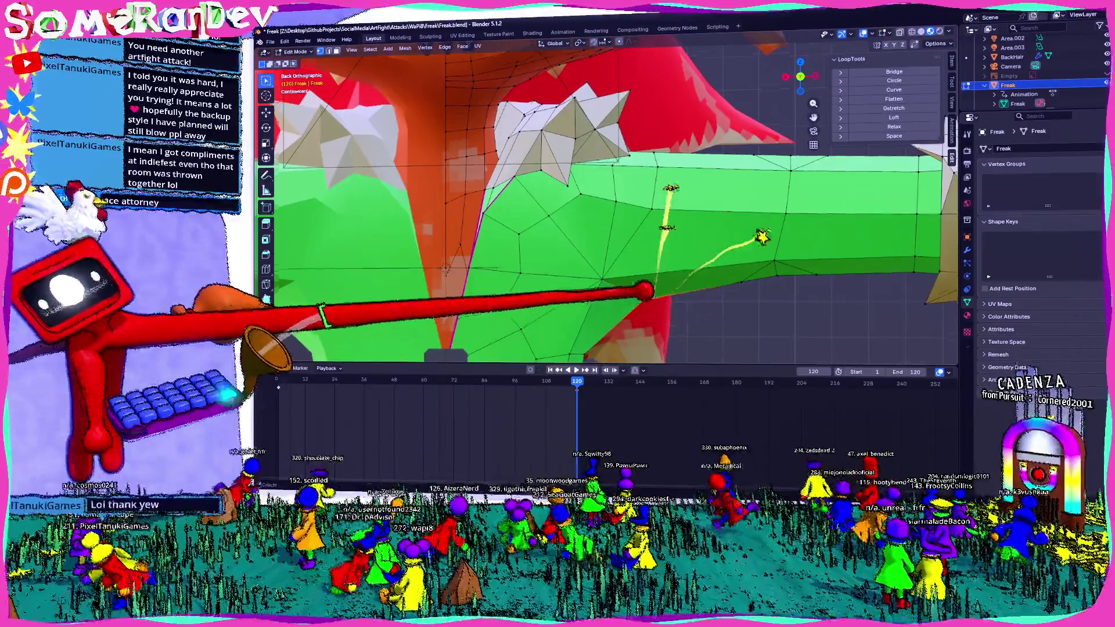
{"action": "left_click", "coordinate": [644, 287]}
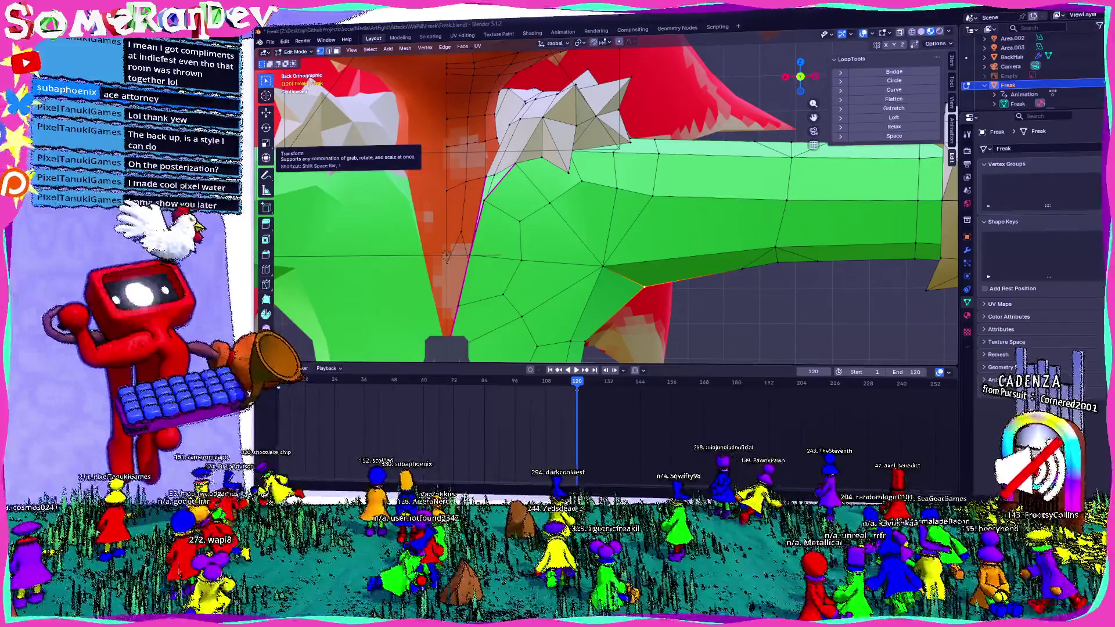
- Switch to the browser and go back to the Lighting Studies 3D Pixelart Environment video
{"action": "key", "text": "alt+Tab"}
{"action": "key", "text": "alt+Left"}
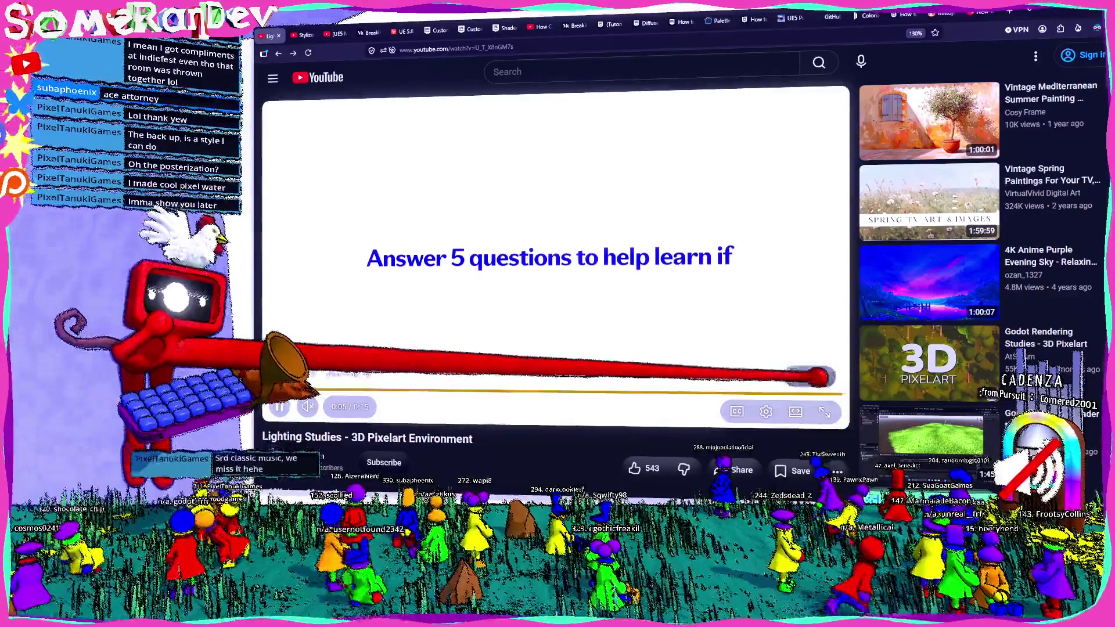
- Skip the ad and watch the Lighting Studies - 3D Pixelart Environment video full screen
{"action": "left_click", "coordinate": [824, 377]}
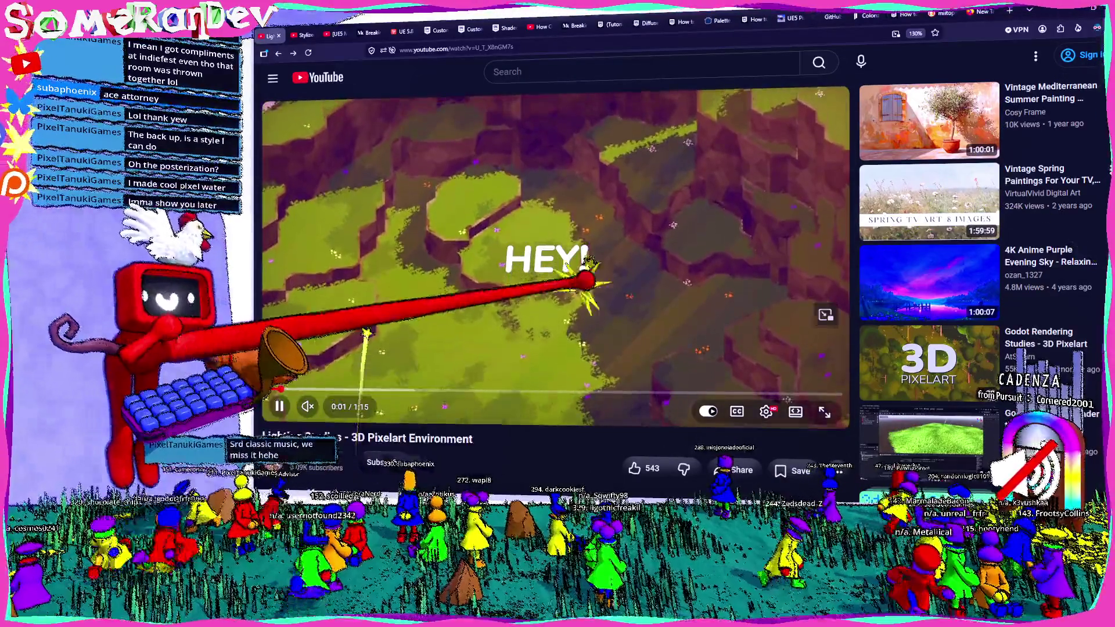
{"action": "key", "text": "f"}
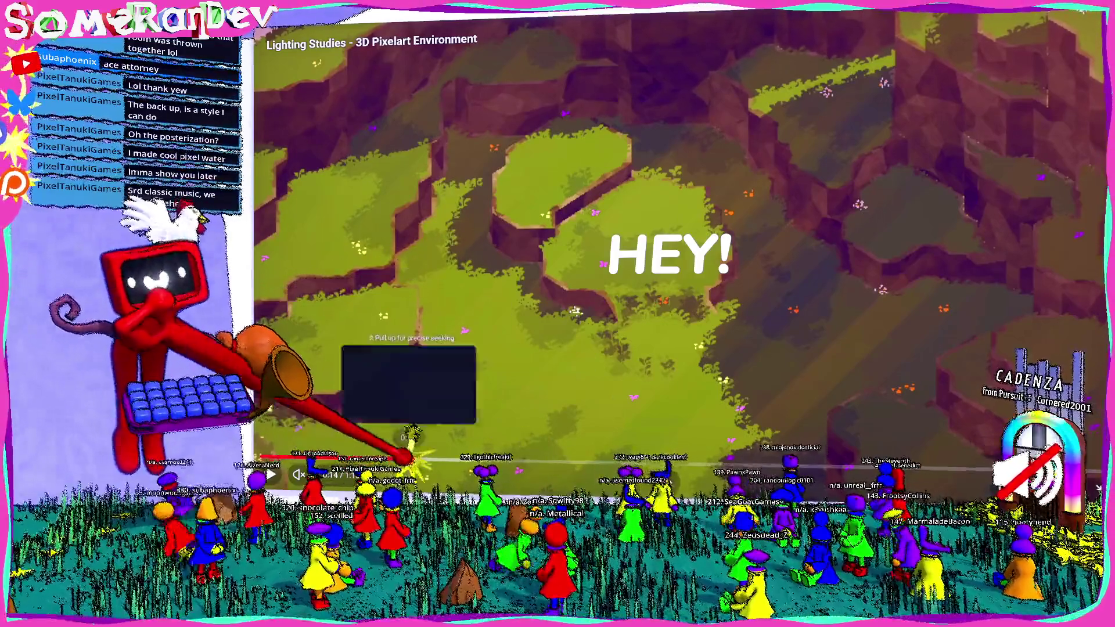
- Jump to the bright grassy scene, then pause on the dark blue night scene to study it
{"action": "left_click", "coordinate": [409, 459]}
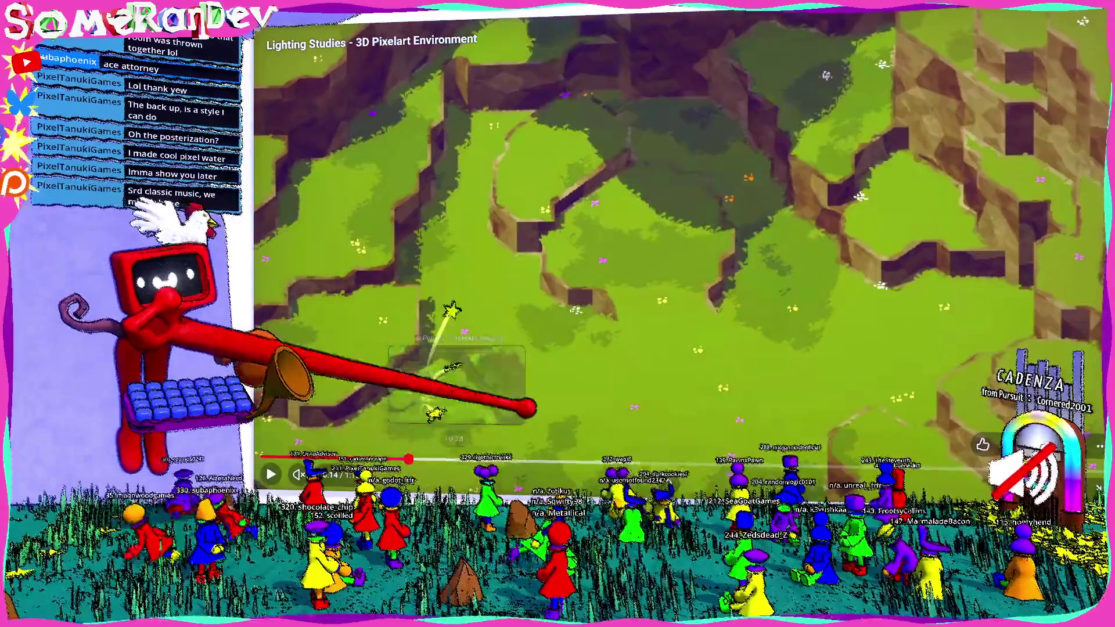
{"action": "key", "text": "space"}
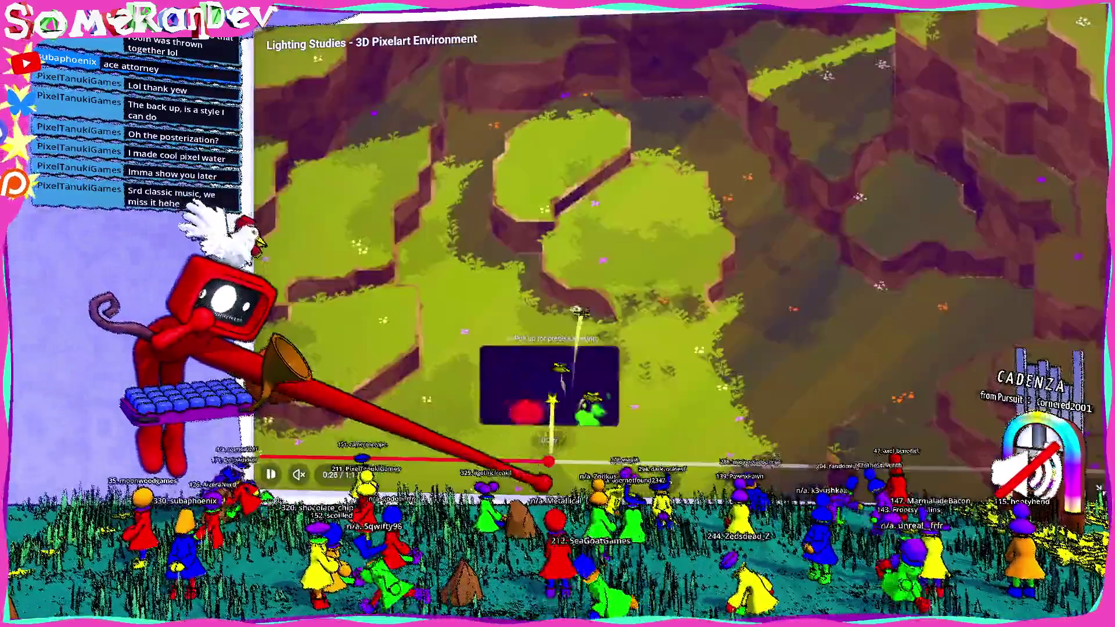
{"action": "left_click", "coordinate": [554, 458]}
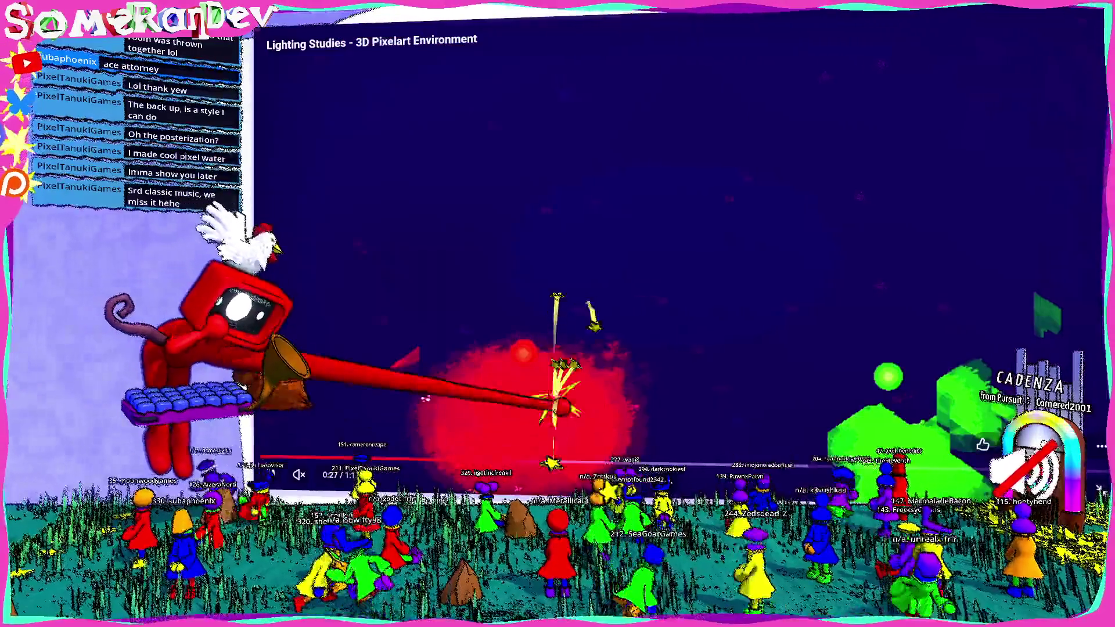
{"action": "key", "text": "space"}
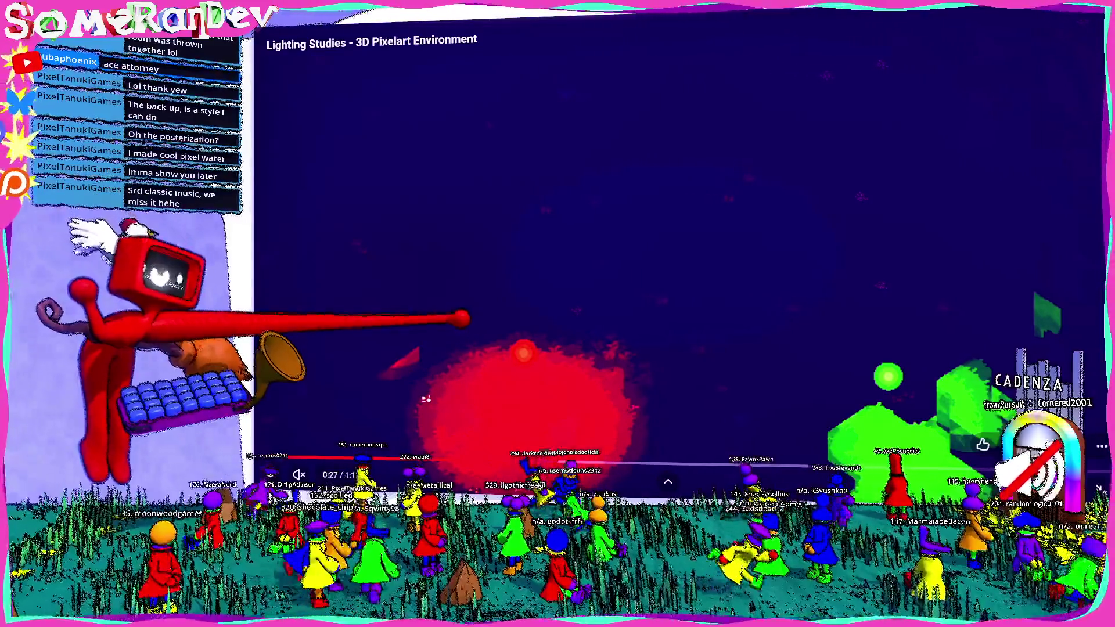
{"action": "key", "text": "space"}
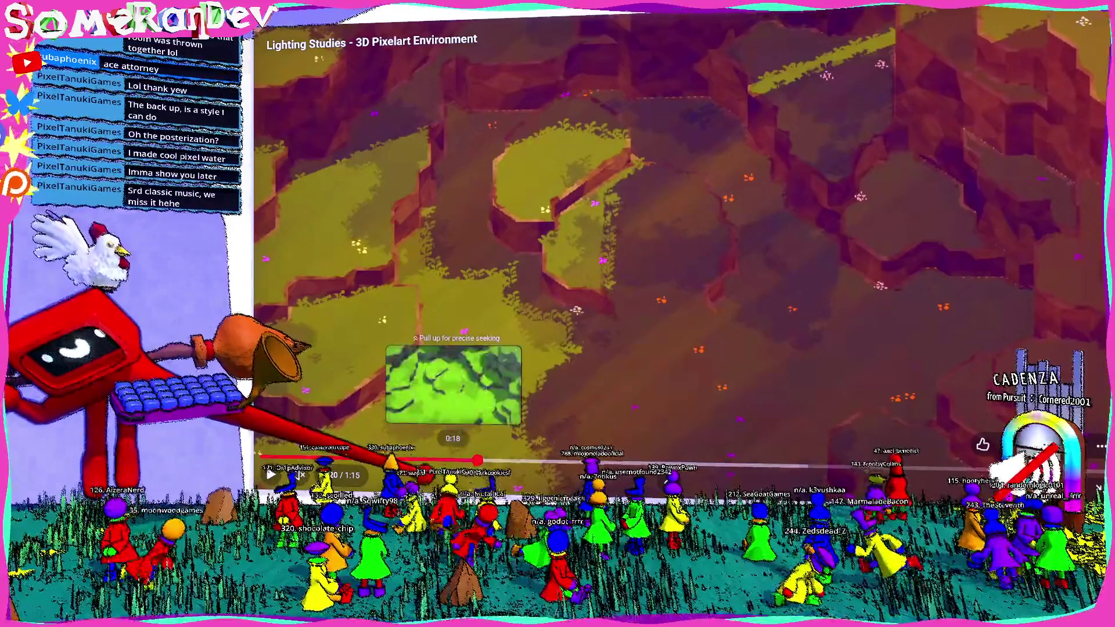
- Rewind to the lit green cliff scene at 0:19 and replay it, pausing on key frames
{"action": "left_click", "coordinate": [444, 456]}
{"action": "key", "text": "space"}
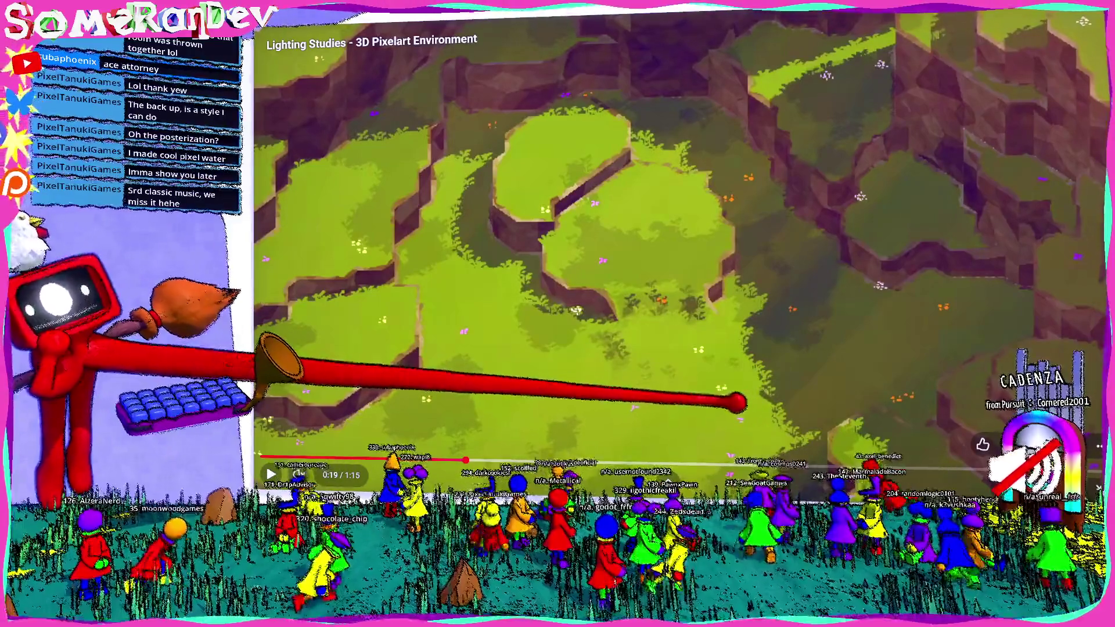
{"action": "left_click", "coordinate": [721, 401]}
{"action": "left_click", "coordinate": [689, 406]}
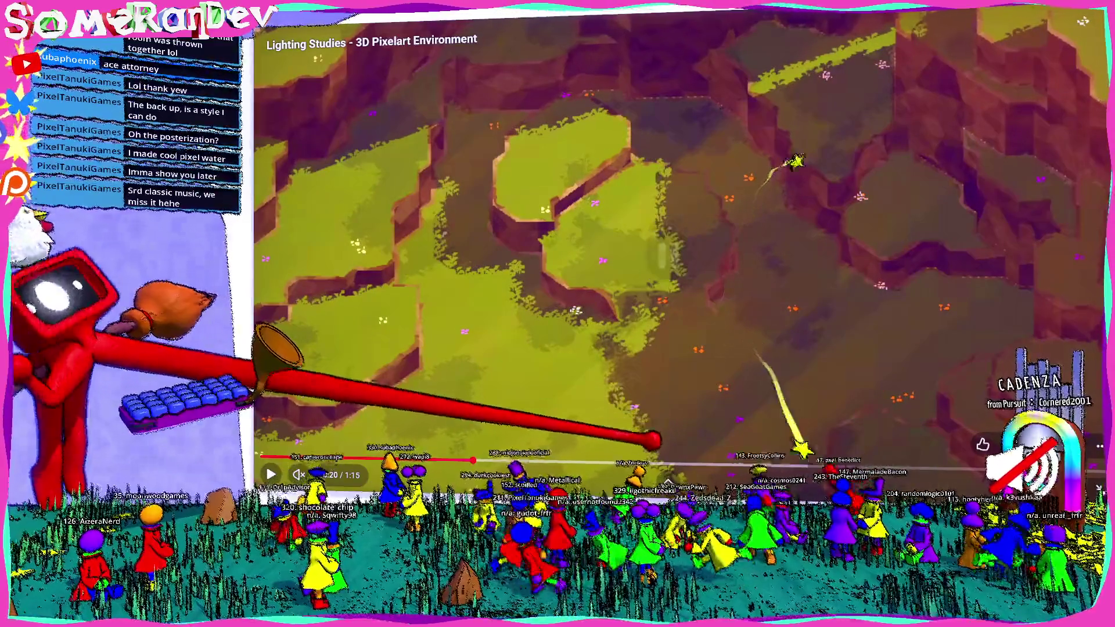
{"action": "left_click", "coordinate": [464, 459]}
{"action": "left_click_drag", "start_coordinate": [464, 459], "coordinate": [470, 460]}
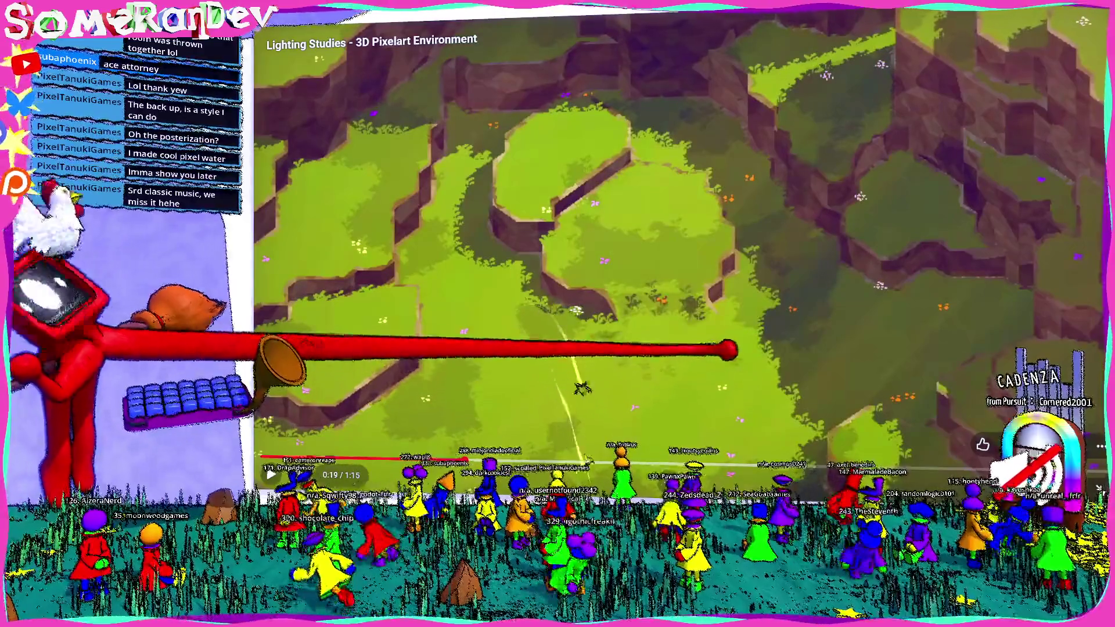
{"action": "left_click", "coordinate": [730, 367]}
{"action": "left_click", "coordinate": [697, 379]}
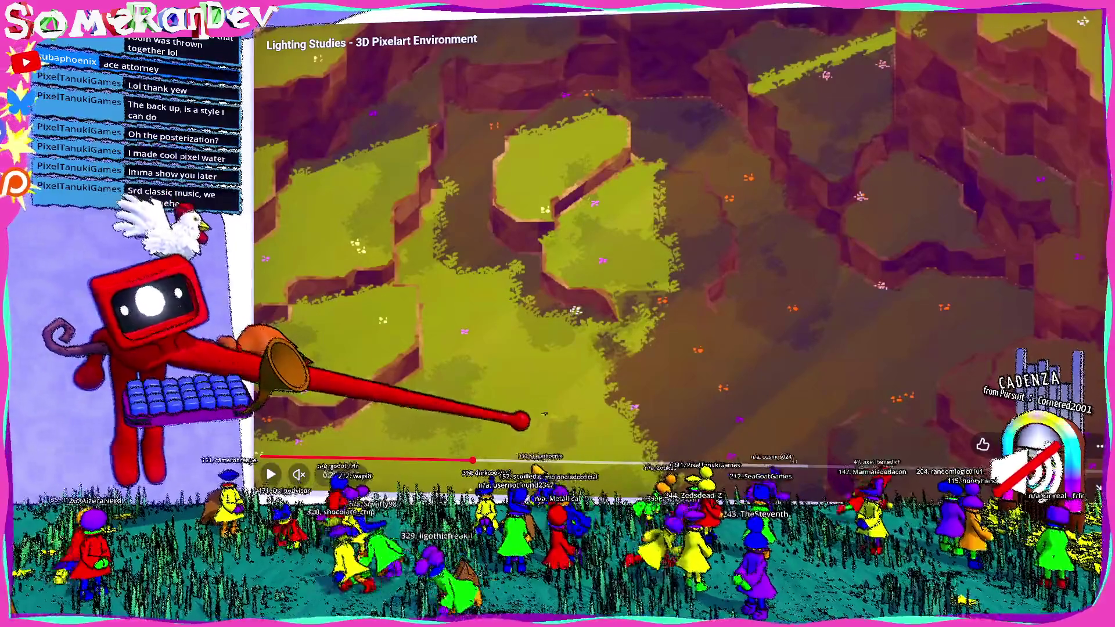
- Skip between the dark blue and green cliff scenes again, then leave full screen
{"action": "key", "text": "space"}
{"action": "left_click", "coordinate": [543, 460]}
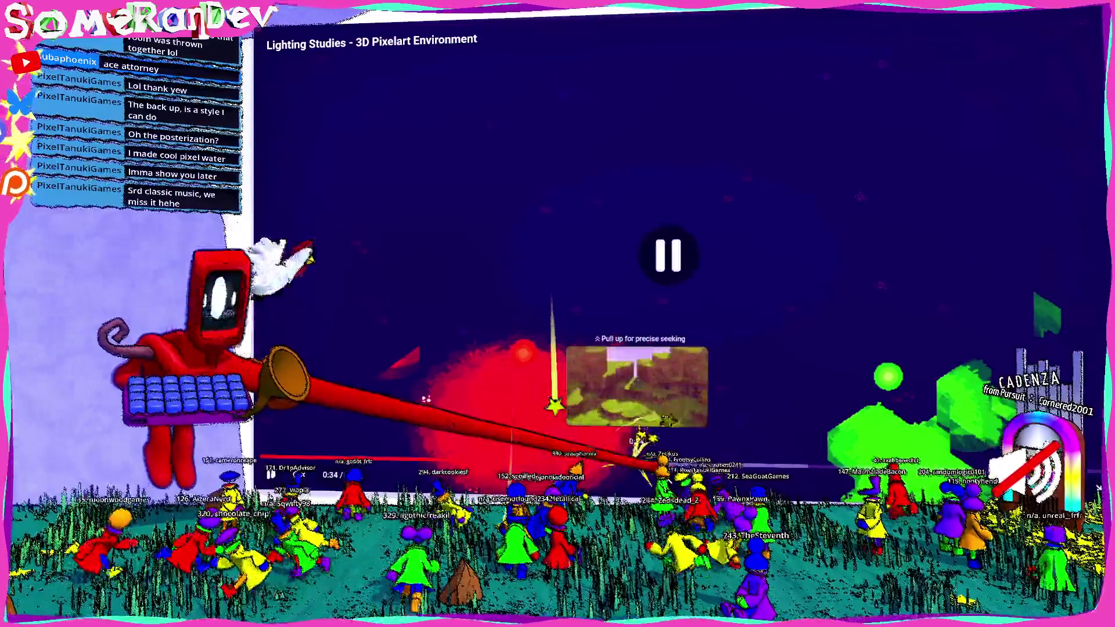
{"action": "left_click_drag", "start_coordinate": [636, 459], "coordinate": [645, 459]}
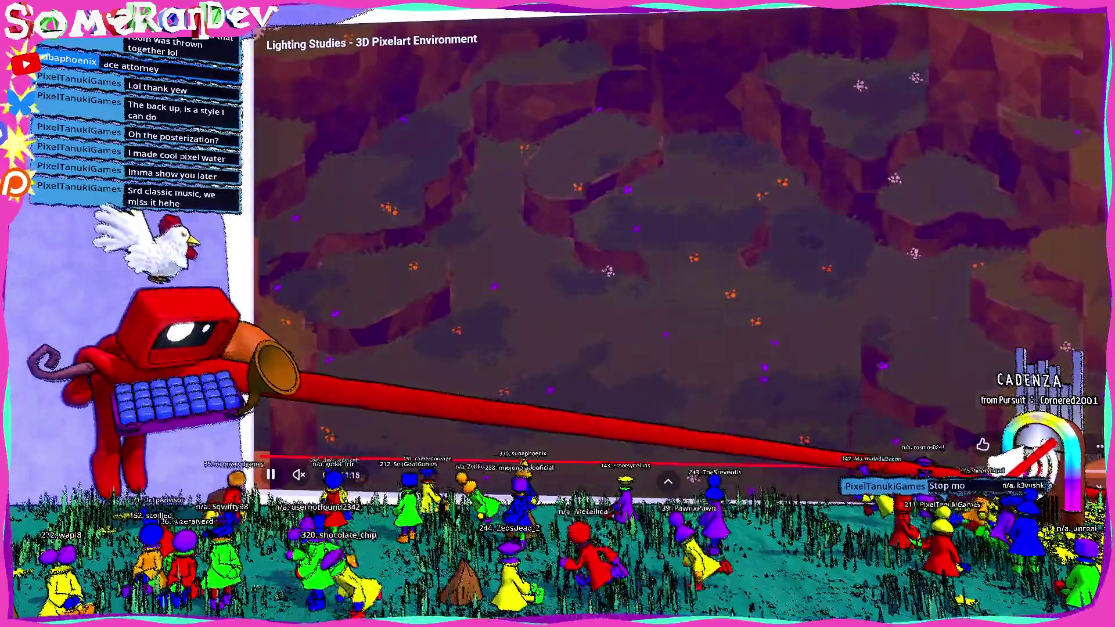
{"action": "key", "text": "Escape"}
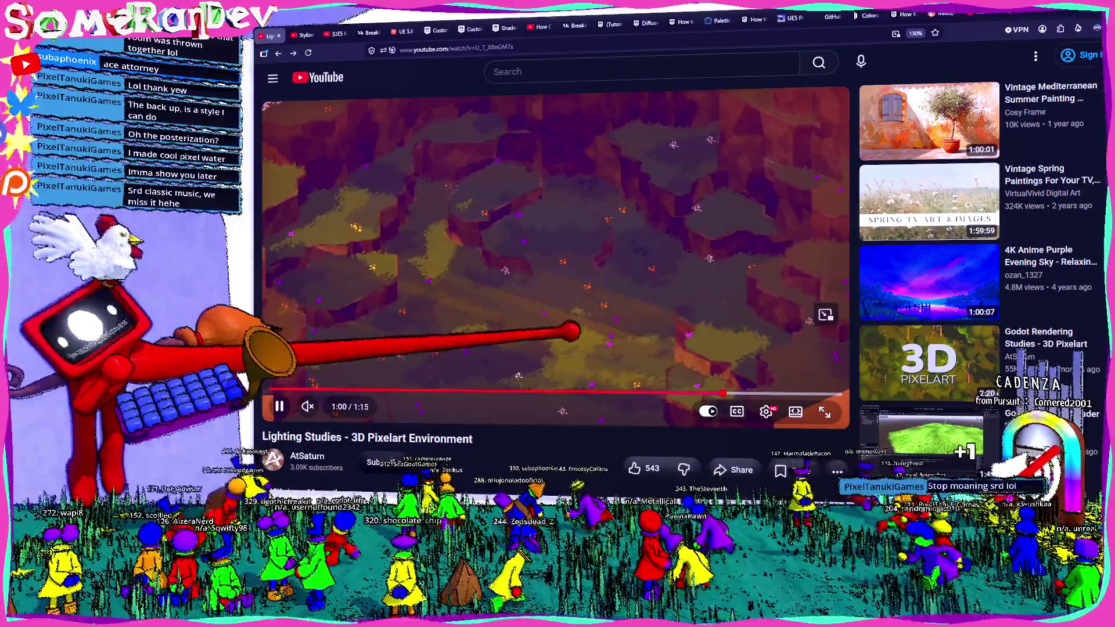
- Replay from 0:50, expand the full description and go to the AtSaturn channel page
{"action": "left_click", "coordinate": [590, 224]}
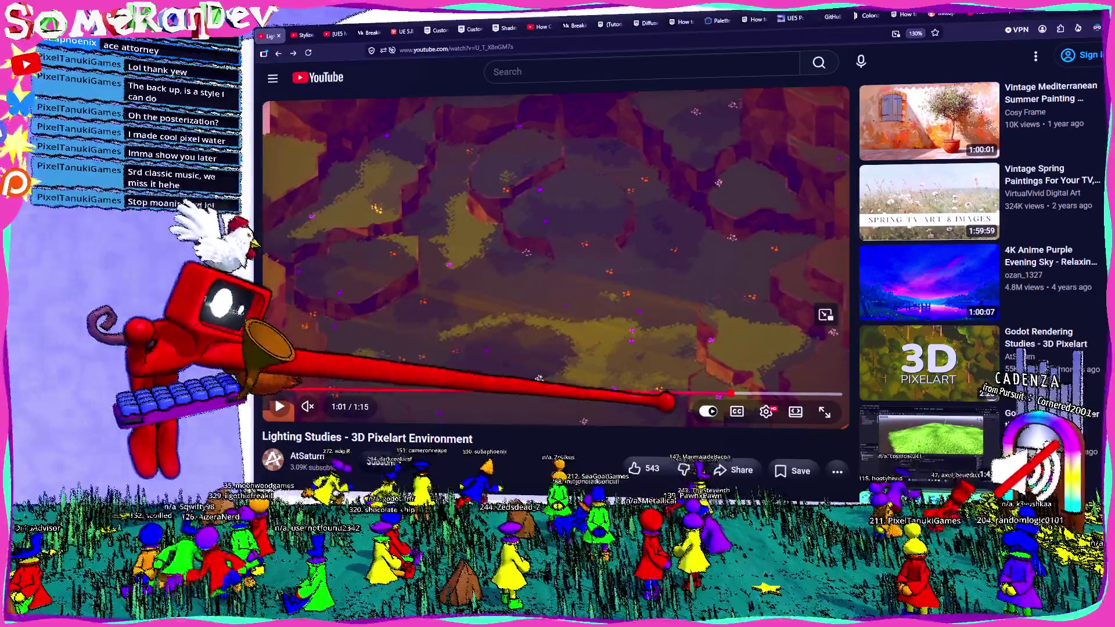
{"action": "left_click", "coordinate": [650, 397]}
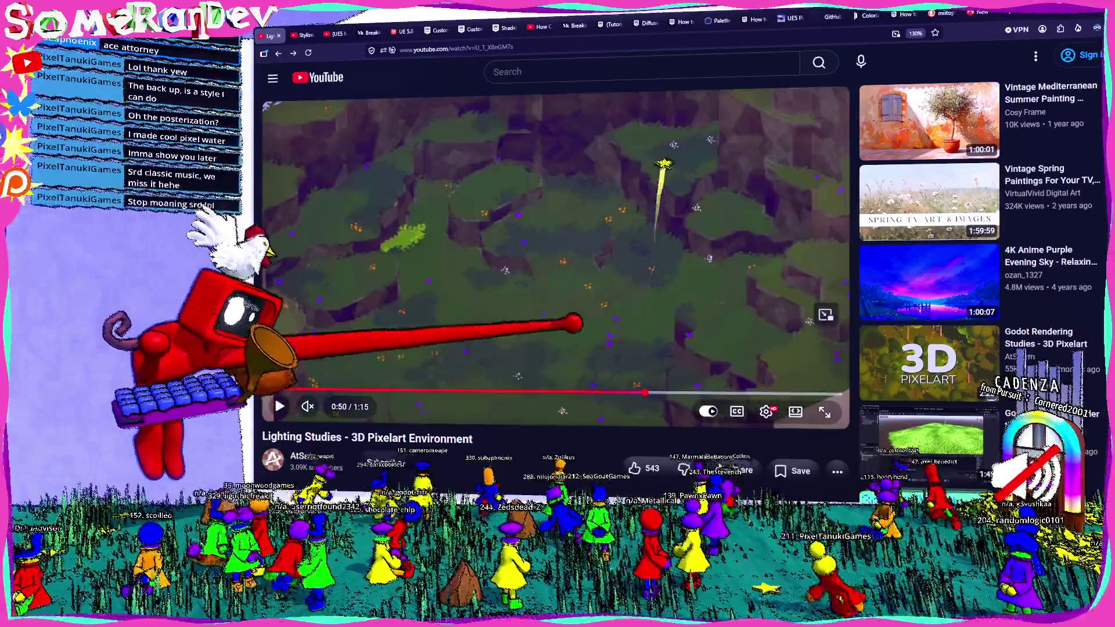
{"action": "key", "text": "space"}
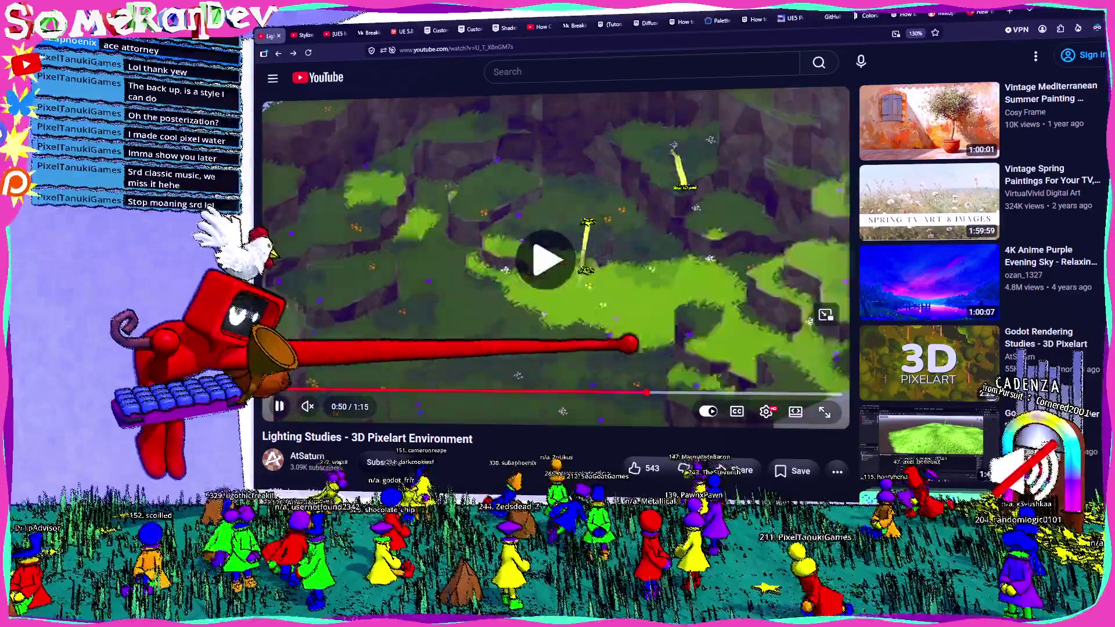
{"action": "scroll", "coordinate": [557, 262], "scroll_direction": "down", "scroll_amount": 3}
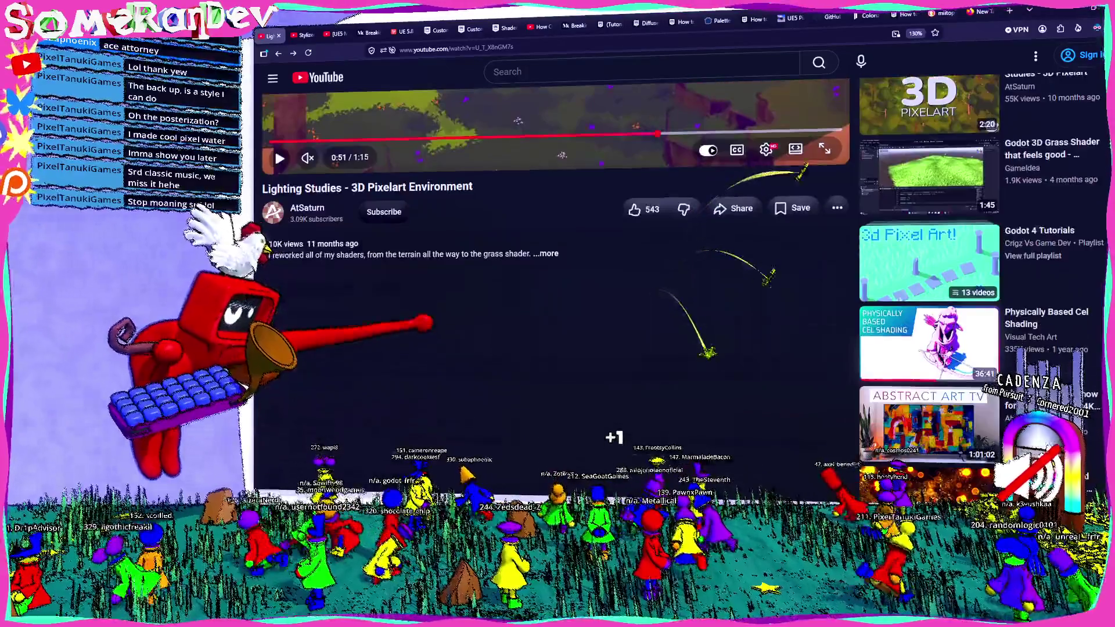
{"action": "left_click", "coordinate": [548, 252]}
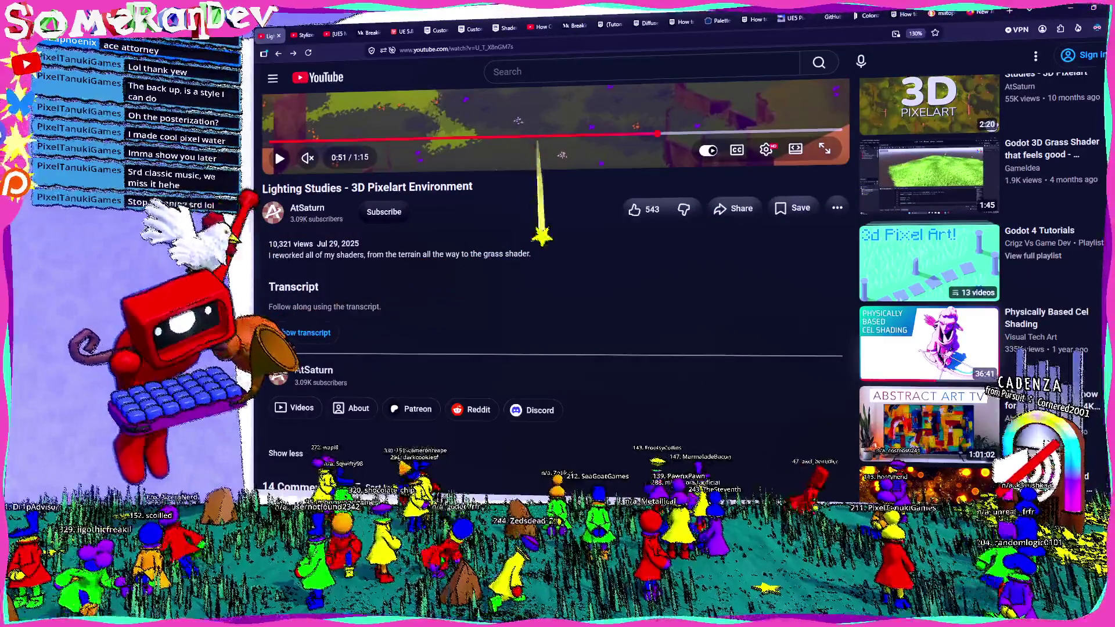
{"action": "left_click", "coordinate": [308, 207]}
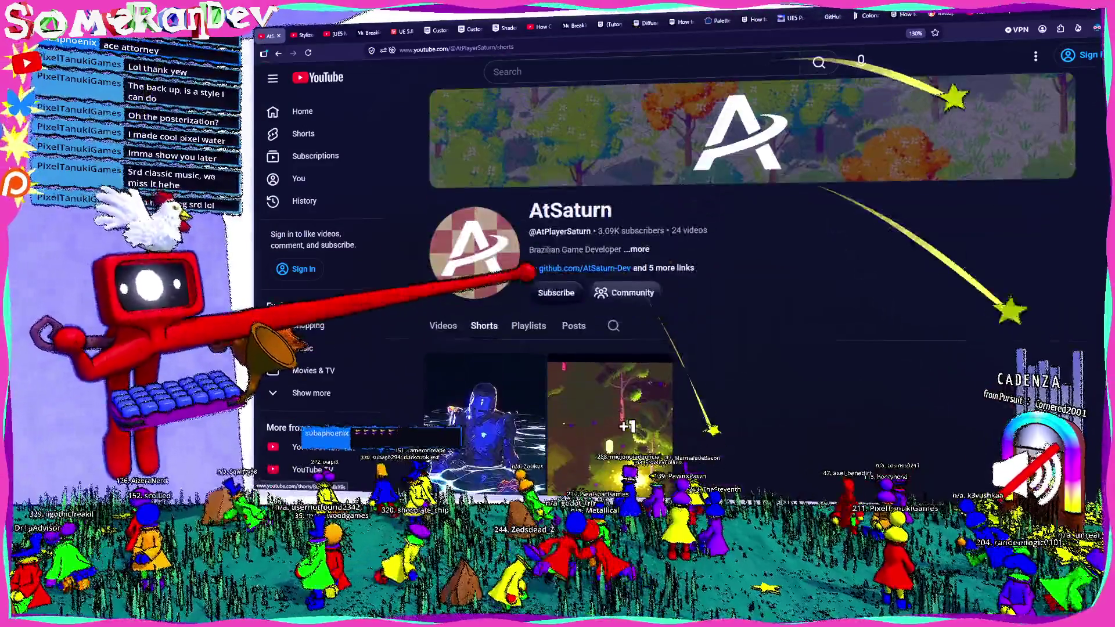
- Open the creator's GitHub profile and reload it with Dark Reader turned off
{"action": "left_click", "coordinate": [566, 268]}
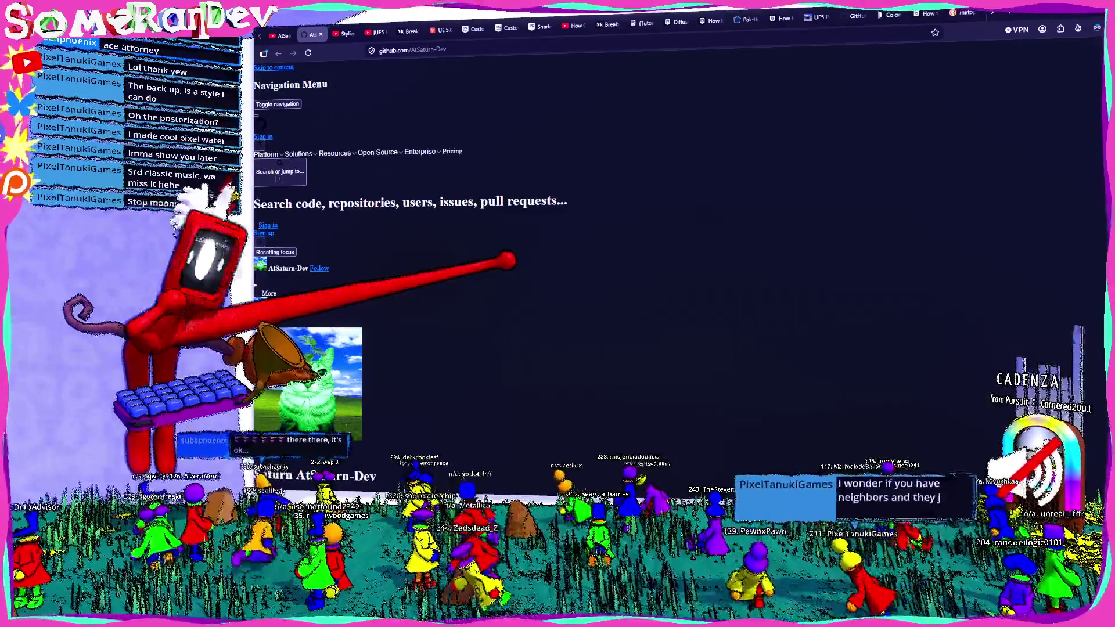
{"action": "scroll", "coordinate": [680, 262], "scroll_direction": "down", "scroll_amount": 3}
{"action": "scroll", "coordinate": [679, 261], "scroll_direction": "down", "scroll_amount": 2}
{"action": "scroll", "coordinate": [679, 261], "scroll_direction": "down", "scroll_amount": 2}
{"action": "scroll", "coordinate": [680, 262], "scroll_direction": "down", "scroll_amount": 2}
{"action": "scroll", "coordinate": [679, 262], "scroll_direction": "down", "scroll_amount": 2}
{"action": "scroll", "coordinate": [322, 202], "scroll_direction": "down", "scroll_amount": 3}
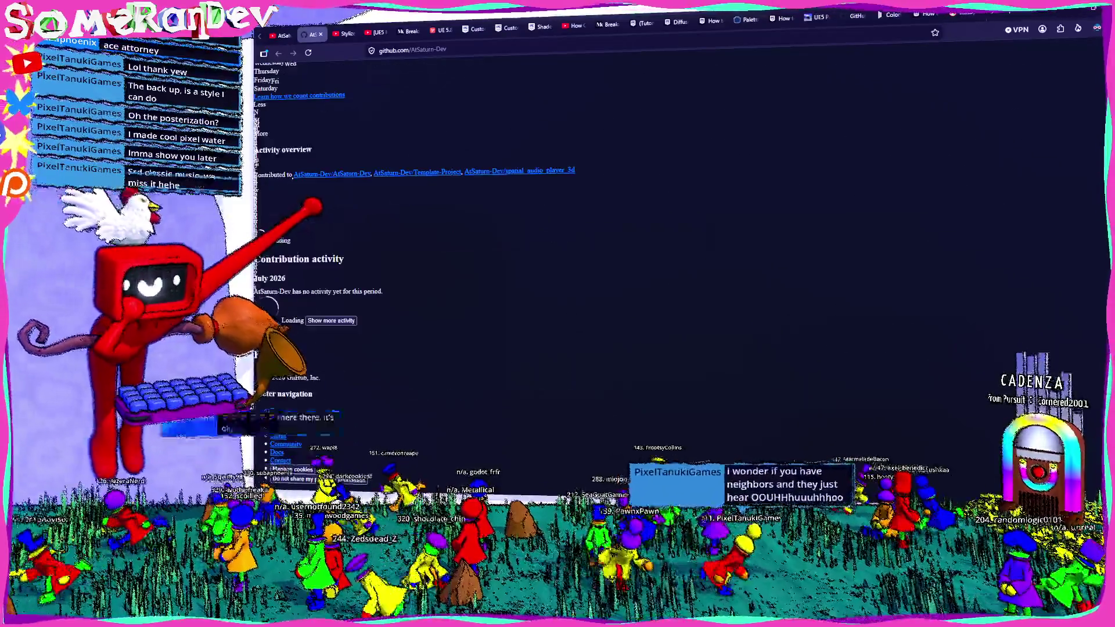
{"action": "left_click", "coordinate": [1077, 29]}
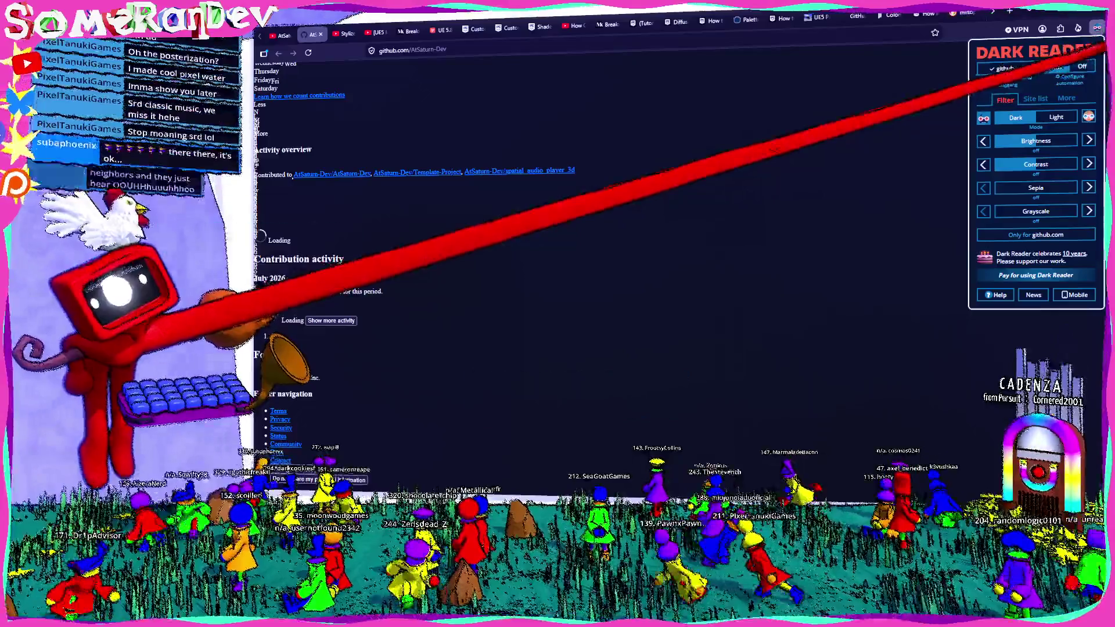
{"action": "left_click", "coordinate": [1082, 67]}
{"action": "scroll", "coordinate": [728, 168], "scroll_direction": "up", "scroll_amount": 5}
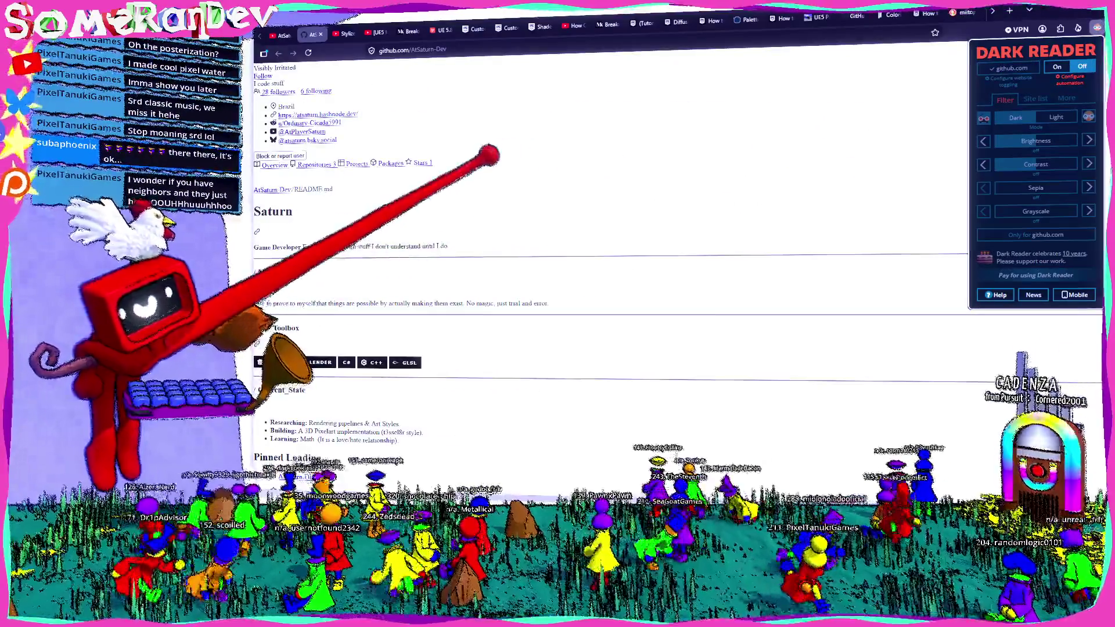
{"action": "scroll", "coordinate": [485, 155], "scroll_direction": "up", "scroll_amount": 3}
{"action": "left_click", "coordinate": [471, 49]}
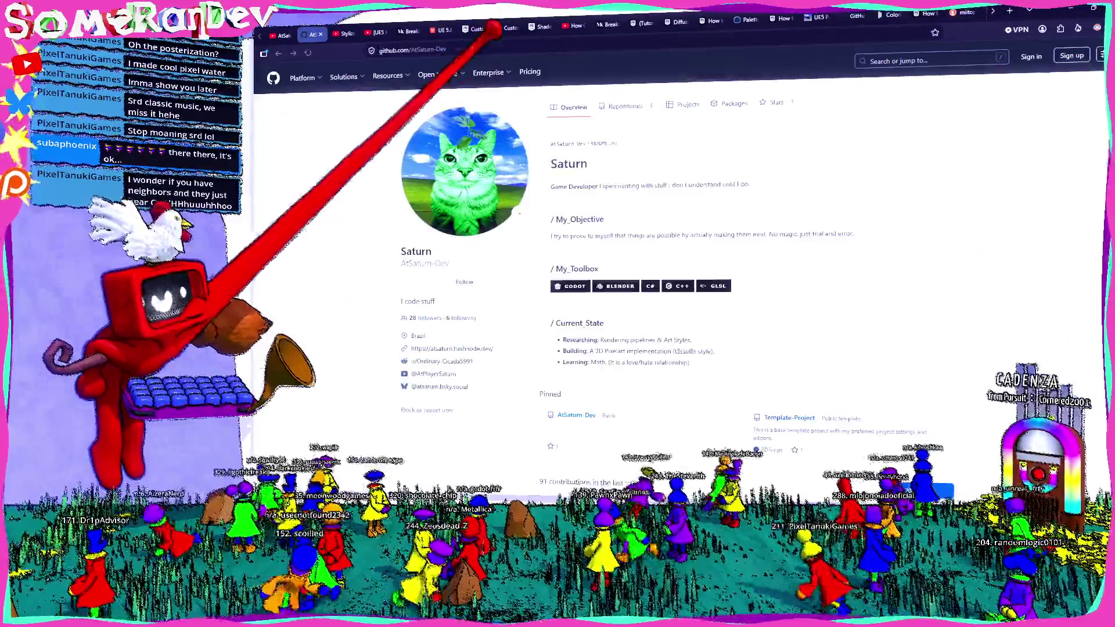
- Turn dark mode back on for GitHub and show AtSaturn-Dev's Repositories list
{"action": "left_click", "coordinate": [1077, 29]}
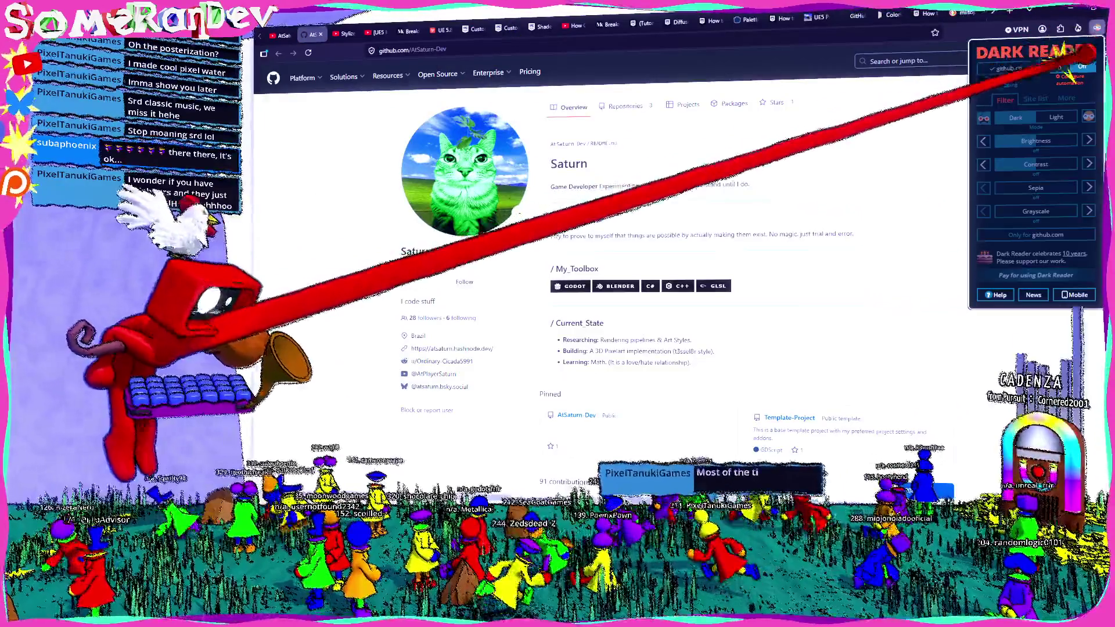
{"action": "left_click", "coordinate": [366, 74]}
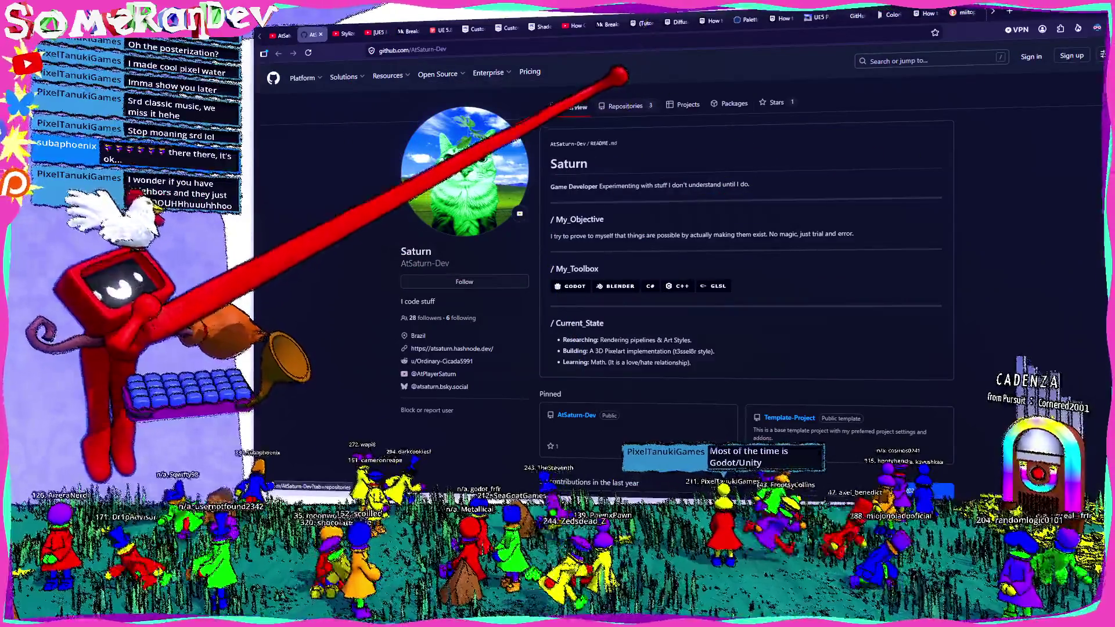
{"action": "left_click", "coordinate": [625, 105]}
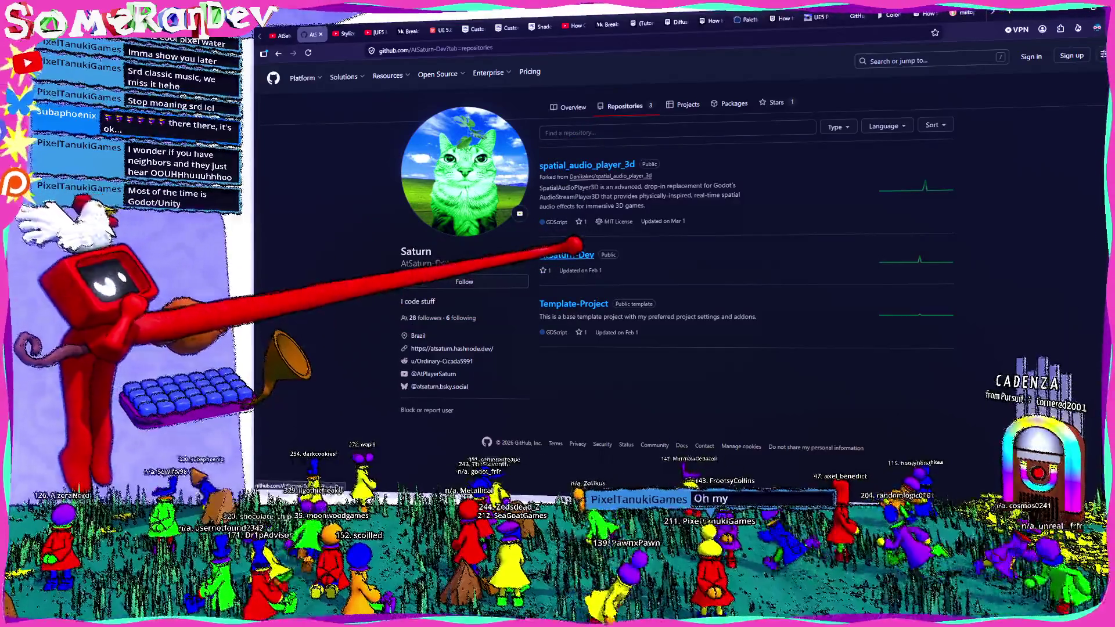
- Browse spatial_audio_player_3d's addons/spatial_audio_extended folder, then return to the profile's repositories
{"action": "left_click", "coordinate": [587, 165]}
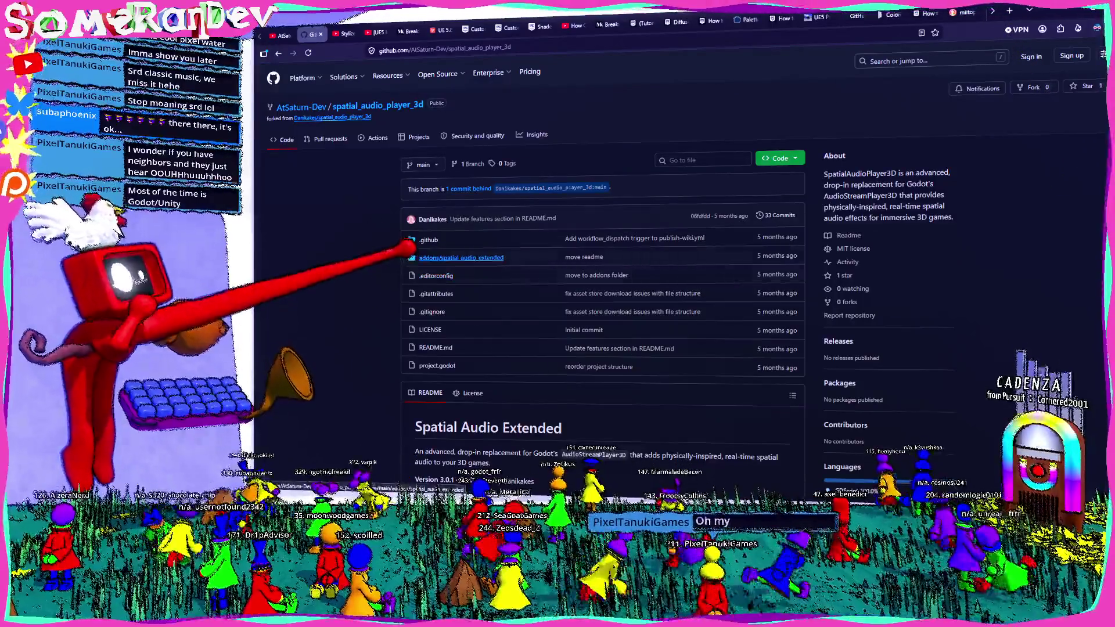
{"action": "left_click", "coordinate": [436, 256]}
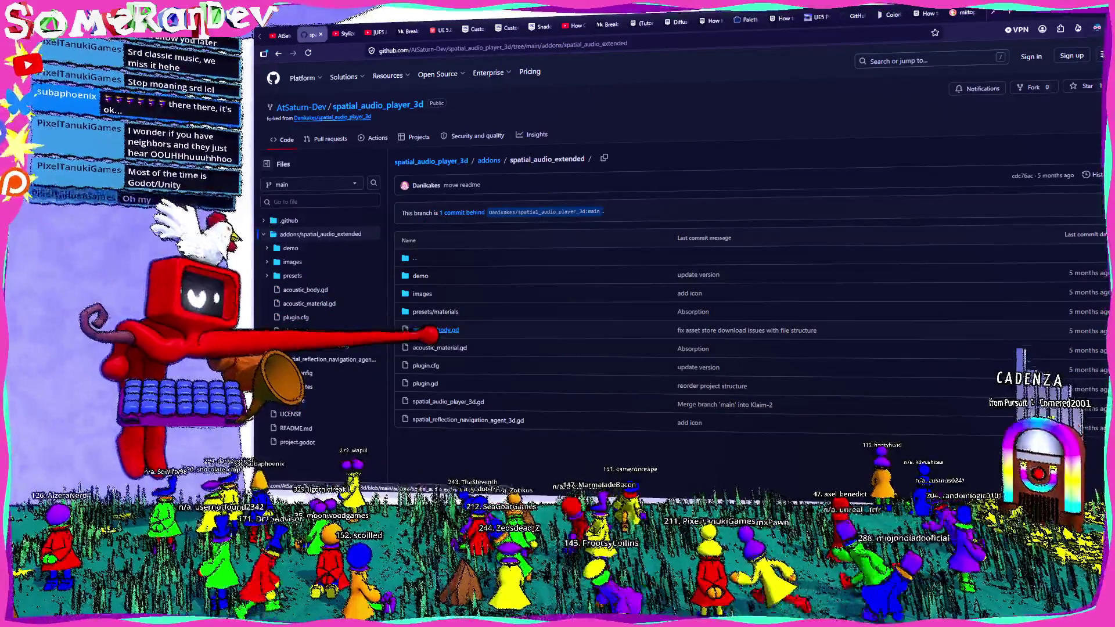
{"action": "left_click", "coordinate": [278, 53]}
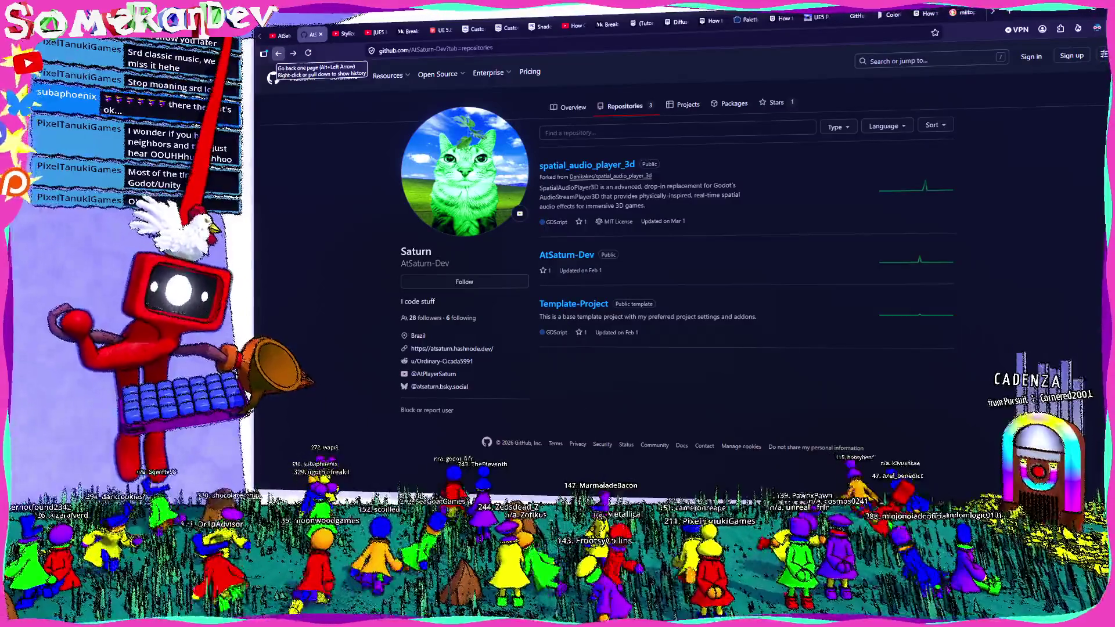
{"action": "left_click", "coordinate": [278, 54]}
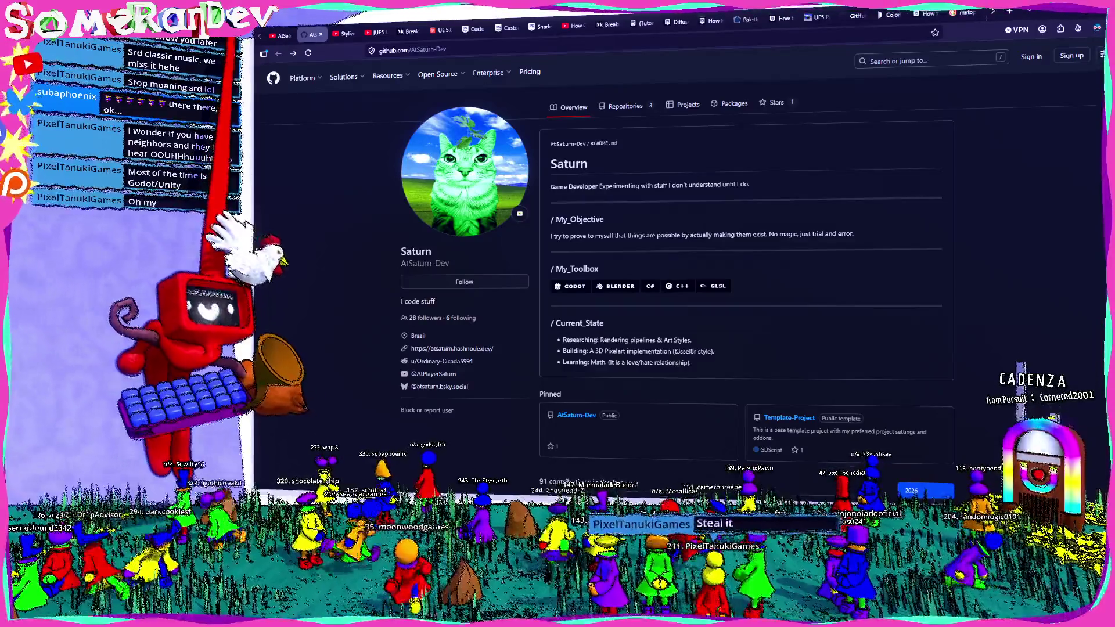
{"action": "left_click", "coordinate": [622, 106]}
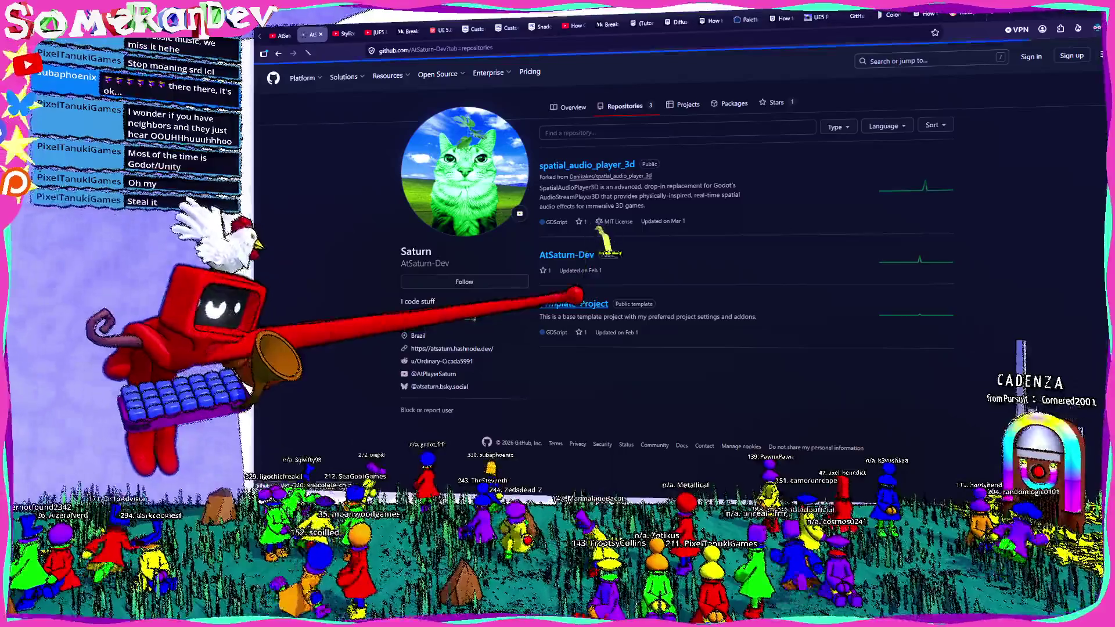
- Look inside Template-Project's addons folder, go back, and switch to the AtSaturn YouTube tab
{"action": "left_click", "coordinate": [575, 302]}
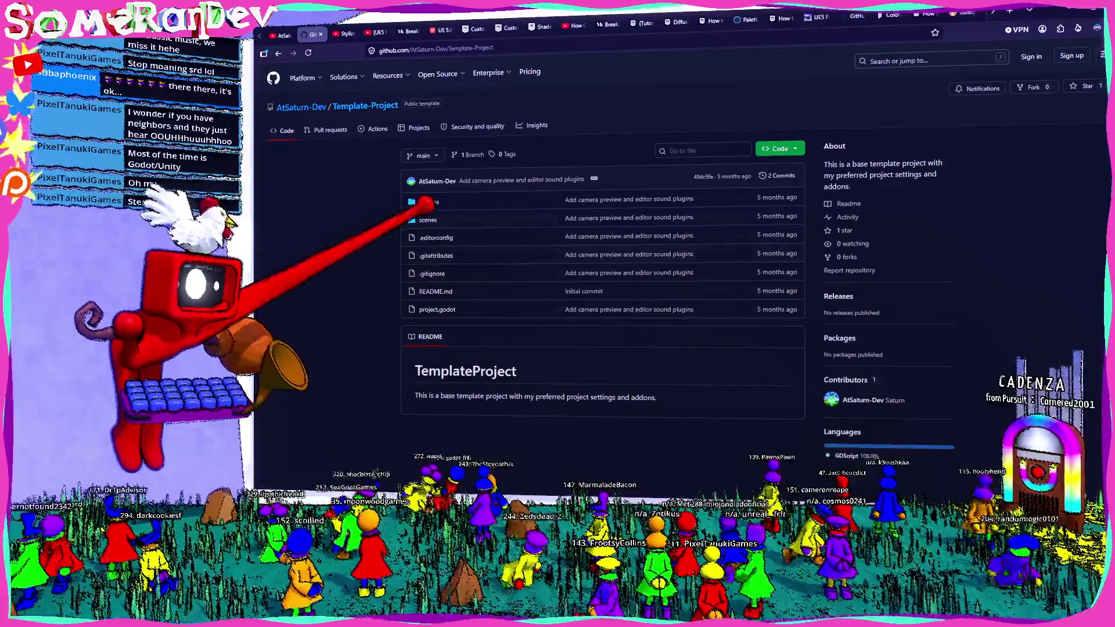
{"action": "left_click", "coordinate": [429, 202]}
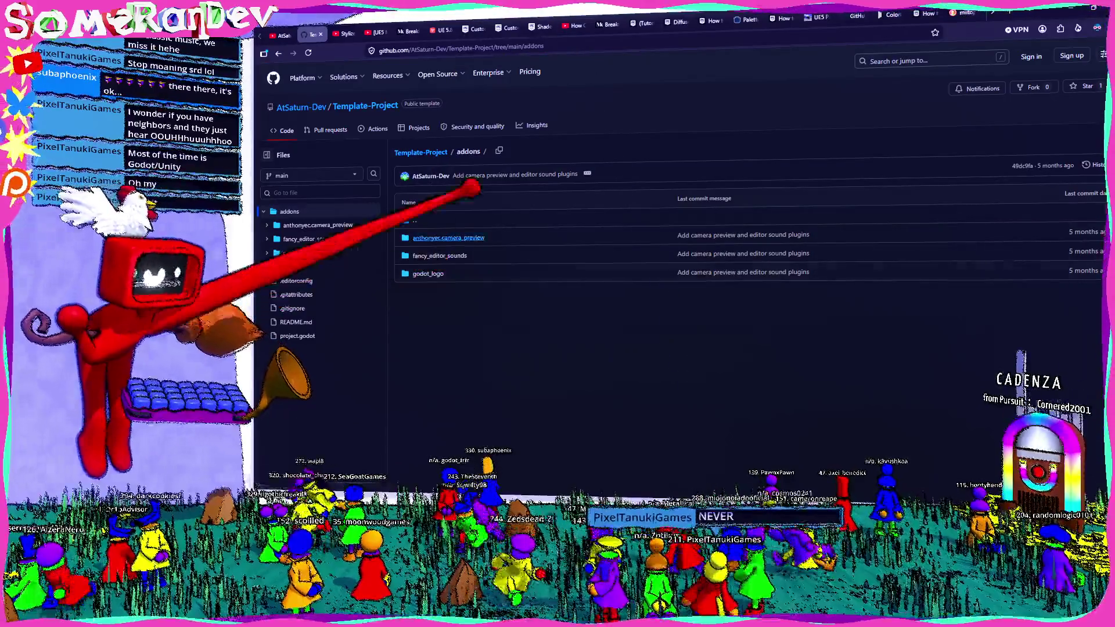
{"action": "key", "text": "alt+Left"}
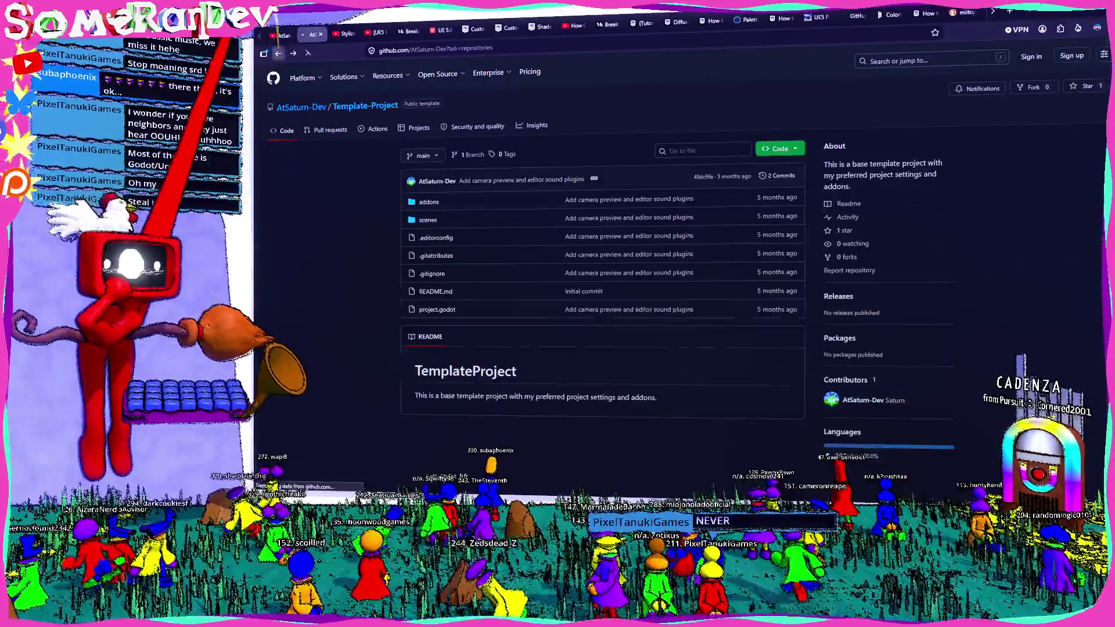
{"action": "key", "text": "alt+Left"}
{"action": "key", "text": "ctrl+Page_Up"}
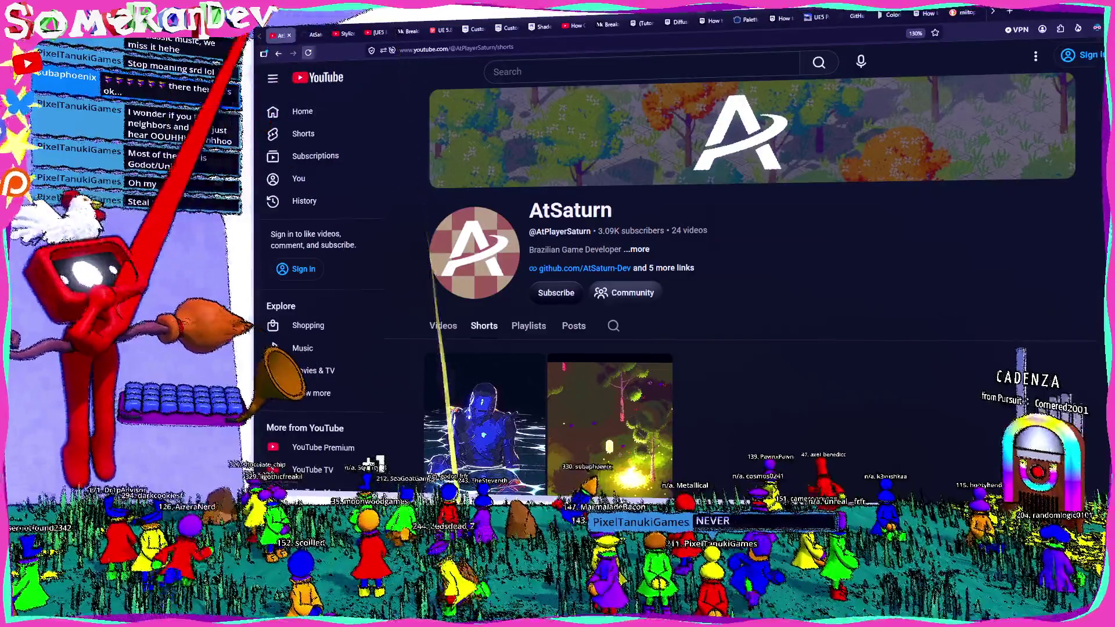
- Open Godot Rendering Studies - 3D Pixelart Landscape from the channel's Videos list
{"action": "left_click", "coordinate": [277, 52]}
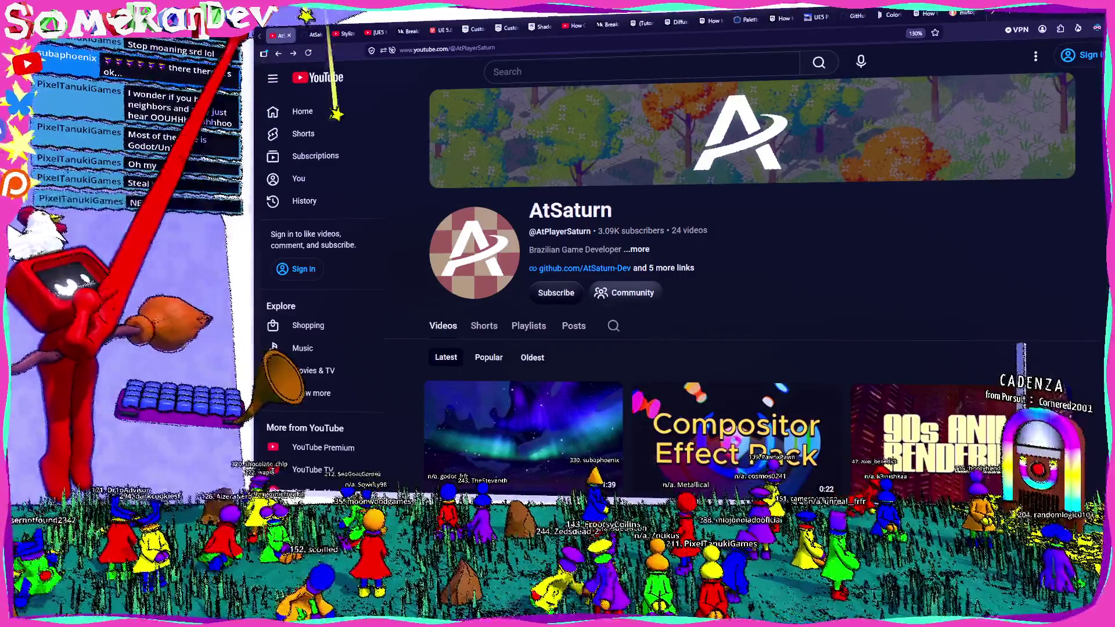
{"action": "scroll", "coordinate": [804, 207], "scroll_direction": "down", "scroll_amount": 3}
{"action": "scroll", "coordinate": [804, 207], "scroll_direction": "down", "scroll_amount": 1}
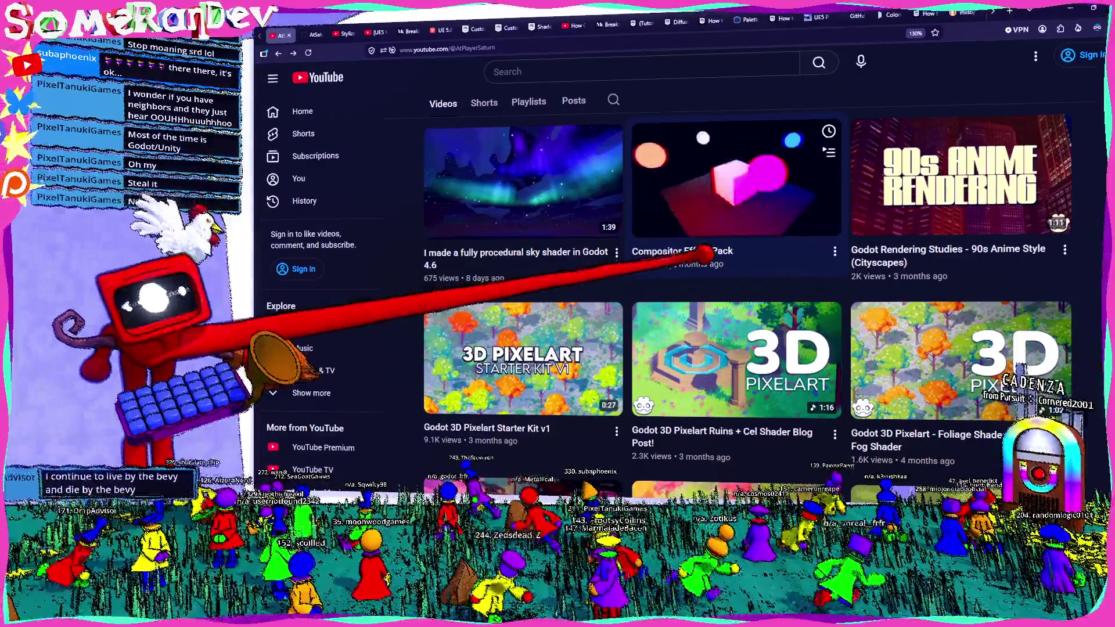
{"action": "scroll", "coordinate": [696, 253], "scroll_direction": "down", "scroll_amount": 3}
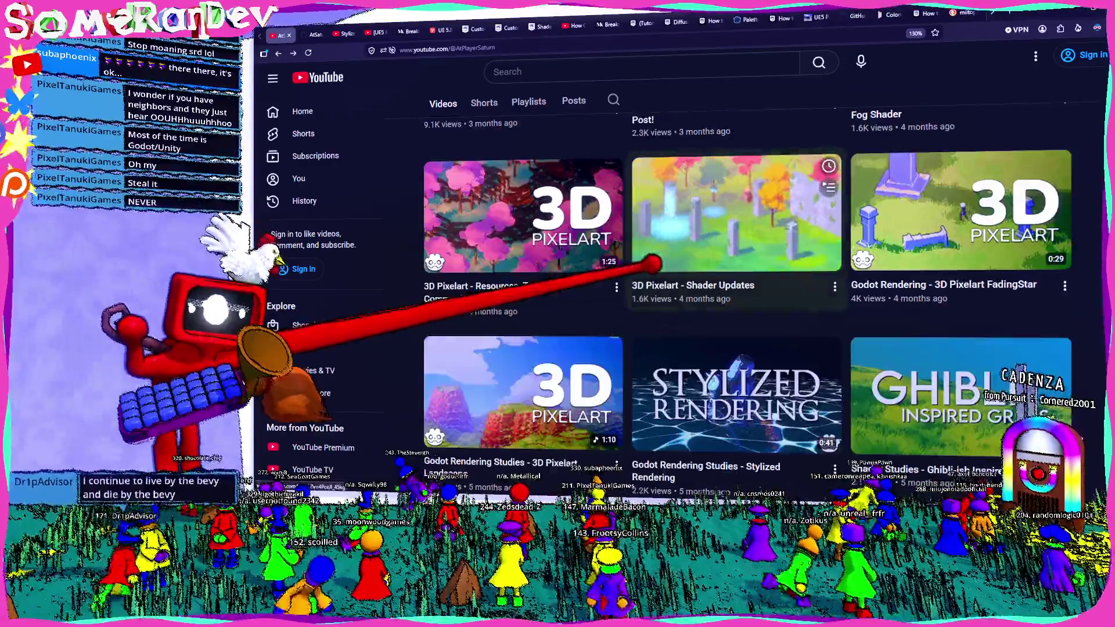
{"action": "scroll", "coordinate": [653, 261], "scroll_direction": "down", "scroll_amount": 2}
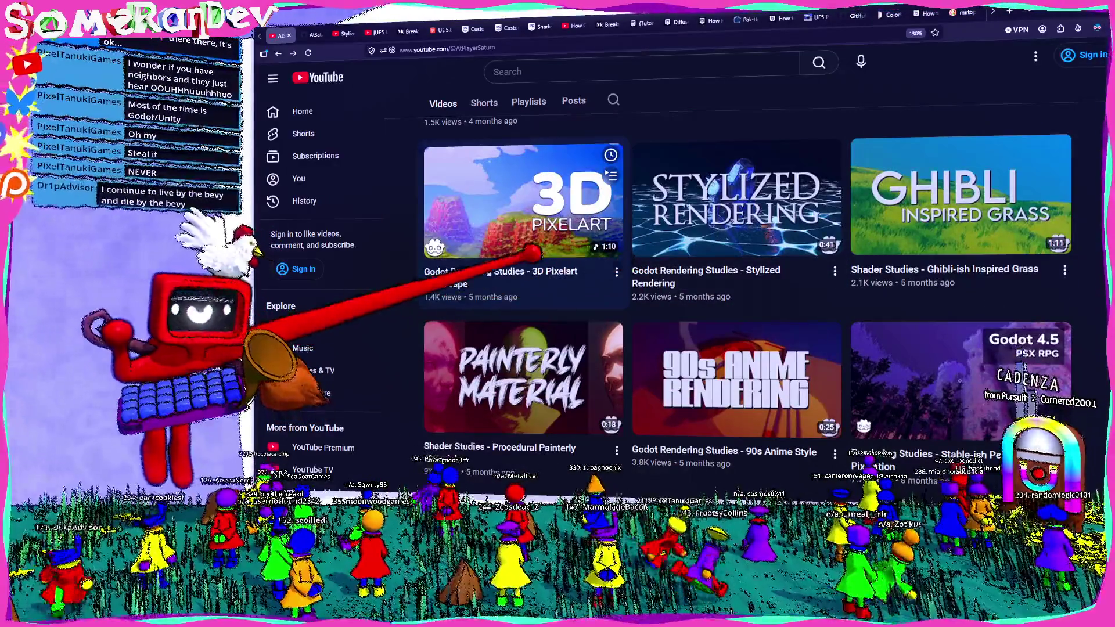
{"action": "left_click", "coordinate": [514, 201]}
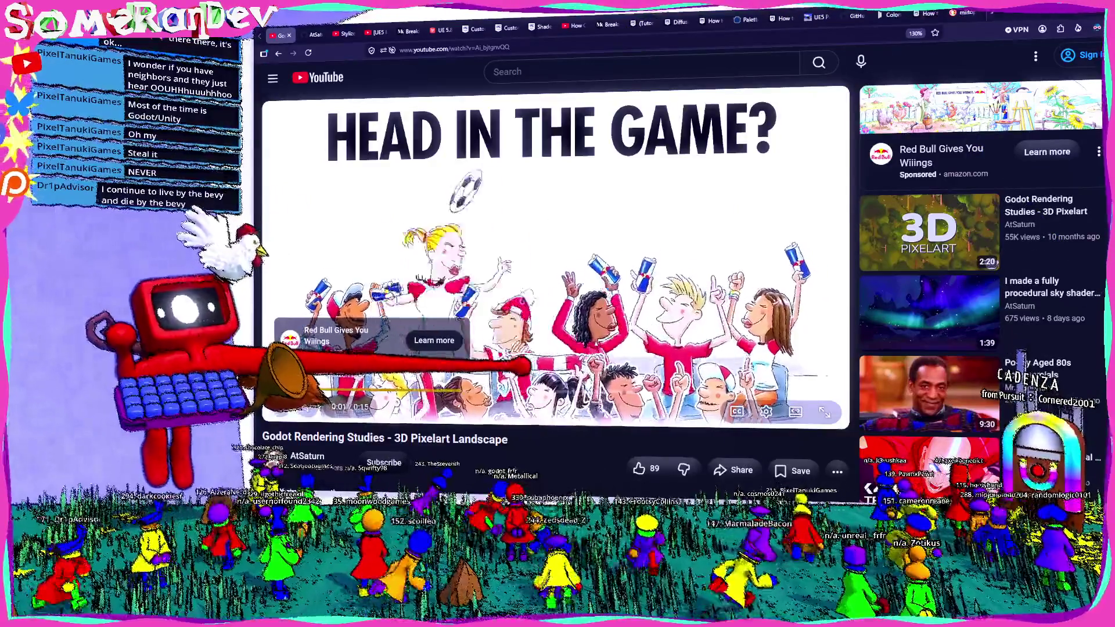
- Glance at the Blender model, then scrub through the Landscape video full screen up to 0:54
{"action": "left_click", "coordinate": [1033, 20]}
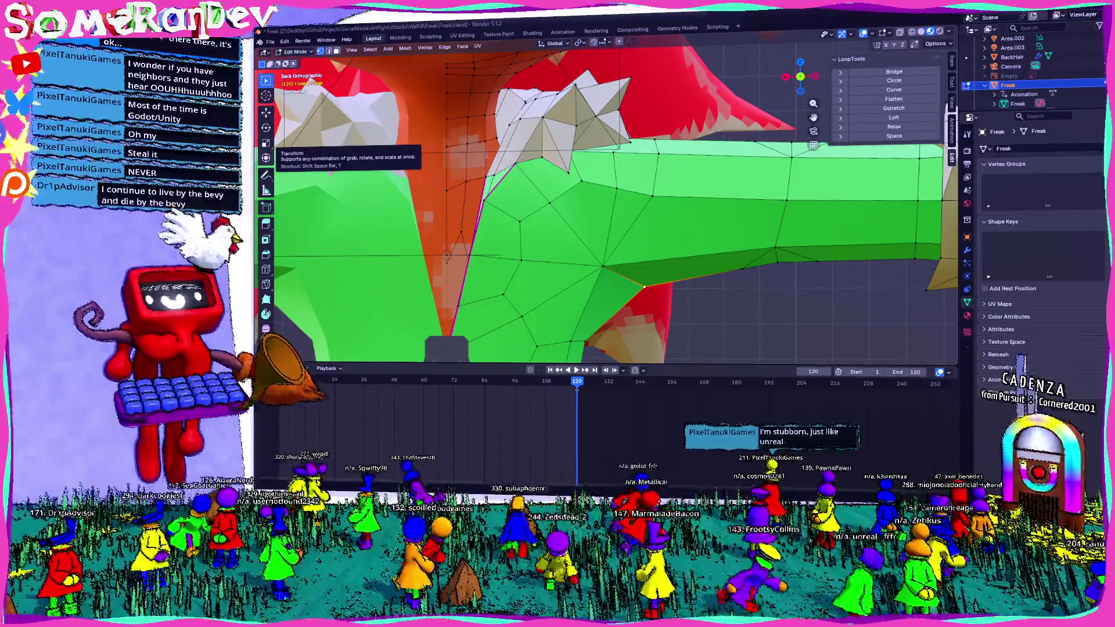
{"action": "key", "text": "alt+Tab"}
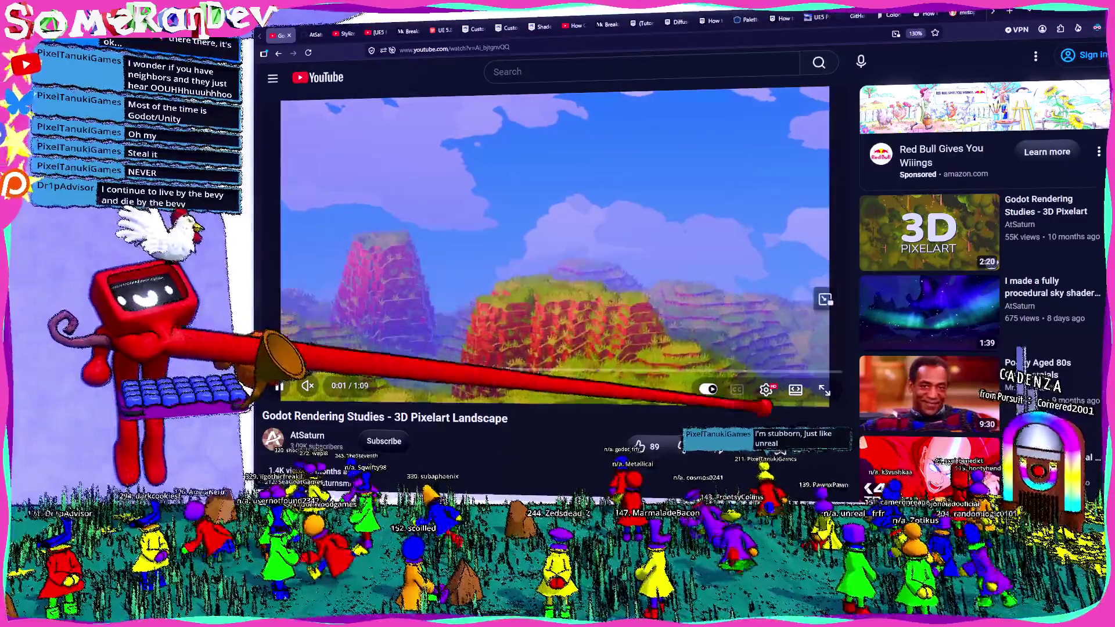
{"action": "left_click", "coordinate": [824, 389]}
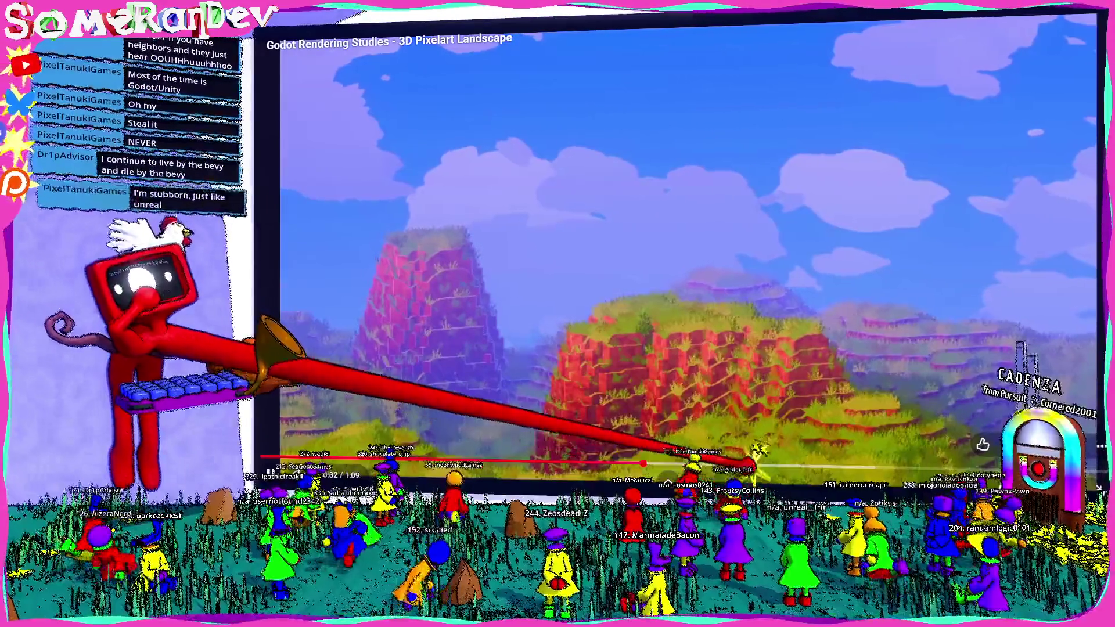
{"action": "left_click_drag", "start_coordinate": [760, 469], "coordinate": [916, 468]}
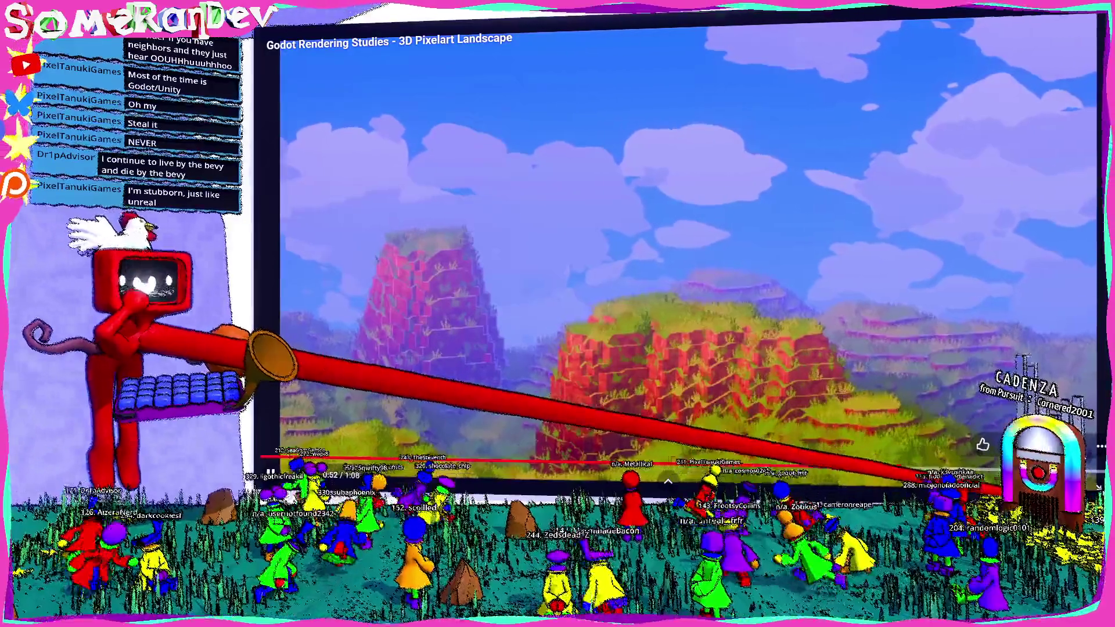
{"action": "key", "text": "Escape"}
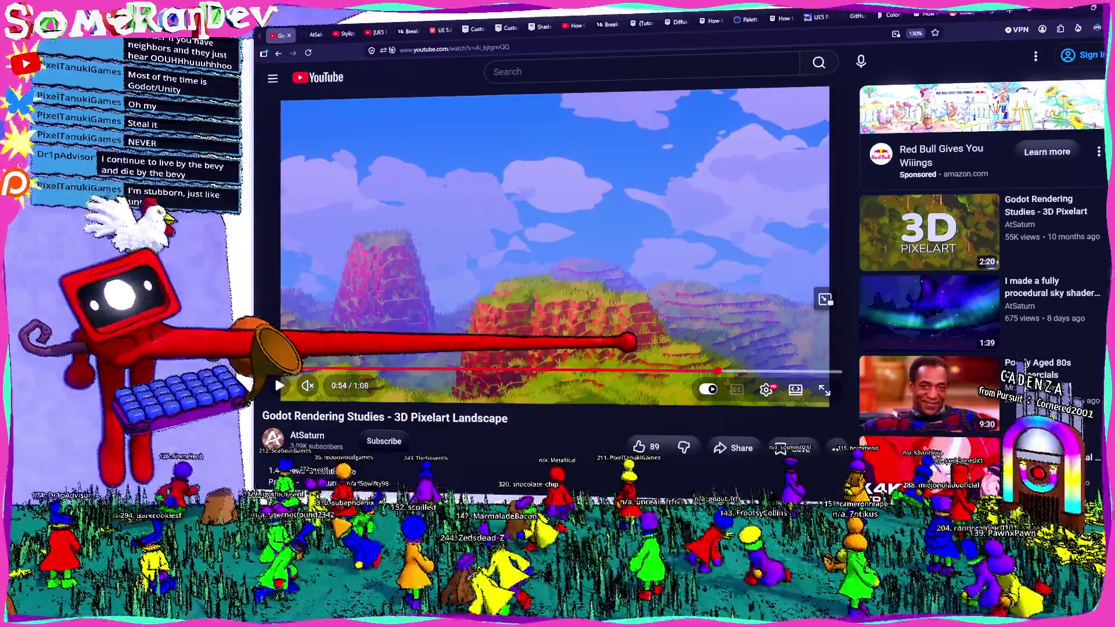
- Play the Godot Rendering Studies - 3D Pixelart video from the sidebar full screen
{"action": "left_click", "coordinate": [1002, 229]}
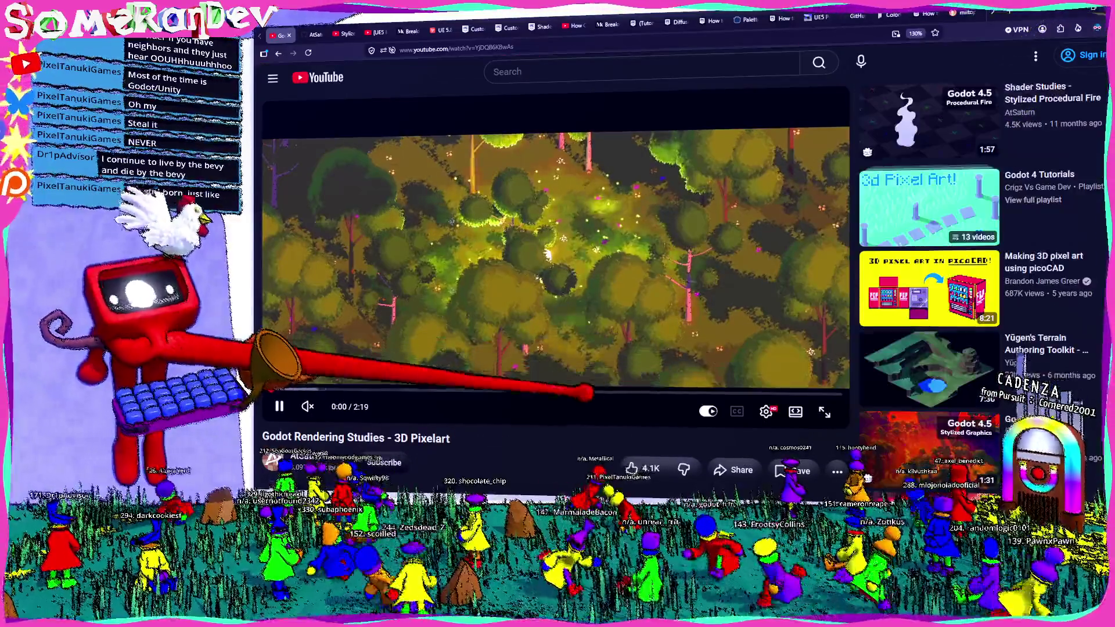
{"action": "left_click", "coordinate": [832, 406]}
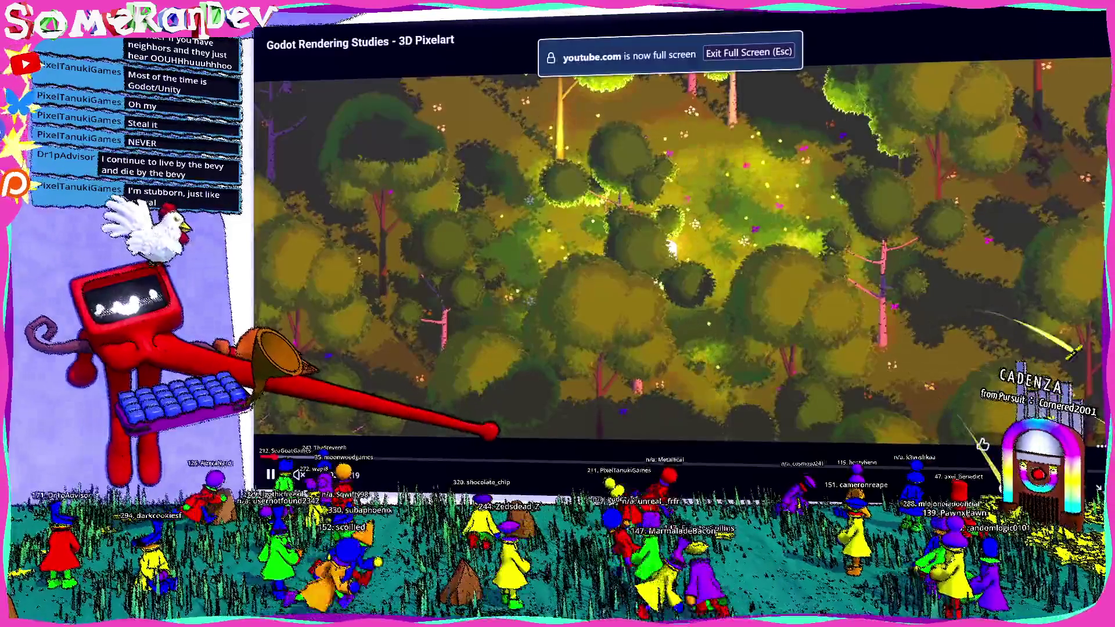
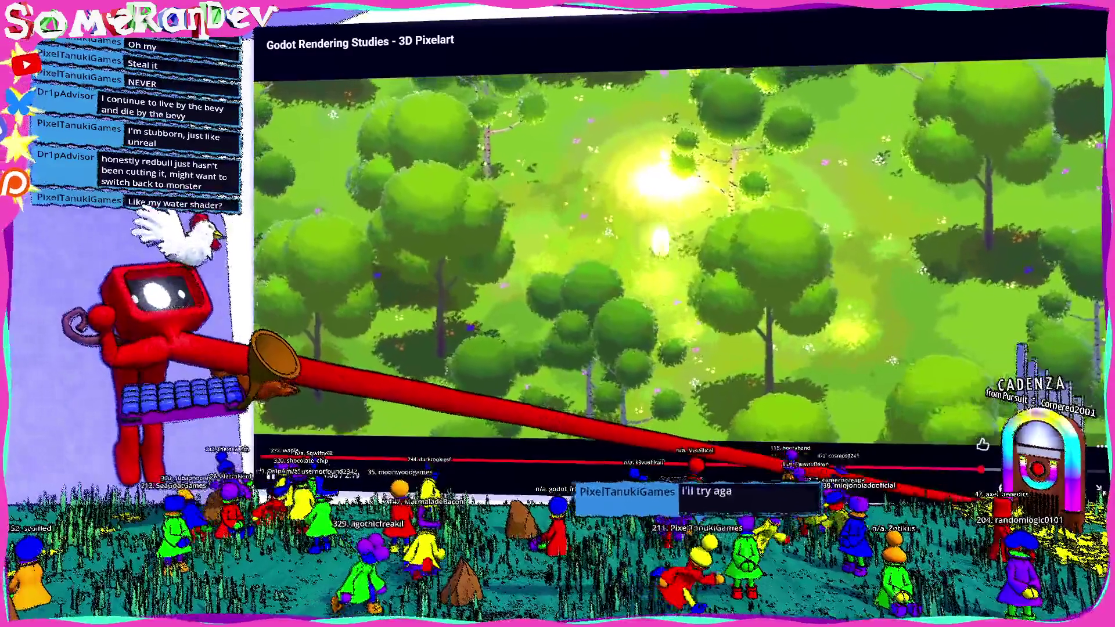
- Leave fullscreen, pause the current video and start the Godot 4: 3D Pixel Art video
{"action": "key", "text": "Escape"}
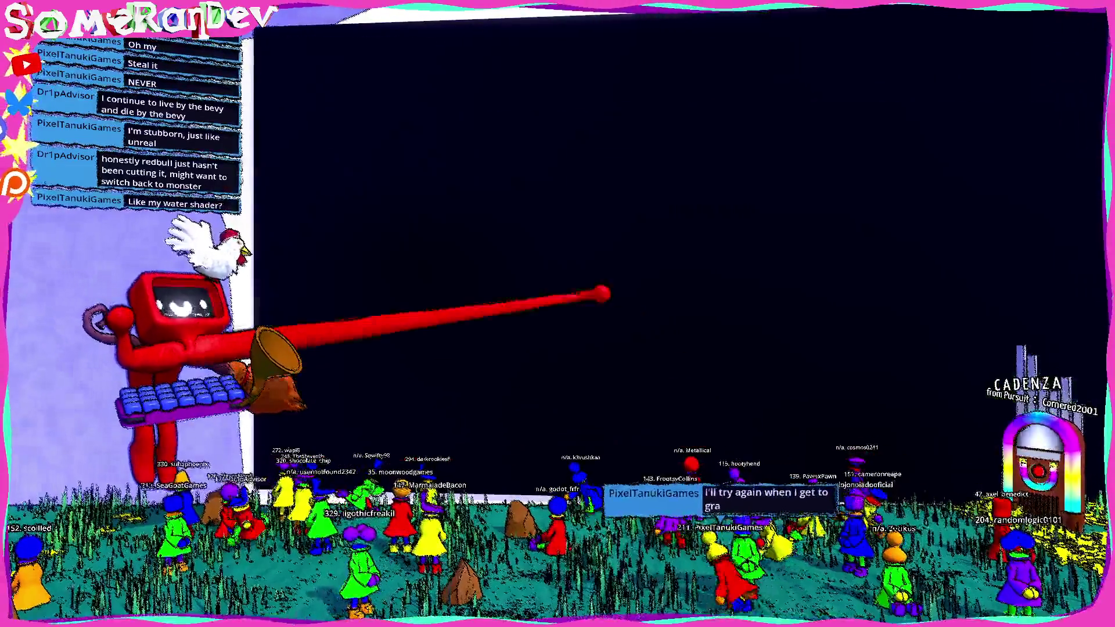
{"action": "key", "text": "space"}
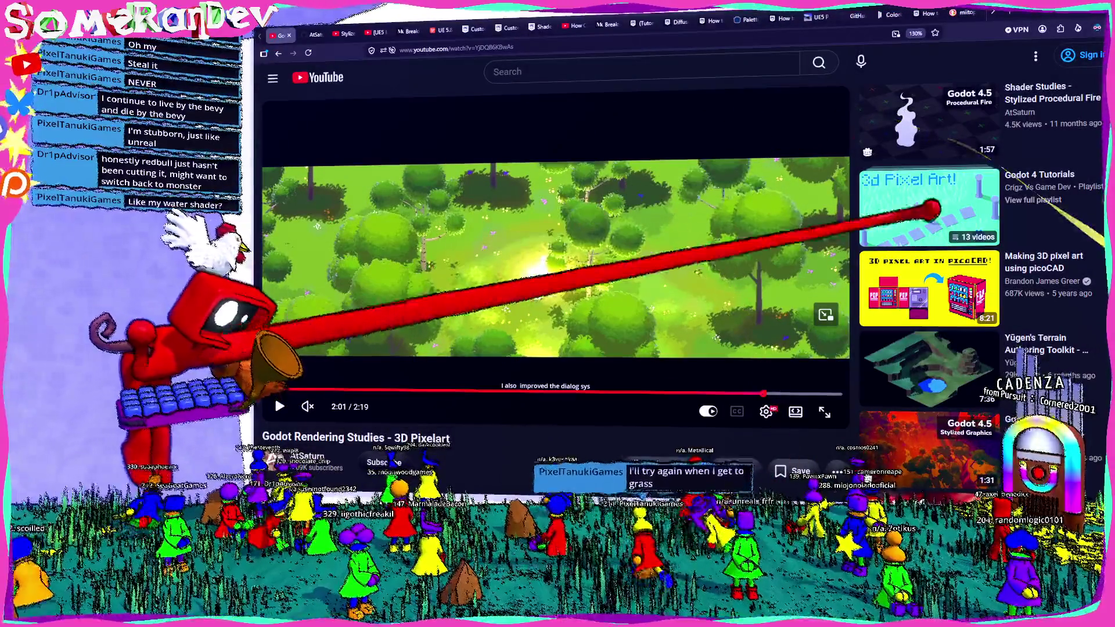
{"action": "left_click", "coordinate": [929, 206]}
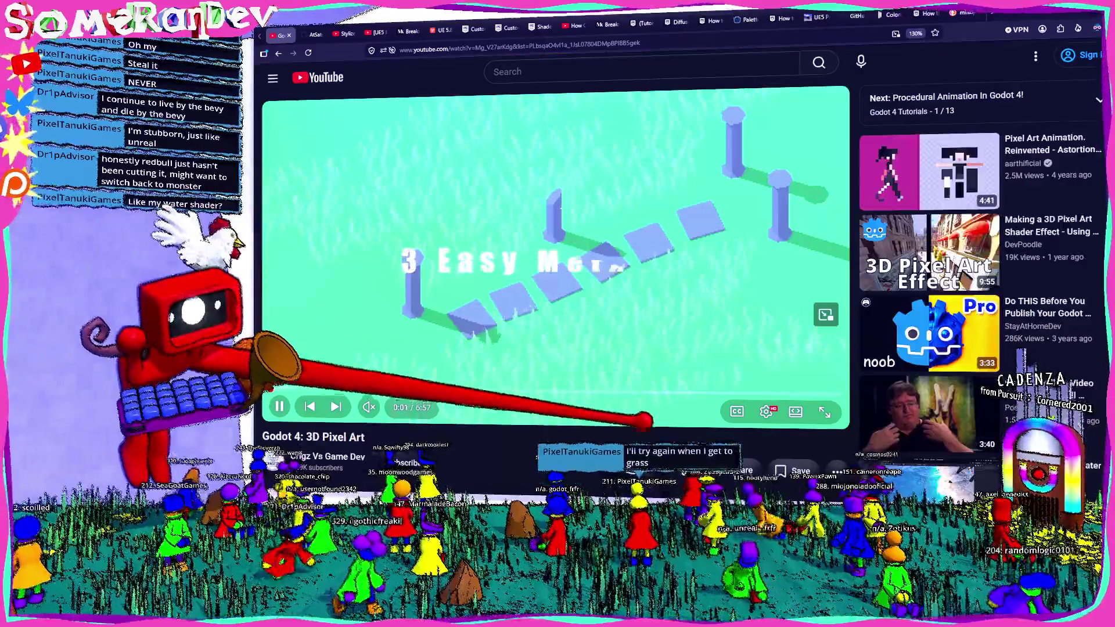
- Skip the Godot video ahead to the pixelate shader footage, then switch over to Blender
{"action": "key", "text": "f"}
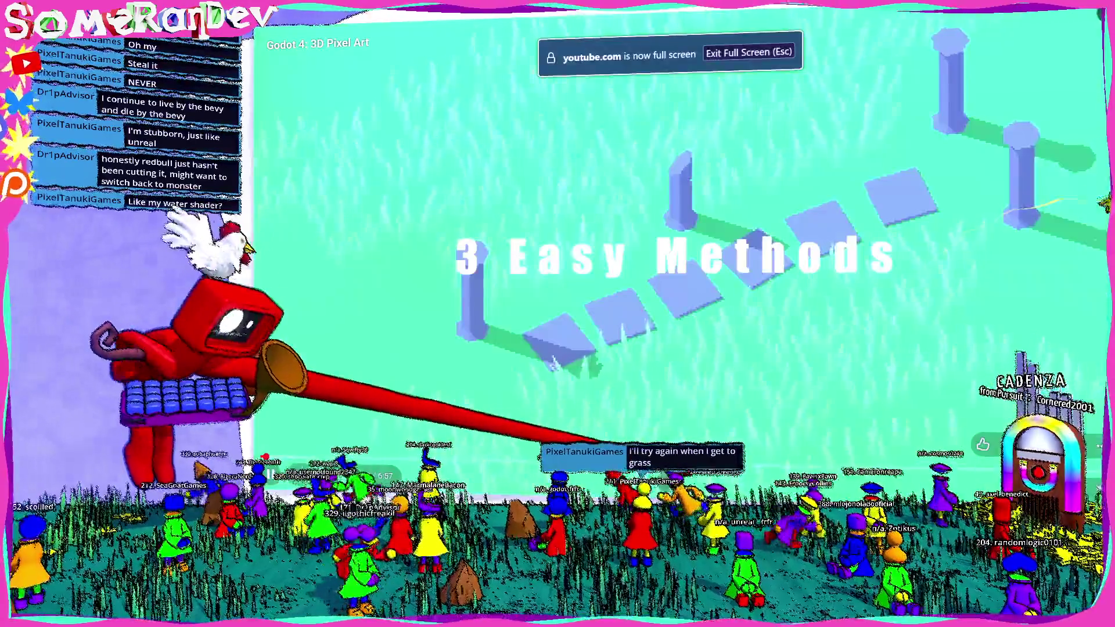
{"action": "left_click_drag", "start_coordinate": [788, 457], "coordinate": [915, 457]}
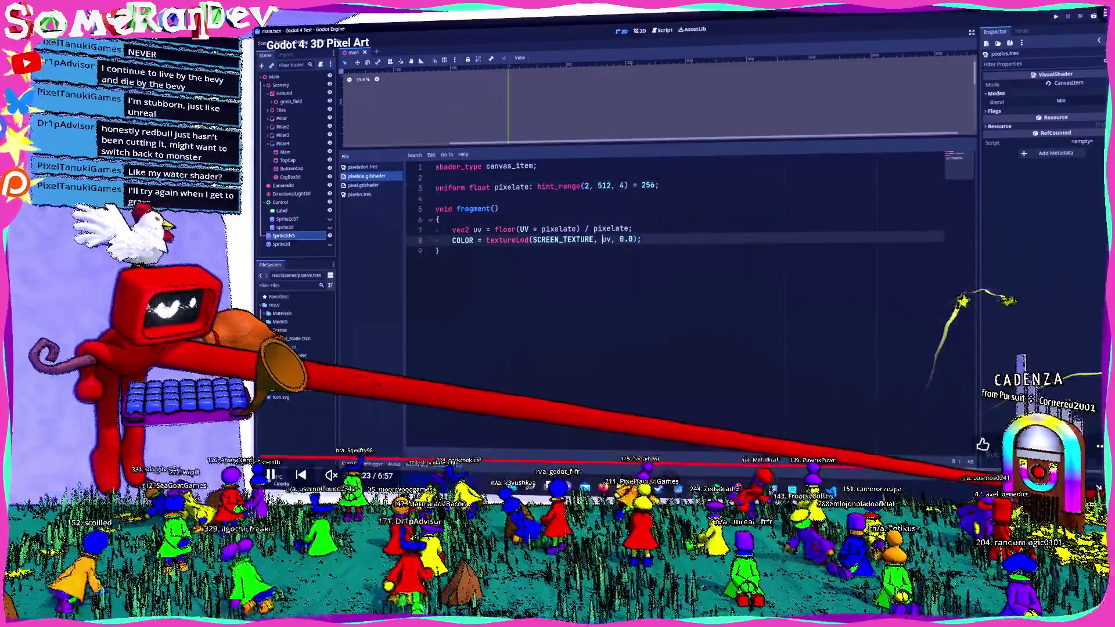
{"action": "key", "text": "f"}
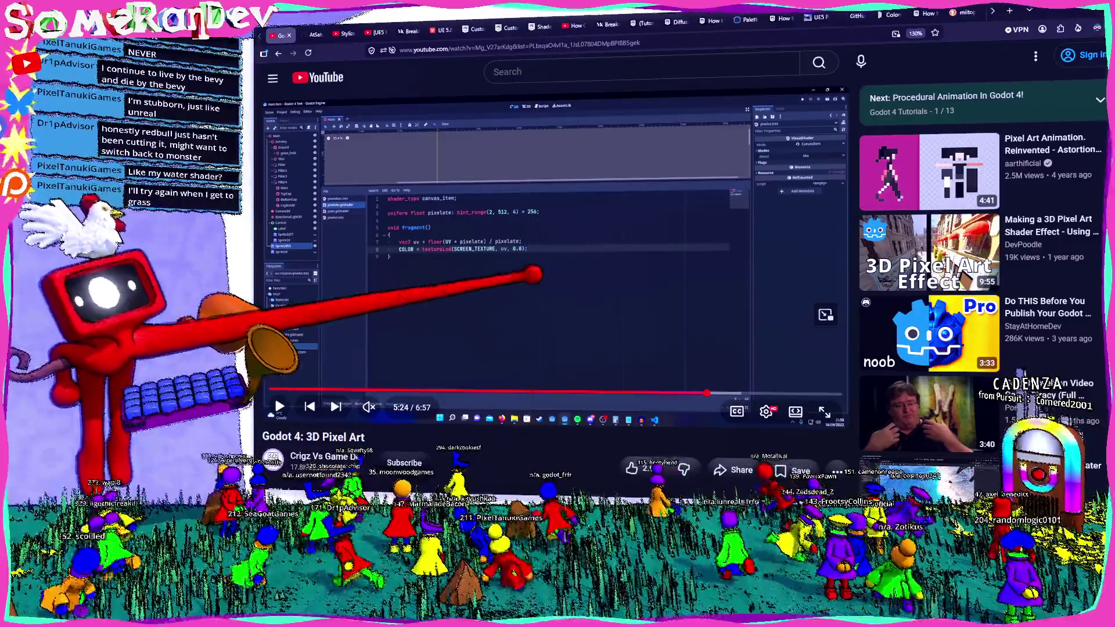
{"action": "scroll", "coordinate": [558, 261], "scroll_direction": "down", "scroll_amount": 3}
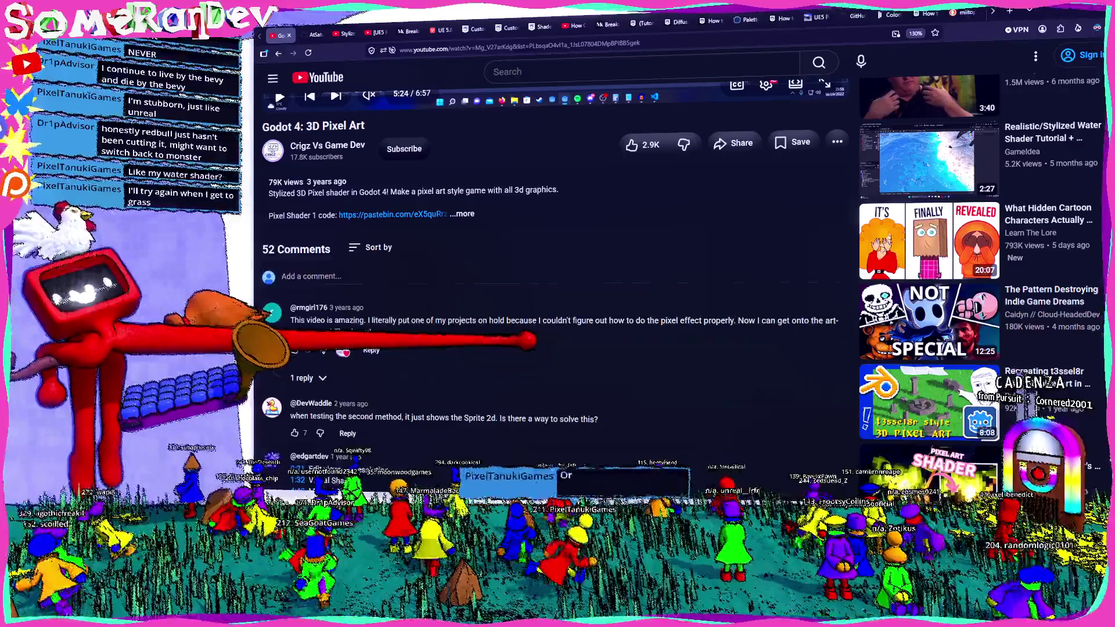
{"action": "scroll", "coordinate": [558, 261], "scroll_direction": "up", "scroll_amount": 3}
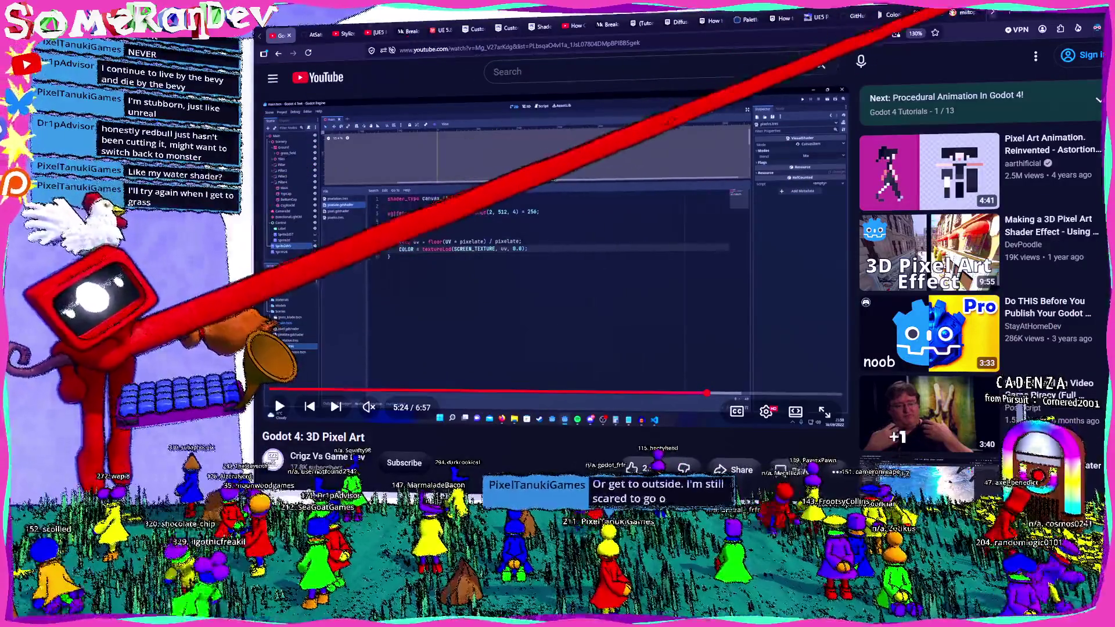
{"action": "key", "text": "alt+Tab"}
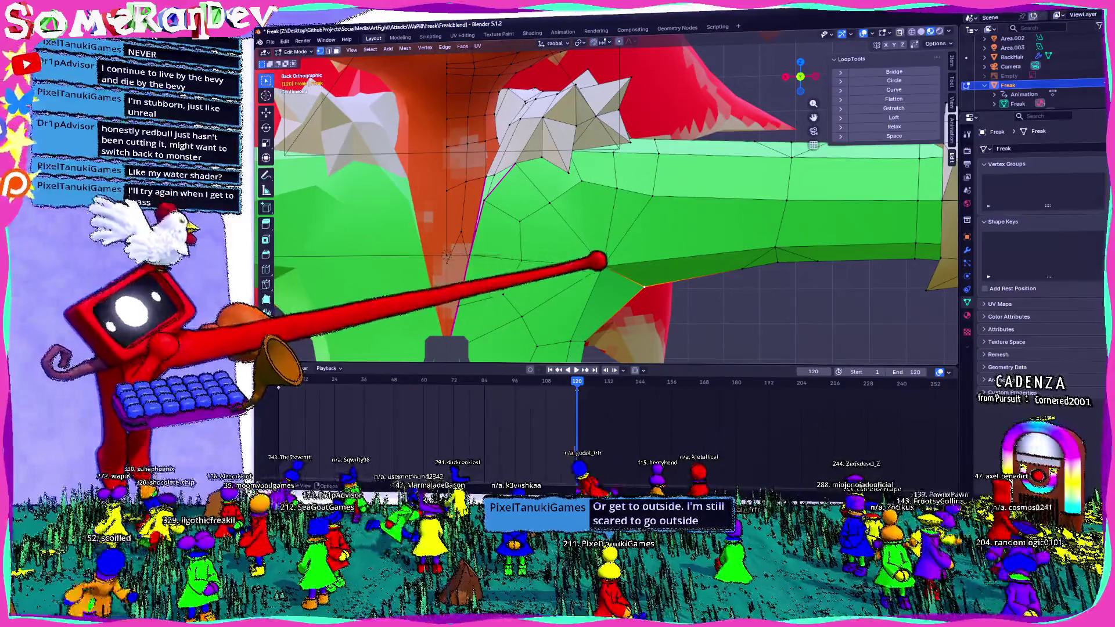
- Move the shoulder vertex along the Z axis where the green sleeve meets the torso
{"action": "middle_click_drag", "start_coordinate": [610, 218], "coordinate": [576, 201]}
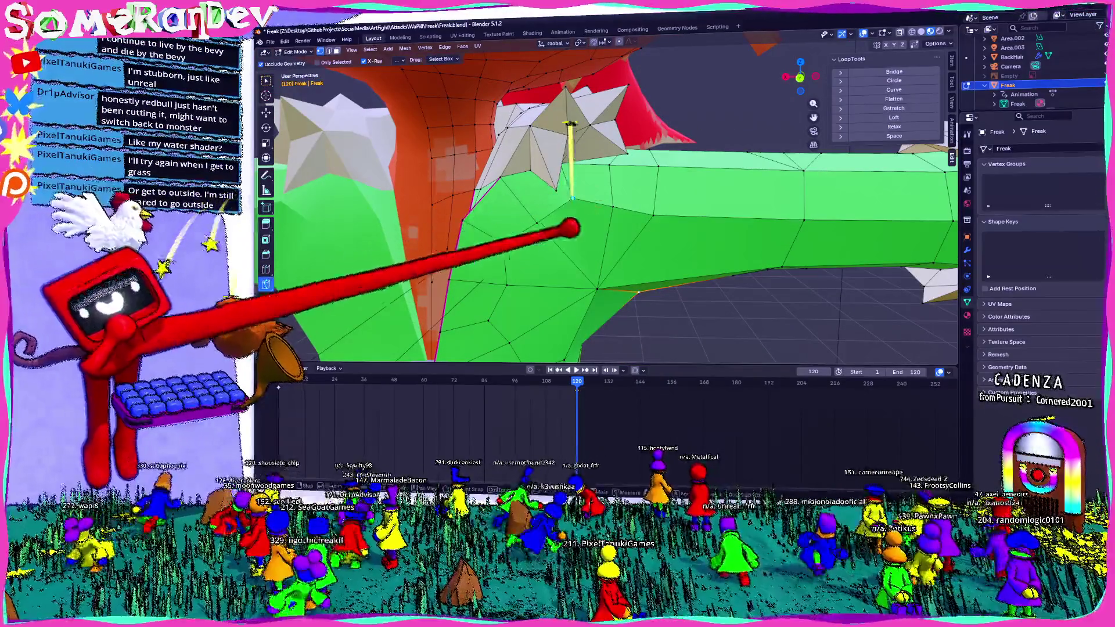
{"action": "key", "text": "g"}
{"action": "key", "text": "z"}
{"action": "key", "text": "Return"}
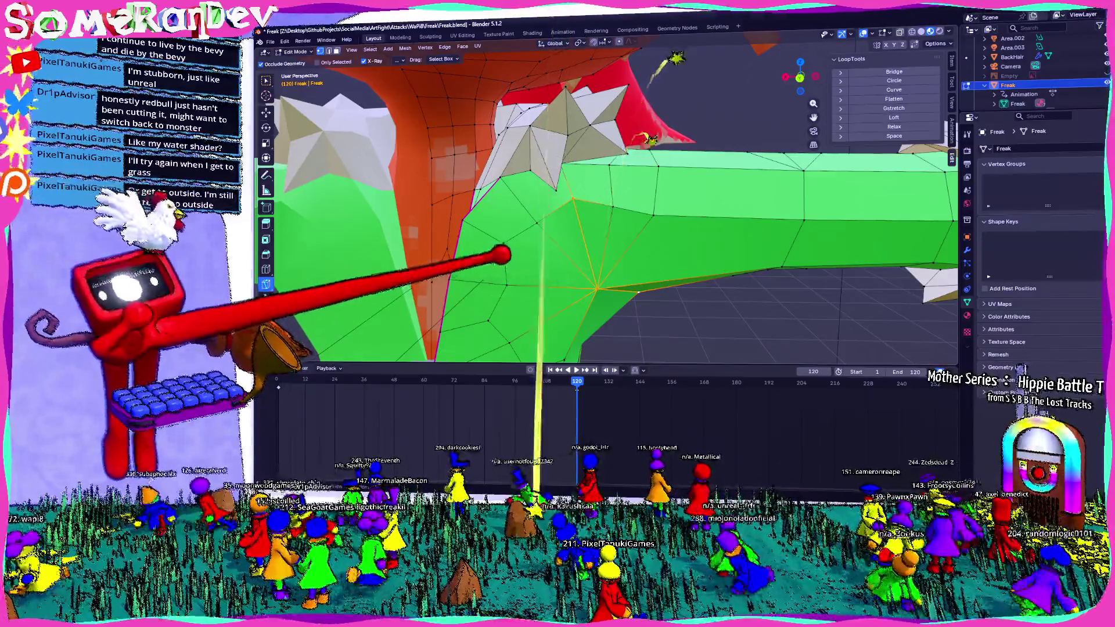
{"action": "mouse_move", "coordinate": [485, 259]}
{"action": "middle_mouse_down"}
{"action": "mouse_move", "coordinate": [533, 218]}
{"action": "mouse_move", "coordinate": [589, 248]}
{"action": "middle_mouse_up"}
{"action": "scroll", "coordinate": [588, 247], "scroll_direction": "down", "scroll_amount": 3}
{"action": "scroll", "coordinate": [593, 222], "scroll_direction": "up", "scroll_amount": 3}
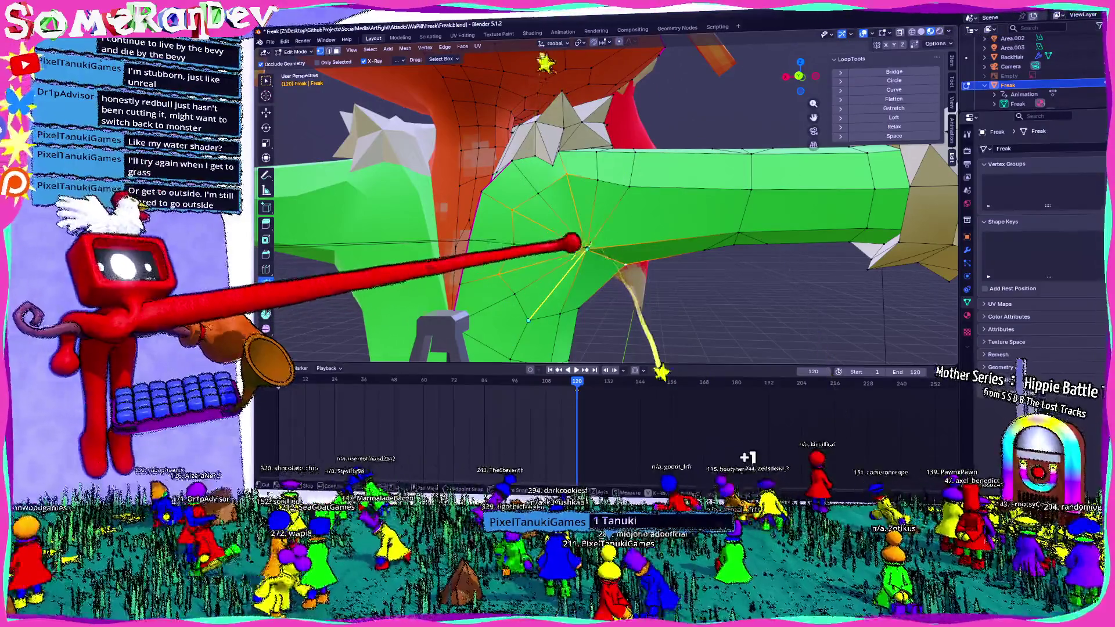
{"action": "key", "text": "Return"}
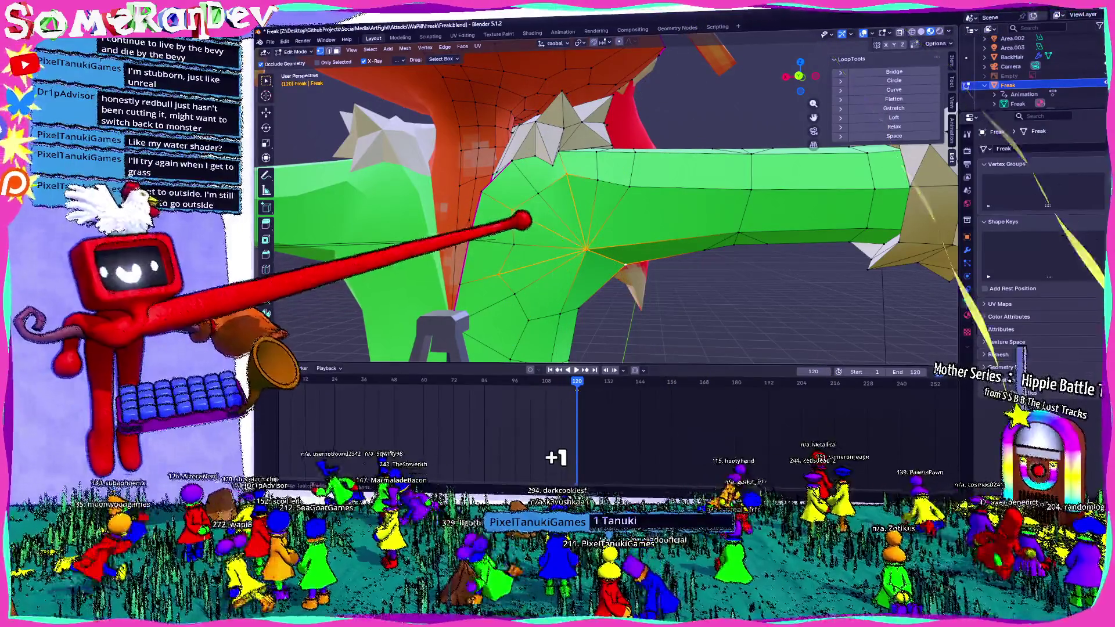
- Return to Object Mode and orbit around the full T-posed character from back, side and front
{"action": "middle_click_drag", "start_coordinate": [601, 253], "coordinate": [603, 259]}
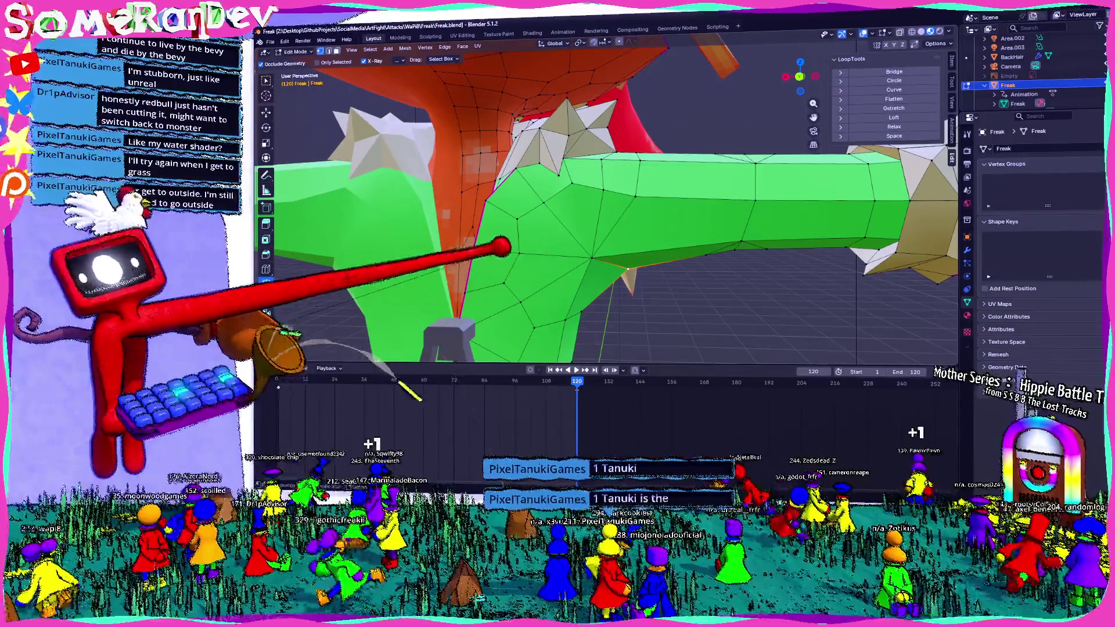
{"action": "middle_click_drag", "start_coordinate": [503, 248], "coordinate": [610, 287]}
{"action": "scroll", "coordinate": [605, 290], "scroll_direction": "down", "scroll_amount": 3}
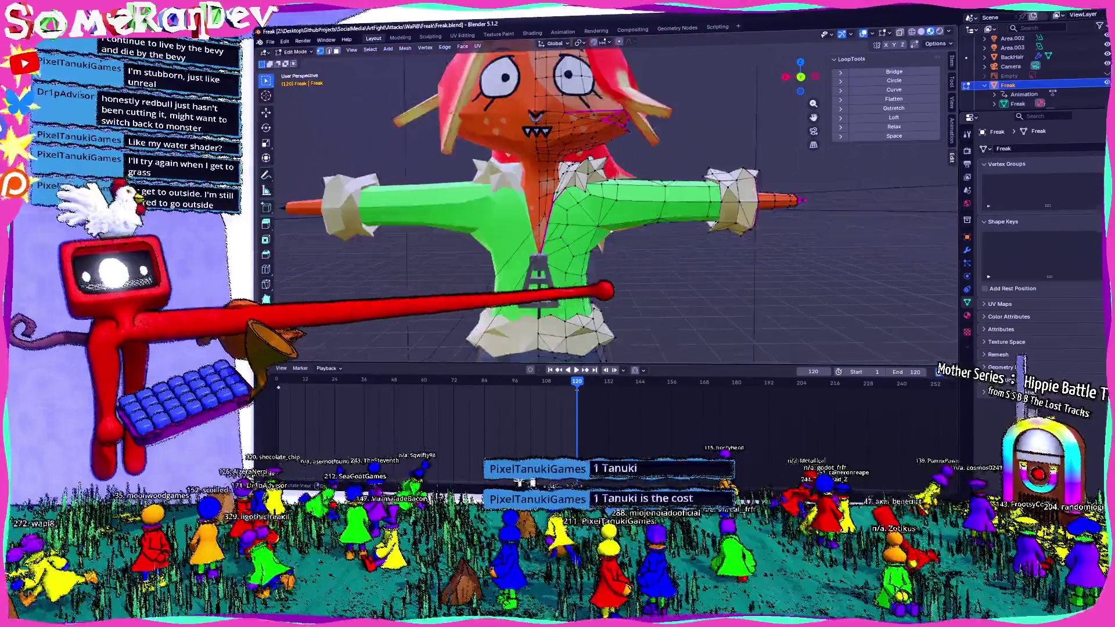
{"action": "scroll", "coordinate": [605, 289], "scroll_direction": "down", "scroll_amount": 3}
{"action": "mouse_move", "coordinate": [578, 318]}
{"action": "middle_mouse_down"}
{"action": "mouse_move", "coordinate": [690, 225]}
{"action": "mouse_move", "coordinate": [560, 242]}
{"action": "mouse_move", "coordinate": [784, 241]}
{"action": "mouse_move", "coordinate": [486, 236]}
{"action": "middle_mouse_up"}
{"action": "key", "text": "Tab"}
{"action": "mouse_move", "coordinate": [659, 299]}
{"action": "middle_mouse_down"}
{"action": "mouse_move", "coordinate": [592, 257]}
{"action": "mouse_move", "coordinate": [767, 305]}
{"action": "mouse_move", "coordinate": [597, 319]}
{"action": "mouse_move", "coordinate": [567, 292]}
{"action": "middle_mouse_up"}
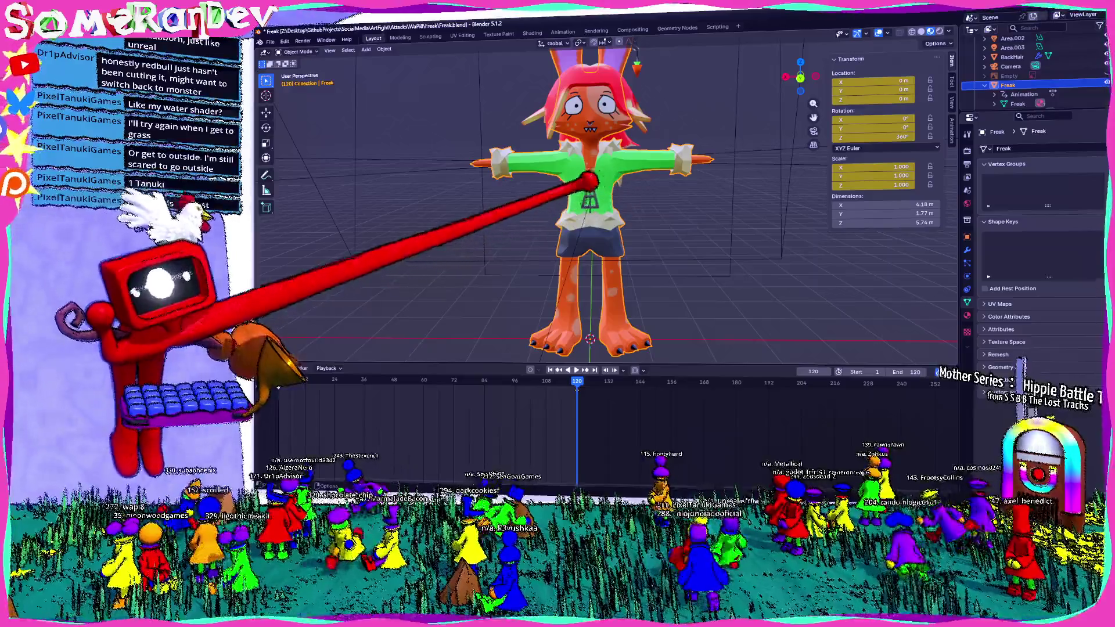
{"action": "scroll", "coordinate": [579, 170], "scroll_direction": "up", "scroll_amount": 3}
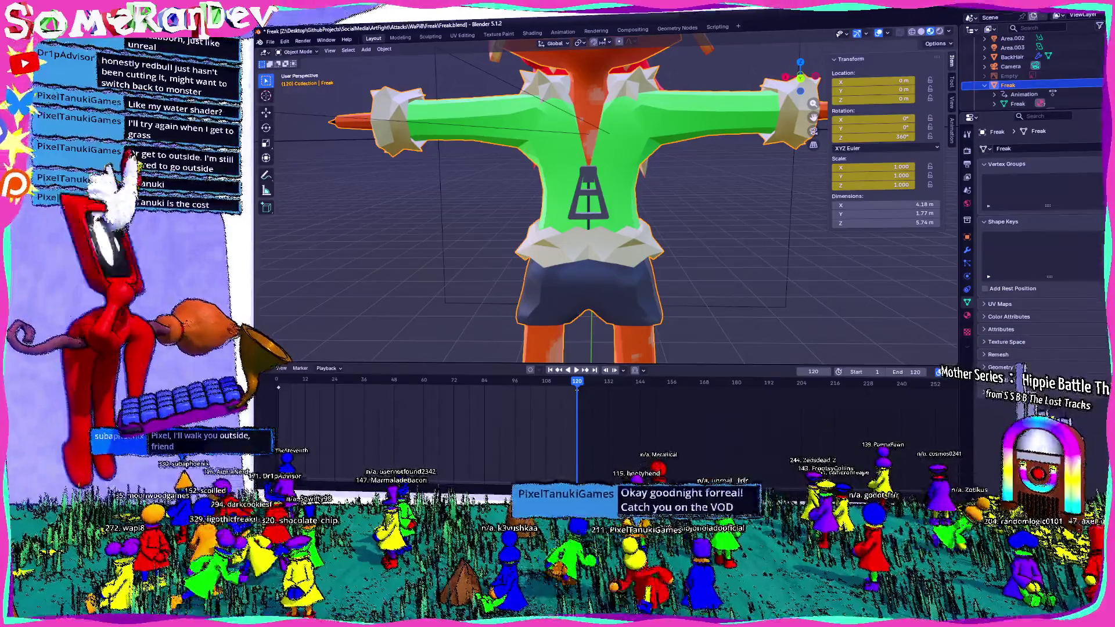
{"action": "scroll", "coordinate": [709, 306], "scroll_direction": "down", "scroll_amount": 3}
{"action": "mouse_move", "coordinate": [709, 306]}
{"action": "middle_mouse_down"}
{"action": "mouse_move", "coordinate": [552, 317]}
{"action": "mouse_move", "coordinate": [604, 298]}
{"action": "mouse_move", "coordinate": [705, 298]}
{"action": "mouse_move", "coordinate": [535, 294]}
{"action": "mouse_move", "coordinate": [566, 297]}
{"action": "middle_mouse_up"}
{"action": "mouse_move", "coordinate": [570, 335]}
{"action": "middle_mouse_down"}
{"action": "mouse_move", "coordinate": [541, 331]}
{"action": "mouse_move", "coordinate": [575, 331]}
{"action": "middle_mouse_up"}
{"action": "scroll", "coordinate": [575, 332], "scroll_direction": "up", "scroll_amount": 4}
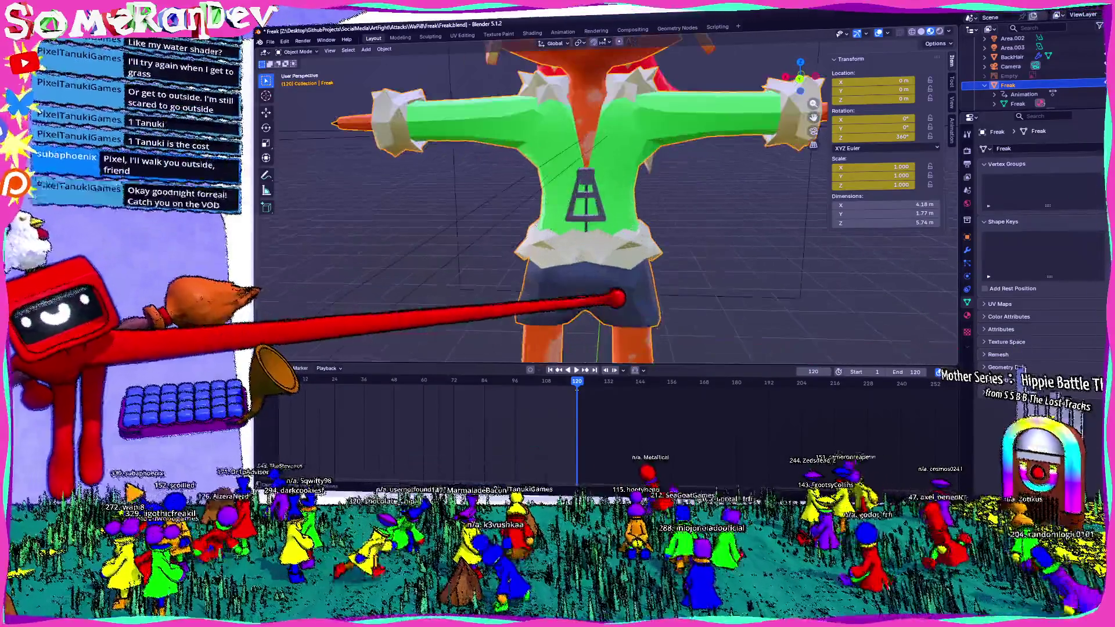
{"action": "scroll", "coordinate": [575, 331], "scroll_direction": "down", "scroll_amount": 5}
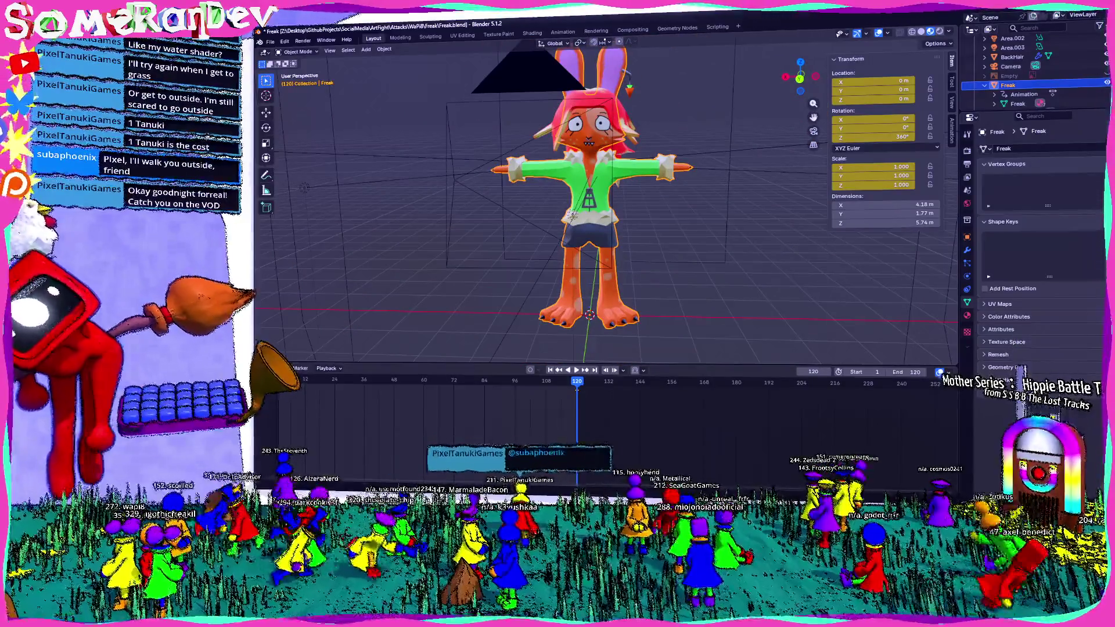
- In a new browser tab, search DuckDuckGo for 'blender auto rigger'
{"action": "key", "text": "alt+Tab"}
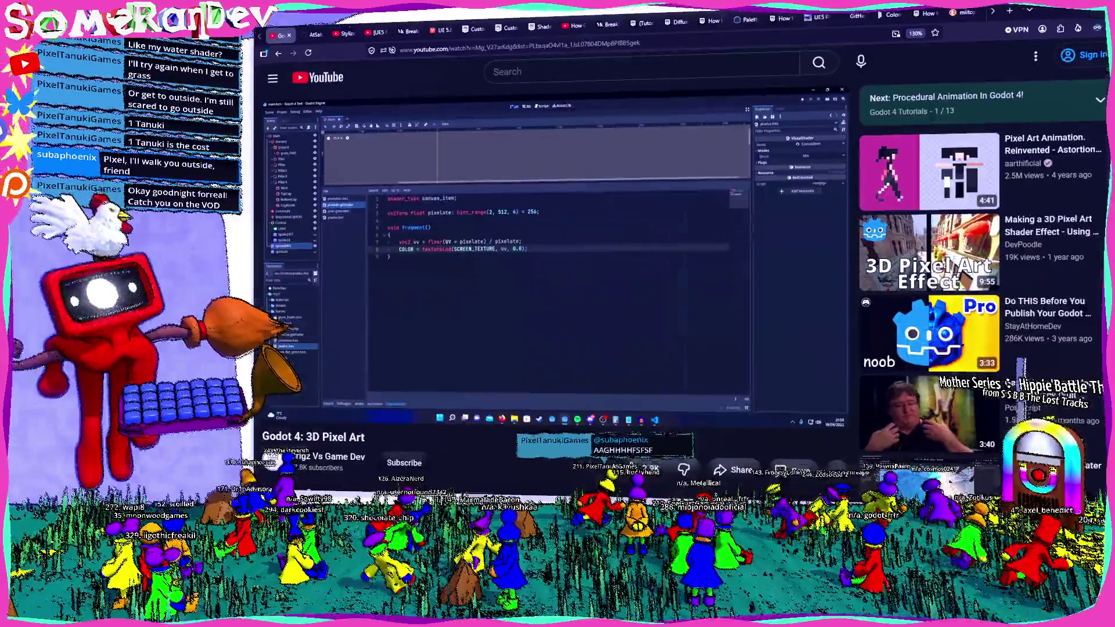
{"action": "key", "text": "ctrl+t"}
{"action": "type", "text": "BLENDER AUTO RIGGER"}
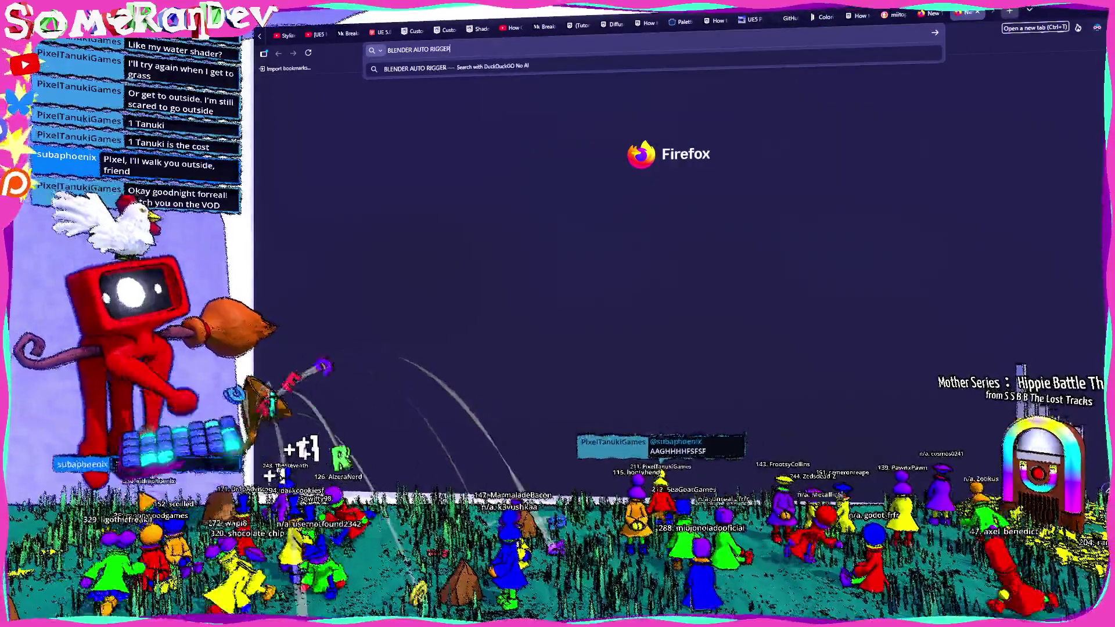
{"action": "key", "text": "Return"}
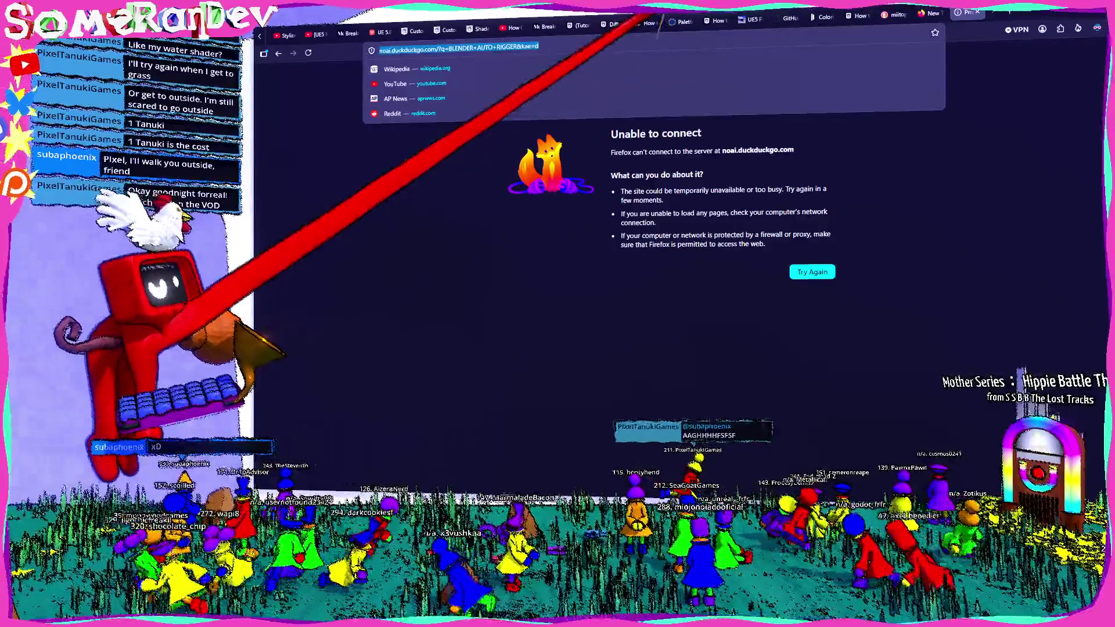
{"action": "key", "text": "ctrl+l"}
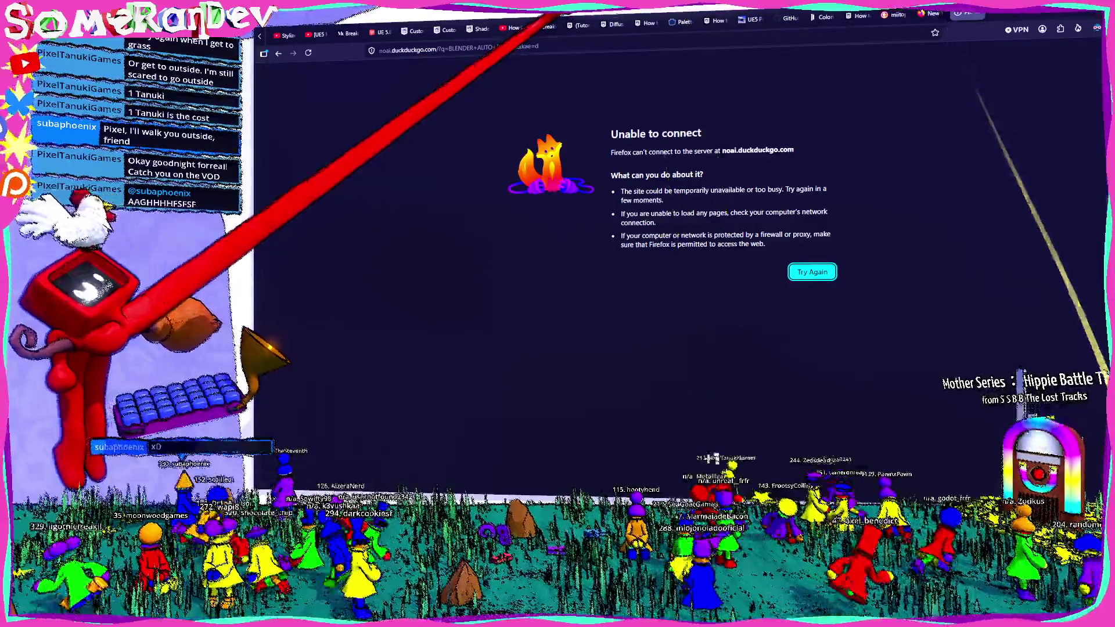
{"action": "key", "text": "Escape"}
{"action": "key", "text": "ctrl+l"}
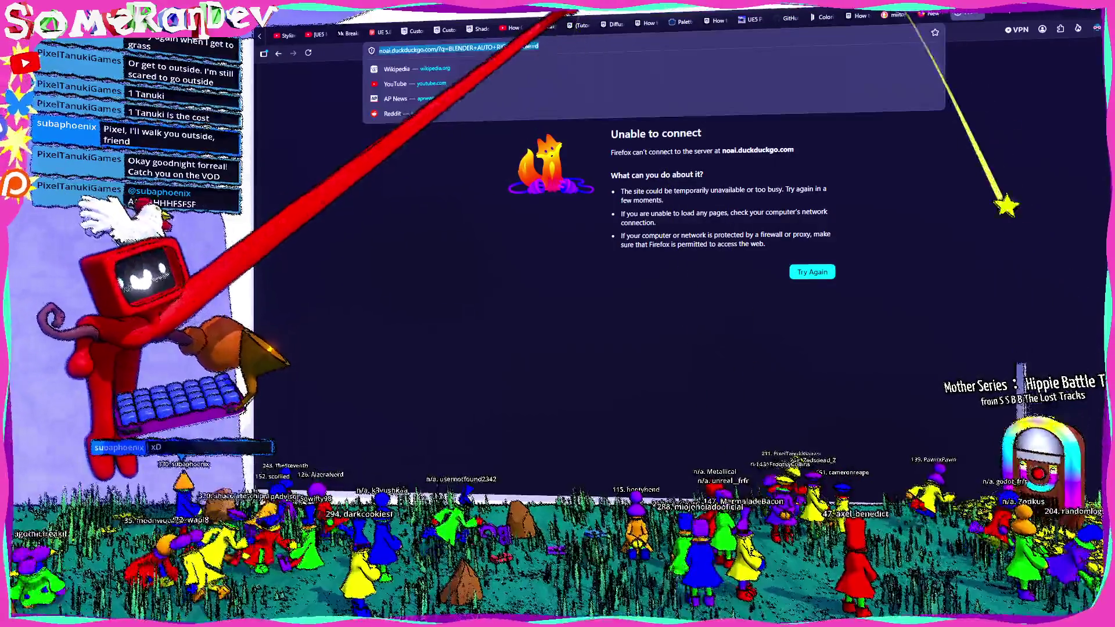
{"action": "type", "text": "blender auto rigger"}
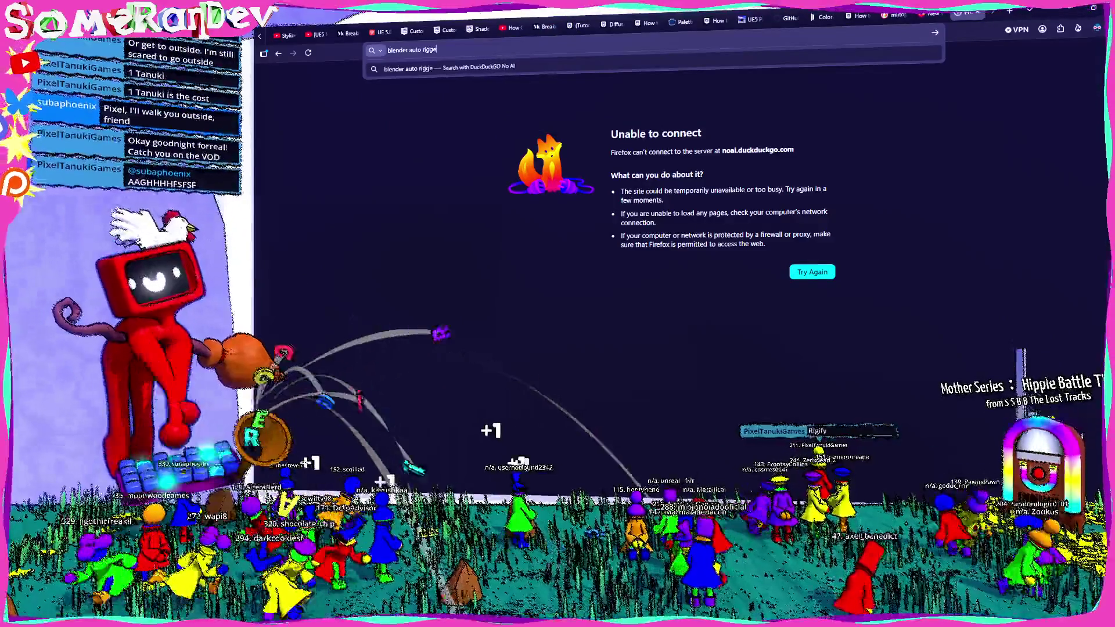
{"action": "key", "text": "Return"}
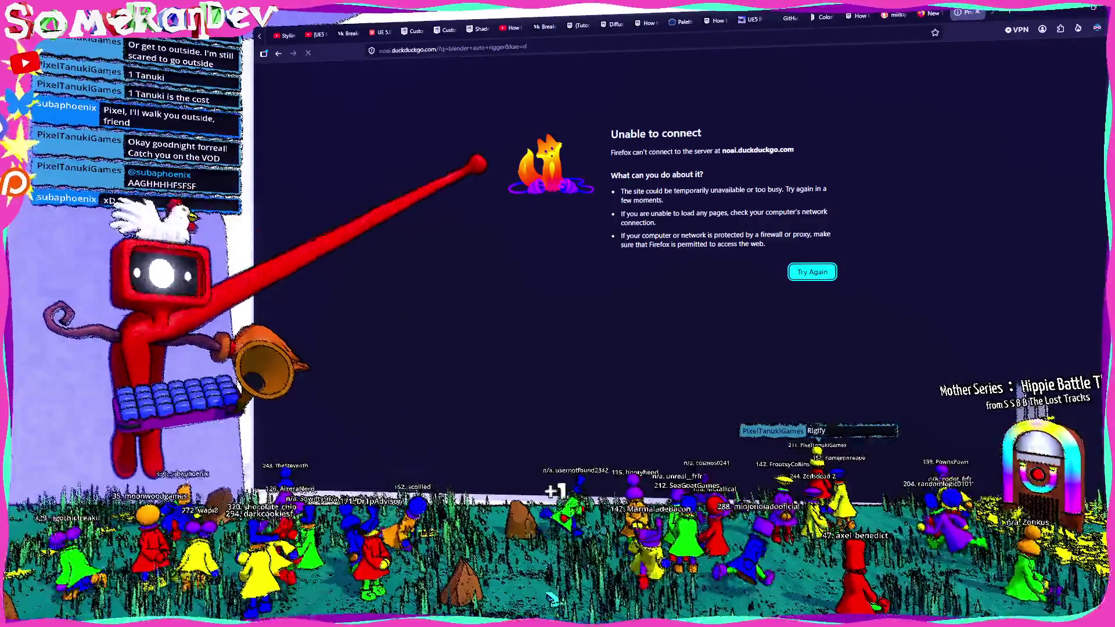
- Search DuckDuckGo for 'rigify' instead
{"action": "key", "text": "ctrl+l"}
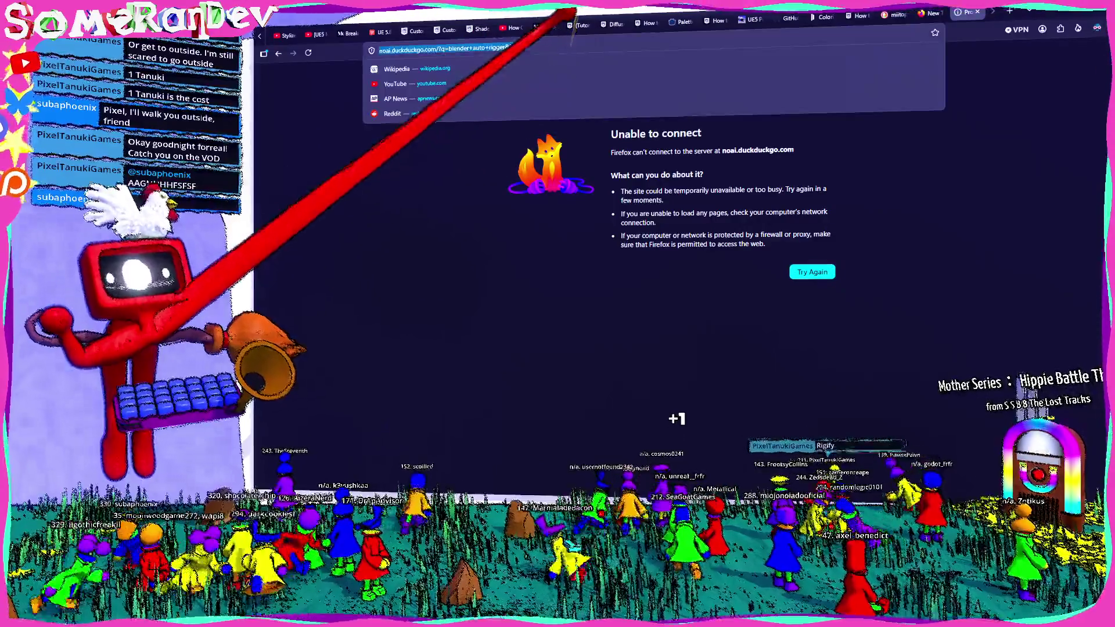
{"action": "type", "text": "rigify"}
{"action": "key", "text": "Return"}
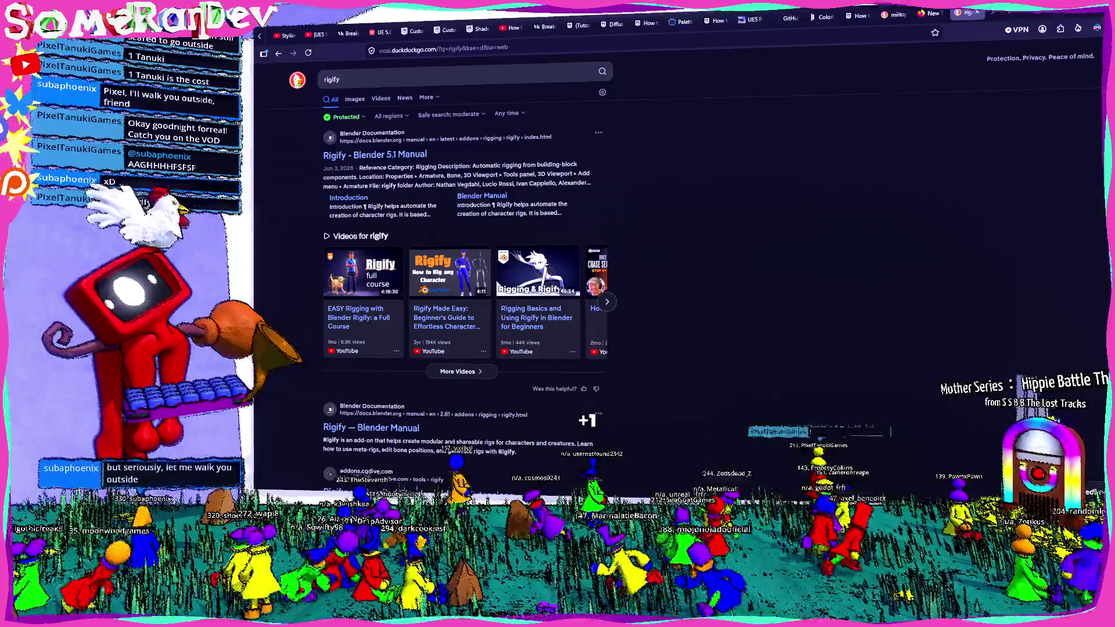
- Read the Blender Manual's Rigify page from the results, then switch back to Blender
{"action": "left_click", "coordinate": [366, 155]}
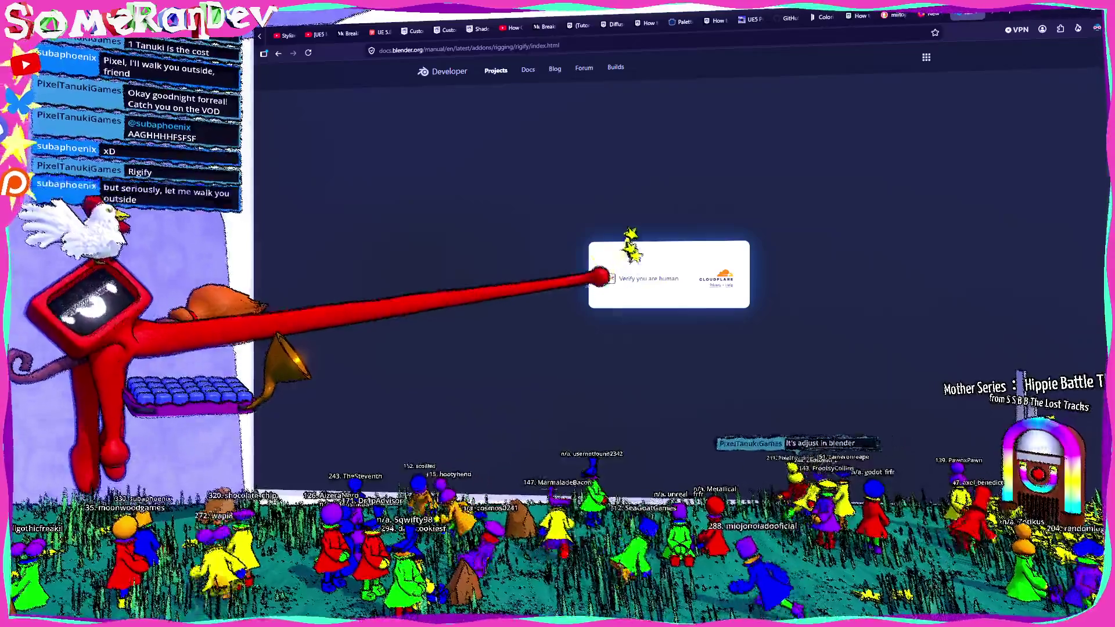
{"action": "scroll", "coordinate": [670, 261], "scroll_direction": "down", "scroll_amount": 1}
{"action": "scroll", "coordinate": [671, 261], "scroll_direction": "down", "scroll_amount": 3}
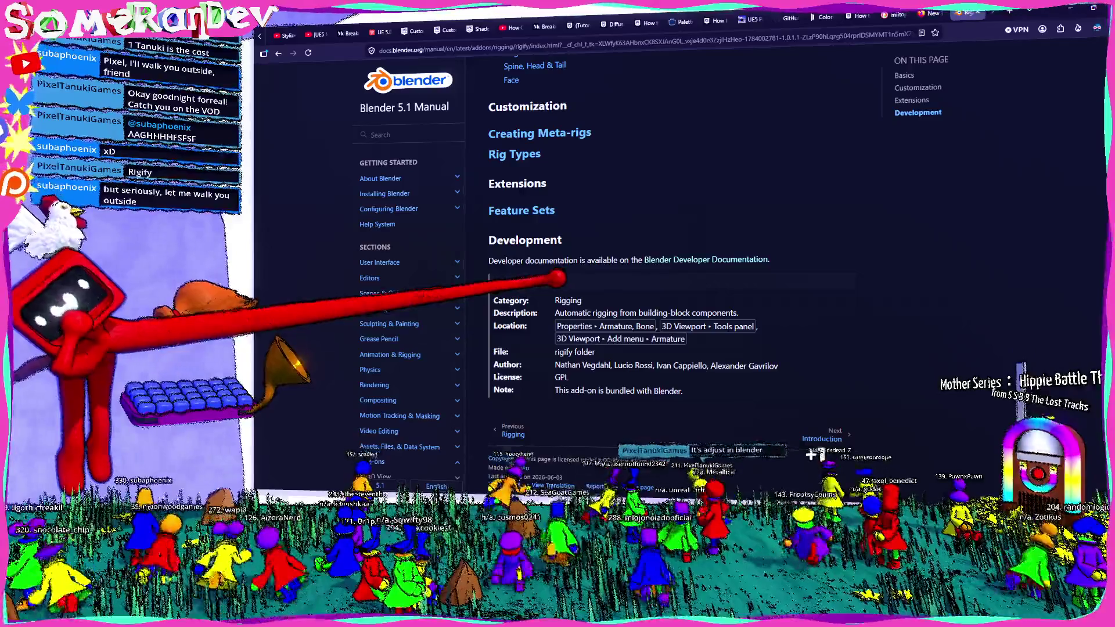
{"action": "scroll", "coordinate": [670, 262], "scroll_direction": "up", "scroll_amount": 2}
{"action": "scroll", "coordinate": [671, 262], "scroll_direction": "up", "scroll_amount": 2}
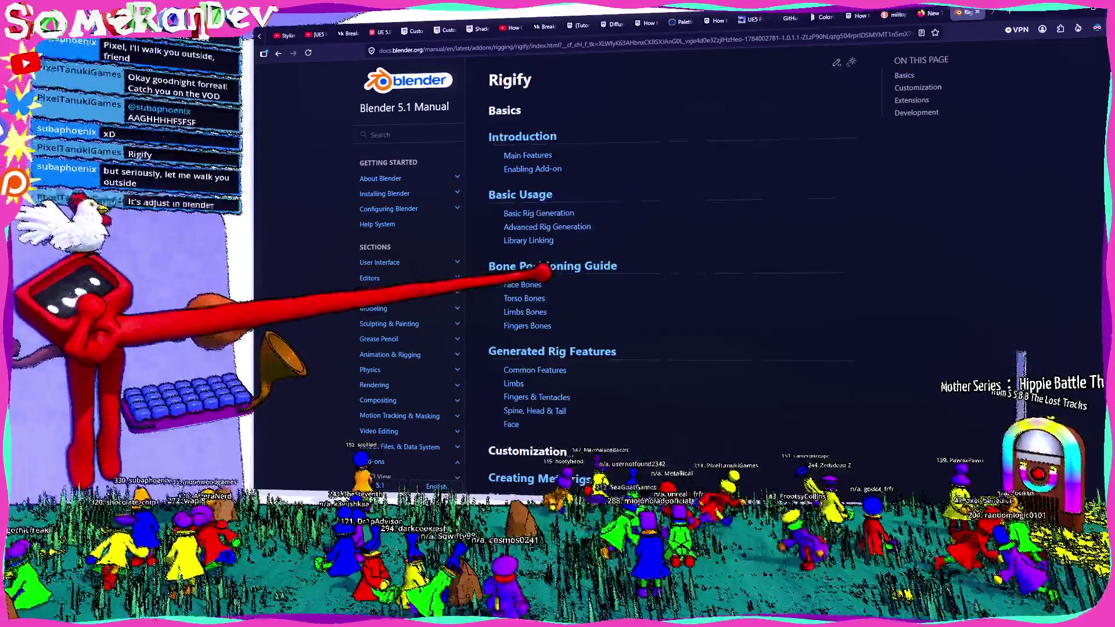
{"action": "scroll", "coordinate": [544, 268], "scroll_direction": "down", "scroll_amount": 3}
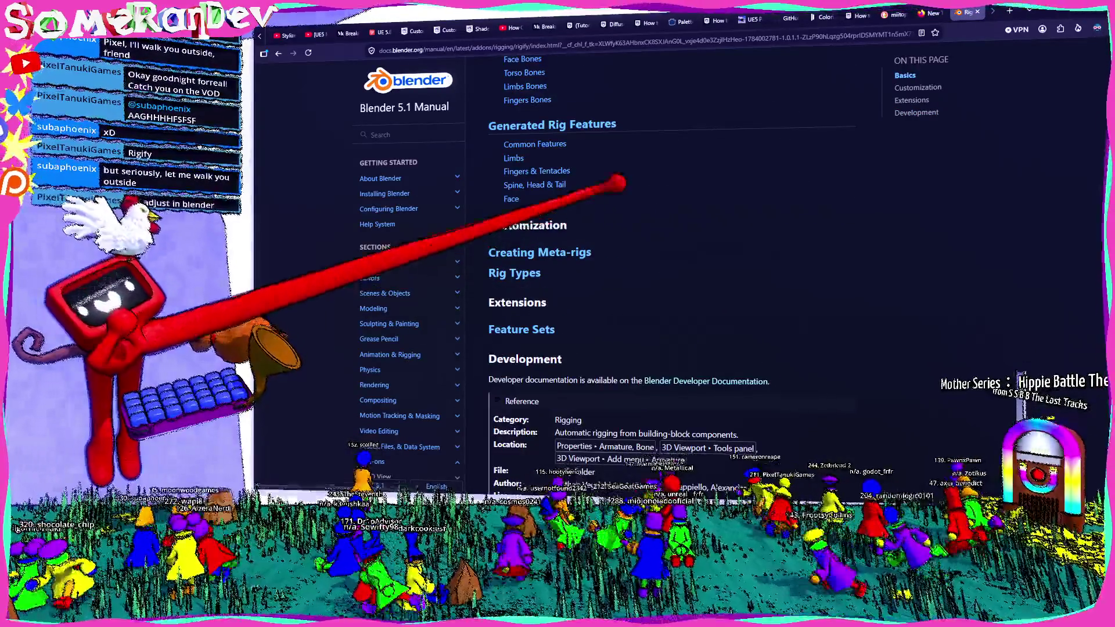
{"action": "key", "text": "alt+Tab"}
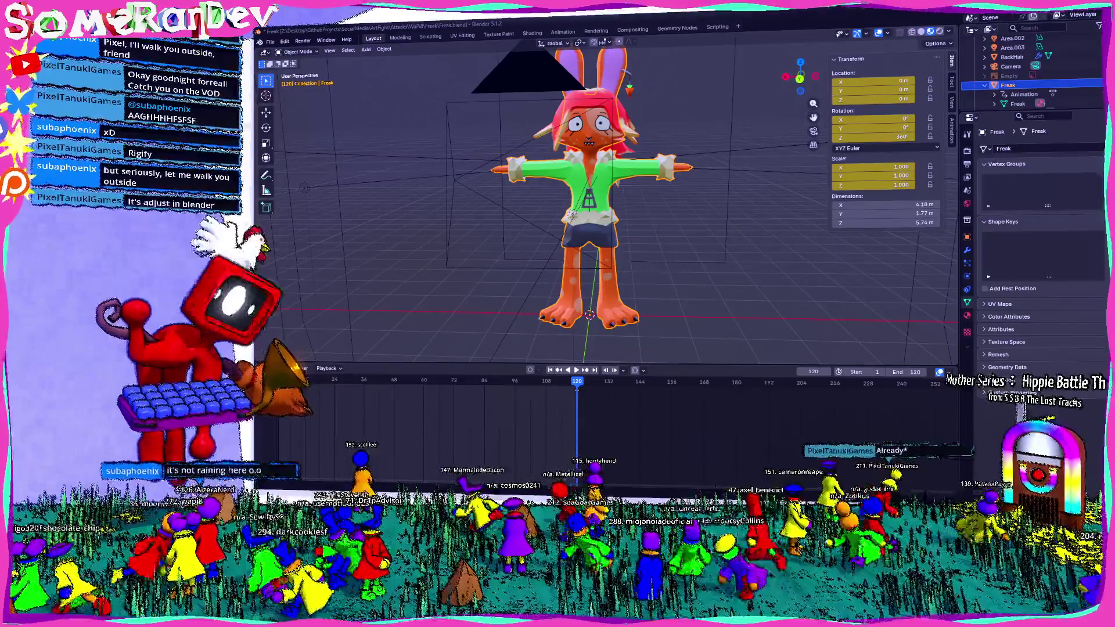
- Save Freak.blend and search Get Extensions in Preferences for rigify
{"action": "middle_click_drag", "start_coordinate": [610, 218], "coordinate": [662, 200]}
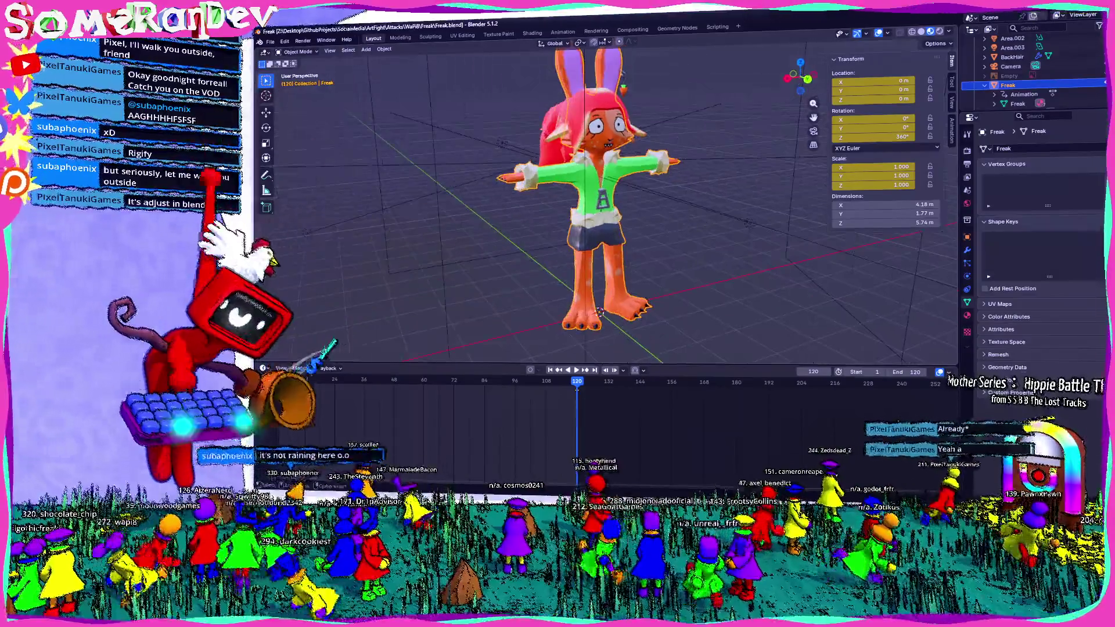
{"action": "key", "text": "ctrl+s"}
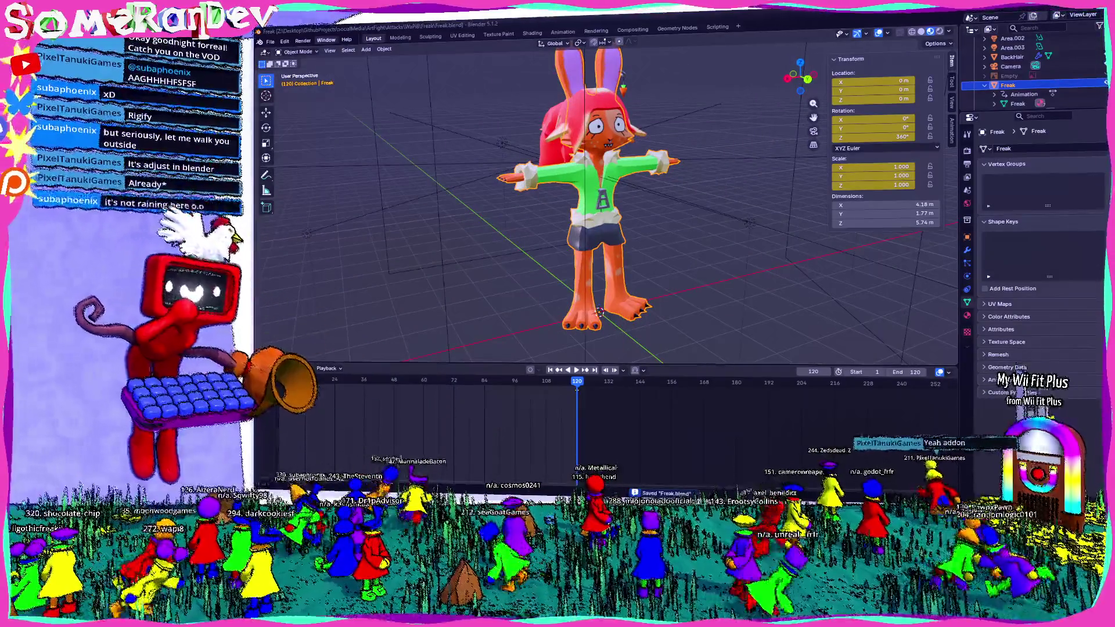
{"action": "left_click", "coordinate": [285, 41]}
{"action": "left_click", "coordinate": [305, 151]}
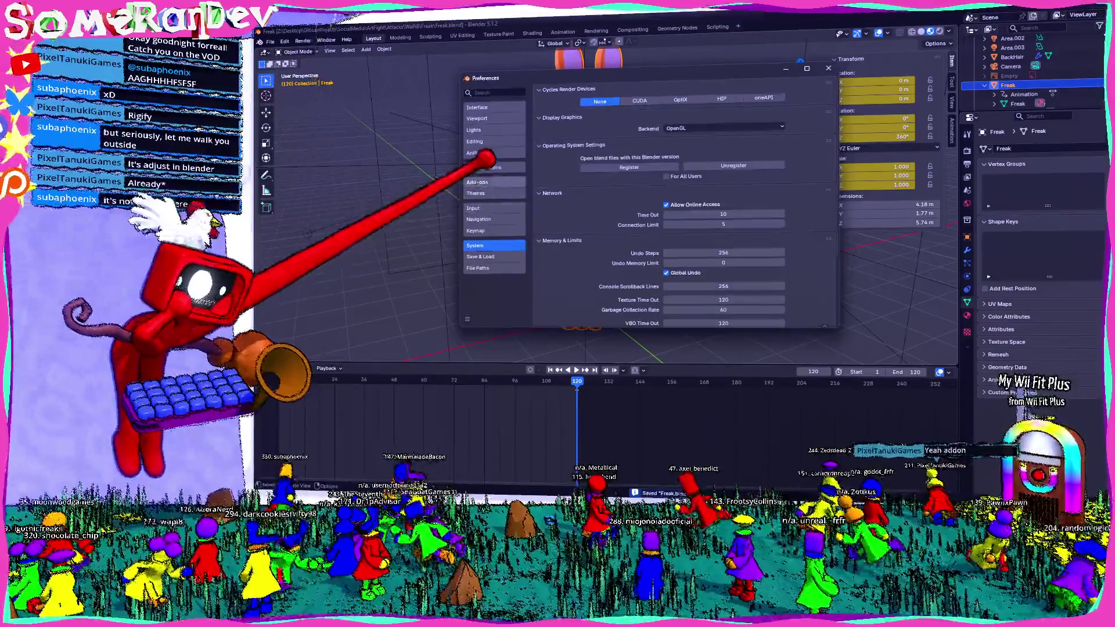
{"action": "left_click", "coordinate": [494, 167]}
{"action": "left_click", "coordinate": [601, 88]}
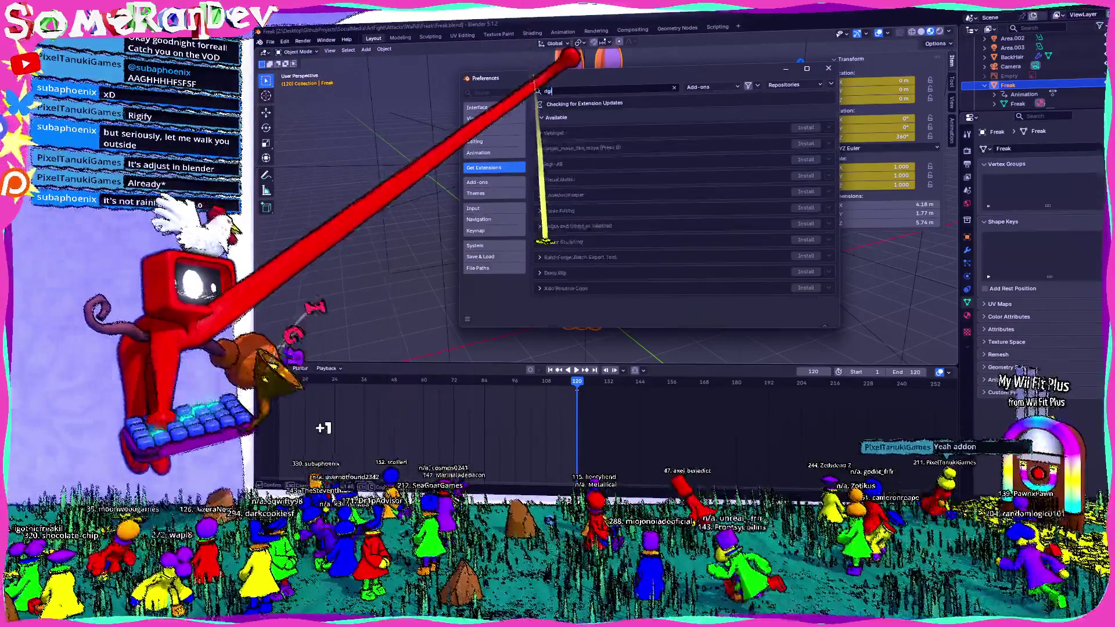
{"action": "type", "text": "rigify"}
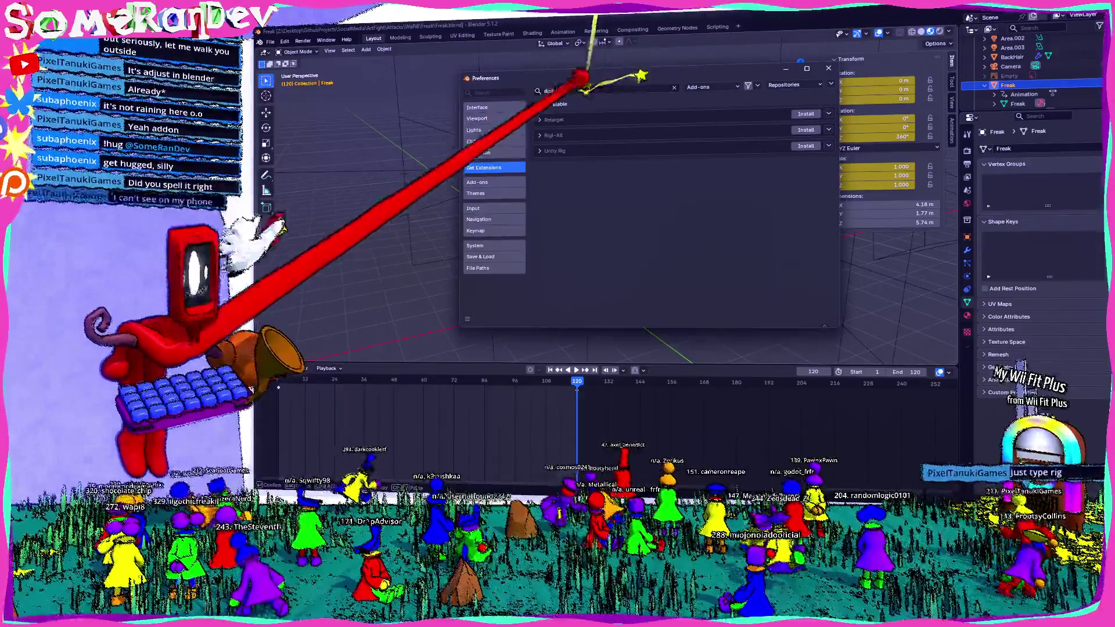
- Clear the extension search query to start a broader search
{"action": "key", "text": "ctrl+a"}
{"action": "key", "text": "BackSpace"}
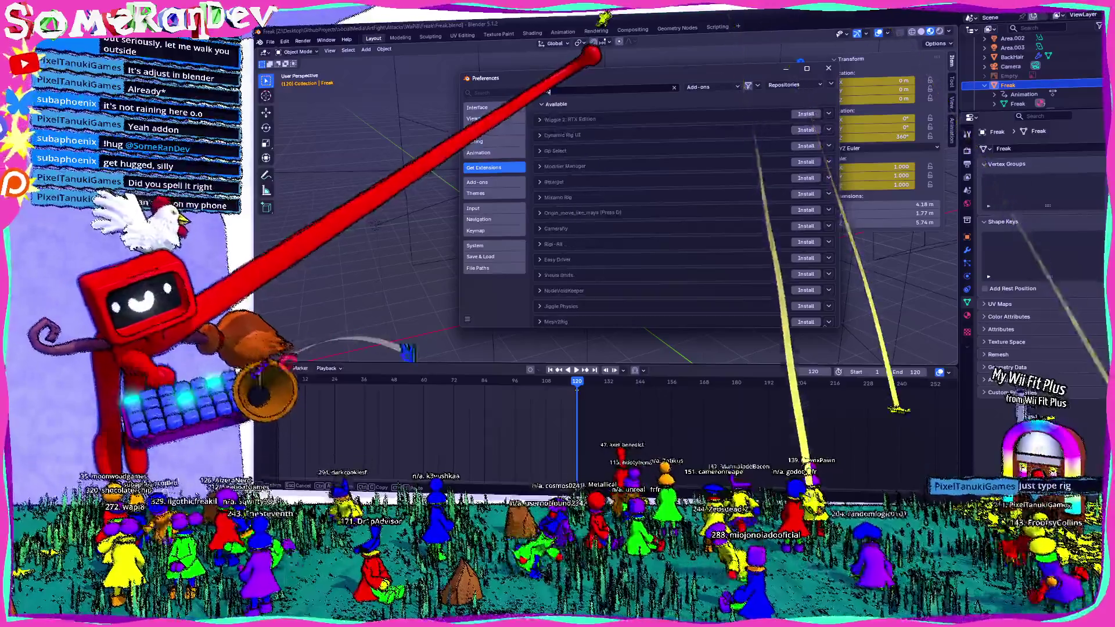
{"action": "type", "text": "rig"}
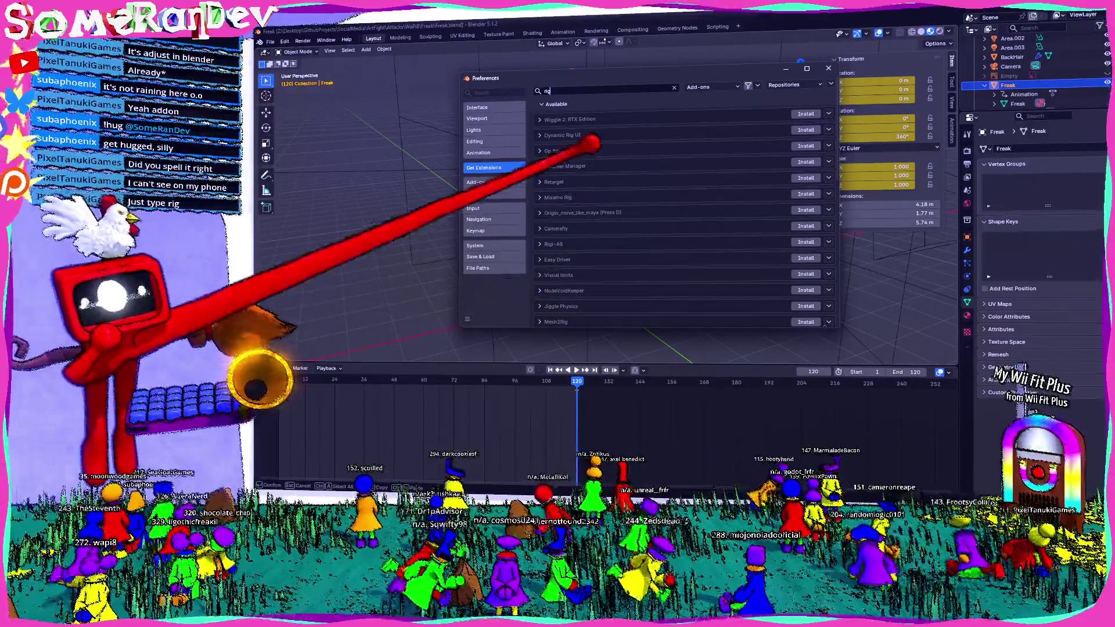
{"action": "scroll", "coordinate": [558, 105], "scroll_direction": "down", "scroll_amount": 2}
{"action": "scroll", "coordinate": [572, 180], "scroll_direction": "down", "scroll_amount": 2}
{"action": "scroll", "coordinate": [610, 226], "scroll_direction": "down", "scroll_amount": 2}
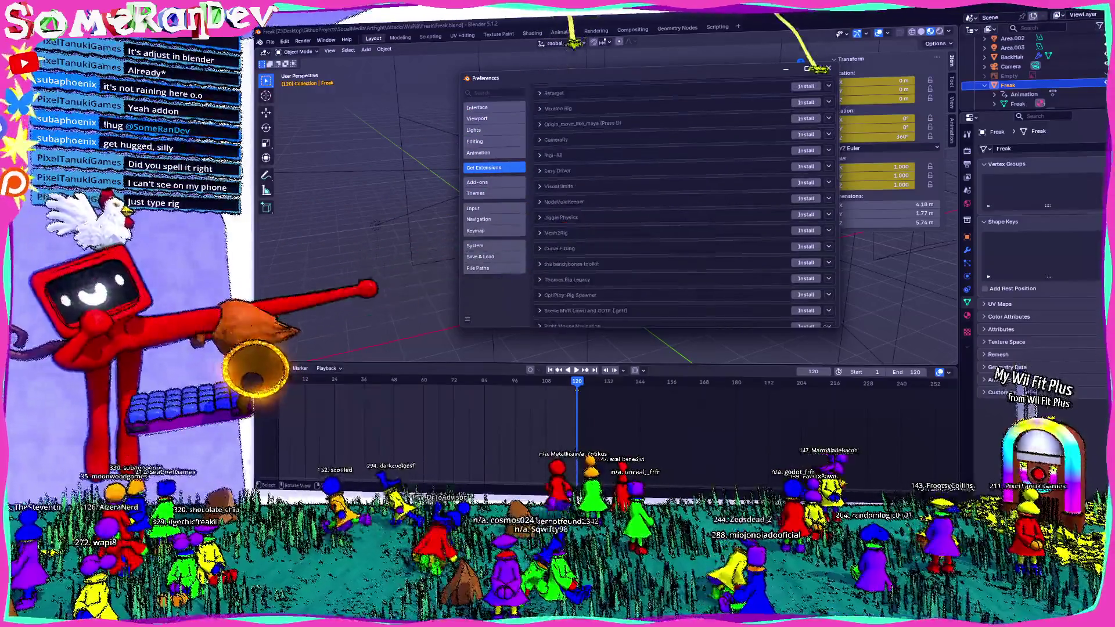
{"action": "scroll", "coordinate": [643, 266], "scroll_direction": "down", "scroll_amount": 4}
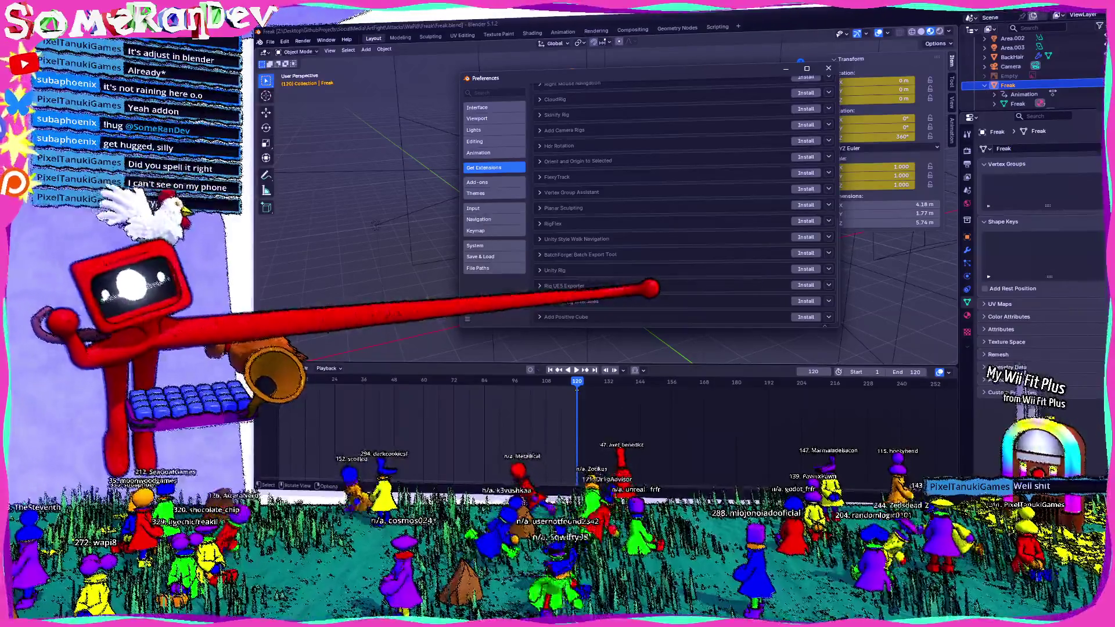
{"action": "scroll", "coordinate": [649, 285], "scroll_direction": "up", "scroll_amount": 1}
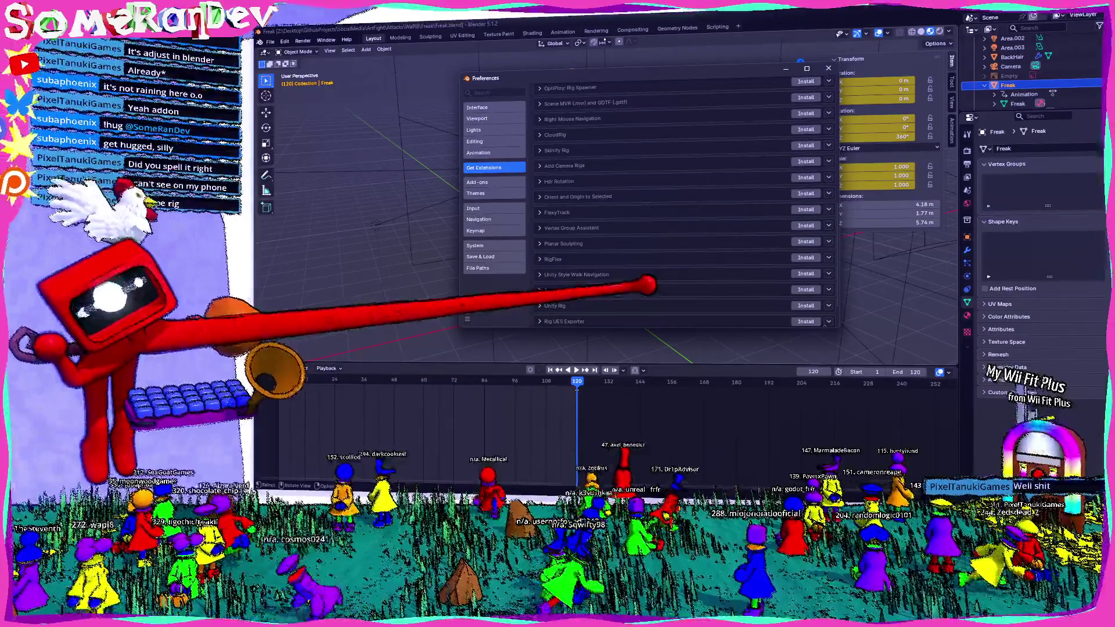
{"action": "scroll", "coordinate": [649, 285], "scroll_direction": "up", "scroll_amount": 2}
{"action": "scroll", "coordinate": [649, 286], "scroll_direction": "up", "scroll_amount": 2}
{"action": "scroll", "coordinate": [649, 285], "scroll_direction": "up", "scroll_amount": 3}
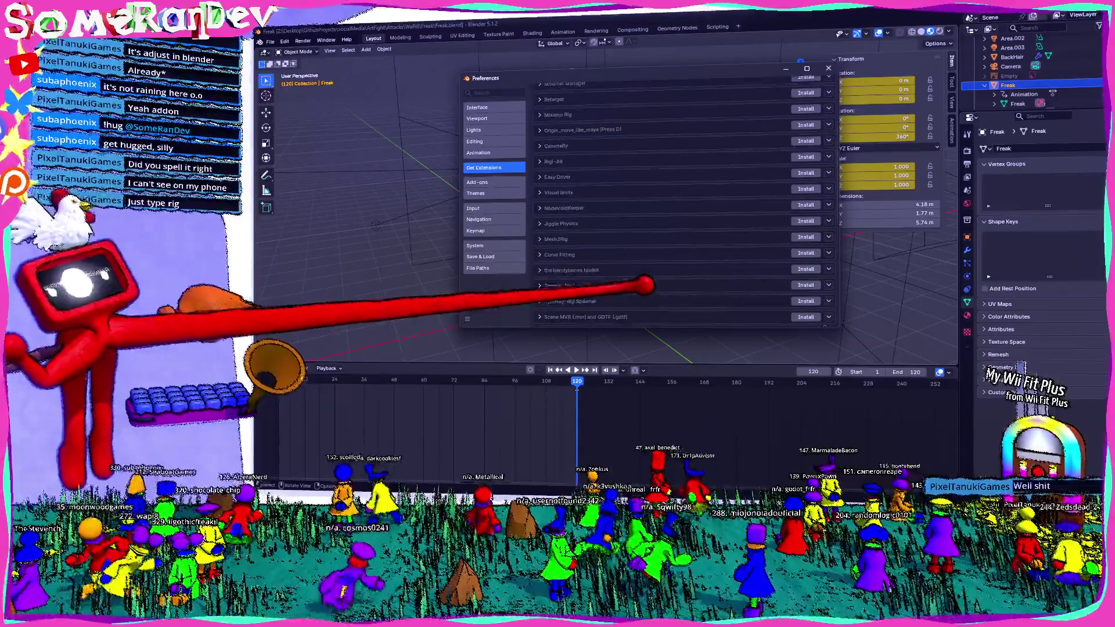
{"action": "scroll", "coordinate": [646, 285], "scroll_direction": "up", "scroll_amount": 1}
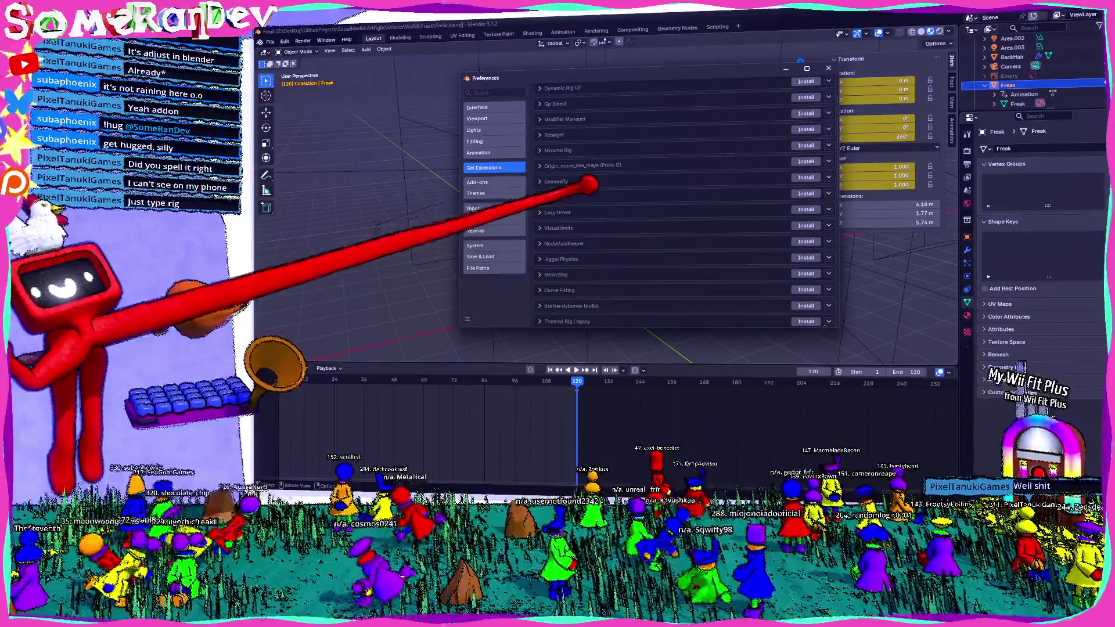
- Expand the Rigi-All and Mixamo Rig extension details and check the type filter and Repositories settings
{"action": "left_click", "coordinate": [552, 197]}
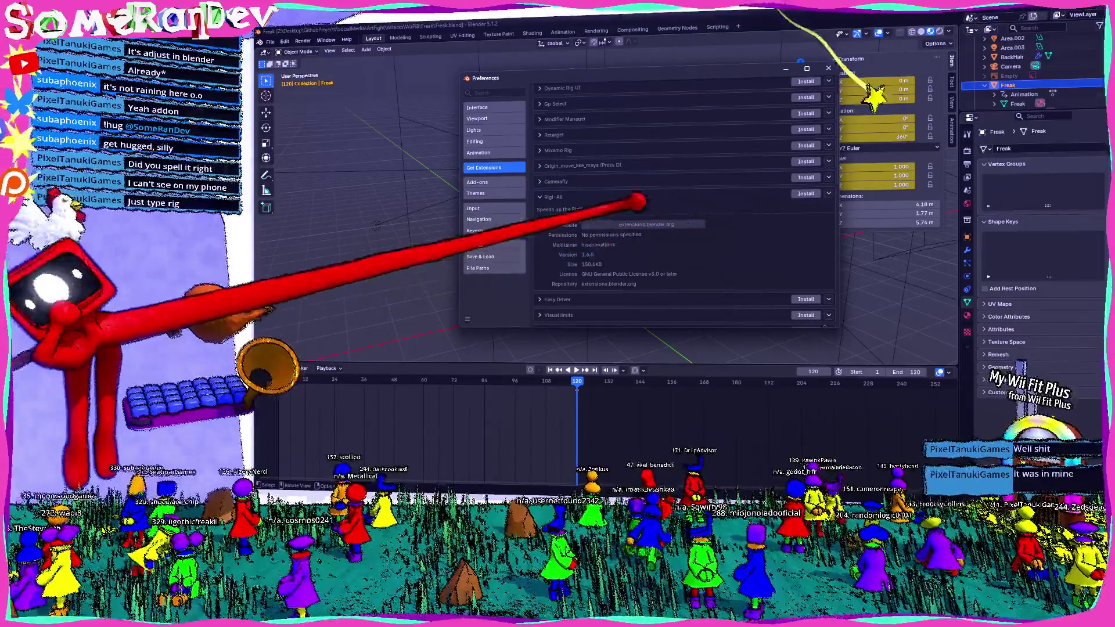
{"action": "scroll", "coordinate": [684, 200], "scroll_direction": "up", "scroll_amount": 1}
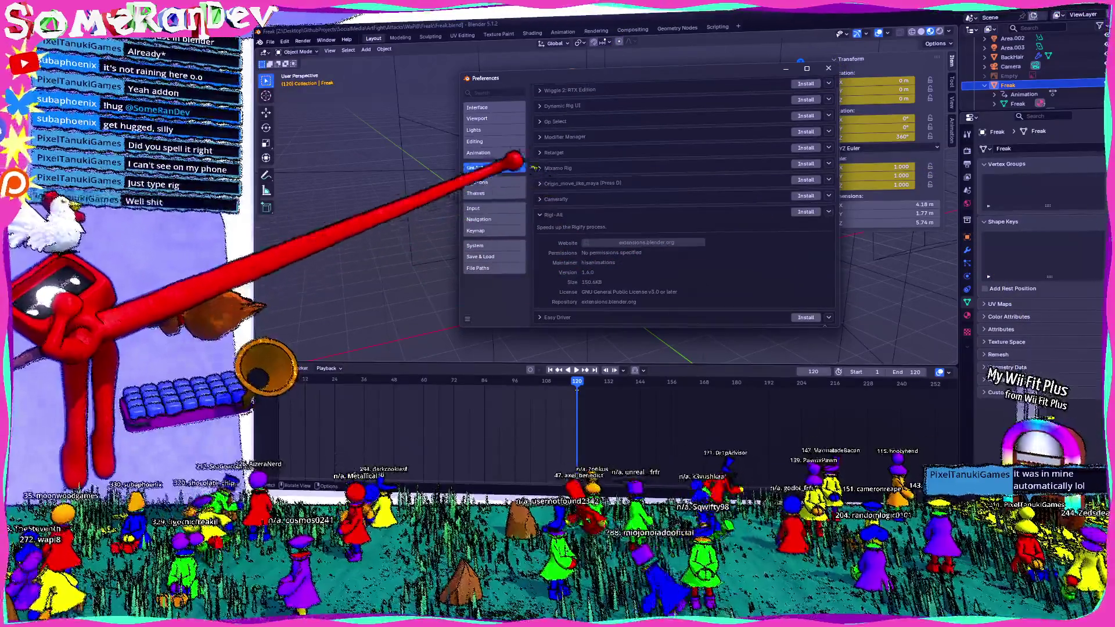
{"action": "left_click", "coordinate": [540, 168]}
{"action": "scroll", "coordinate": [684, 201], "scroll_direction": "up", "scroll_amount": 2}
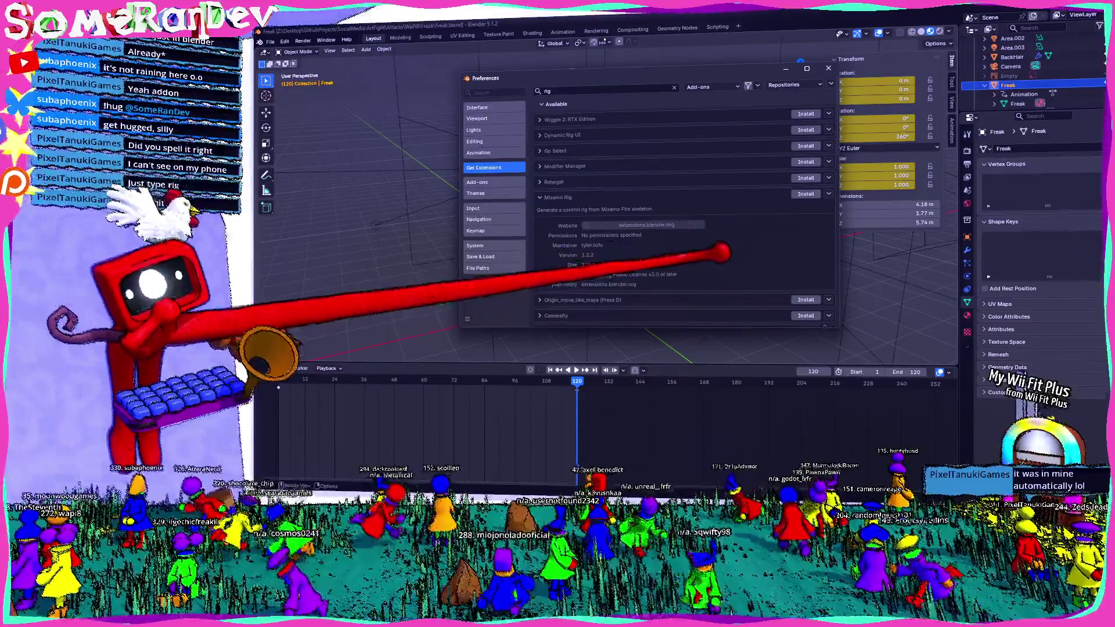
{"action": "left_click", "coordinate": [723, 86]}
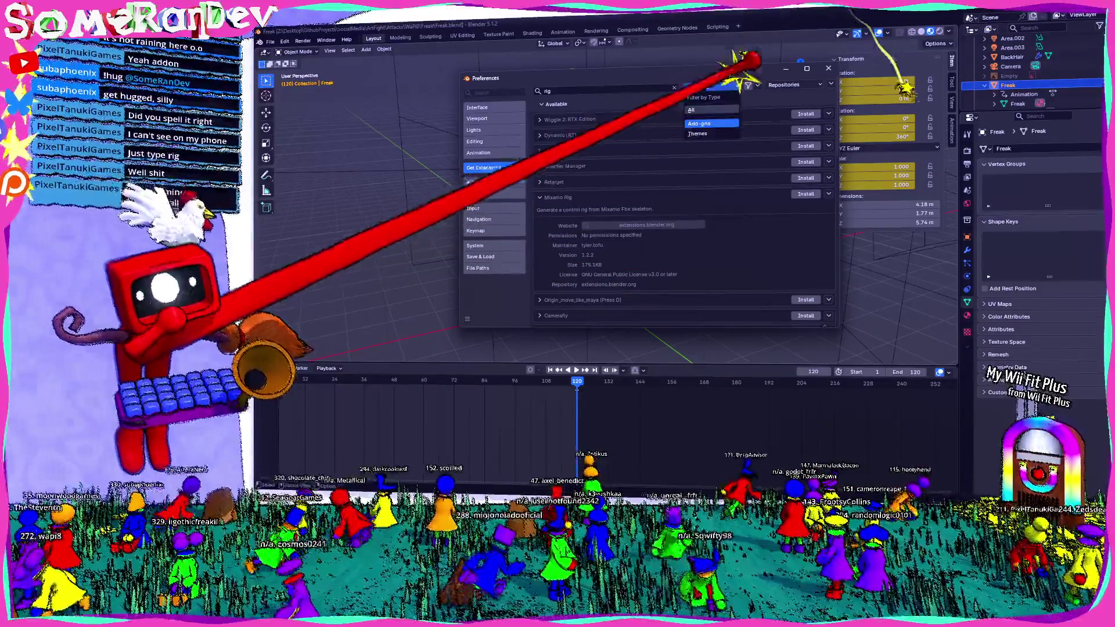
{"action": "left_click", "coordinate": [785, 85]}
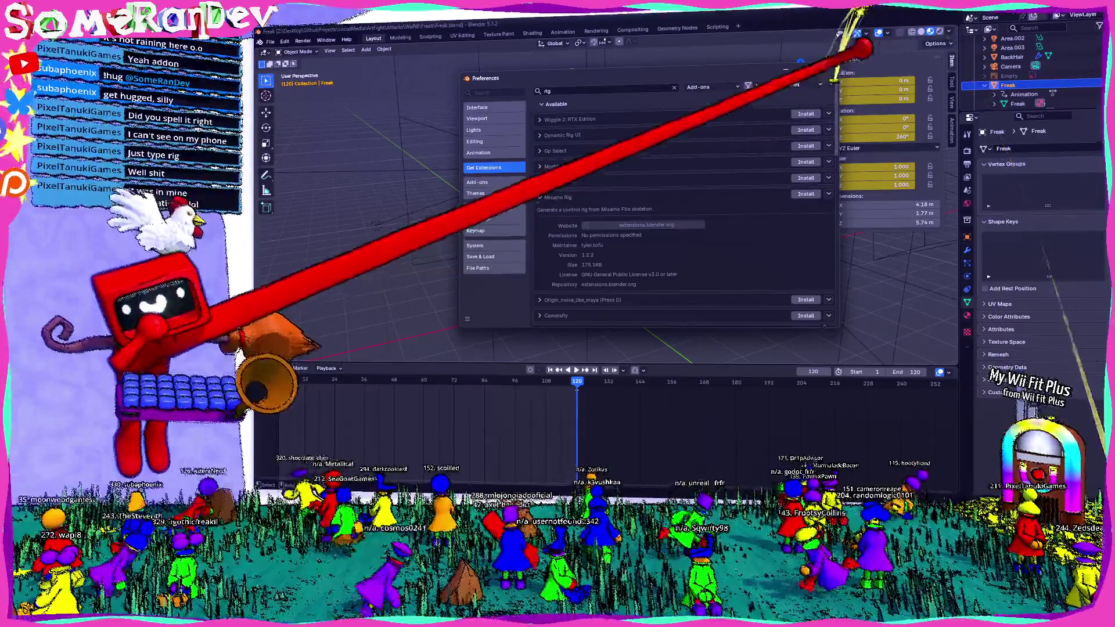
{"action": "left_click", "coordinate": [819, 79]}
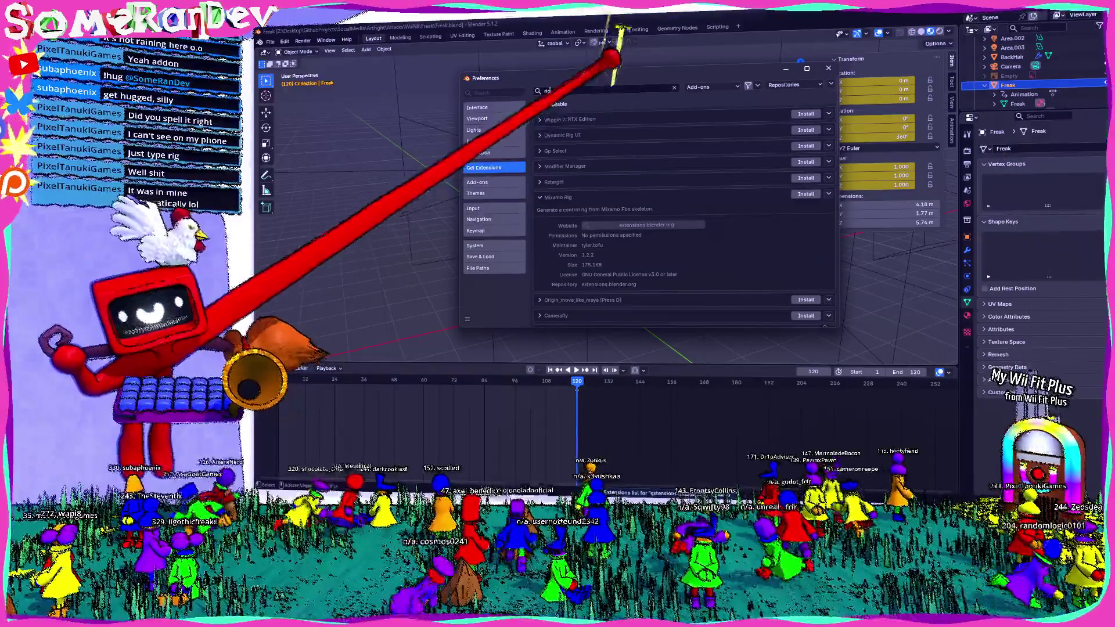
{"action": "type", "text": "ify"}
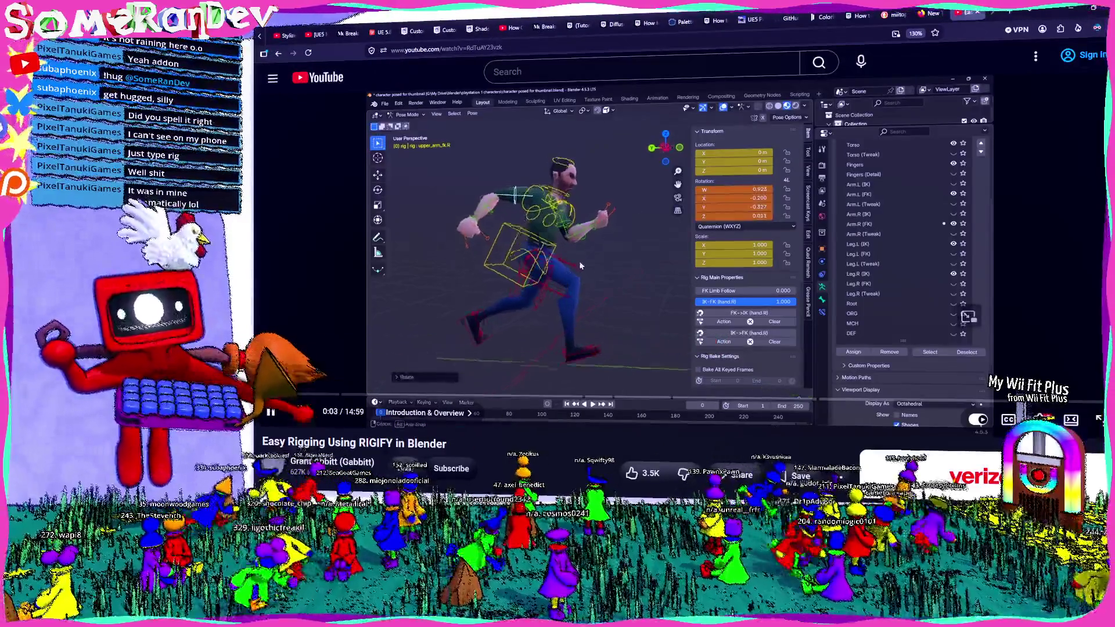
- Scrub the Rigify tutorial forward to the meta-rig chapter, then switch back to Blender
{"action": "mouse_move", "coordinate": [264, 395]}
{"action": "left_mouse_down"}
{"action": "mouse_move", "coordinate": [318, 395]}
{"action": "mouse_move", "coordinate": [287, 394]}
{"action": "left_mouse_up"}
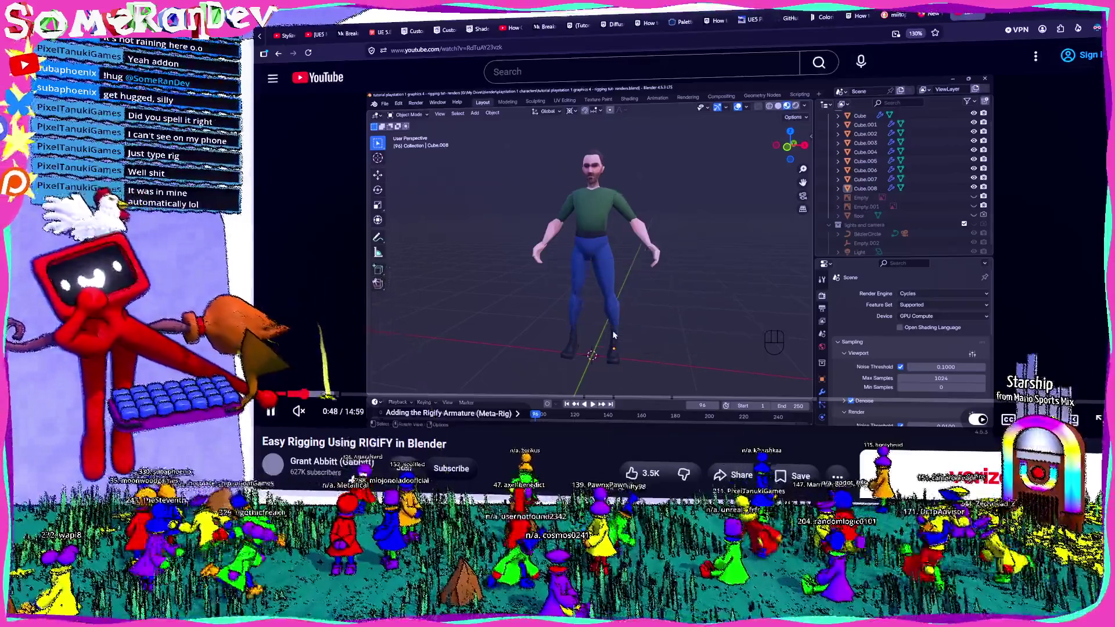
{"action": "left_click_drag", "start_coordinate": [297, 395], "coordinate": [322, 394]}
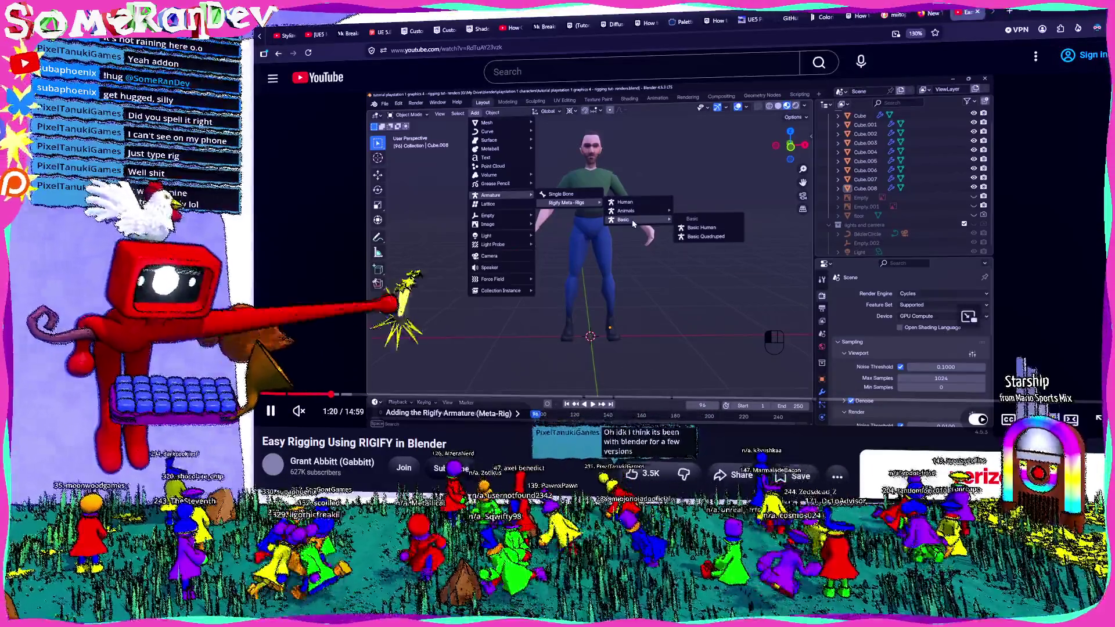
{"action": "key", "text": "alt+Tab"}
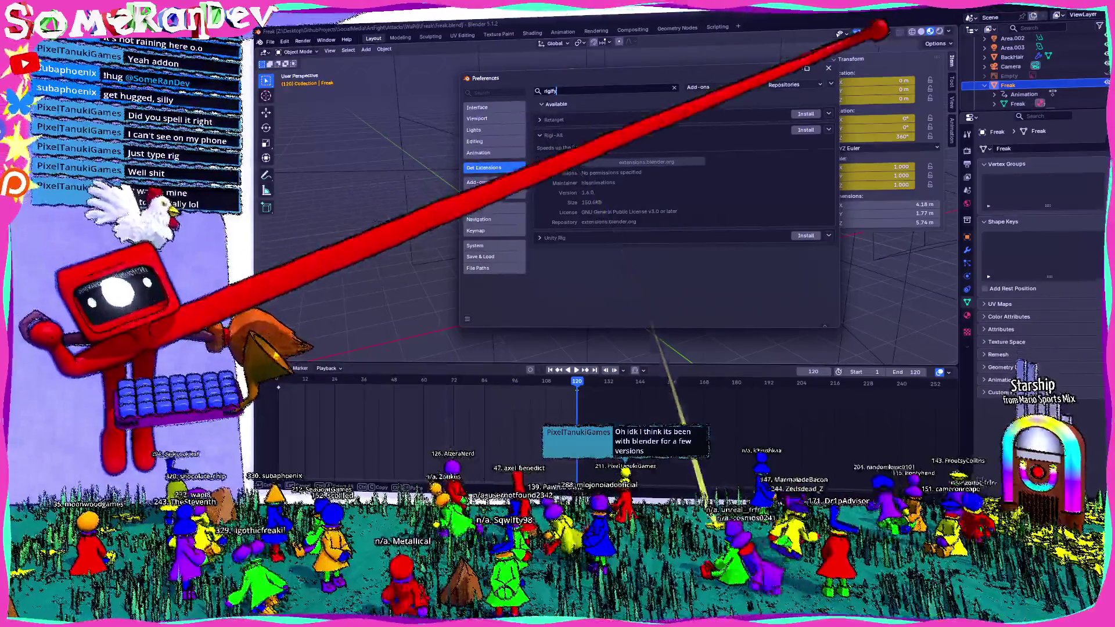
- Close Preferences, check the viewport Add menu's armature options, then return to the YouTube tutorial
{"action": "left_click", "coordinate": [828, 68]}
{"action": "left_click", "coordinate": [366, 49]}
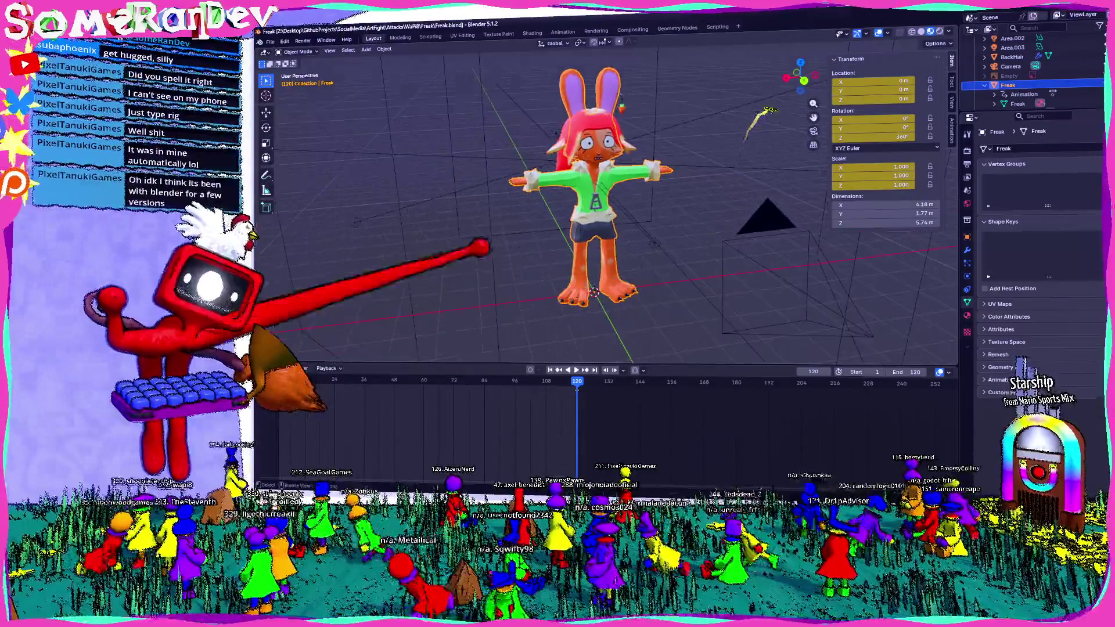
{"action": "left_click", "coordinate": [366, 49]}
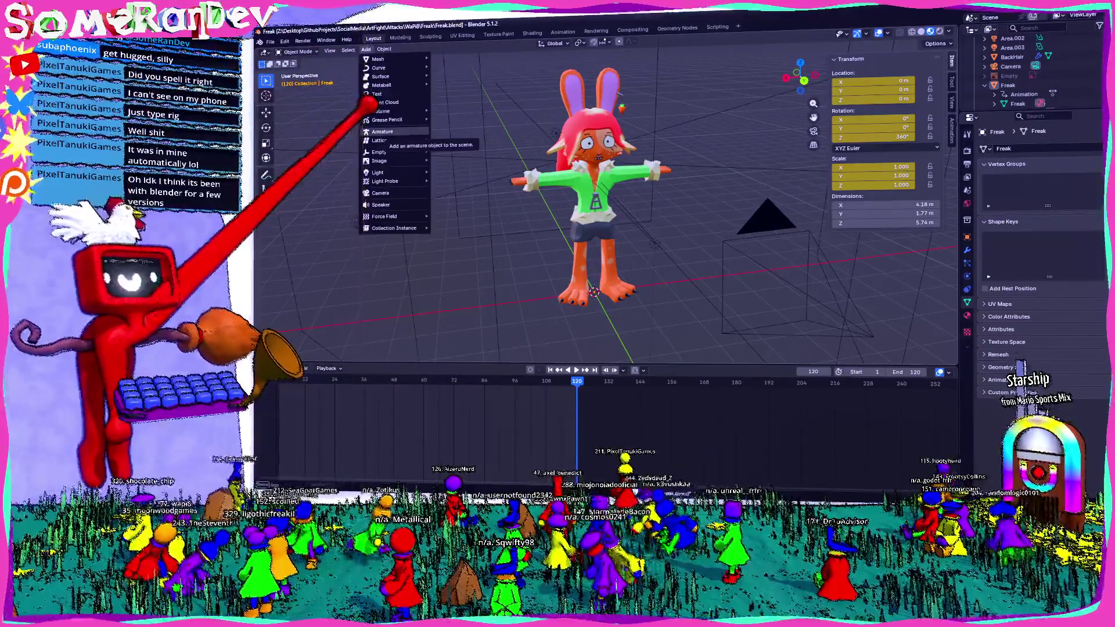
{"action": "key", "text": "alt+Tab"}
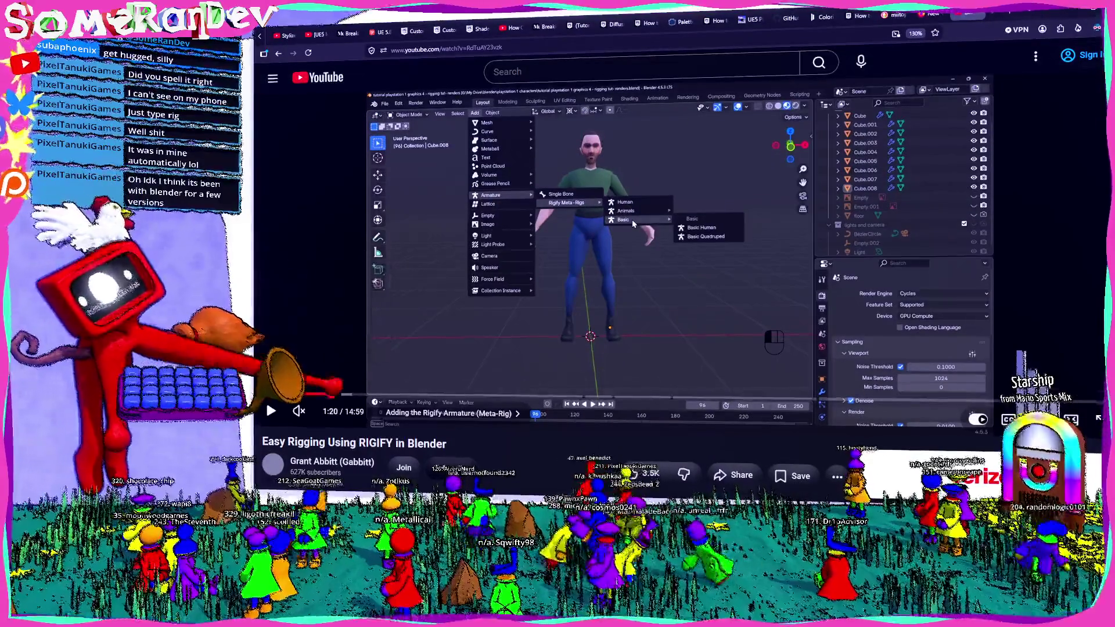
{"action": "scroll", "coordinate": [558, 305], "scroll_direction": "down", "scroll_amount": 3}
- Expand the description and comments, then rewind the tutorial to its 0:09 introduction
{"action": "left_click", "coordinate": [418, 253]}
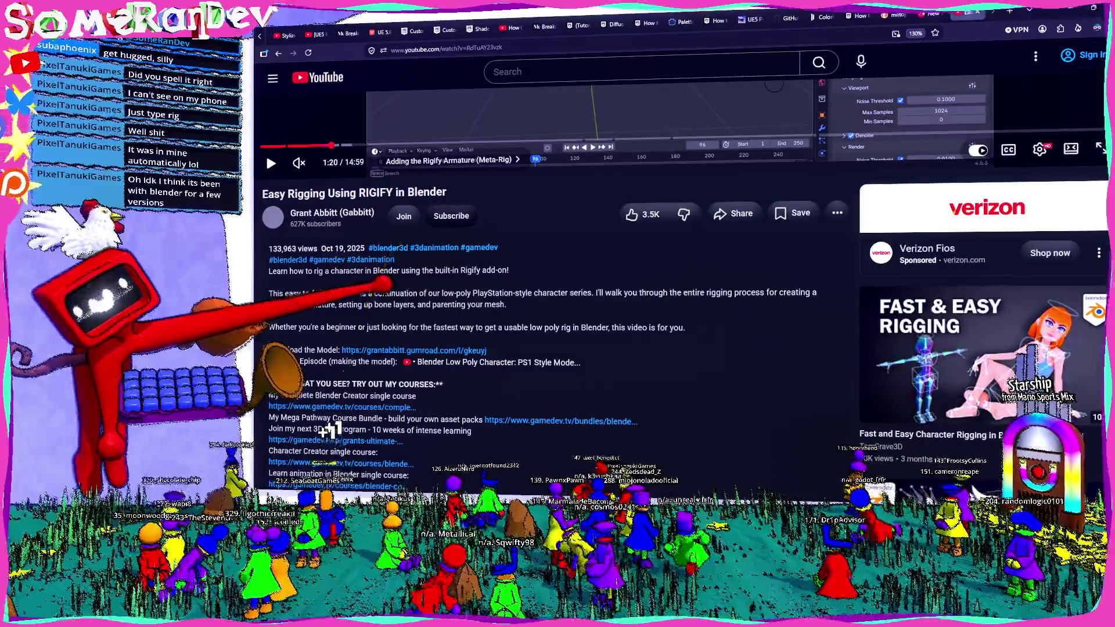
{"action": "scroll", "coordinate": [418, 252], "scroll_direction": "down", "scroll_amount": 2}
{"action": "scroll", "coordinate": [324, 432], "scroll_direction": "down", "scroll_amount": 4}
{"action": "scroll", "coordinate": [324, 433], "scroll_direction": "down", "scroll_amount": 4}
{"action": "scroll", "coordinate": [324, 433], "scroll_direction": "down", "scroll_amount": 4}
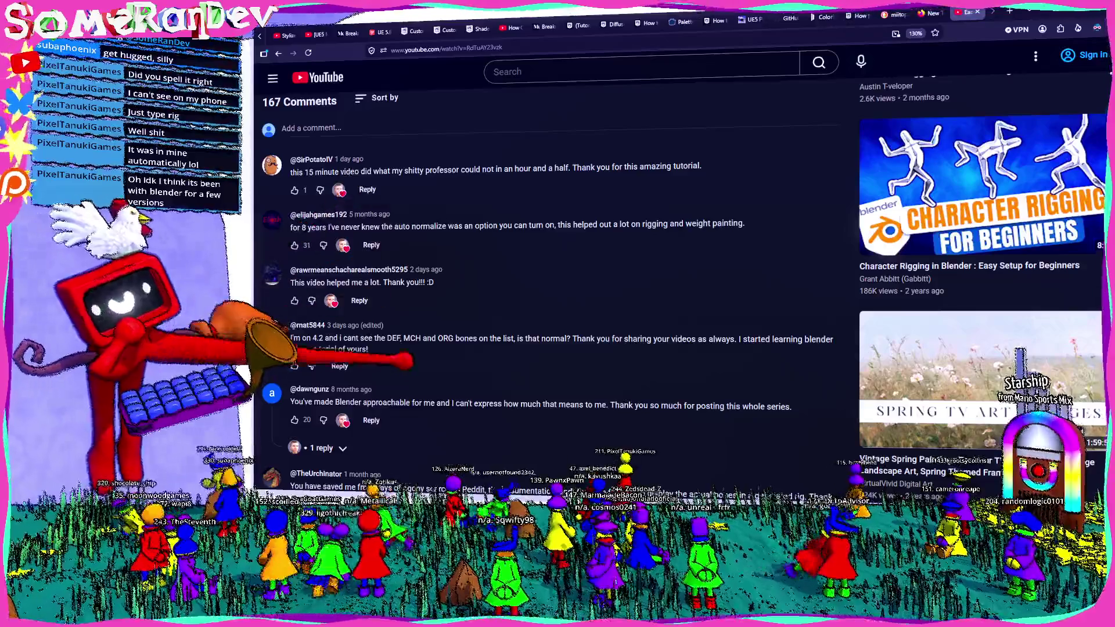
{"action": "scroll", "coordinate": [557, 288], "scroll_direction": "down", "scroll_amount": 2}
{"action": "scroll", "coordinate": [558, 288], "scroll_direction": "down", "scroll_amount": 3}
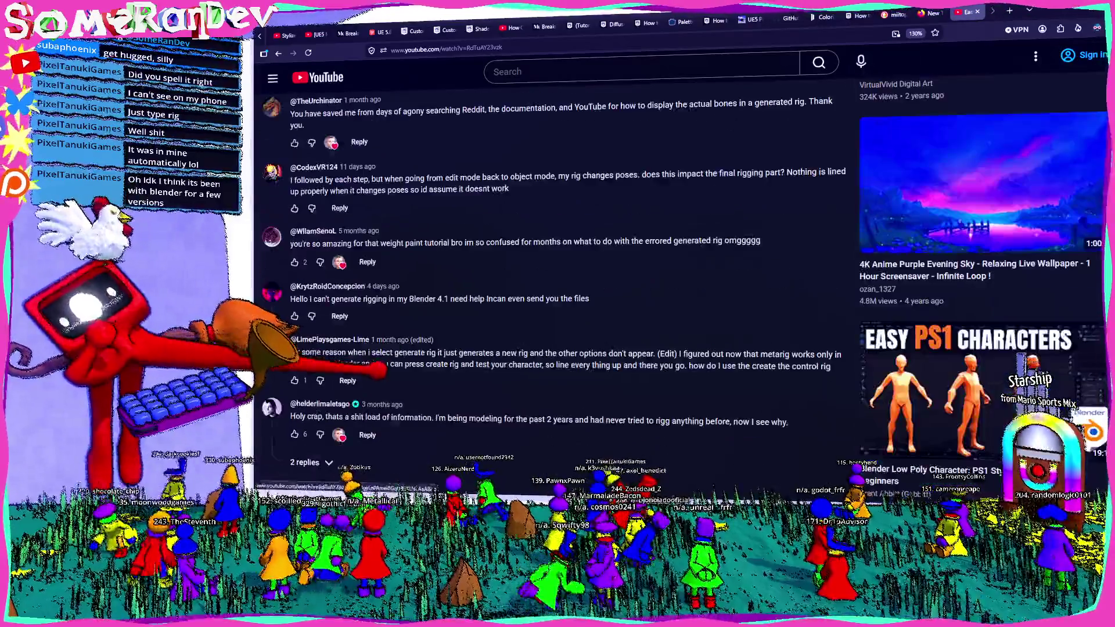
{"action": "scroll", "coordinate": [557, 288], "scroll_direction": "up", "scroll_amount": 6}
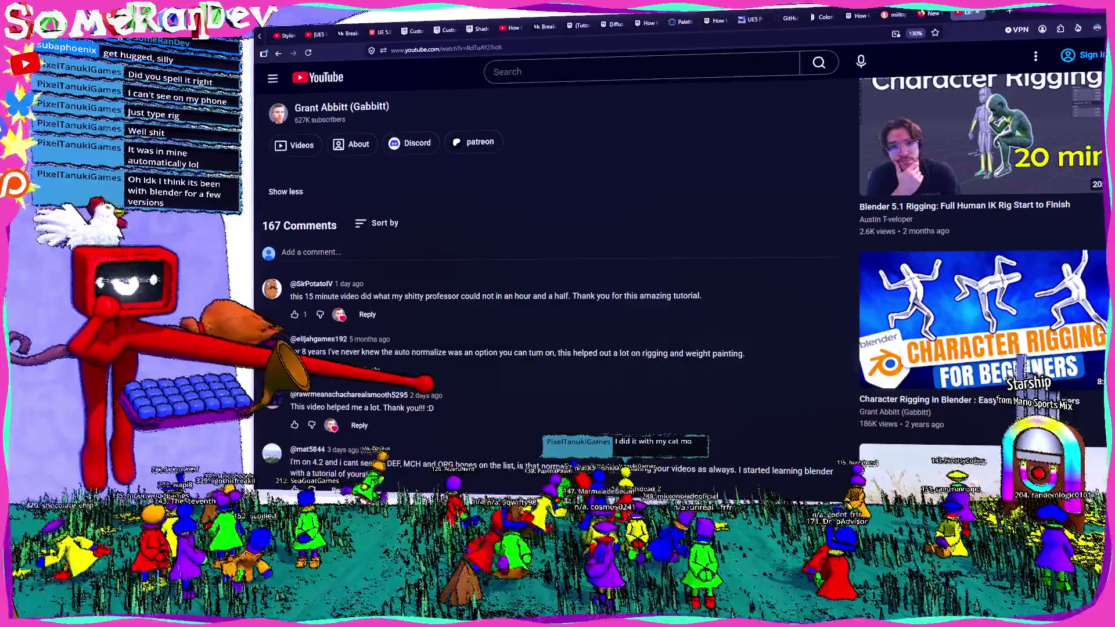
{"action": "scroll", "coordinate": [558, 288], "scroll_direction": "down", "scroll_amount": 3}
{"action": "scroll", "coordinate": [558, 288], "scroll_direction": "down", "scroll_amount": 3}
{"action": "scroll", "coordinate": [558, 287], "scroll_direction": "down", "scroll_amount": 3}
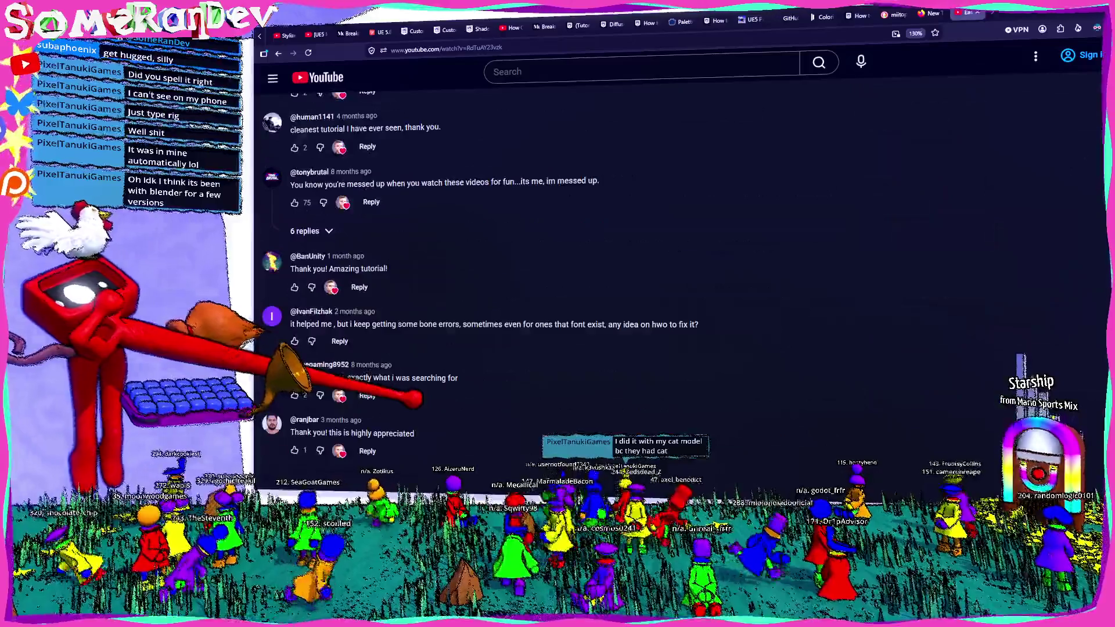
{"action": "scroll", "coordinate": [557, 288], "scroll_direction": "down", "scroll_amount": 3}
{"action": "scroll", "coordinate": [557, 288], "scroll_direction": "down", "scroll_amount": 3}
{"action": "scroll", "coordinate": [558, 288], "scroll_direction": "down", "scroll_amount": 3}
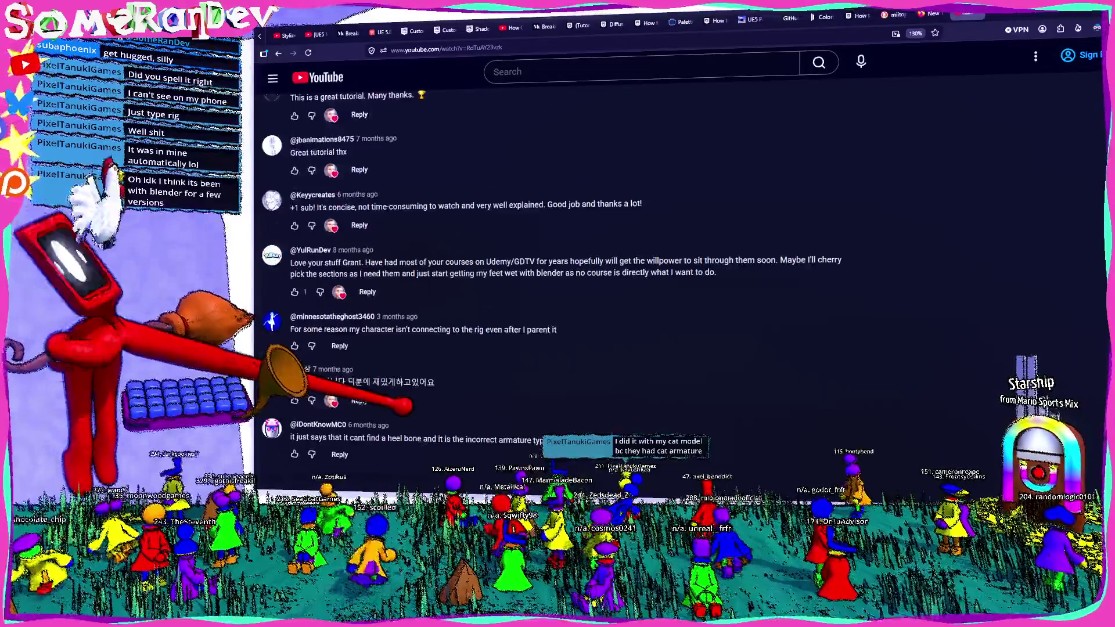
{"action": "scroll", "coordinate": [557, 288], "scroll_direction": "down", "scroll_amount": 3}
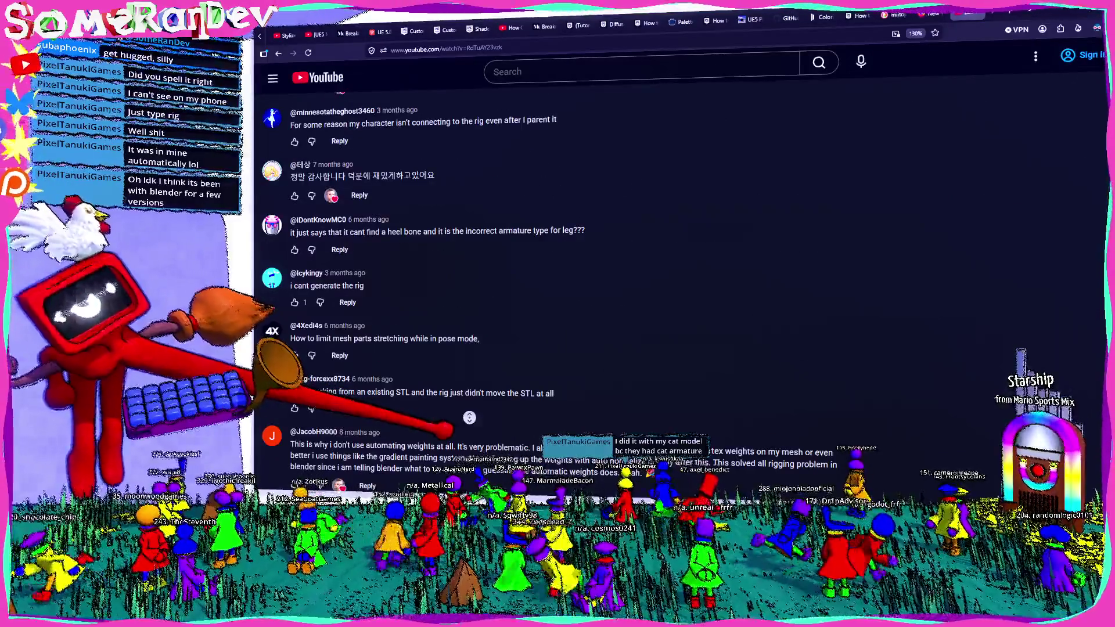
{"action": "key", "text": "Home"}
{"action": "scroll", "coordinate": [558, 288], "scroll_direction": "down", "scroll_amount": 5}
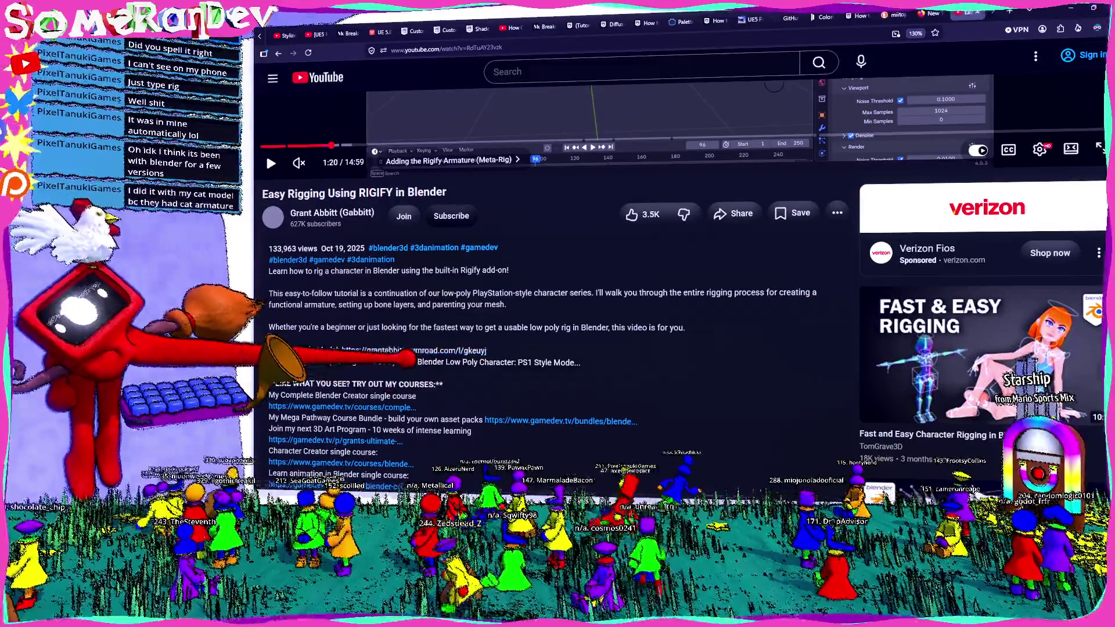
{"action": "left_click", "coordinate": [266, 153]}
{"action": "scroll", "coordinate": [558, 288], "scroll_direction": "up", "scroll_amount": 2}
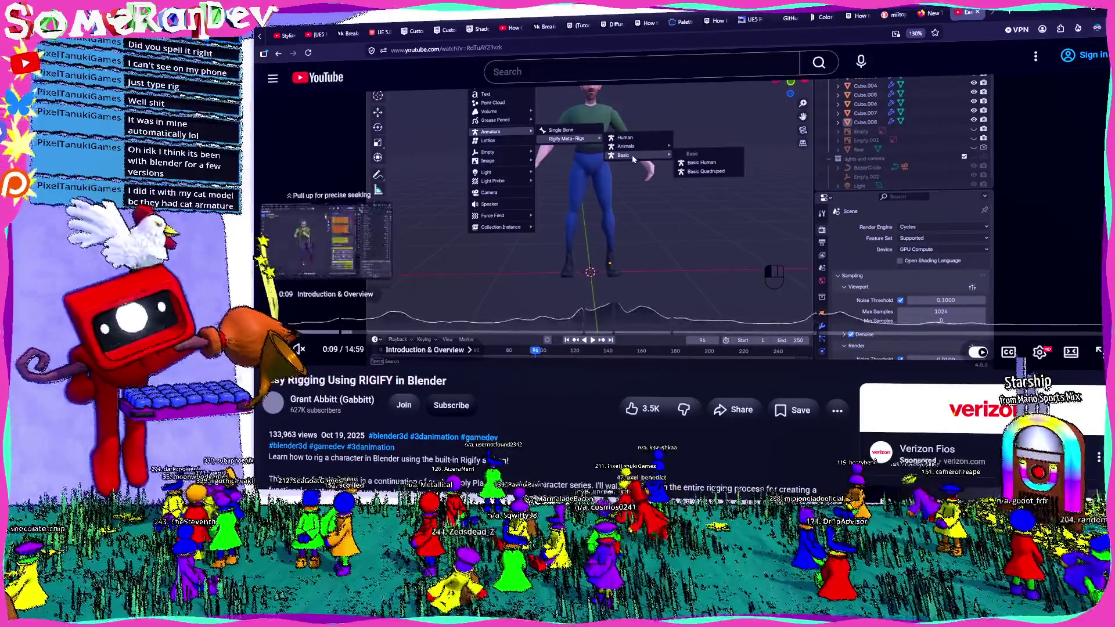
{"action": "key", "text": "ctrl+l"}
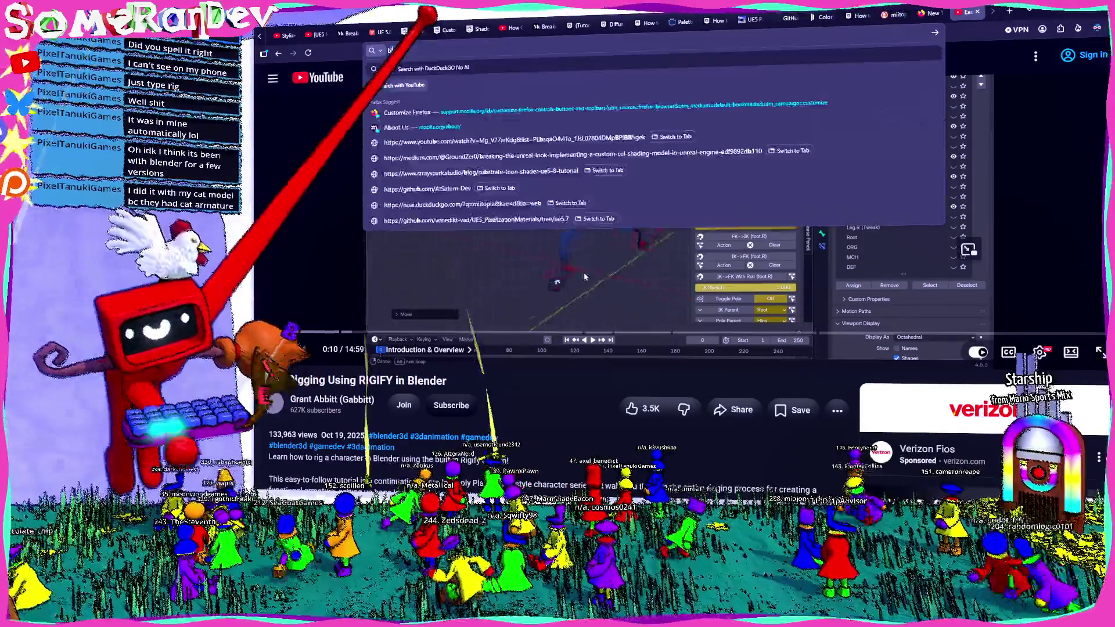
{"action": "type", "text": "blender 5.1"}
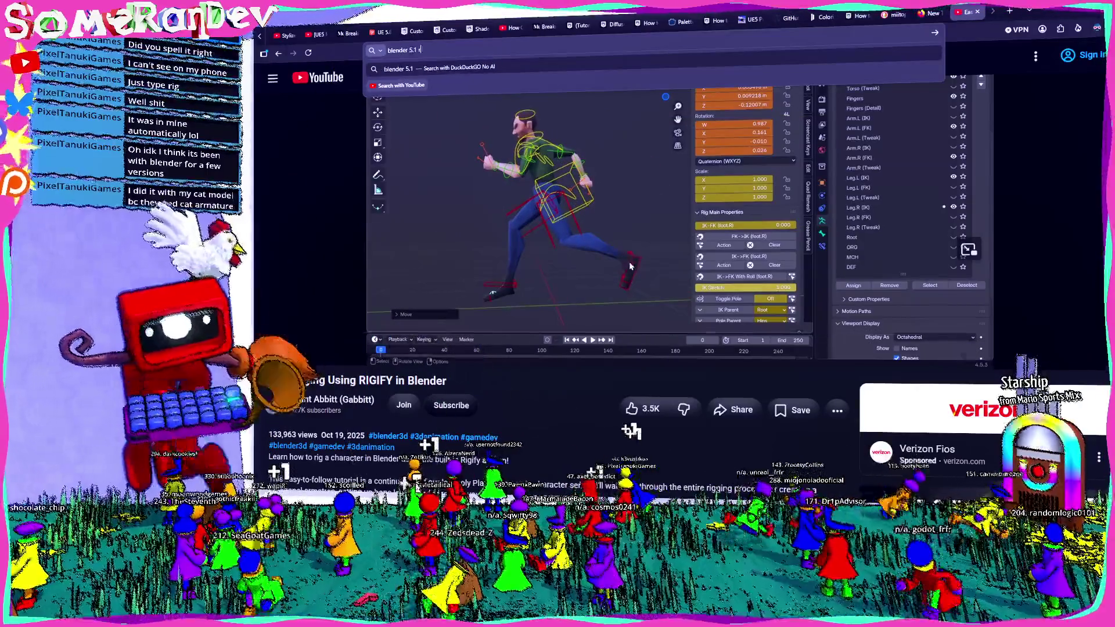
{"action": "type", "text": " rigify"}
- Search 'blender 5.1 rigify', read the manual's Enabling Add-on section, then return to Blender
{"action": "key", "text": "Return"}
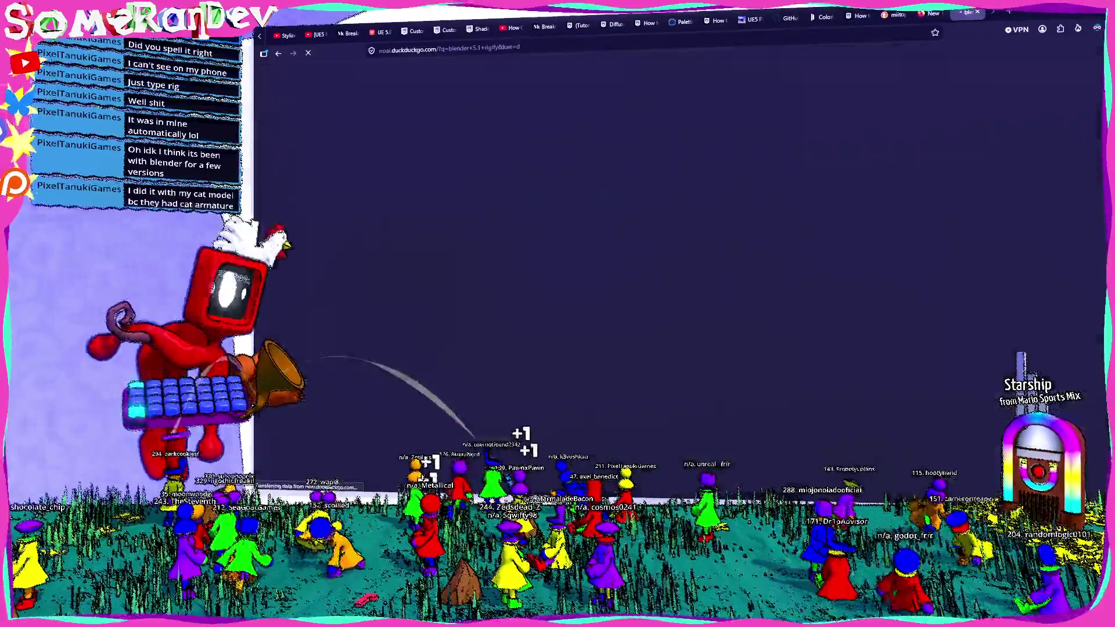
{"action": "left_click", "coordinate": [375, 155]}
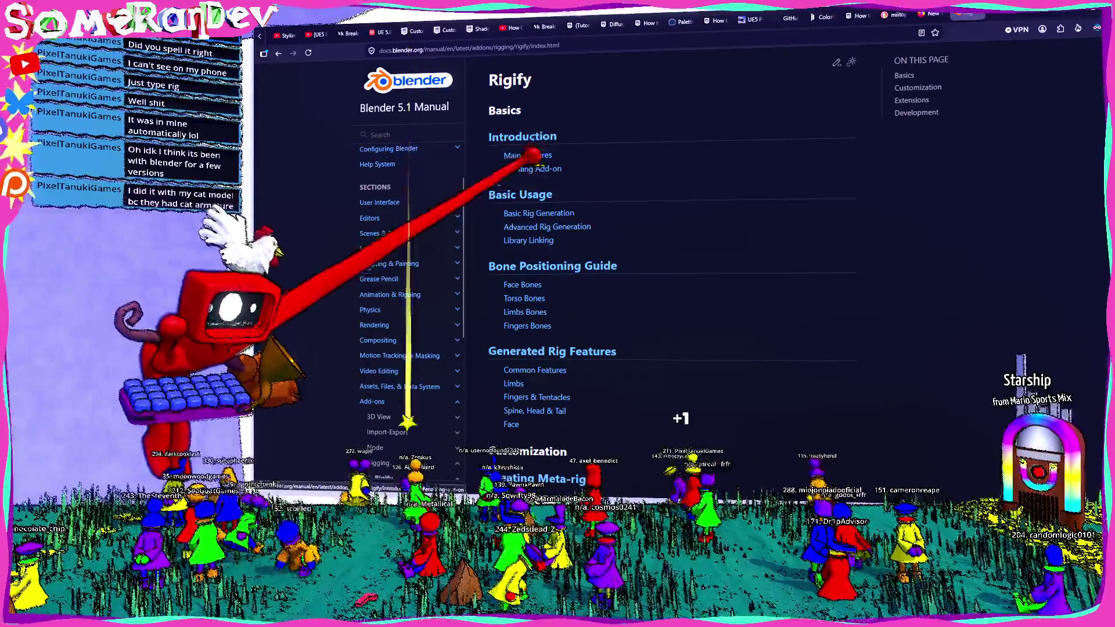
{"action": "left_click", "coordinate": [532, 169]}
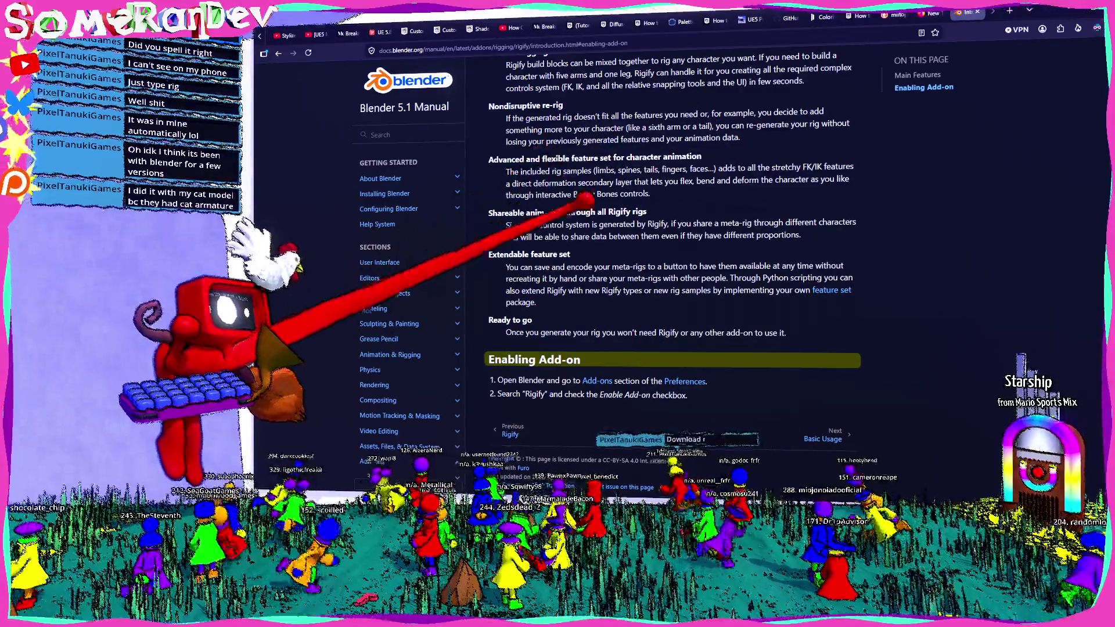
{"action": "double_click", "coordinate": [535, 394]}
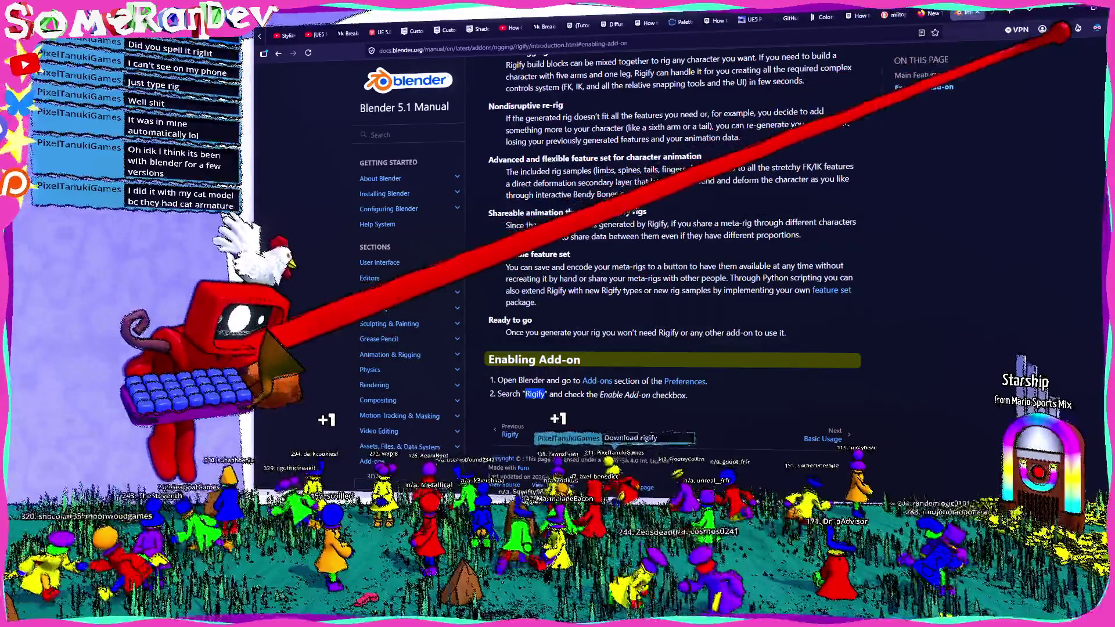
{"action": "key", "text": "alt+Tab"}
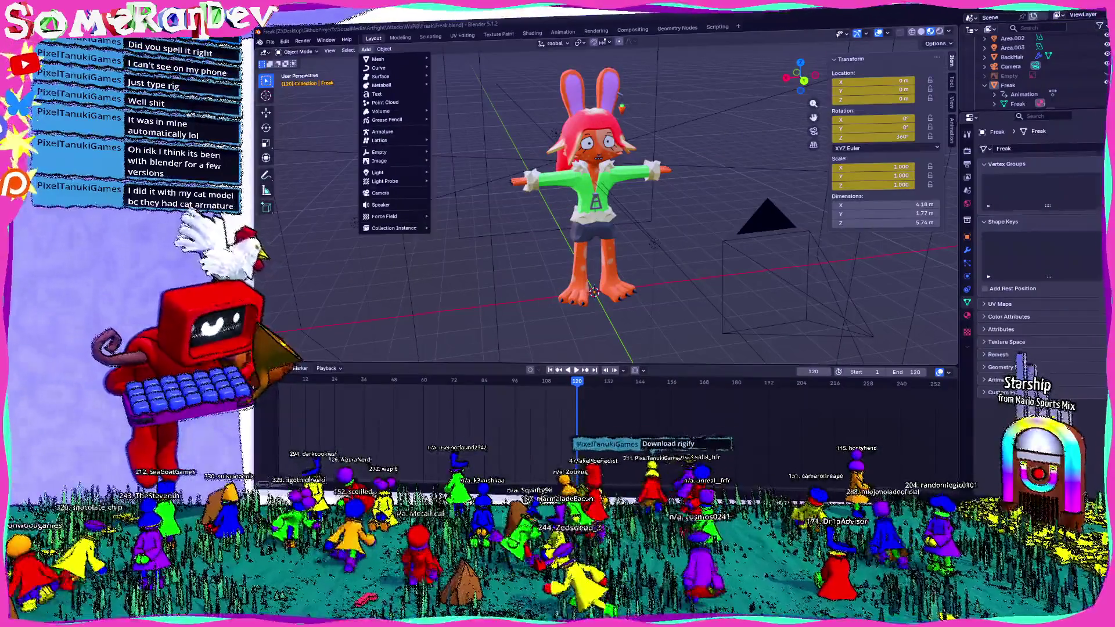
- Enable the Rigify add-on in Preferences > Add-ons after filtering for it by name
{"action": "key", "text": "Escape"}
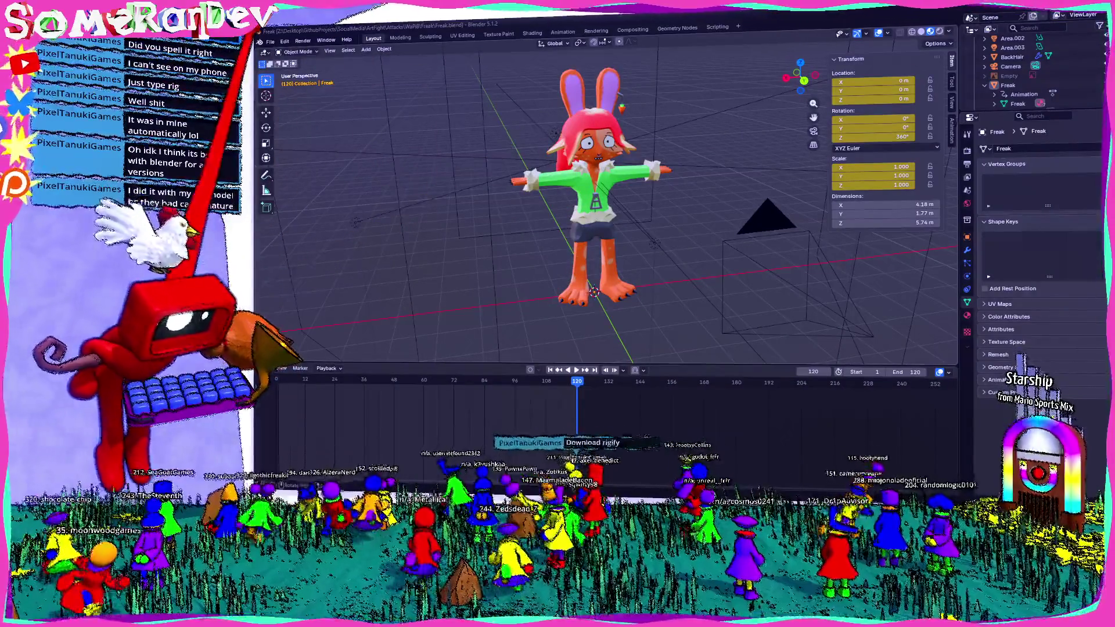
{"action": "left_click", "coordinate": [284, 41]}
{"action": "left_click", "coordinate": [305, 151]}
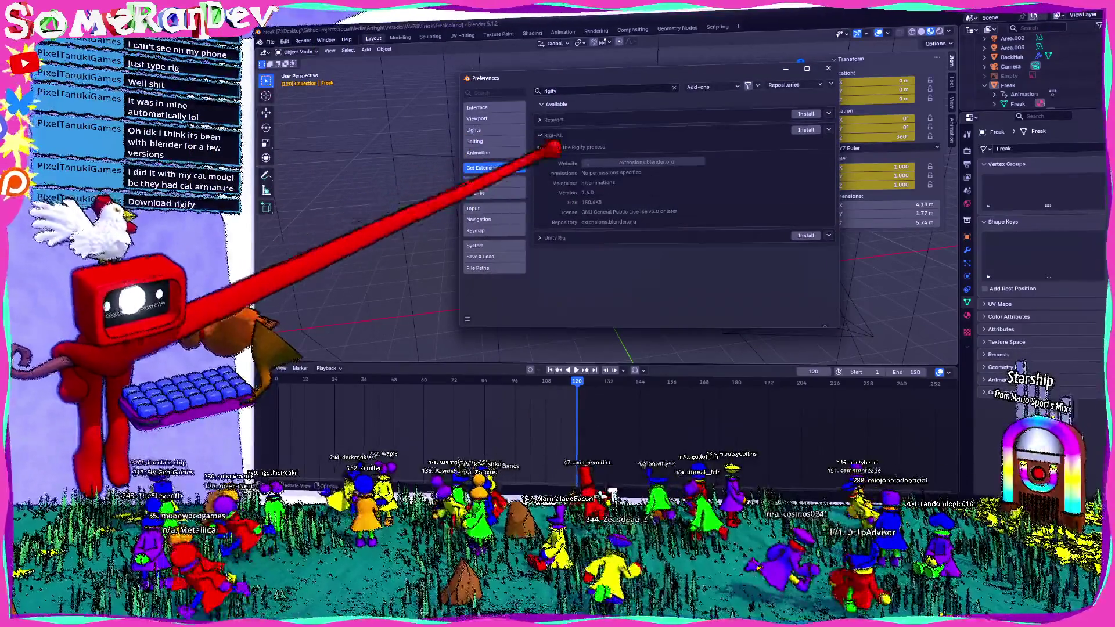
{"action": "left_click", "coordinate": [475, 182]}
{"action": "left_click", "coordinate": [547, 89]}
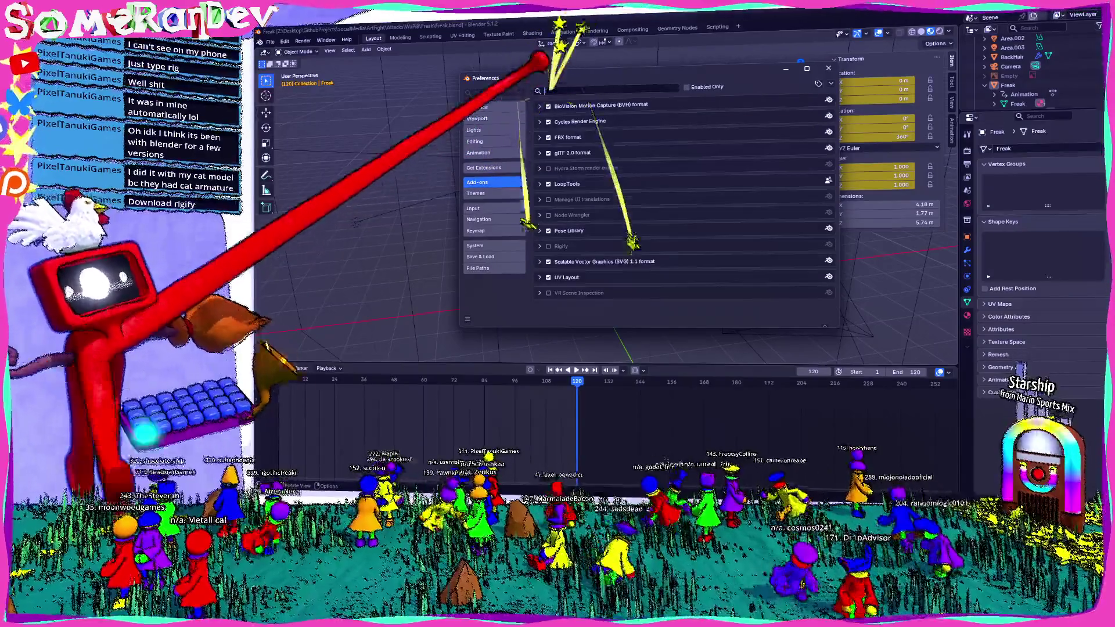
{"action": "type", "text": "rigify"}
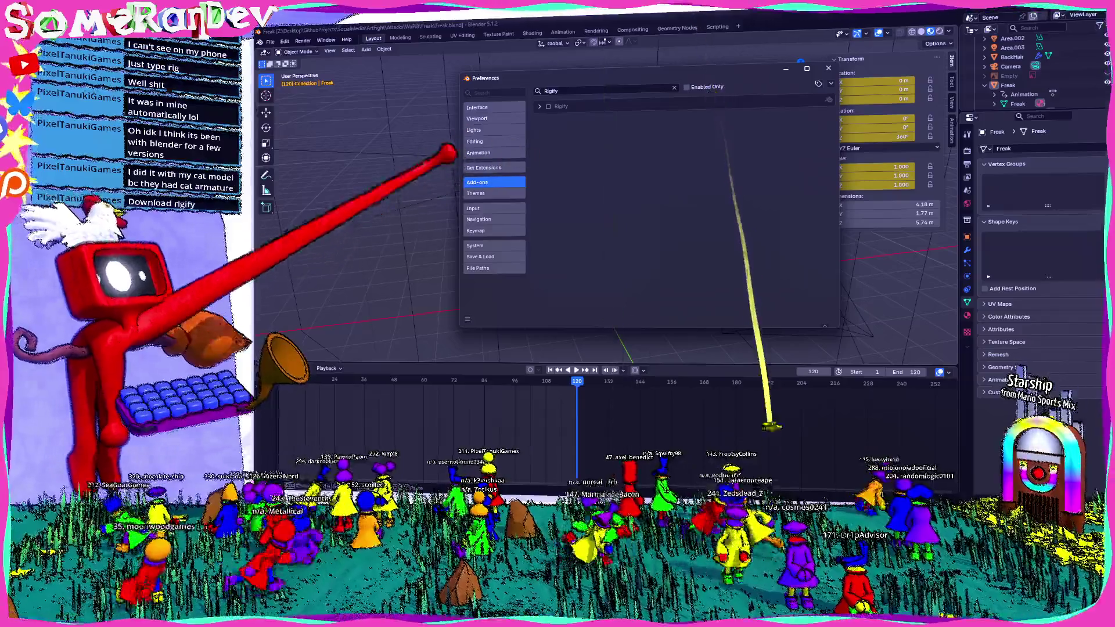
{"action": "left_click", "coordinate": [548, 106]}
{"action": "left_click", "coordinate": [539, 105]}
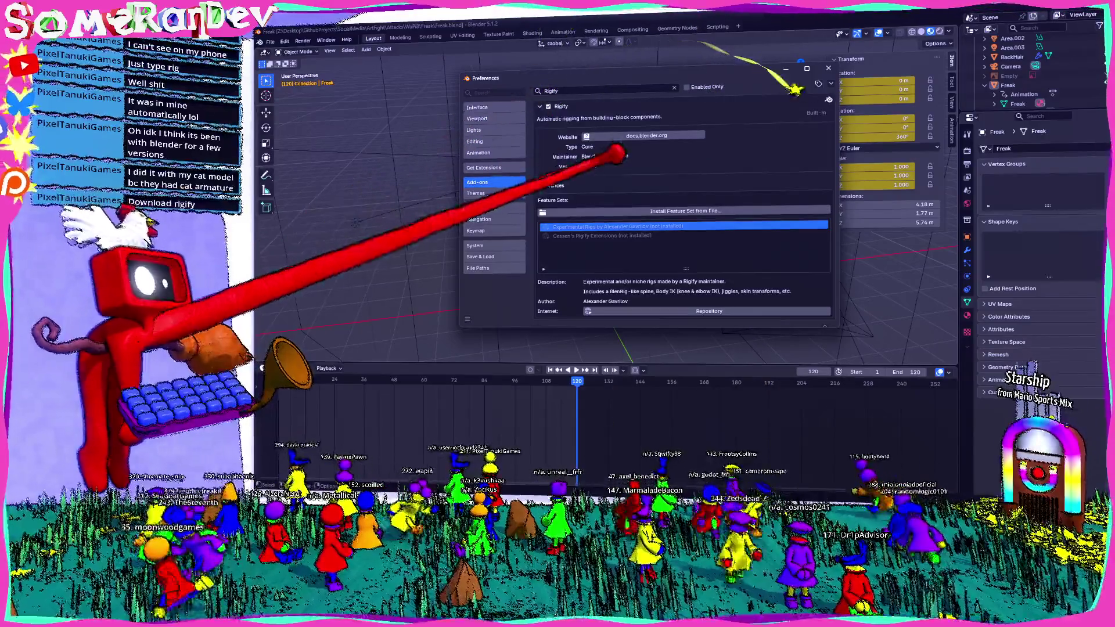
{"action": "left_click", "coordinate": [837, 68]}
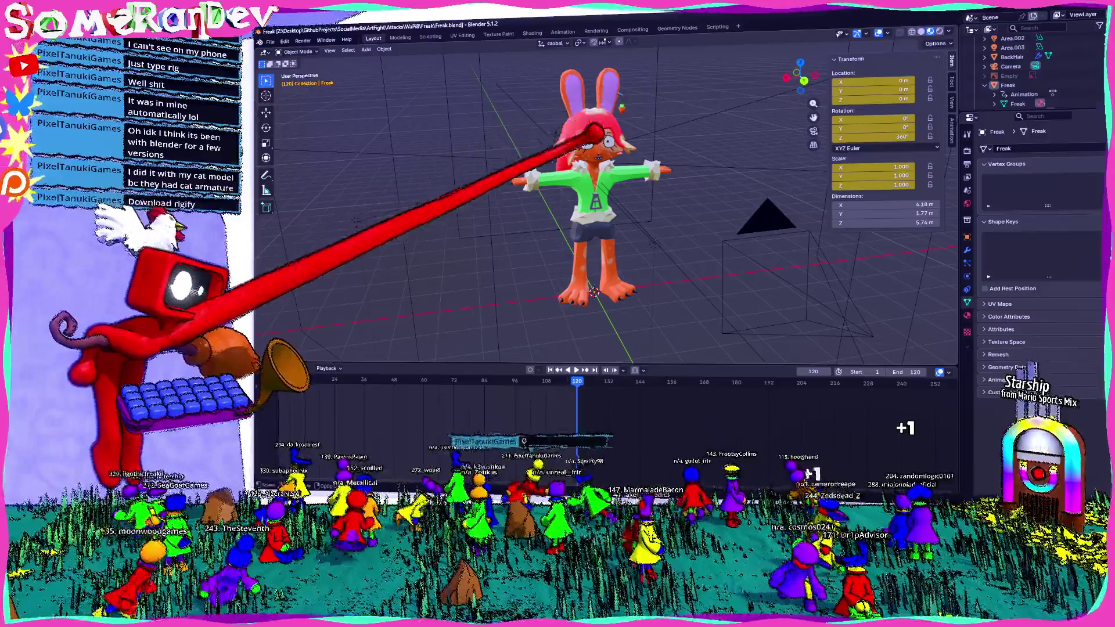
- Select the Freak model and add a Rigify metarig armature to the scene
{"action": "left_click", "coordinate": [591, 125]}
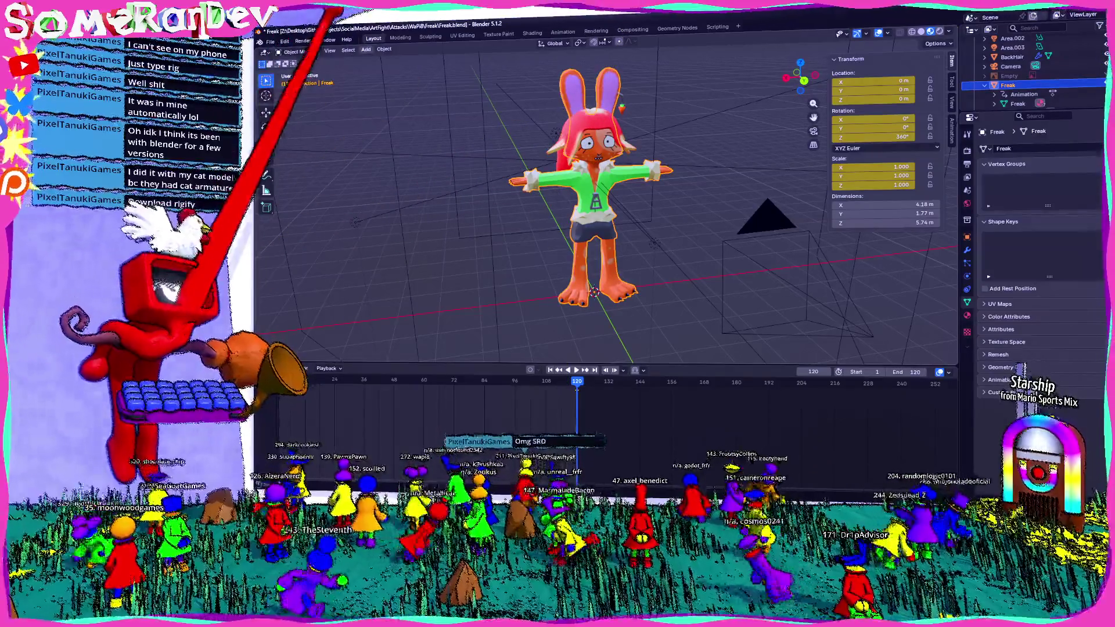
{"action": "left_click", "coordinate": [367, 49]}
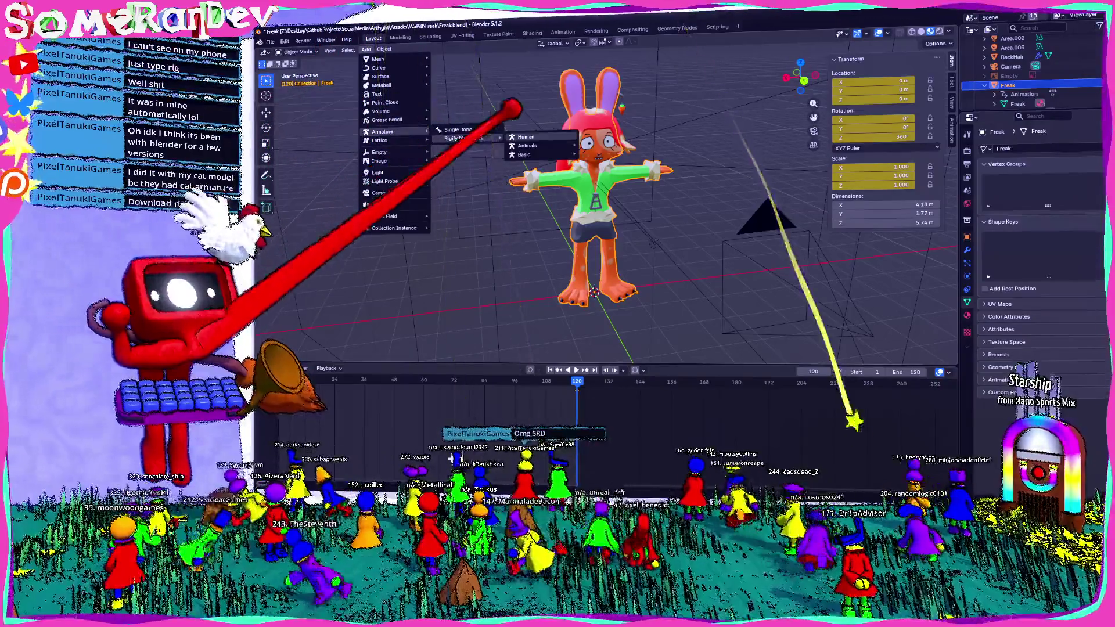
{"action": "left_click", "coordinate": [523, 118]}
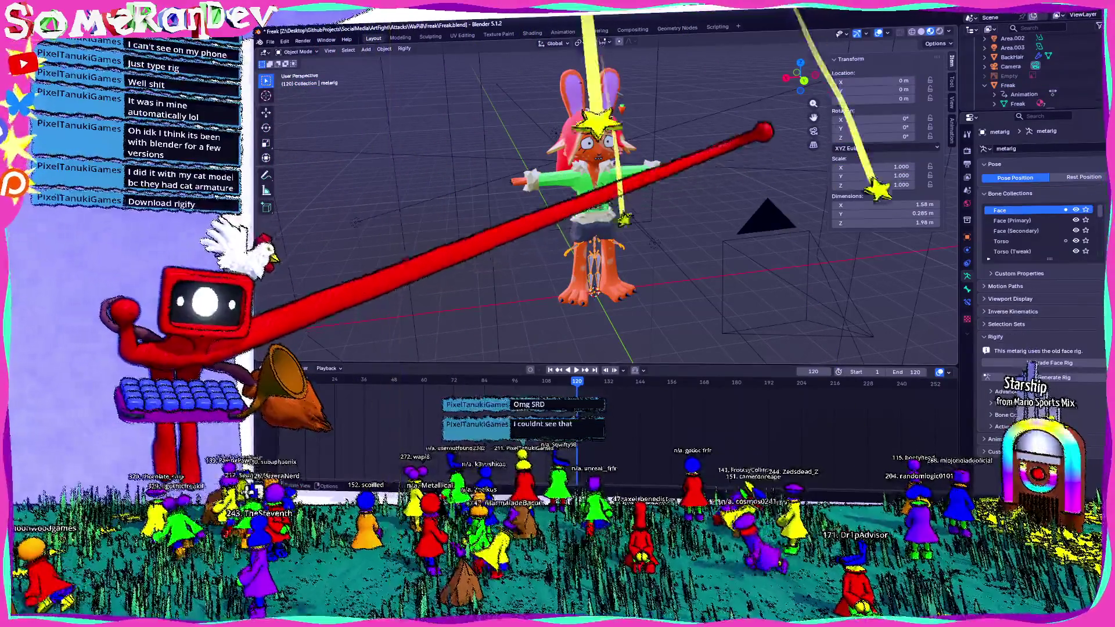
- From Back Orthographic view, scale the metarig up by about 2.107 to Freak's height
{"action": "left_click", "coordinate": [803, 80]}
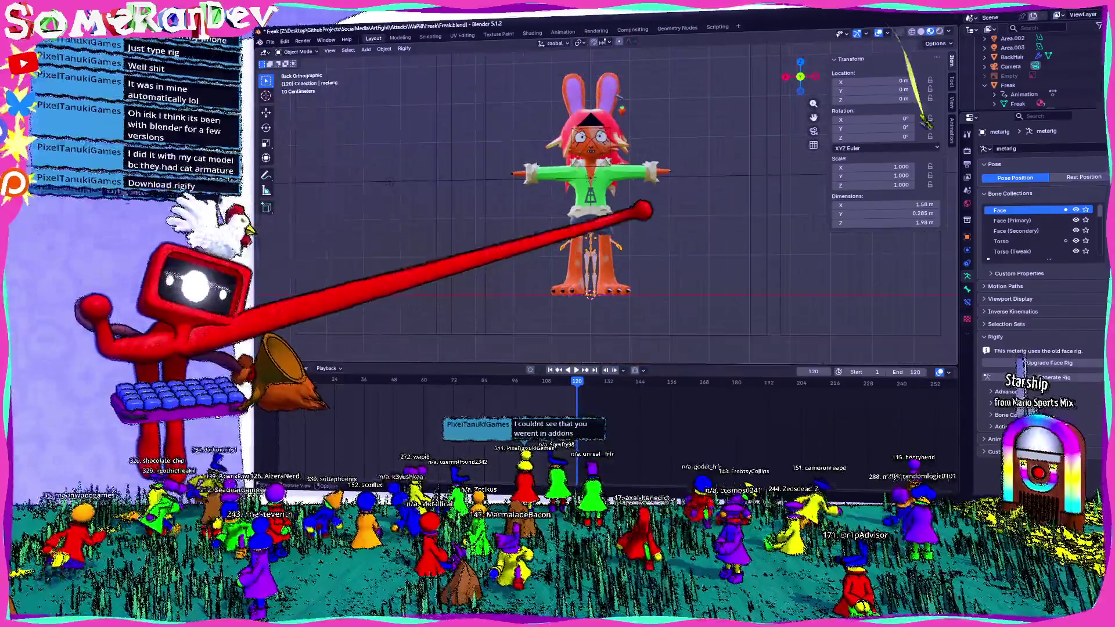
{"action": "key", "text": "s"}
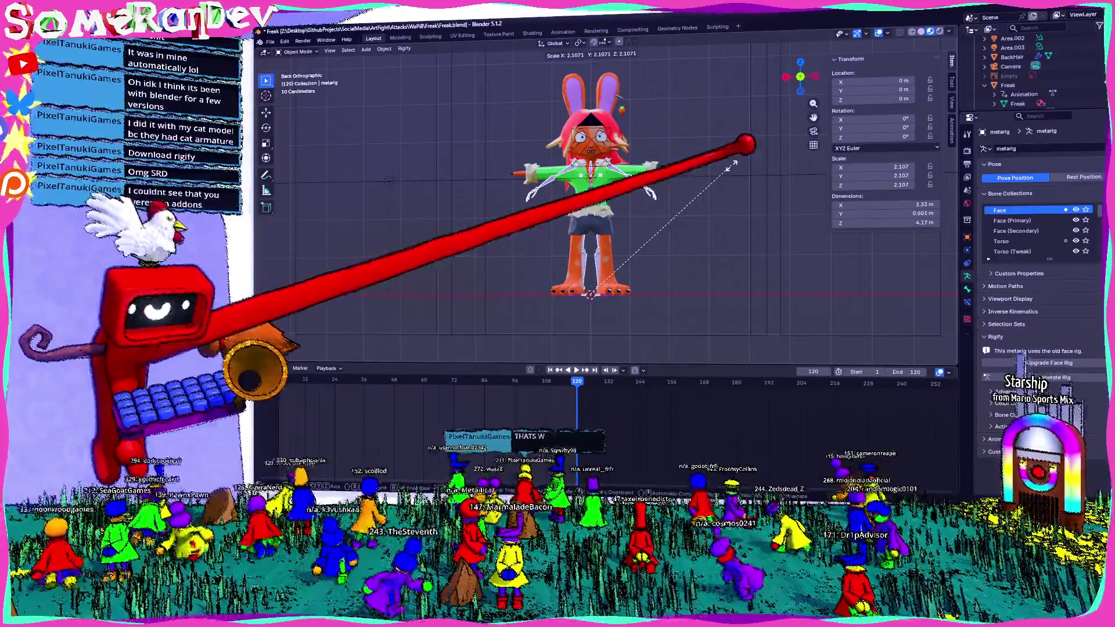
{"action": "left_click", "coordinate": [734, 163]}
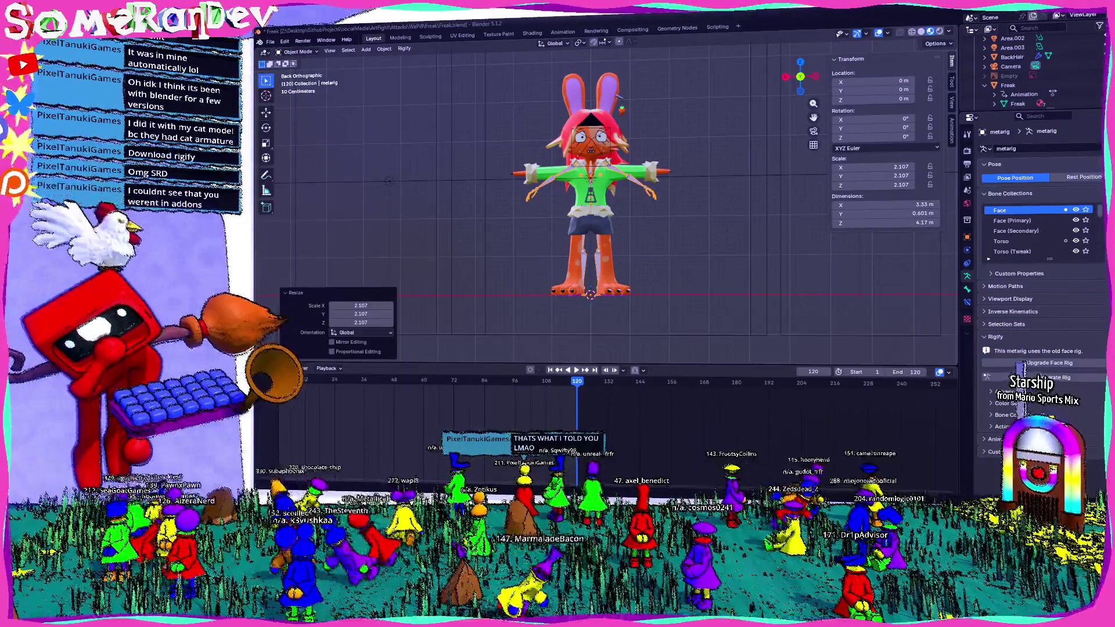
- Glance back at the Rigify manual in the browser, then return to Blender
{"action": "key", "text": "alt+Tab"}
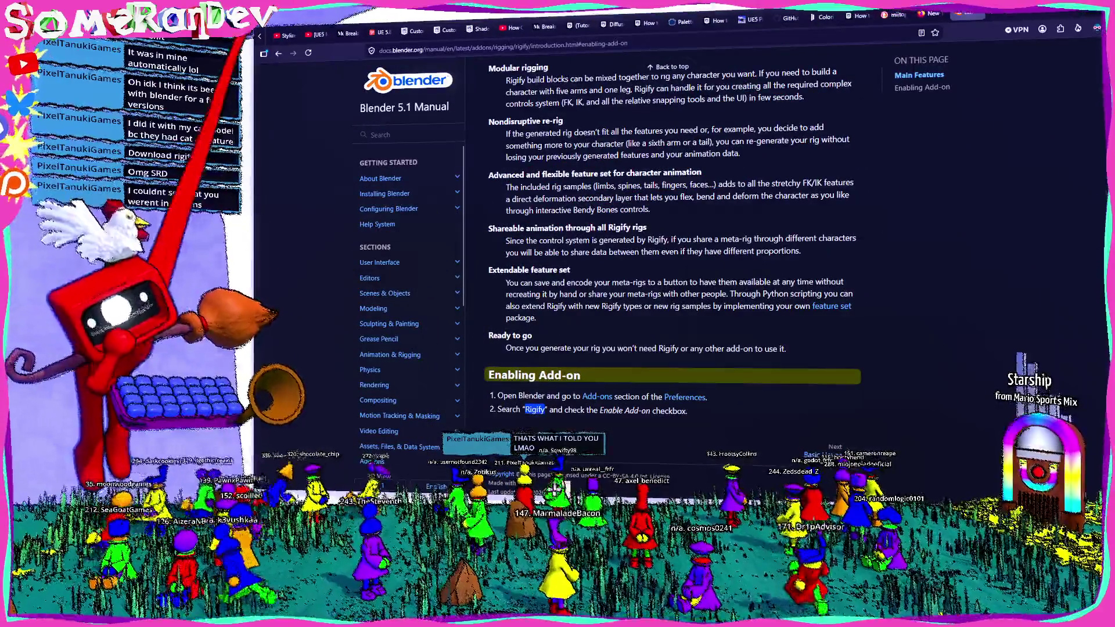
{"action": "left_click", "coordinate": [278, 53]}
{"action": "left_click", "coordinate": [278, 52]}
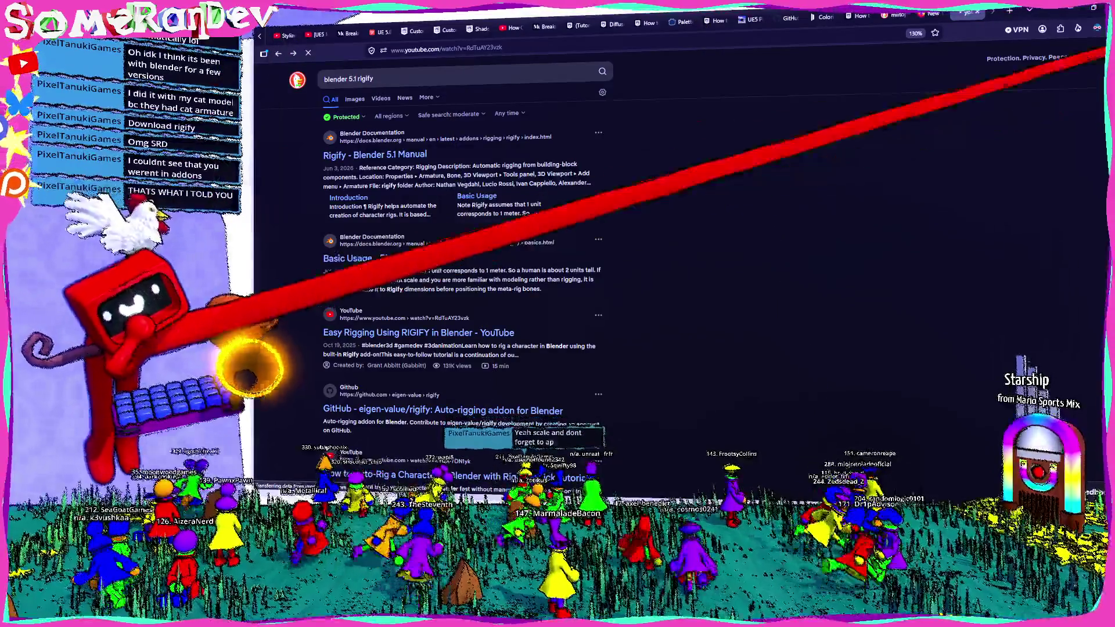
{"action": "key", "text": "alt+Tab"}
{"action": "scroll", "coordinate": [593, 201], "scroll_direction": "up", "scroll_amount": 1}
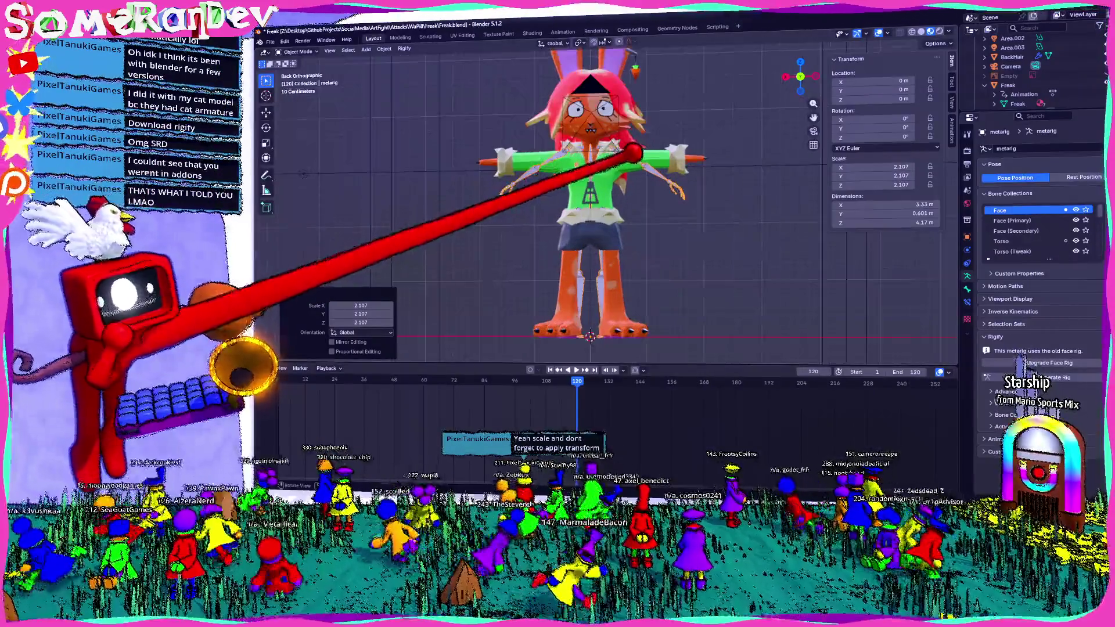
{"action": "scroll", "coordinate": [593, 201], "scroll_direction": "up", "scroll_amount": 1}
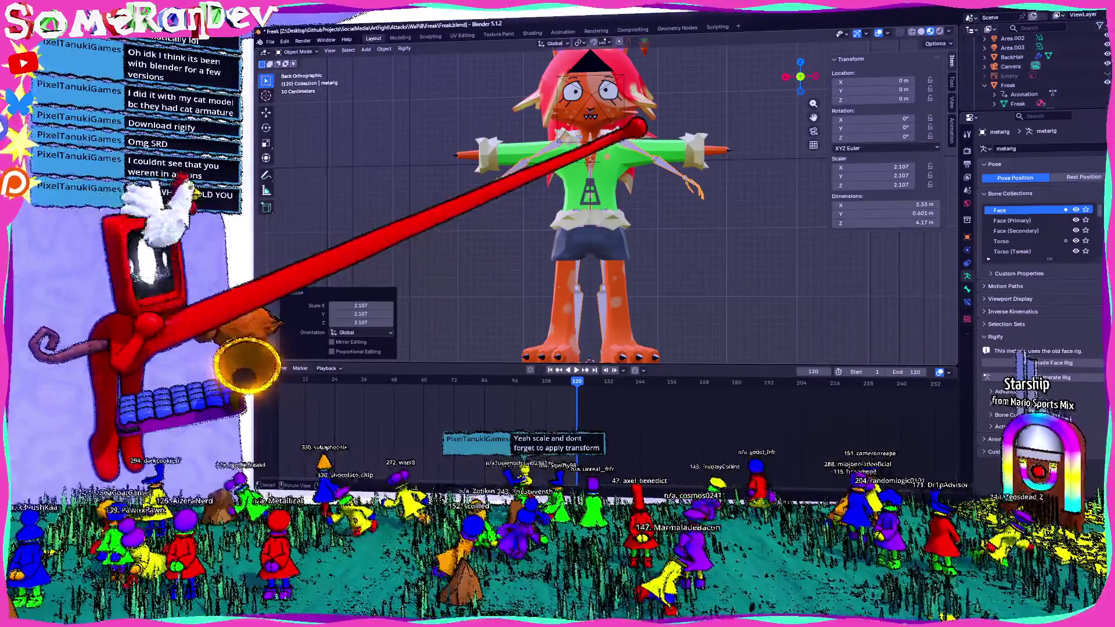
- Scale the metarig down to 1.966, trying and cancelling an extra X-axis stretch
{"action": "key", "text": "s"}
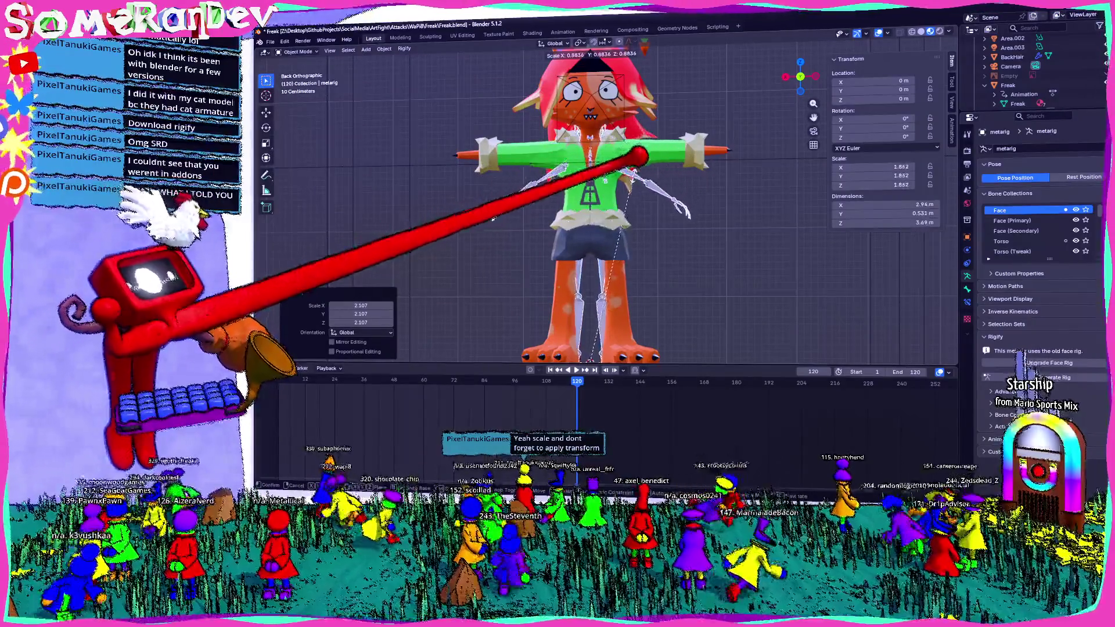
{"action": "left_click", "coordinate": [1007, 294]}
{"action": "left_click", "coordinate": [967, 287]}
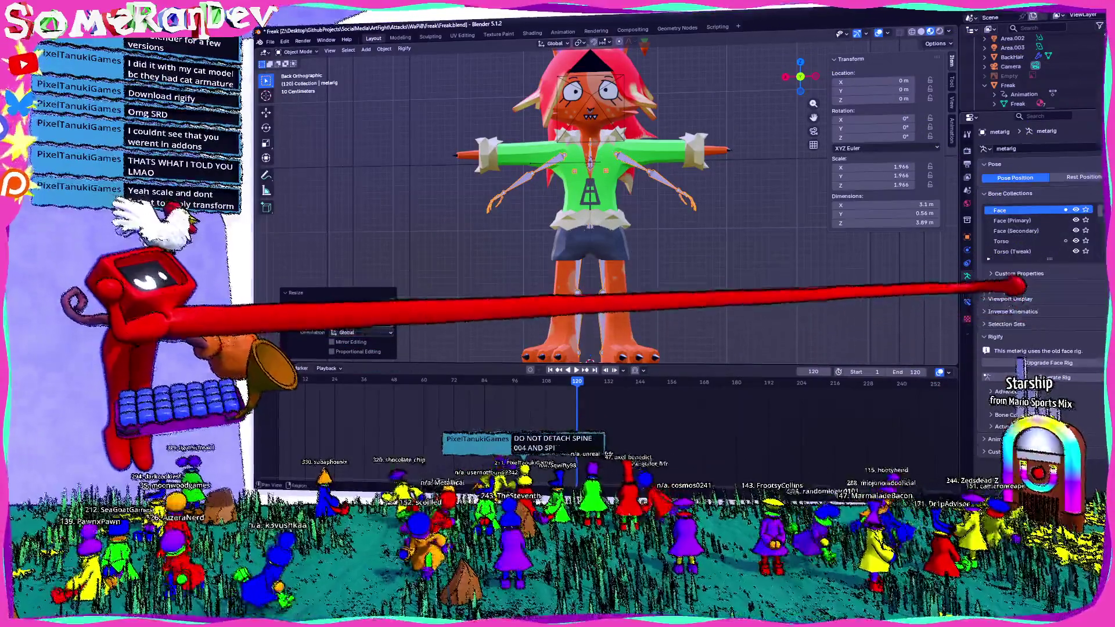
{"action": "left_click", "coordinate": [966, 287]}
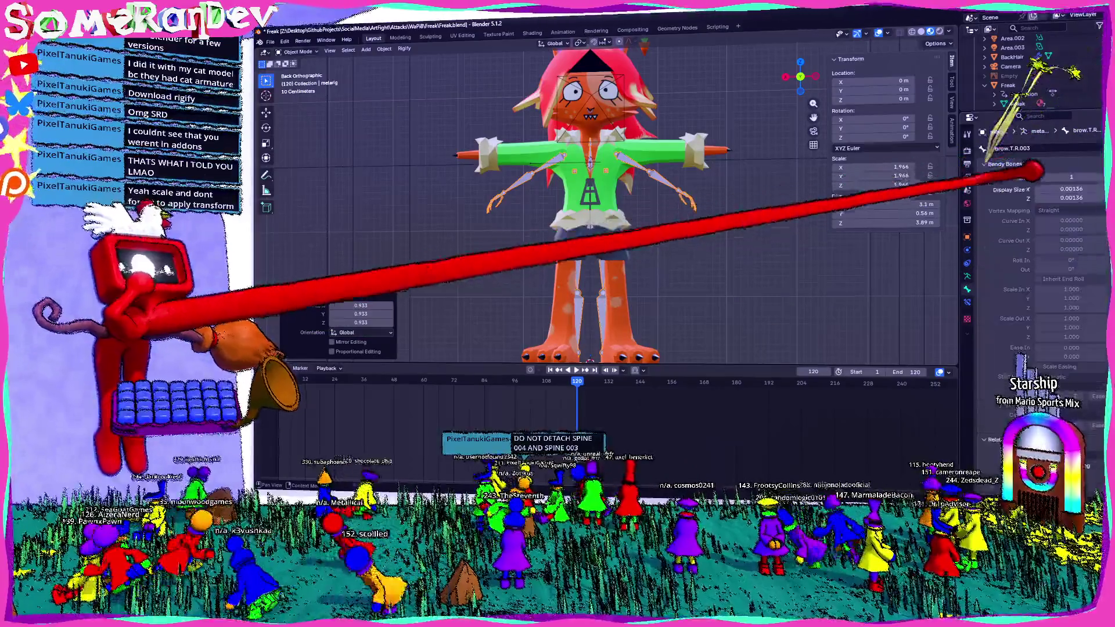
{"action": "scroll", "coordinate": [653, 255], "scroll_direction": "down", "scroll_amount": 1}
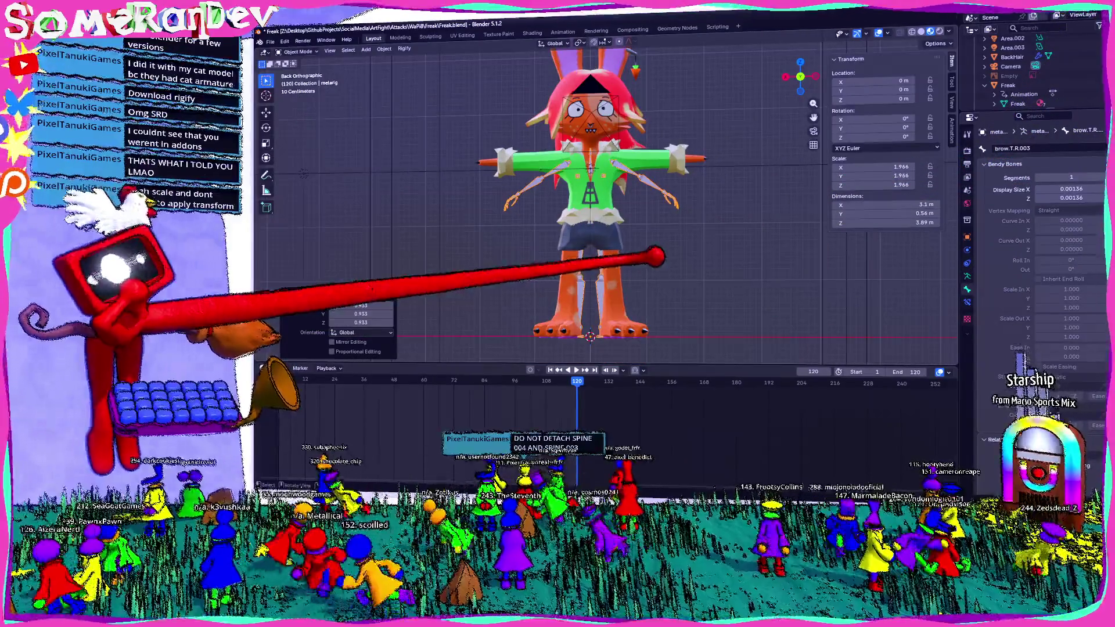
{"action": "key", "text": "s"}
{"action": "key", "text": "x"}
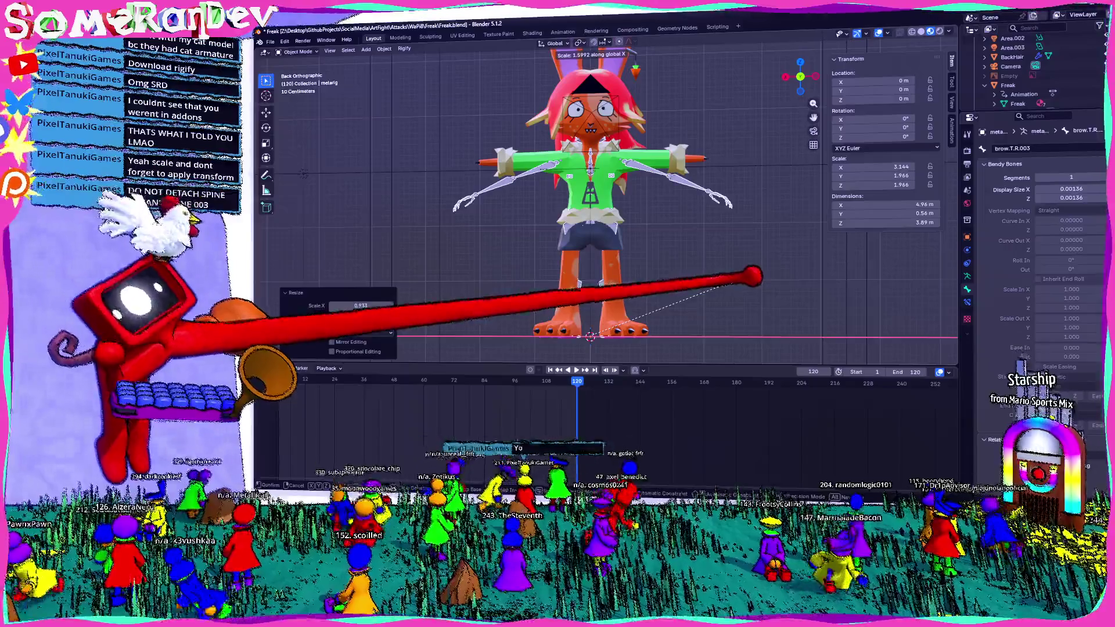
{"action": "key", "text": "Escape"}
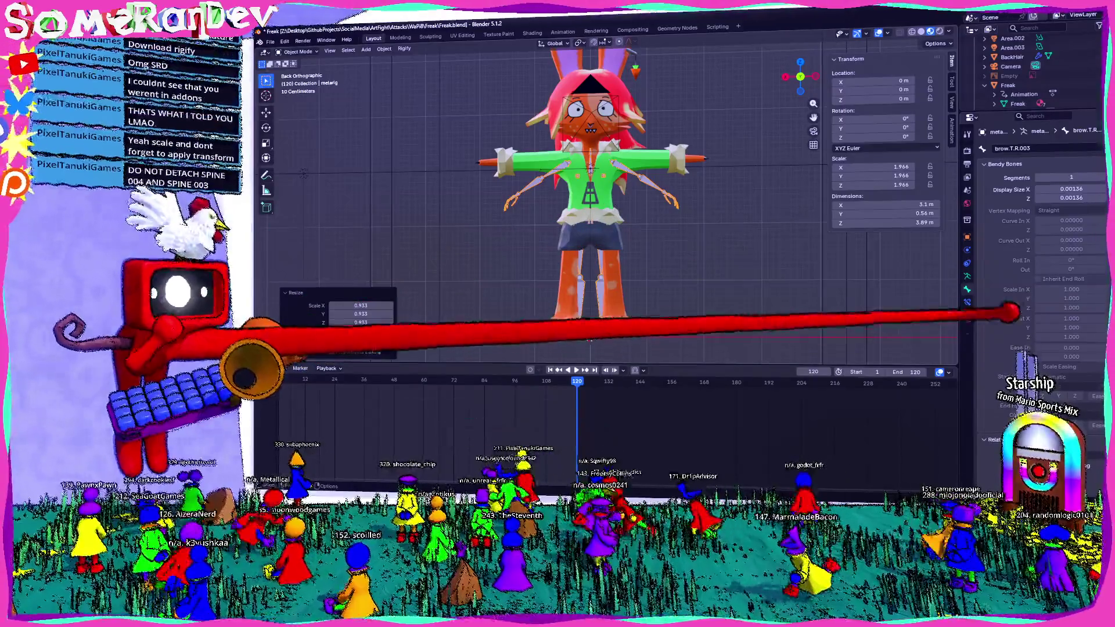
{"action": "scroll", "coordinate": [1037, 244], "scroll_direction": "down", "scroll_amount": 5}
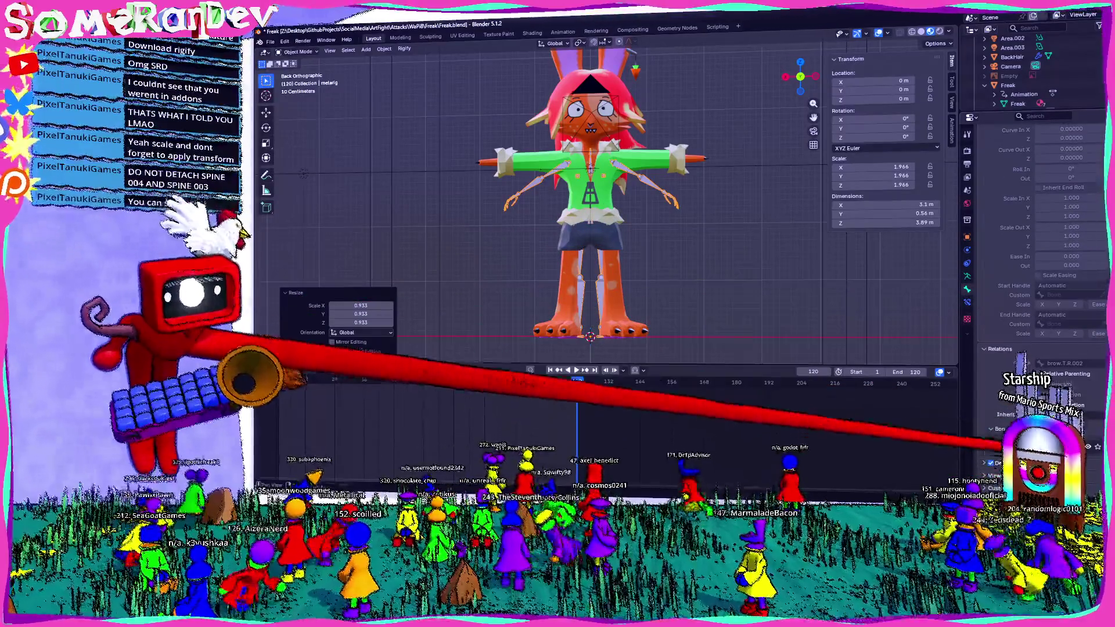
- In the armature's Viewport Display settings, enable In Front so bones show through the mesh
{"action": "left_click", "coordinate": [967, 276]}
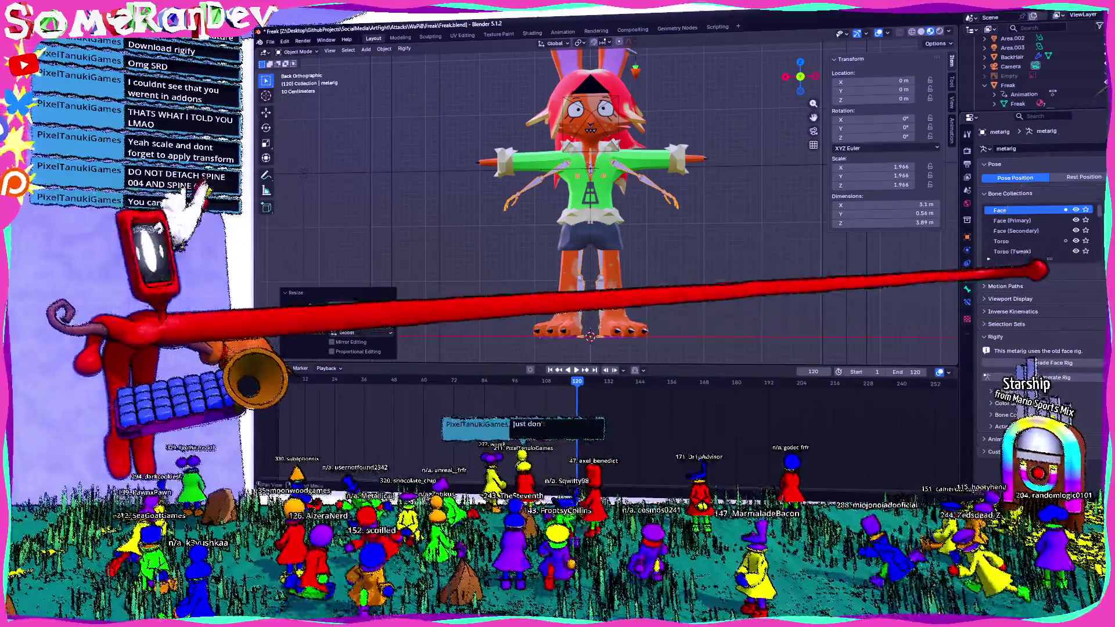
{"action": "left_click", "coordinate": [1015, 273]}
{"action": "left_click", "coordinate": [1015, 273]}
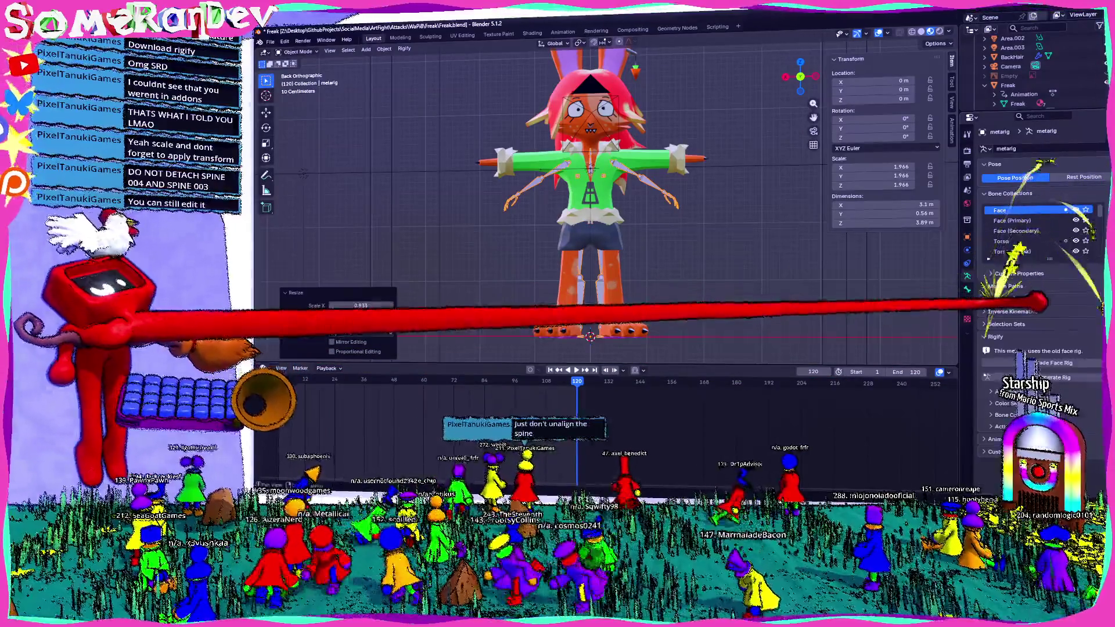
{"action": "left_click", "coordinate": [1010, 298]}
{"action": "left_click", "coordinate": [1089, 356]}
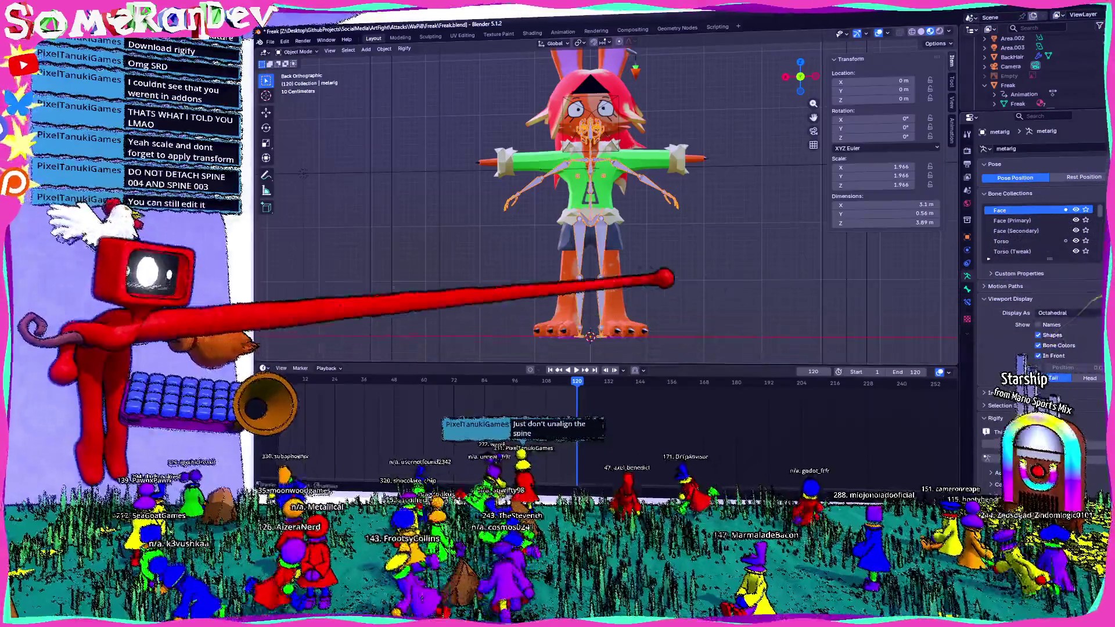
{"action": "scroll", "coordinate": [621, 260], "scroll_direction": "up", "scroll_amount": 2}
{"action": "scroll", "coordinate": [620, 259], "scroll_direction": "up", "scroll_amount": 1}
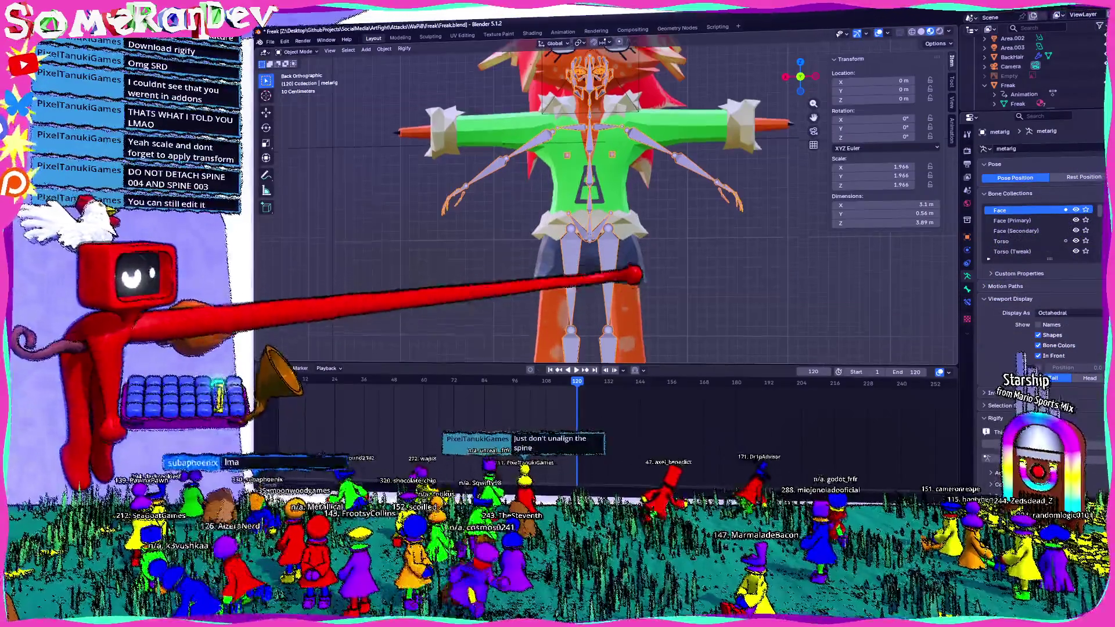
{"action": "scroll", "coordinate": [644, 257], "scroll_direction": "down", "scroll_amount": 3}
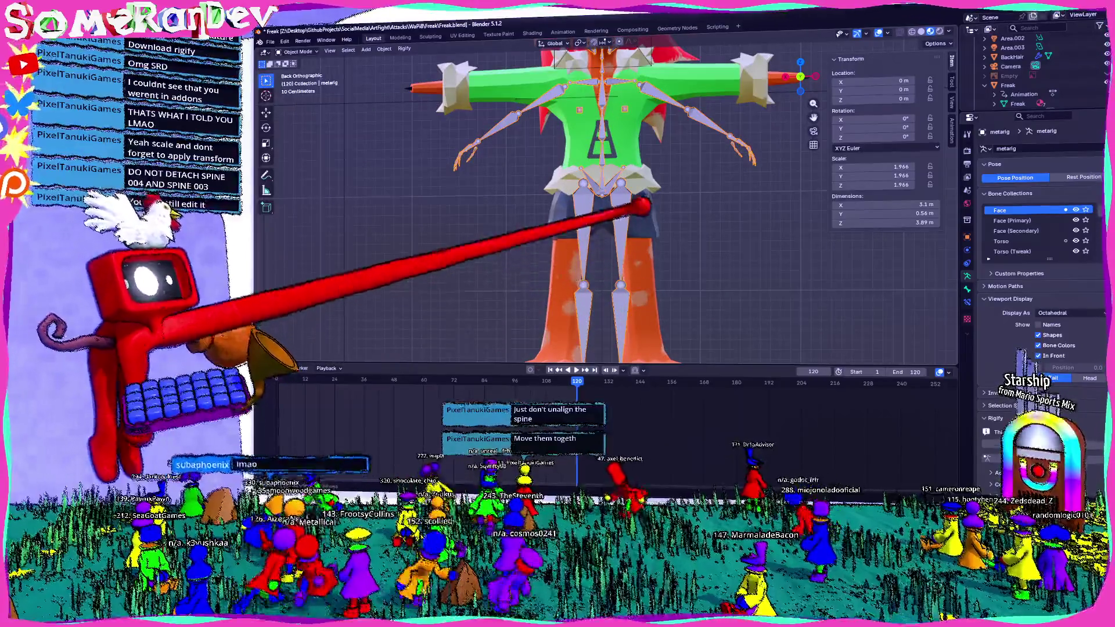
- In Edit Mode, move the right thigh bone about -0.13 m along X onto the leg
{"action": "key", "text": "Tab"}
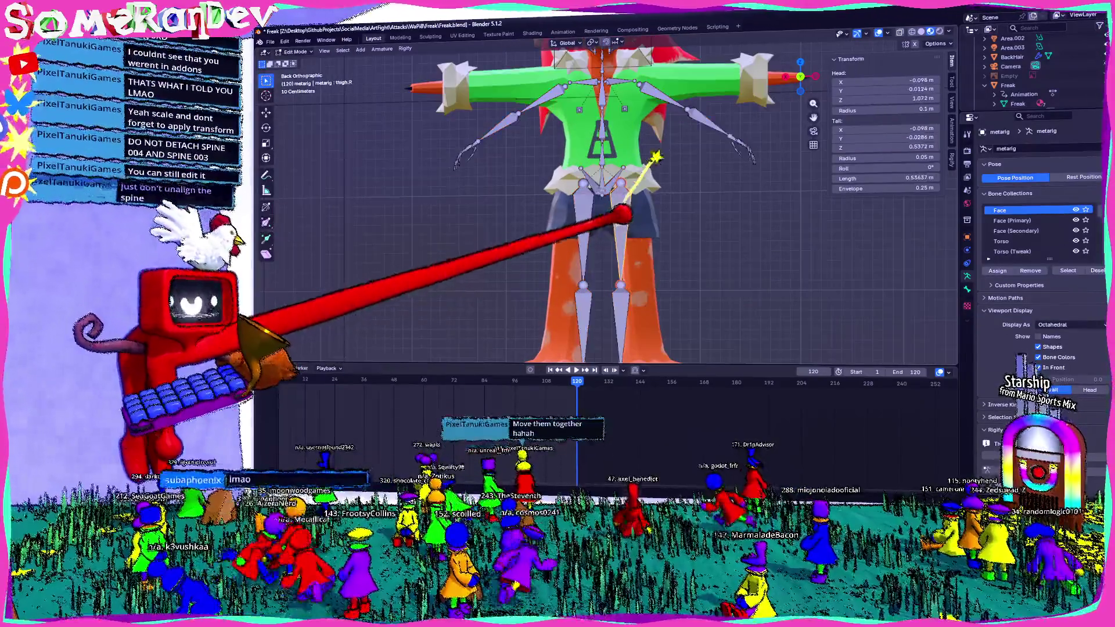
{"action": "scroll", "coordinate": [597, 200], "scroll_direction": "down", "scroll_amount": 2}
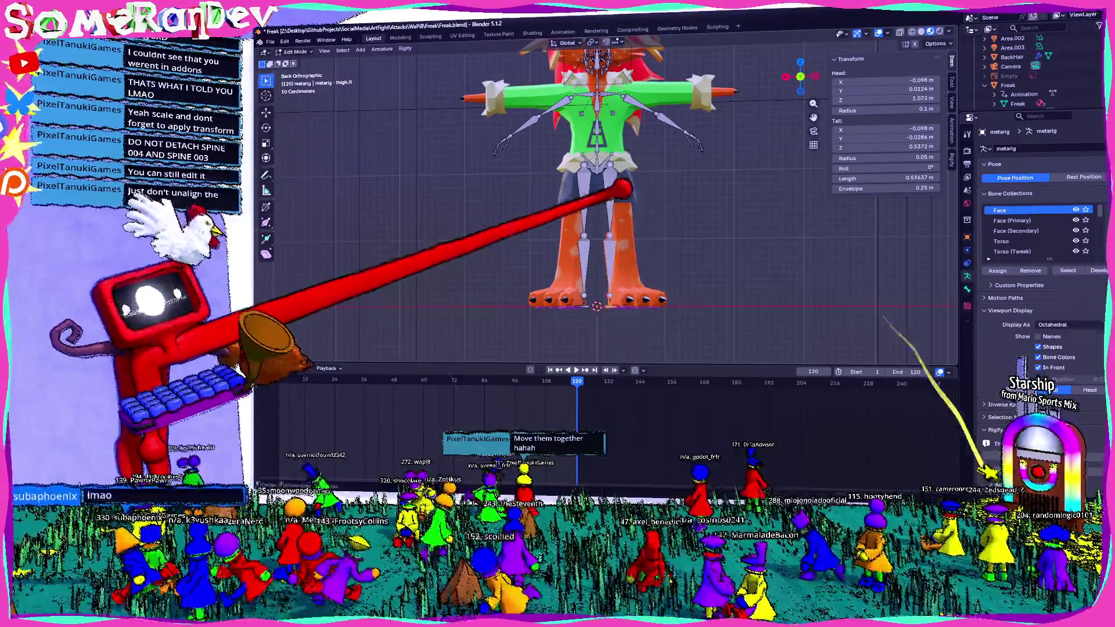
{"action": "key", "text": "g"}
{"action": "key", "text": "x"}
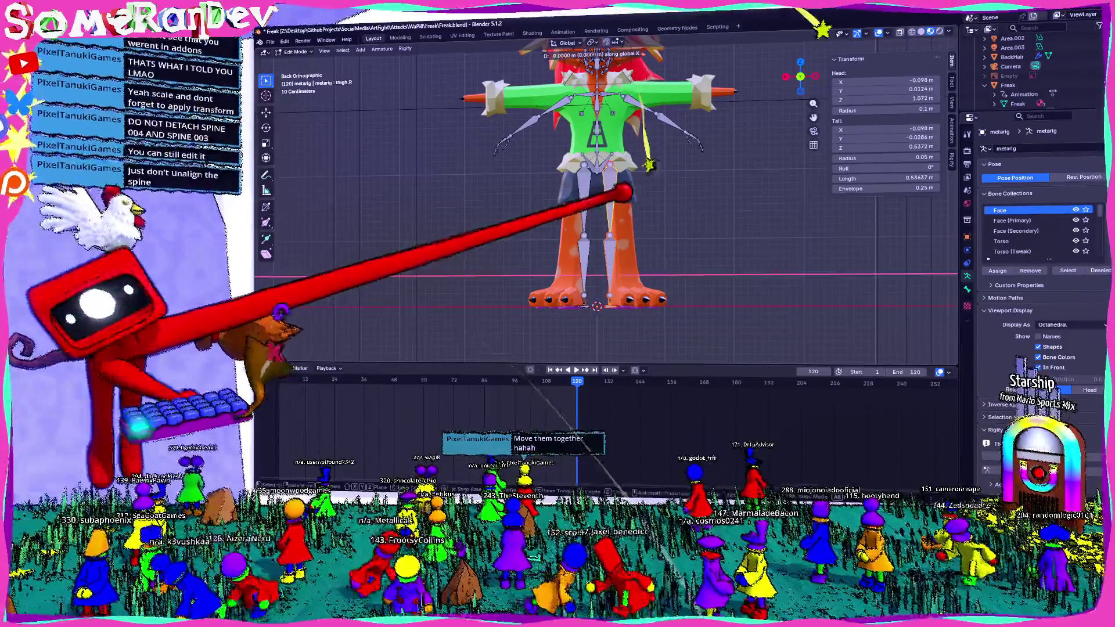
{"action": "key", "text": "Return"}
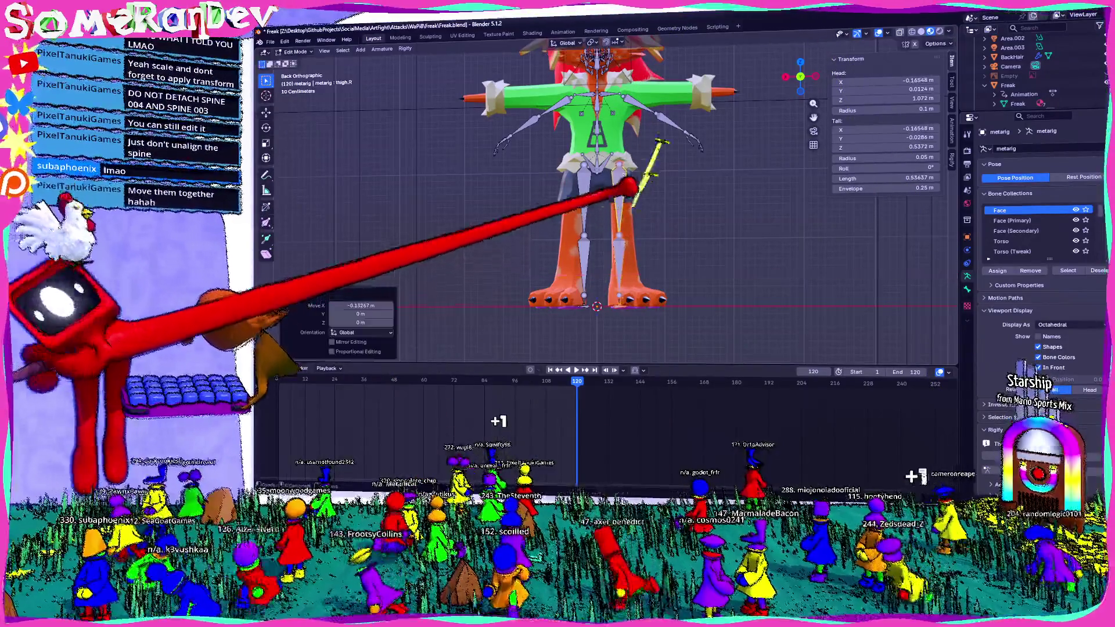
{"action": "scroll", "coordinate": [596, 200], "scroll_direction": "up", "scroll_amount": 3}
{"action": "scroll", "coordinate": [597, 201], "scroll_direction": "down", "scroll_amount": 2}
{"action": "scroll", "coordinate": [599, 202], "scroll_direction": "up", "scroll_amount": 3, "text": "shift"}
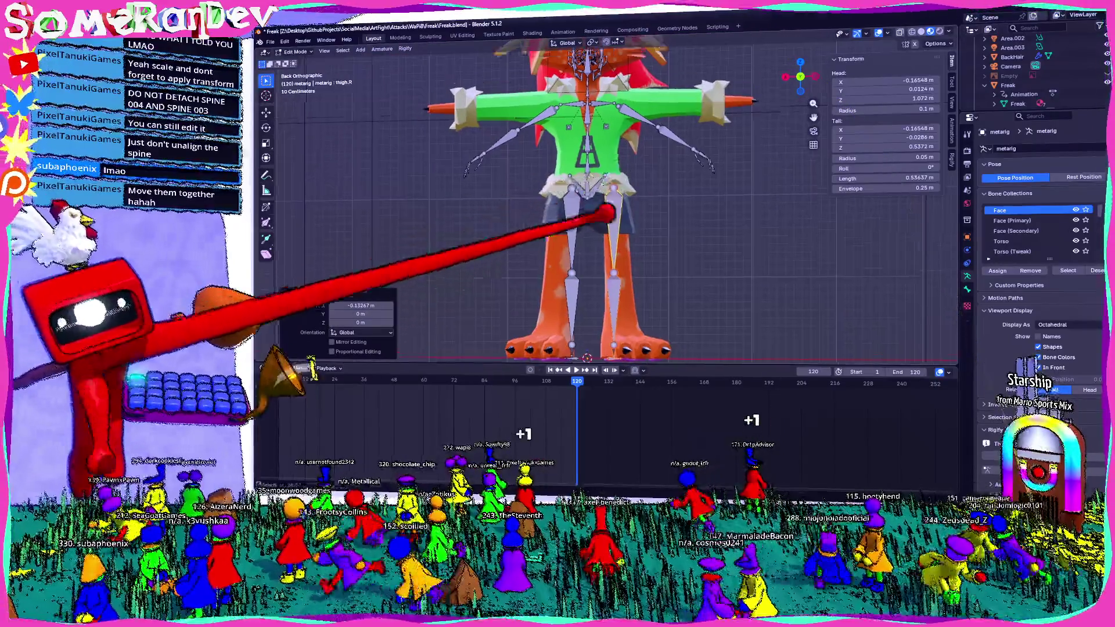
{"action": "scroll", "coordinate": [598, 200], "scroll_direction": "up", "scroll_amount": 2}
{"action": "scroll", "coordinate": [593, 205], "scroll_direction": "up", "scroll_amount": 2}
- Select the right upper arm, forearm and hand bones and rotate/move them onto Freak's arm
{"action": "left_click", "coordinate": [649, 224]}
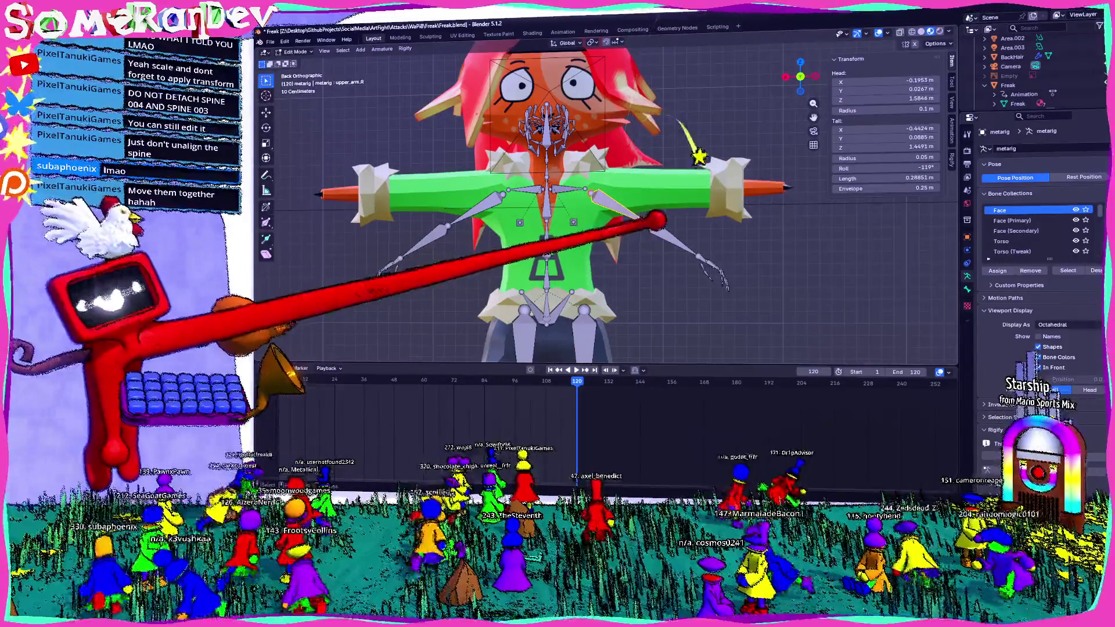
{"action": "left_click_drag", "start_coordinate": [609, 192], "coordinate": [879, 357]}
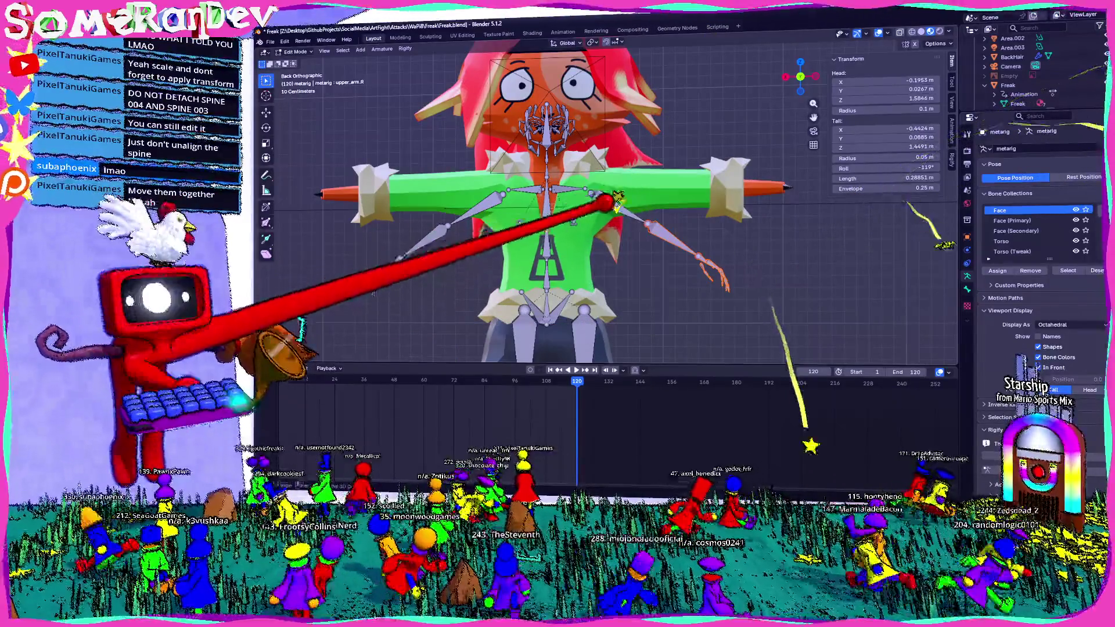
{"action": "key", "text": "r"}
{"action": "key", "text": "Return"}
{"action": "key", "text": "g"}
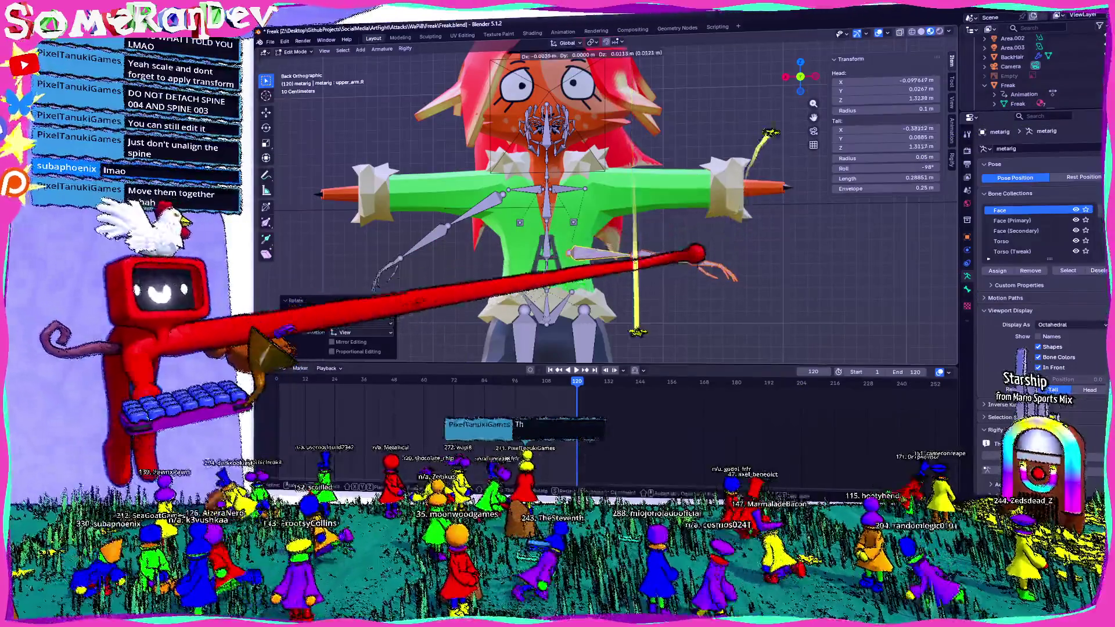
{"action": "key", "text": "Return"}
{"action": "key", "text": "r"}
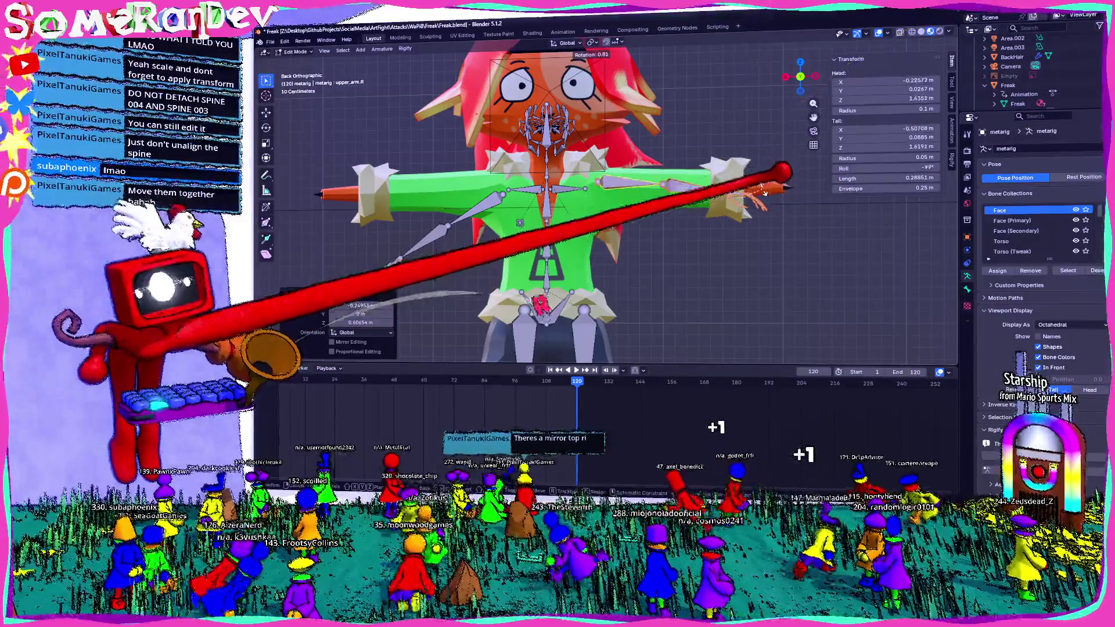
{"action": "key", "text": "Return"}
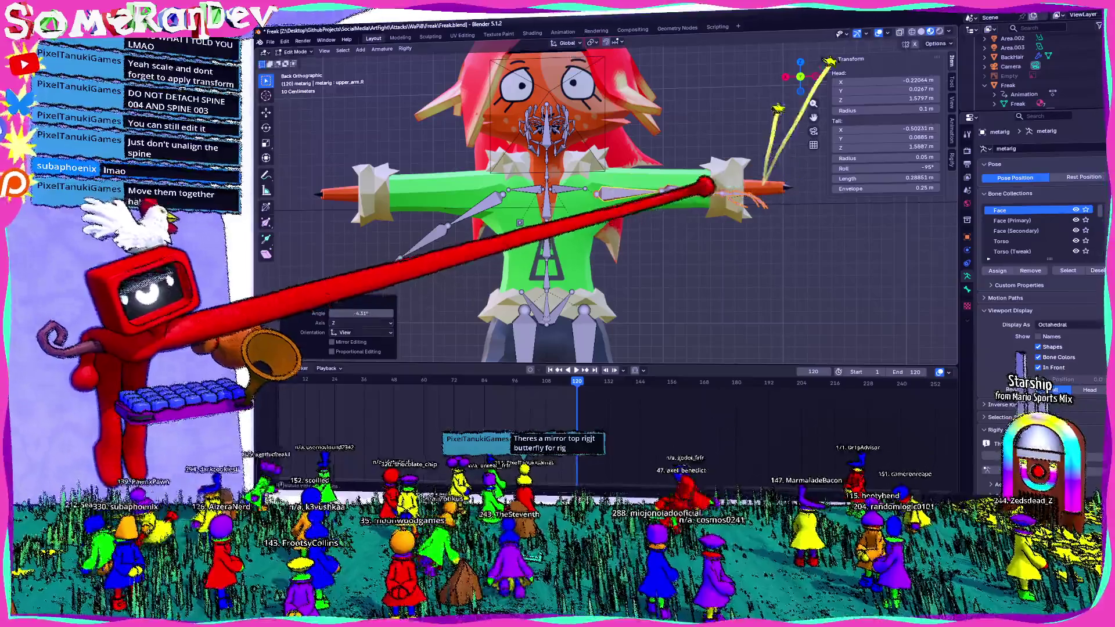
{"action": "key", "text": "g"}
{"action": "key", "text": "Return"}
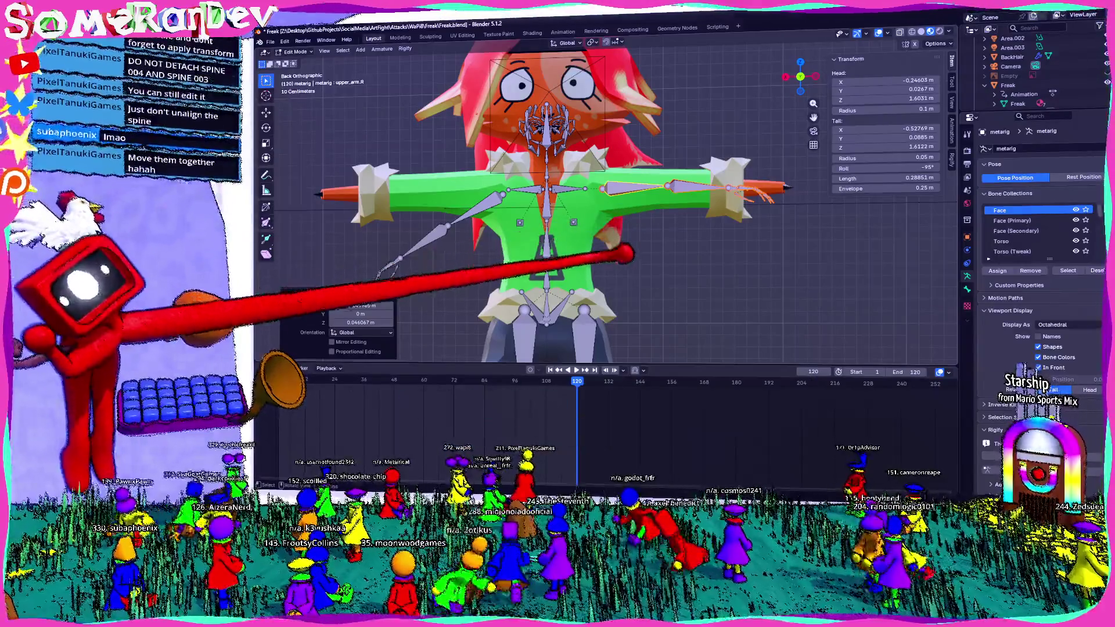
{"action": "scroll", "coordinate": [549, 200], "scroll_direction": "down", "scroll_amount": 2}
{"action": "scroll", "coordinate": [548, 201], "scroll_direction": "up", "scroll_amount": 4}
{"action": "scroll", "coordinate": [549, 200], "scroll_direction": "down", "scroll_amount": 1}
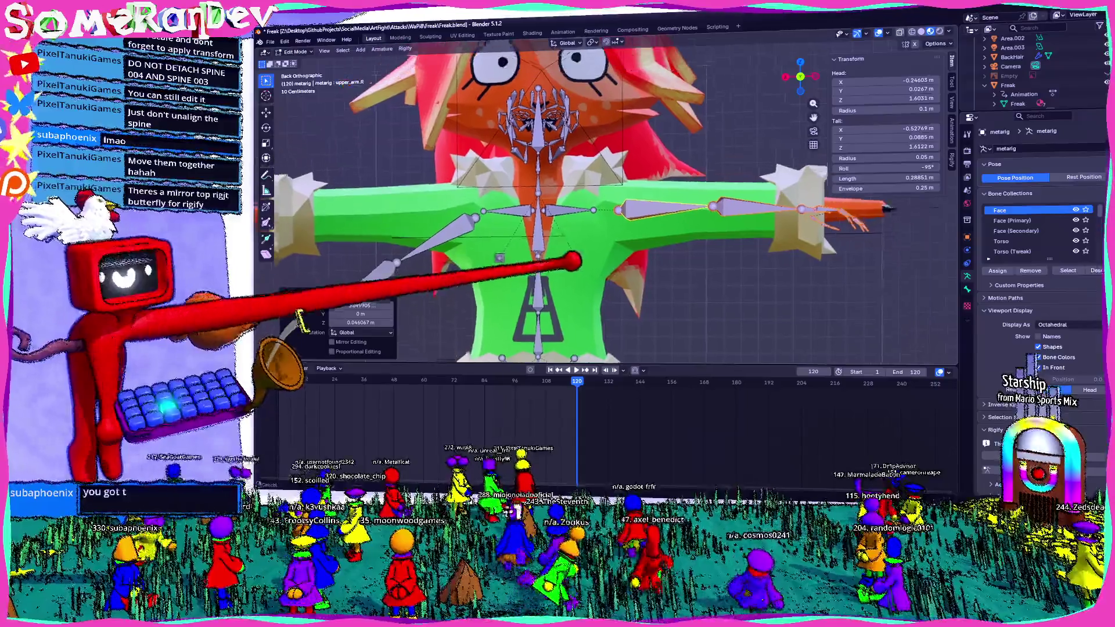
- Orbit around the torso and legs to check the fit, then return to Object Mode
{"action": "mouse_move", "coordinate": [557, 218]}
{"action": "middle_mouse_down"}
{"action": "mouse_move", "coordinate": [610, 200]}
{"action": "mouse_move", "coordinate": [558, 214]}
{"action": "mouse_move", "coordinate": [610, 205]}
{"action": "mouse_move", "coordinate": [592, 213]}
{"action": "mouse_move", "coordinate": [541, 201]}
{"action": "middle_mouse_up"}
{"action": "scroll", "coordinate": [610, 209], "scroll_direction": "up", "scroll_amount": 5}
{"action": "scroll", "coordinate": [610, 210], "scroll_direction": "up", "scroll_amount": 3}
{"action": "mouse_move", "coordinate": [562, 297]}
{"action": "middle_mouse_down"}
{"action": "mouse_move", "coordinate": [641, 242]}
{"action": "mouse_move", "coordinate": [643, 219]}
{"action": "mouse_move", "coordinate": [659, 217]}
{"action": "mouse_move", "coordinate": [579, 196]}
{"action": "middle_mouse_up"}
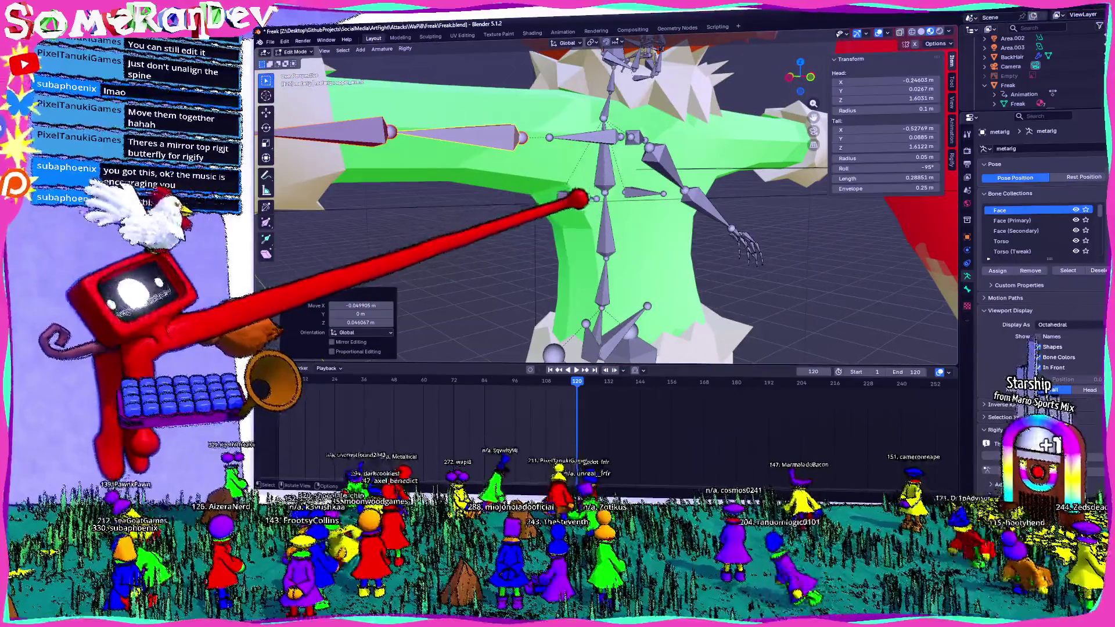
{"action": "mouse_move", "coordinate": [603, 245]}
{"action": "middle_mouse_down"}
{"action": "mouse_move", "coordinate": [692, 218]}
{"action": "mouse_move", "coordinate": [672, 227]}
{"action": "mouse_move", "coordinate": [787, 254]}
{"action": "mouse_move", "coordinate": [729, 229]}
{"action": "mouse_move", "coordinate": [590, 219]}
{"action": "mouse_move", "coordinate": [618, 279]}
{"action": "mouse_move", "coordinate": [653, 292]}
{"action": "mouse_move", "coordinate": [622, 311]}
{"action": "mouse_move", "coordinate": [562, 228]}
{"action": "middle_mouse_up"}
{"action": "middle_click_drag", "start_coordinate": [601, 299], "coordinate": [593, 261]}
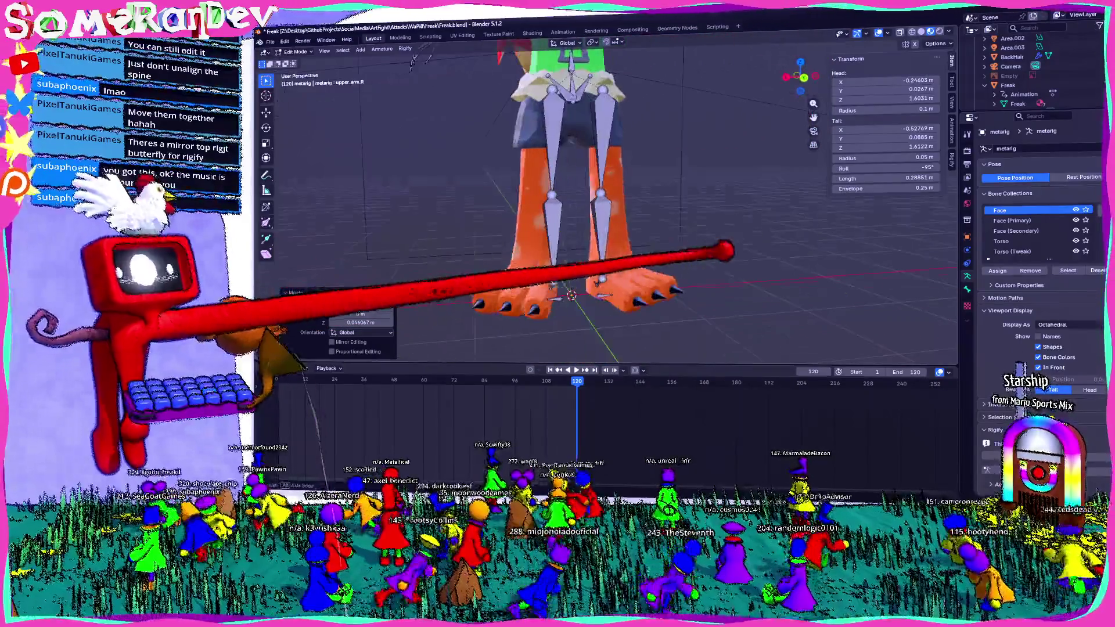
{"action": "scroll", "coordinate": [593, 262], "scroll_direction": "down", "scroll_amount": 3}
{"action": "scroll", "coordinate": [586, 222], "scroll_direction": "down", "scroll_amount": 2}
{"action": "scroll", "coordinate": [586, 221], "scroll_direction": "up", "scroll_amount": 3}
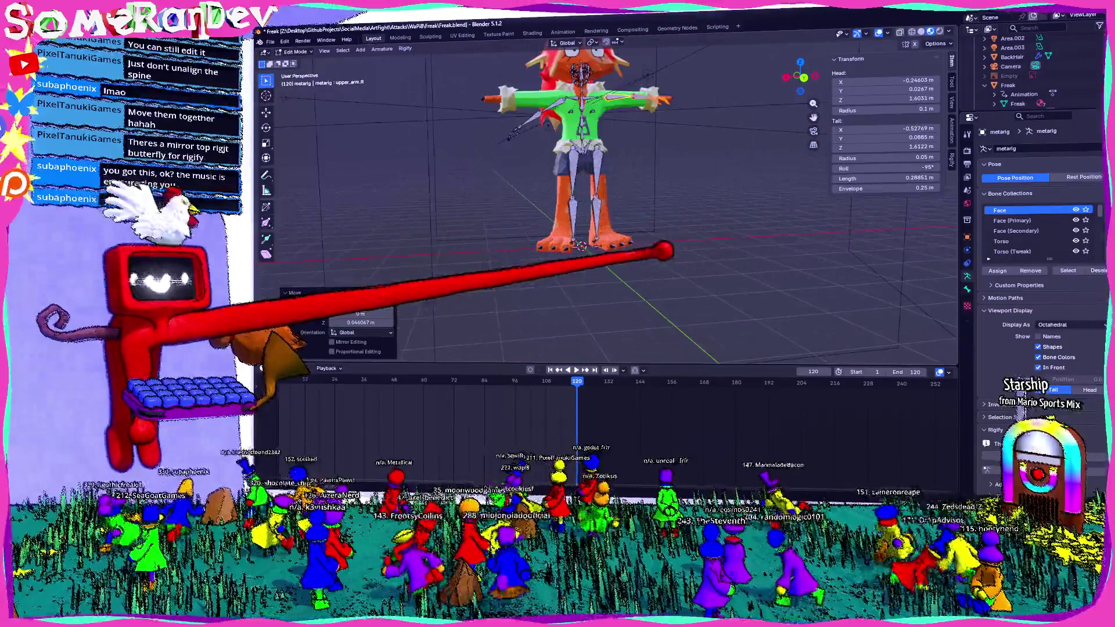
{"action": "key", "text": "Tab"}
{"action": "middle_click_drag", "start_coordinate": [585, 222], "coordinate": [575, 261]}
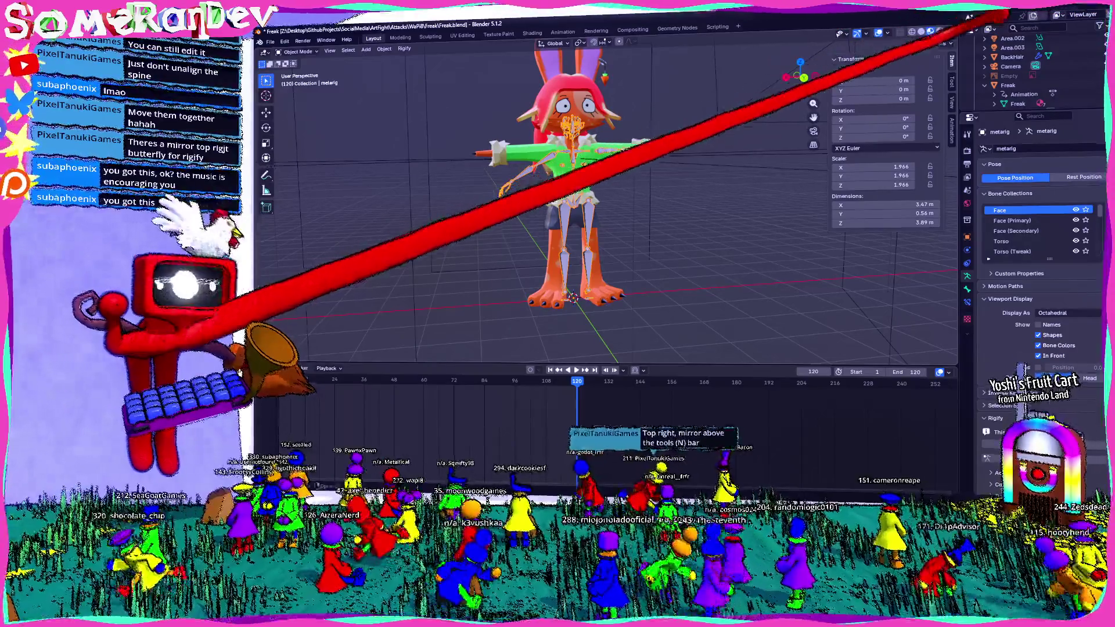
{"action": "left_click", "coordinate": [951, 87]}
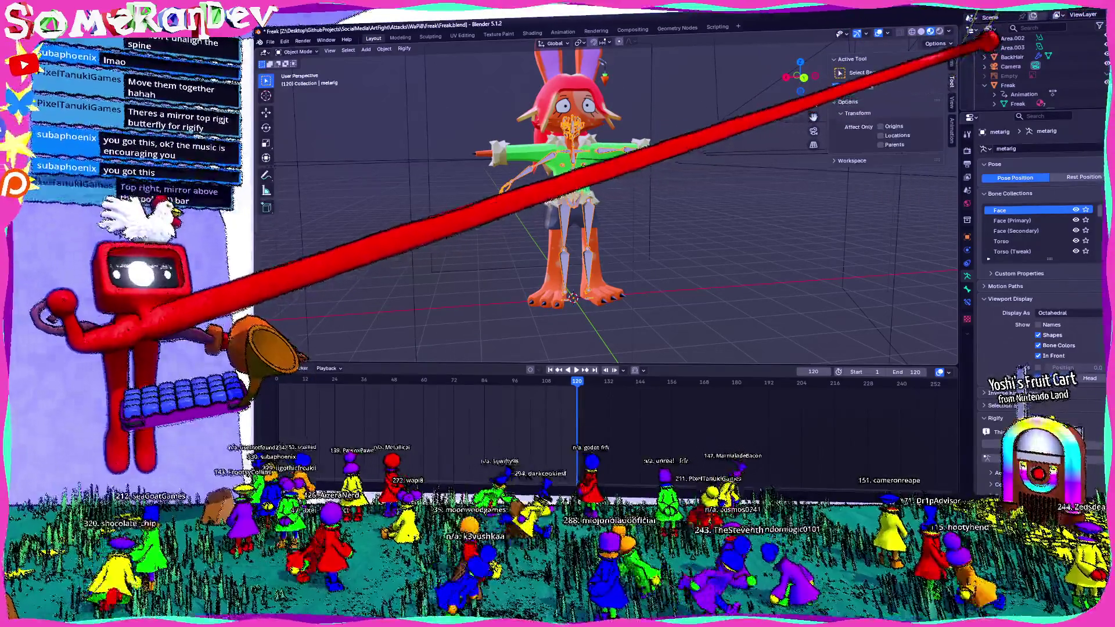
{"action": "left_click", "coordinate": [952, 60]}
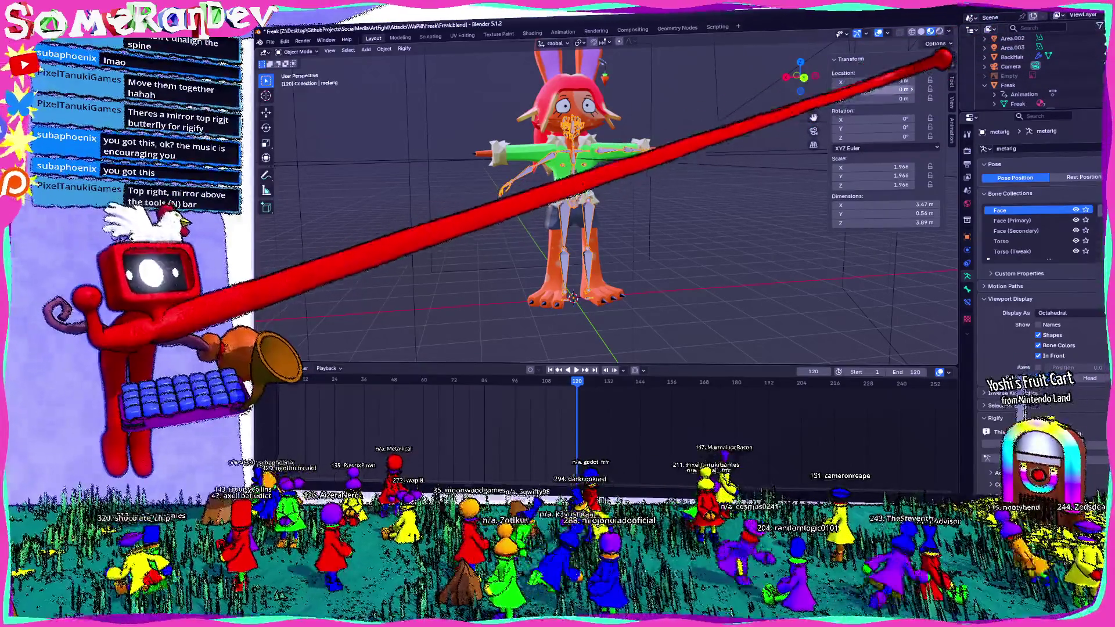
{"action": "left_click", "coordinate": [935, 43]}
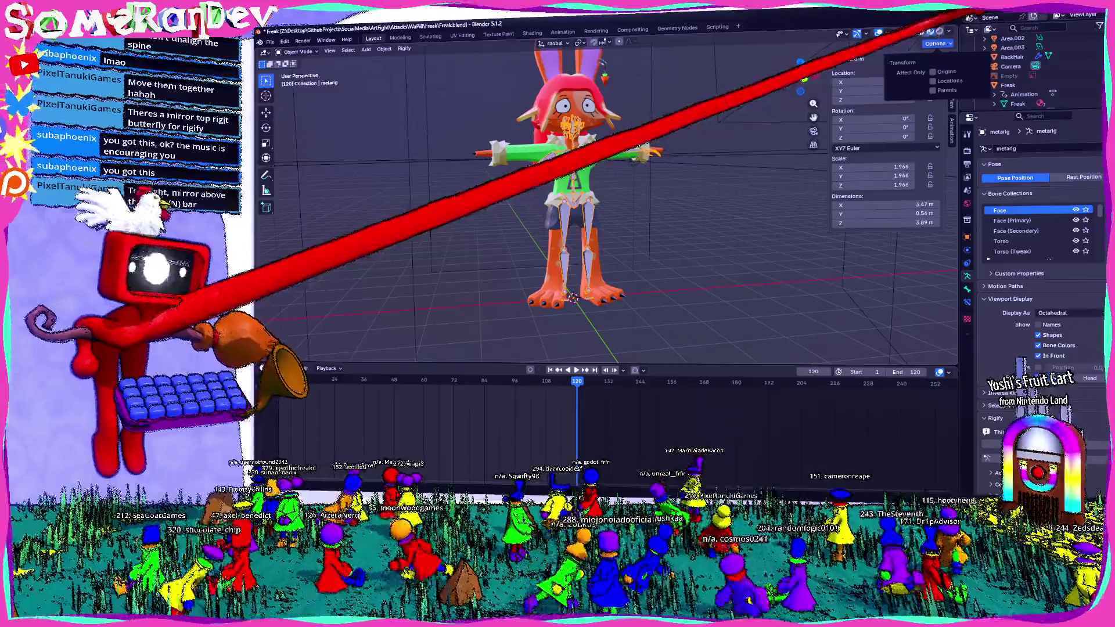
{"action": "left_click", "coordinate": [892, 32]}
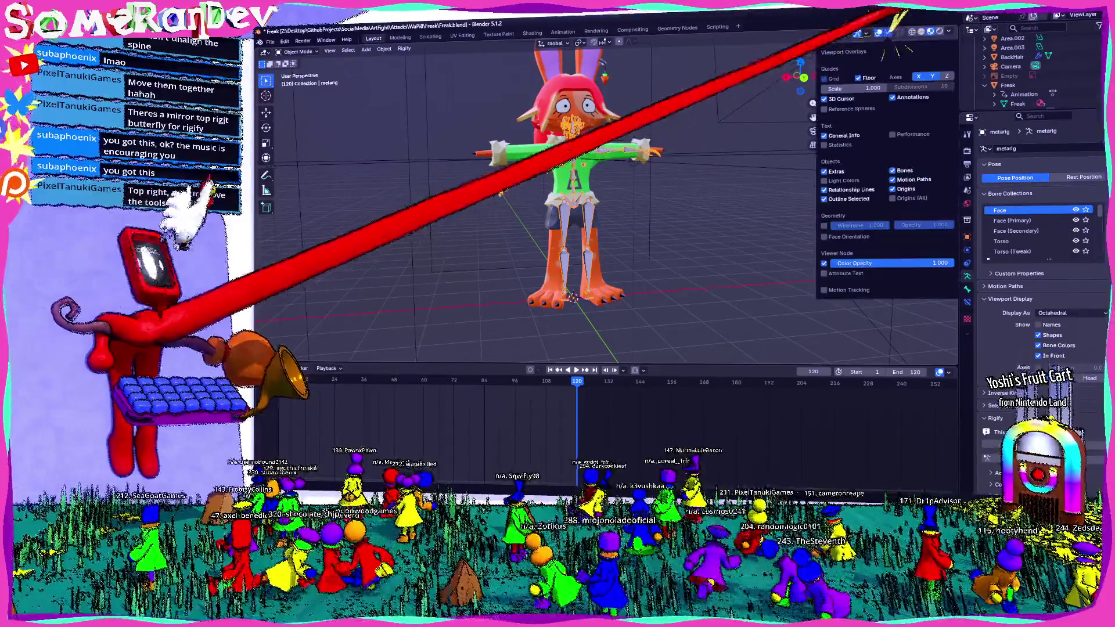
{"action": "key", "text": "n"}
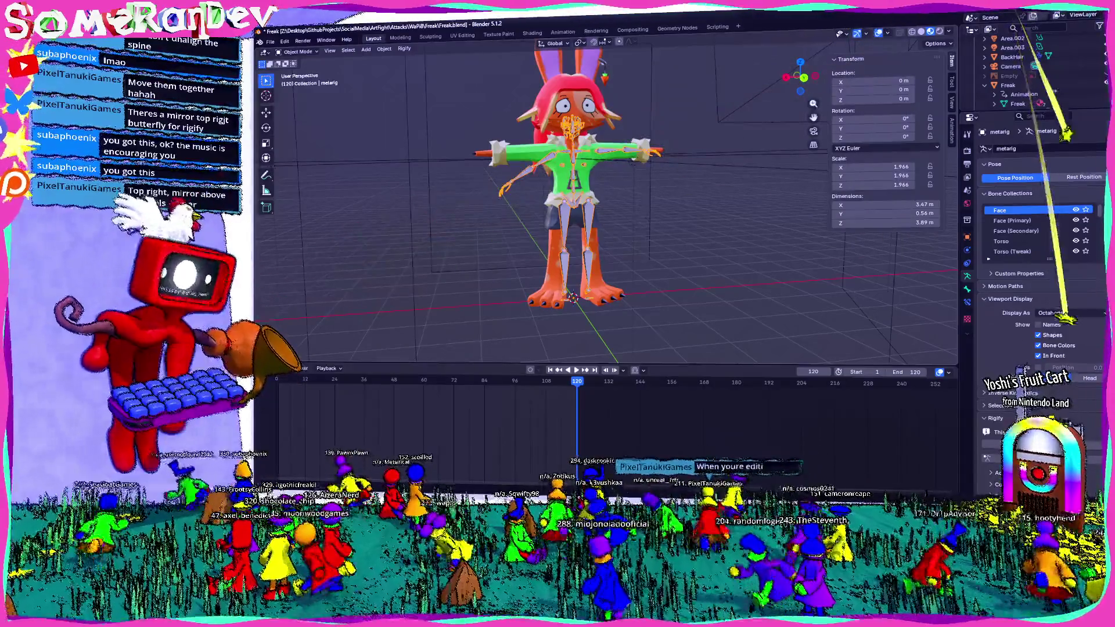
{"action": "key", "text": "Tab"}
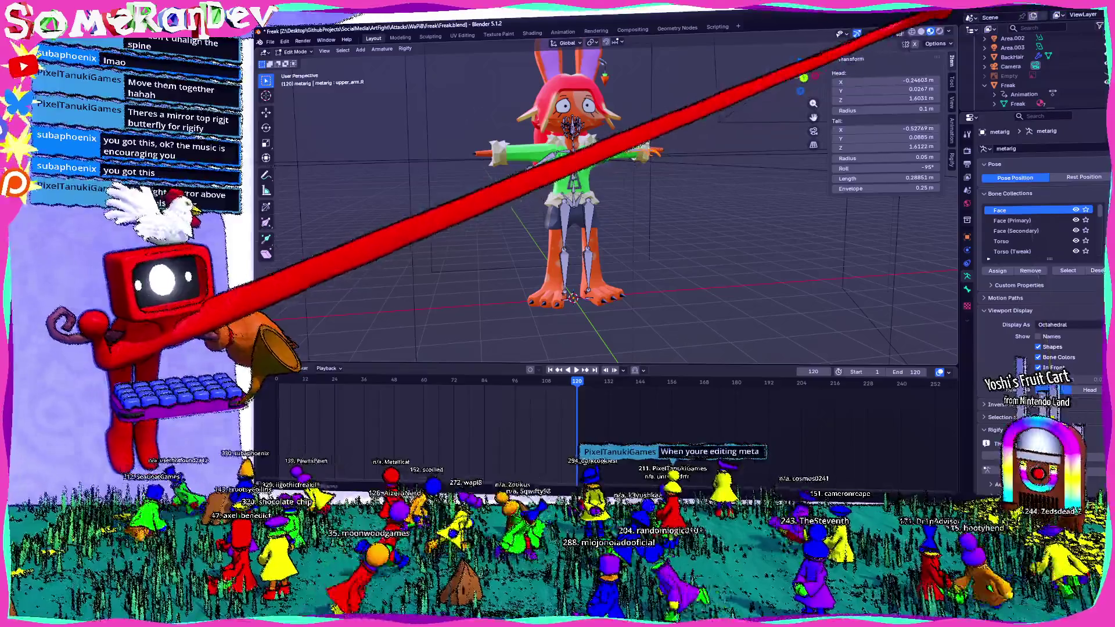
{"action": "scroll", "coordinate": [610, 200], "scroll_direction": "up", "scroll_amount": 2}
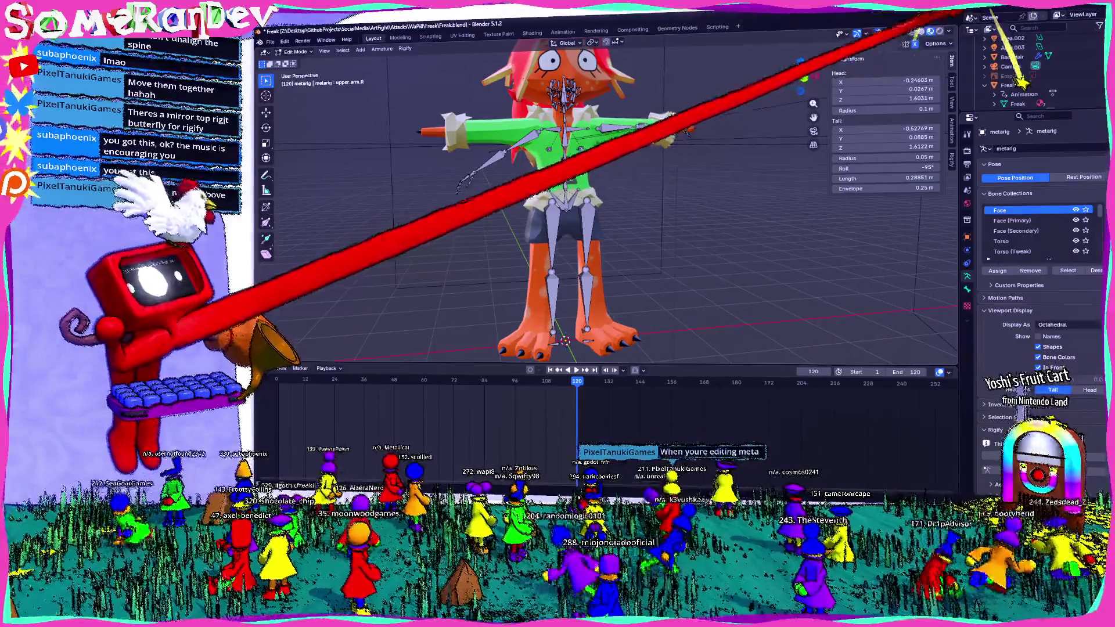
- Orbit slightly around the rig and slide the view down toward the legs
{"action": "middle_click_drag", "start_coordinate": [610, 218], "coordinate": [635, 210]}
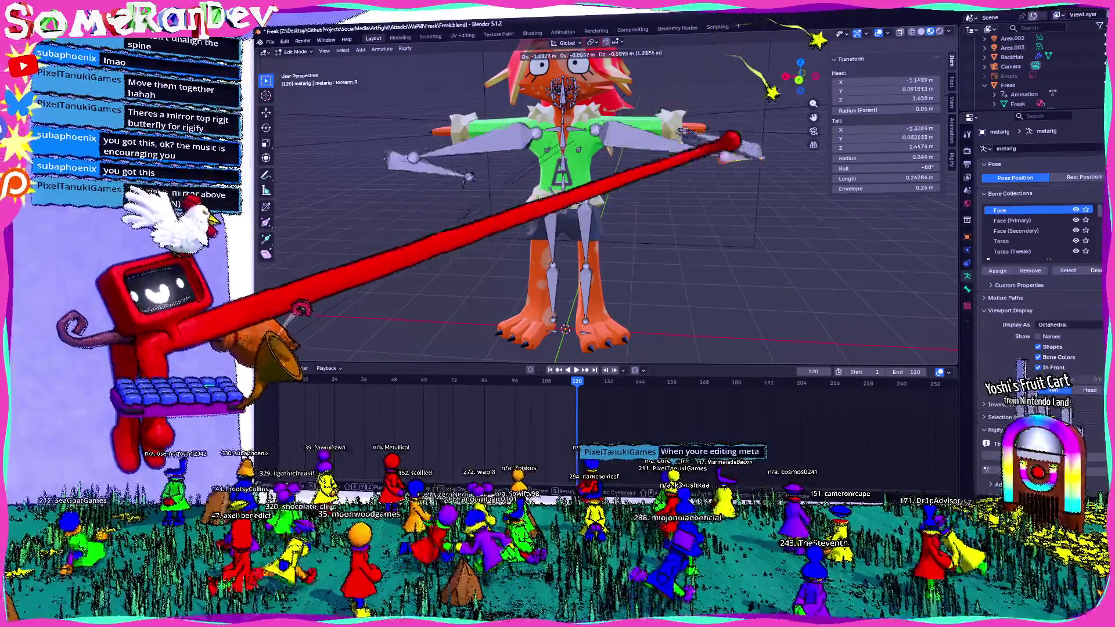
{"action": "scroll", "coordinate": [609, 200], "scroll_direction": "up", "scroll_amount": 2}
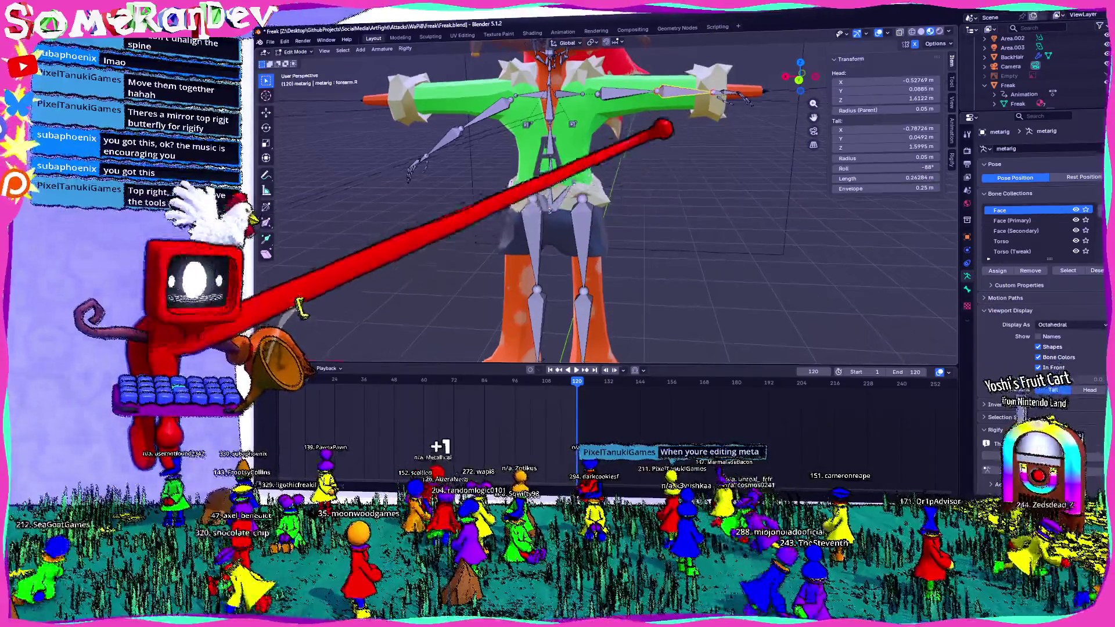
{"action": "middle_click_drag", "start_coordinate": [697, 136], "coordinate": [659, 113], "text": "shift"}
{"action": "scroll", "coordinate": [758, 129], "scroll_direction": "down", "scroll_amount": 4}
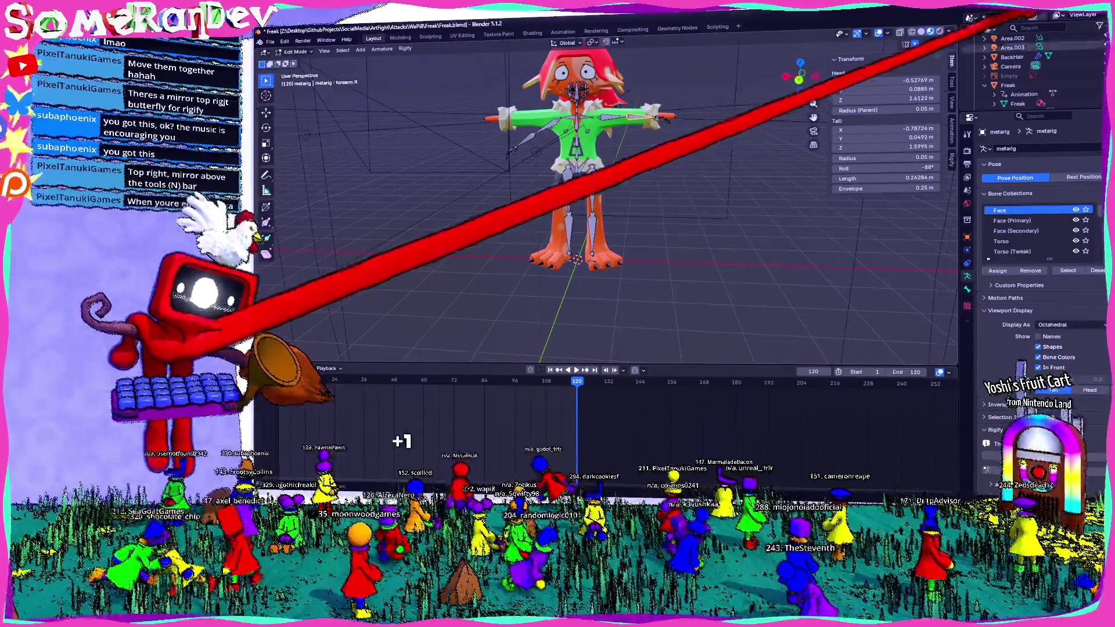
{"action": "scroll", "coordinate": [701, 133], "scroll_direction": "down", "scroll_amount": 3}
{"action": "scroll", "coordinate": [697, 138], "scroll_direction": "up", "scroll_amount": 3}
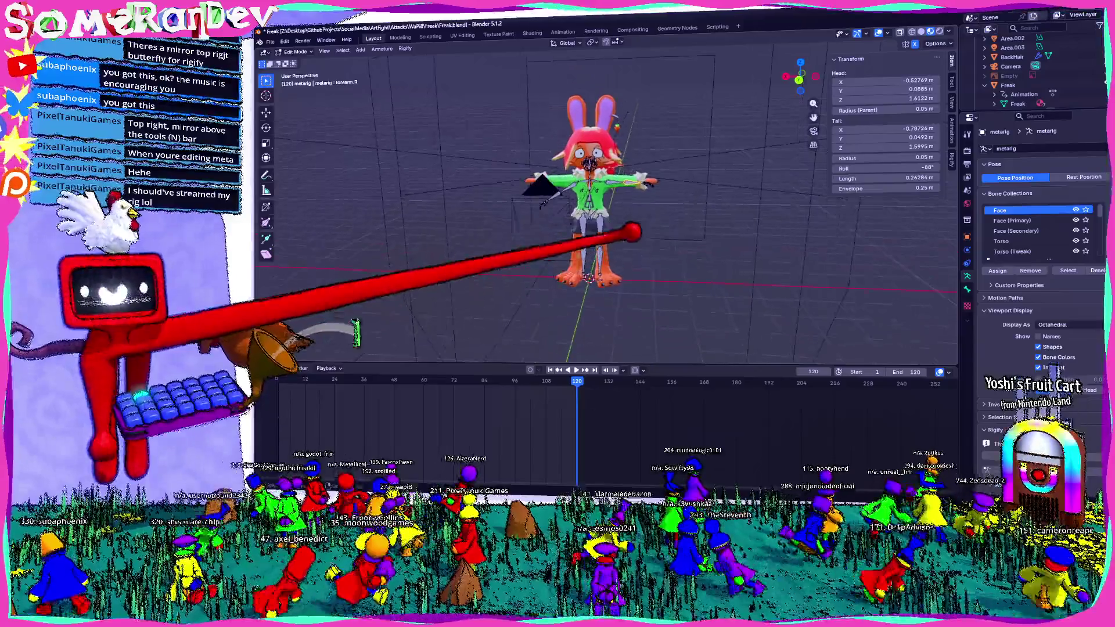
{"action": "scroll", "coordinate": [602, 209], "scroll_direction": "up", "scroll_amount": 3}
{"action": "scroll", "coordinate": [602, 209], "scroll_direction": "down", "scroll_amount": 3}
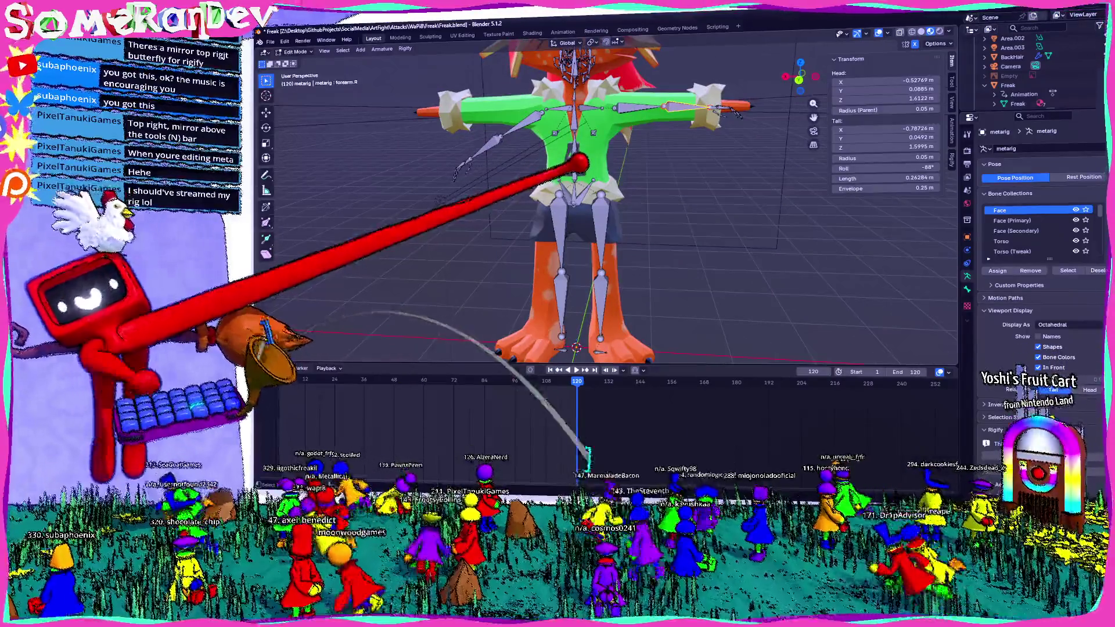
{"action": "scroll", "coordinate": [576, 164], "scroll_direction": "up", "scroll_amount": 1}
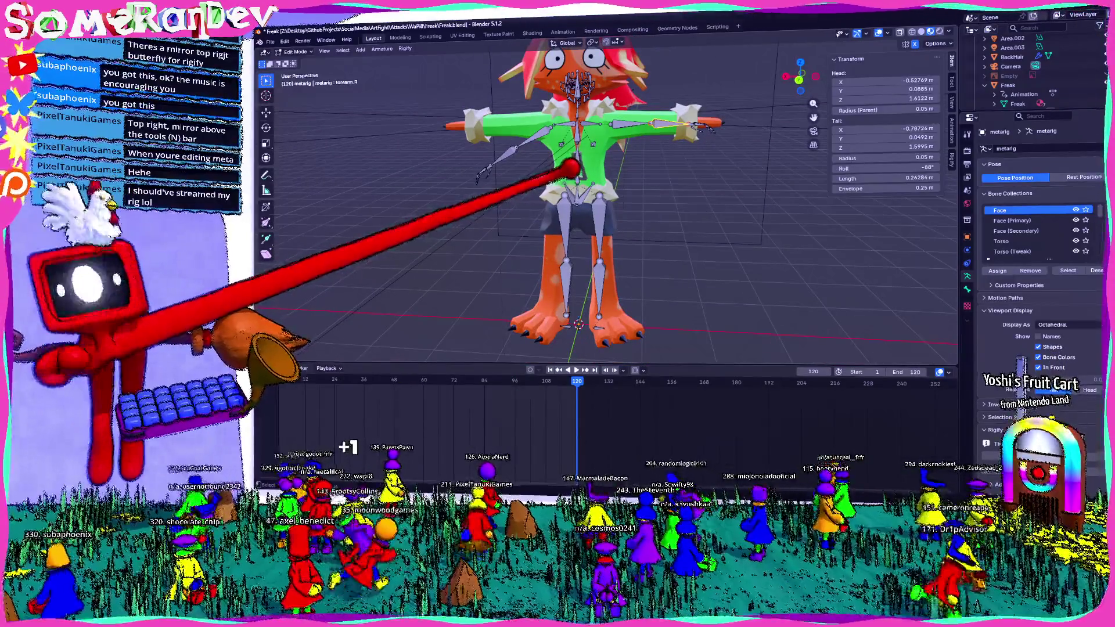
{"action": "scroll", "coordinate": [593, 183], "scroll_direction": "down", "scroll_amount": 3}
- Return the metarig to Object Mode and orbit to view the character at an angle
{"action": "key", "text": "Tab"}
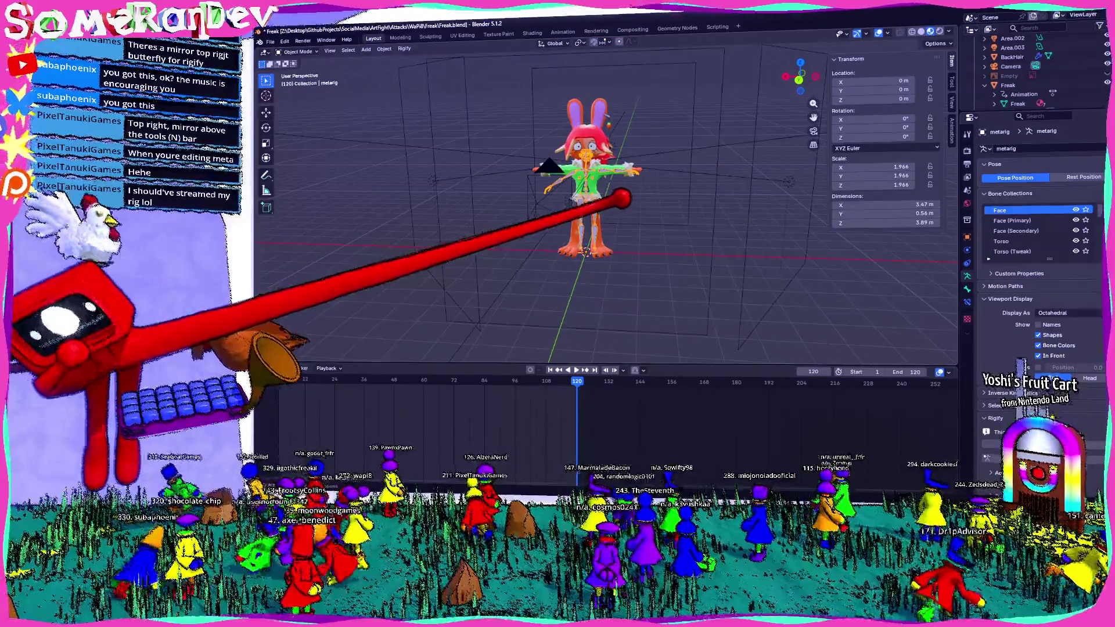
{"action": "scroll", "coordinate": [621, 200], "scroll_direction": "up", "scroll_amount": 1}
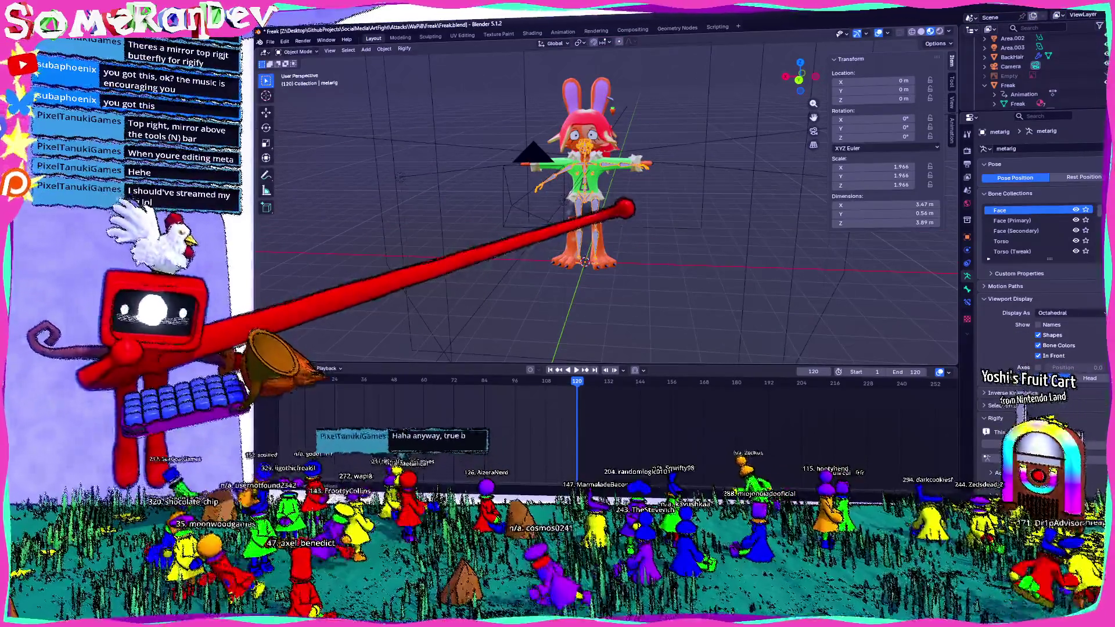
{"action": "mouse_move", "coordinate": [623, 209]}
{"action": "middle_mouse_down"}
{"action": "mouse_move", "coordinate": [658, 203]}
{"action": "mouse_move", "coordinate": [623, 183]}
{"action": "mouse_move", "coordinate": [604, 229]}
{"action": "mouse_move", "coordinate": [652, 224]}
{"action": "mouse_move", "coordinate": [623, 179]}
{"action": "middle_mouse_up"}
{"action": "scroll", "coordinate": [611, 218], "scroll_direction": "up", "scroll_amount": 2}
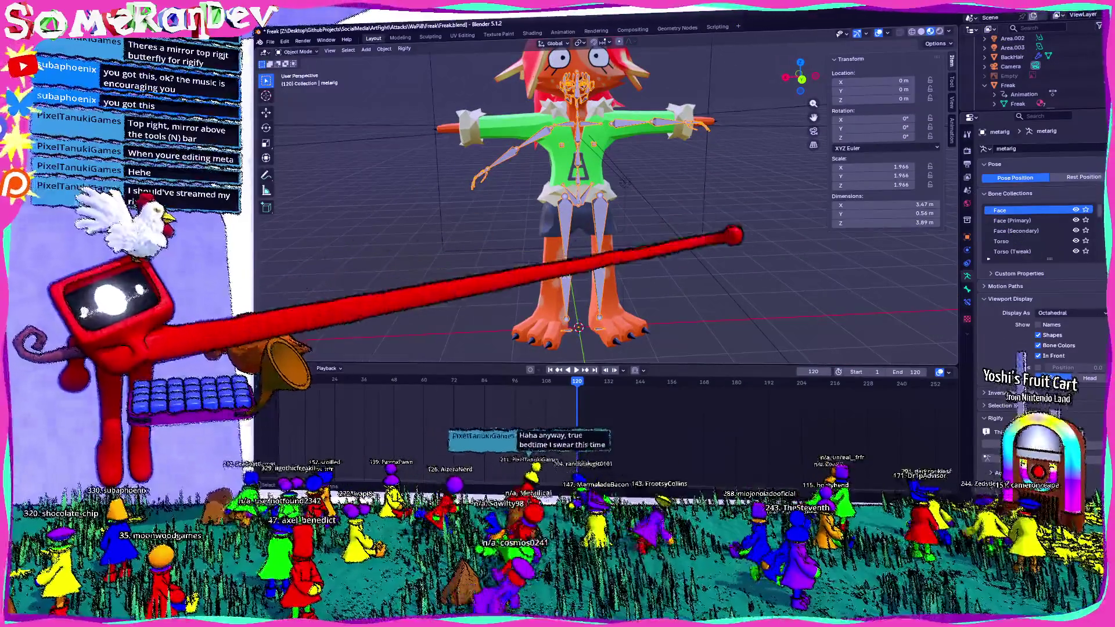
{"action": "middle_click_drag", "start_coordinate": [585, 219], "coordinate": [567, 224]}
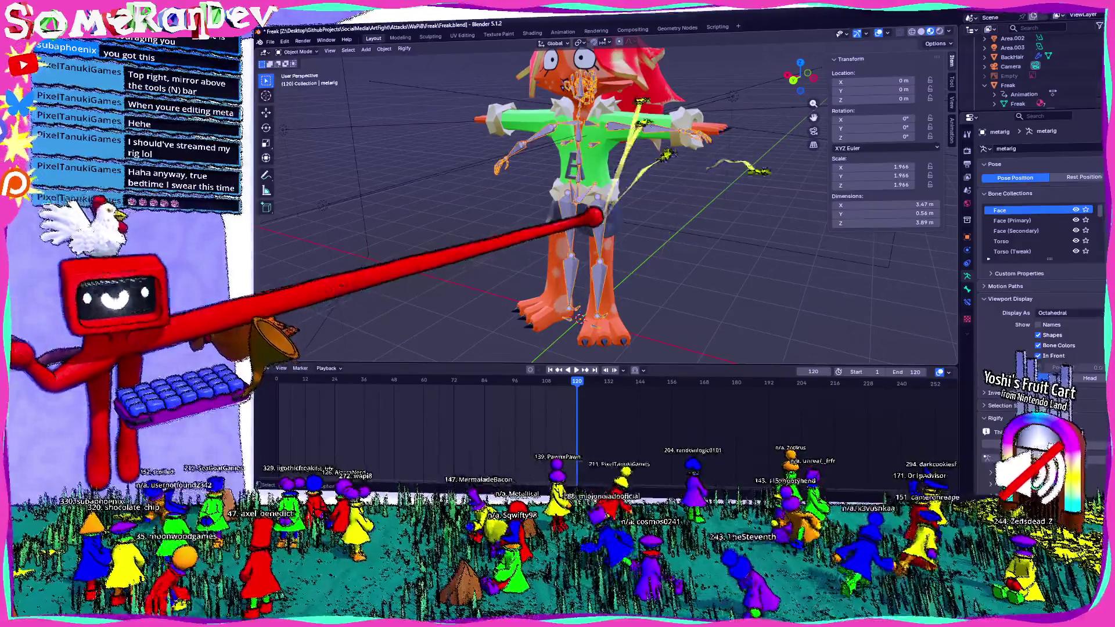
- Delete the metarig and save the blend file
{"action": "key", "text": "Delete"}
{"action": "middle_click_drag", "start_coordinate": [668, 244], "coordinate": [540, 218]}
{"action": "key", "text": "ctrl+s"}
- Add a single-bone armature at the origin and frame it in Back Orthographic view
{"action": "left_click", "coordinate": [366, 49]}
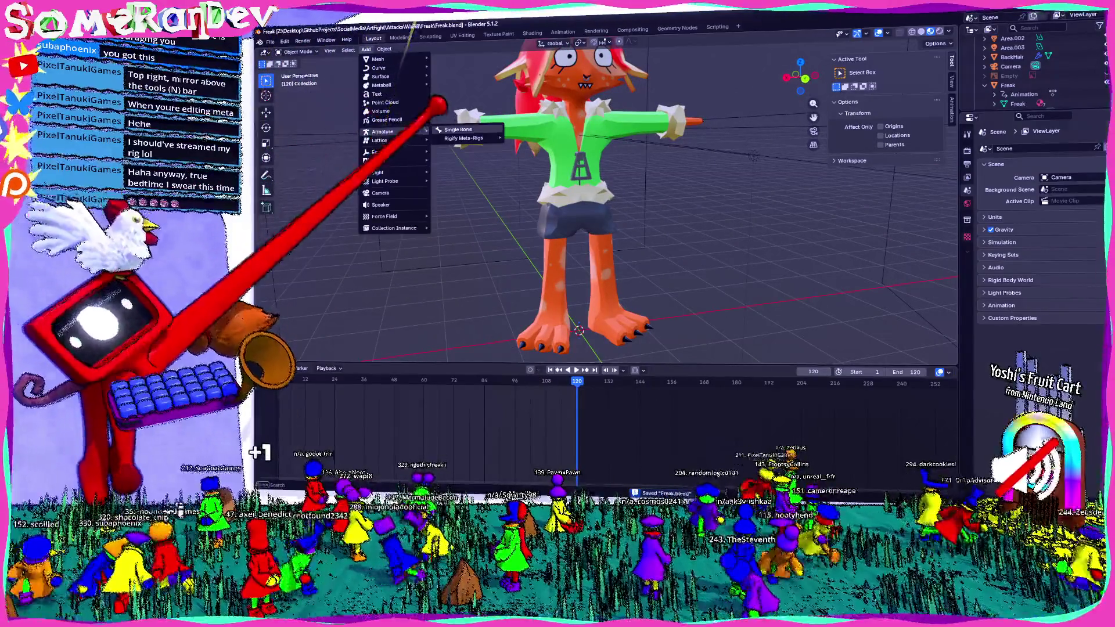
{"action": "left_click", "coordinate": [457, 131]}
{"action": "left_click", "coordinate": [809, 76]}
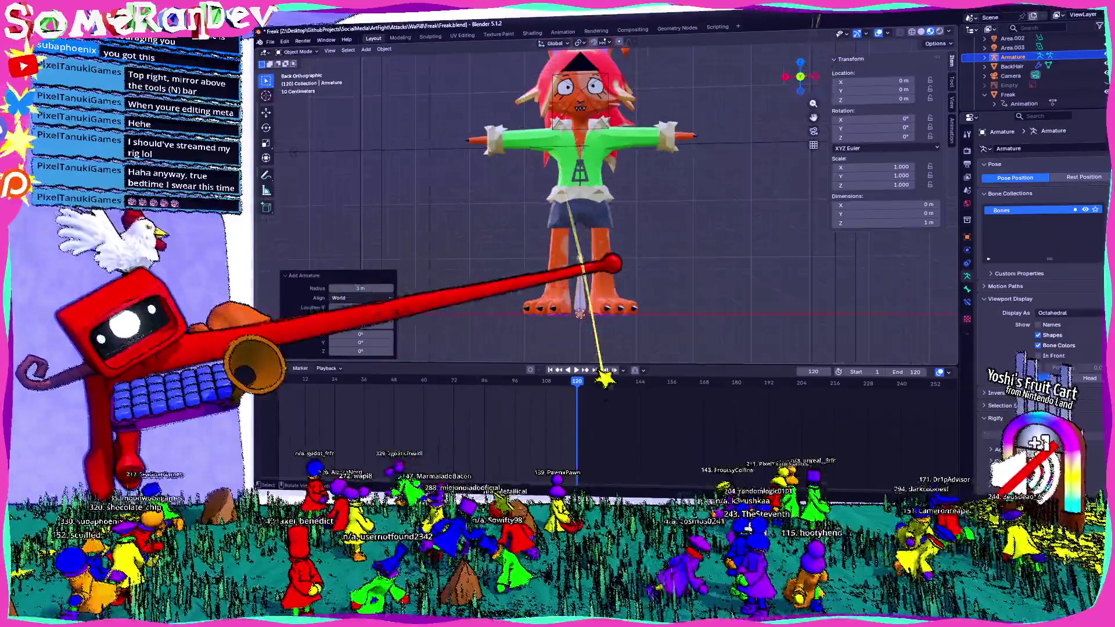
{"action": "scroll", "coordinate": [599, 245], "scroll_direction": "up", "scroll_amount": 3}
{"action": "middle_click_drag", "start_coordinate": [566, 261], "coordinate": [566, 175], "text": "shift"}
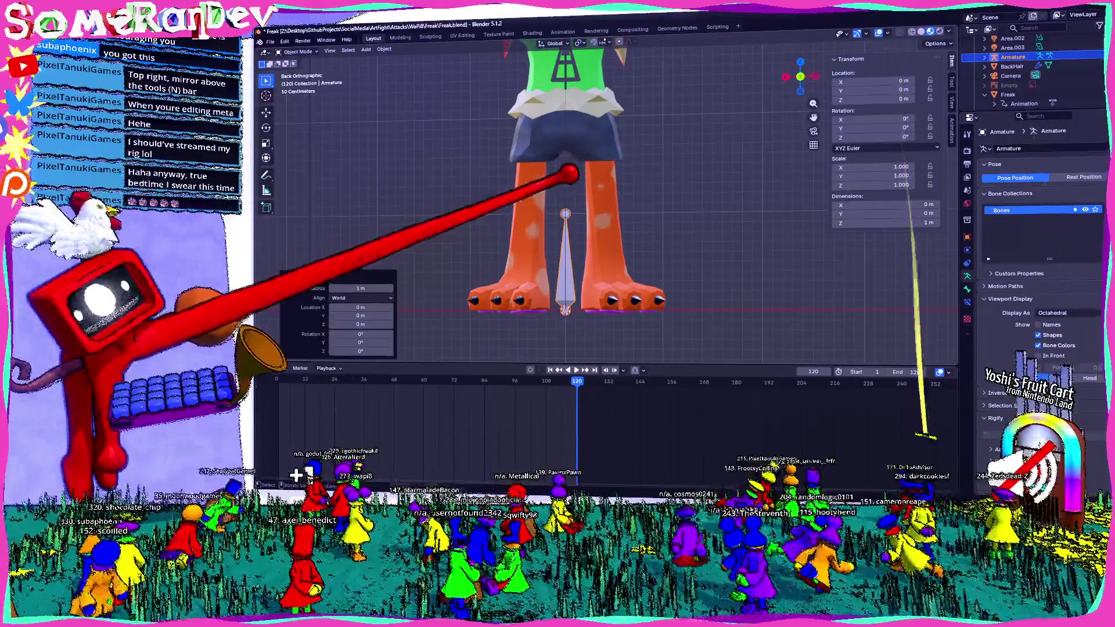
{"action": "middle_click_drag", "start_coordinate": [567, 218], "coordinate": [622, 229], "text": "shift"}
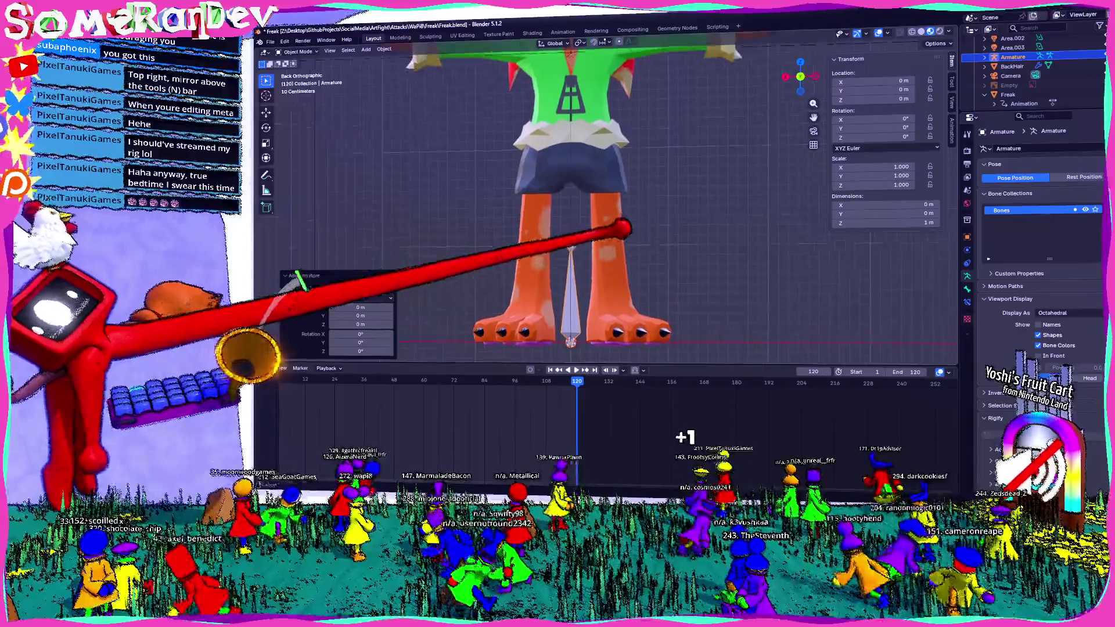
- Enter bone editing on the new armature and extrude a second bone about 0.46 m upward
{"action": "left_click", "coordinate": [570, 240]}
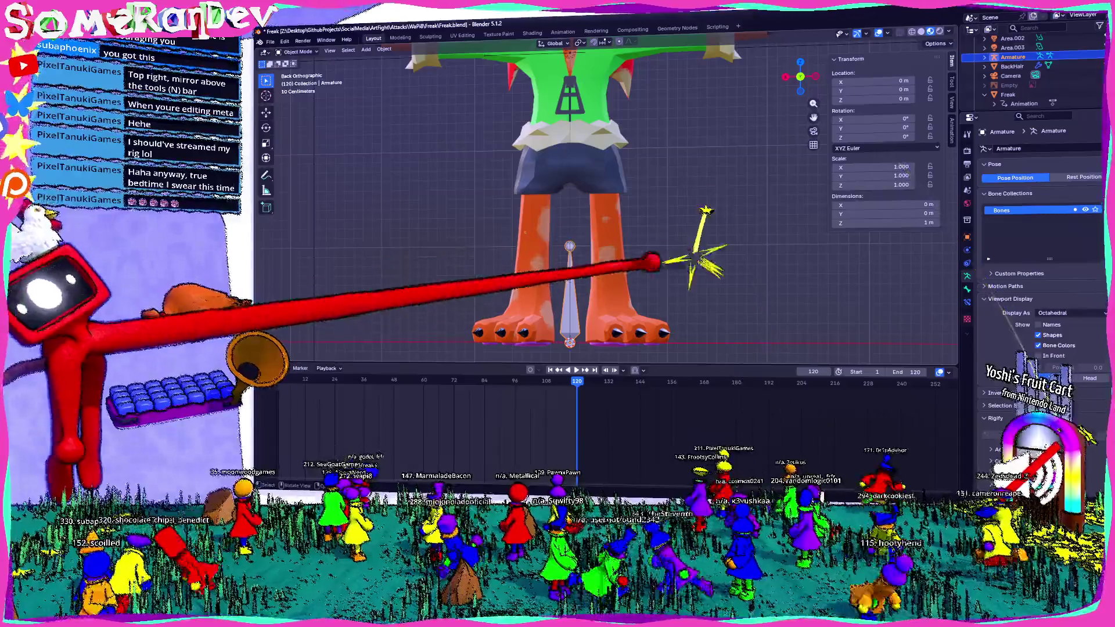
{"action": "key", "text": "Tab"}
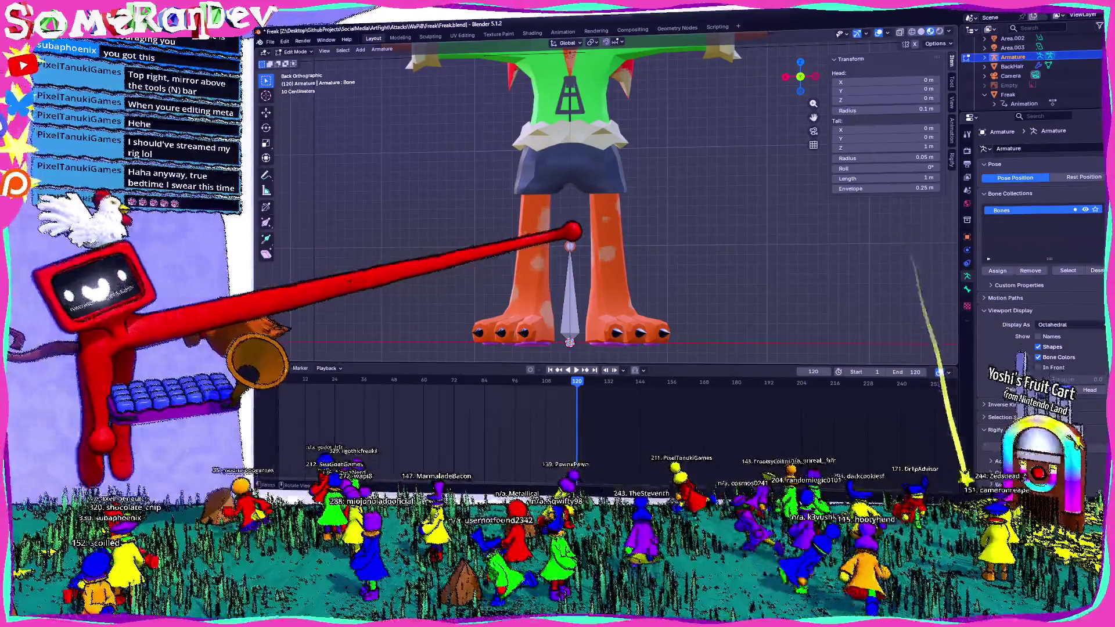
{"action": "key", "text": "e"}
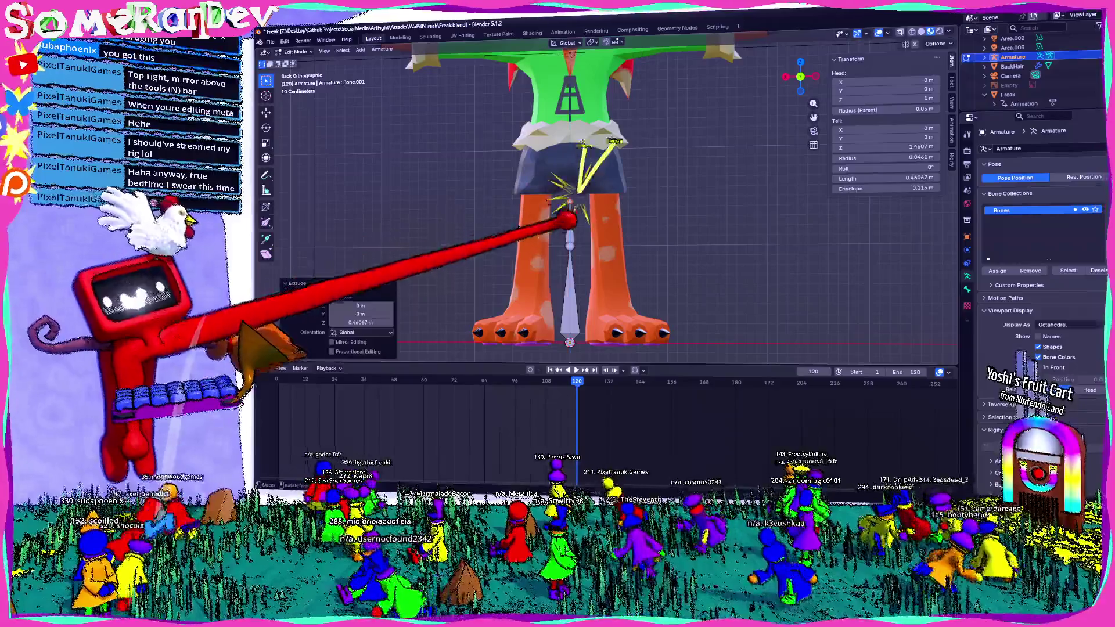
- Cancel the extrusion, raise the bone tip 1 m along Z, then lower it by 0.2 m
{"action": "right_click", "coordinate": [567, 225]}
{"action": "right_click", "coordinate": [566, 225]}
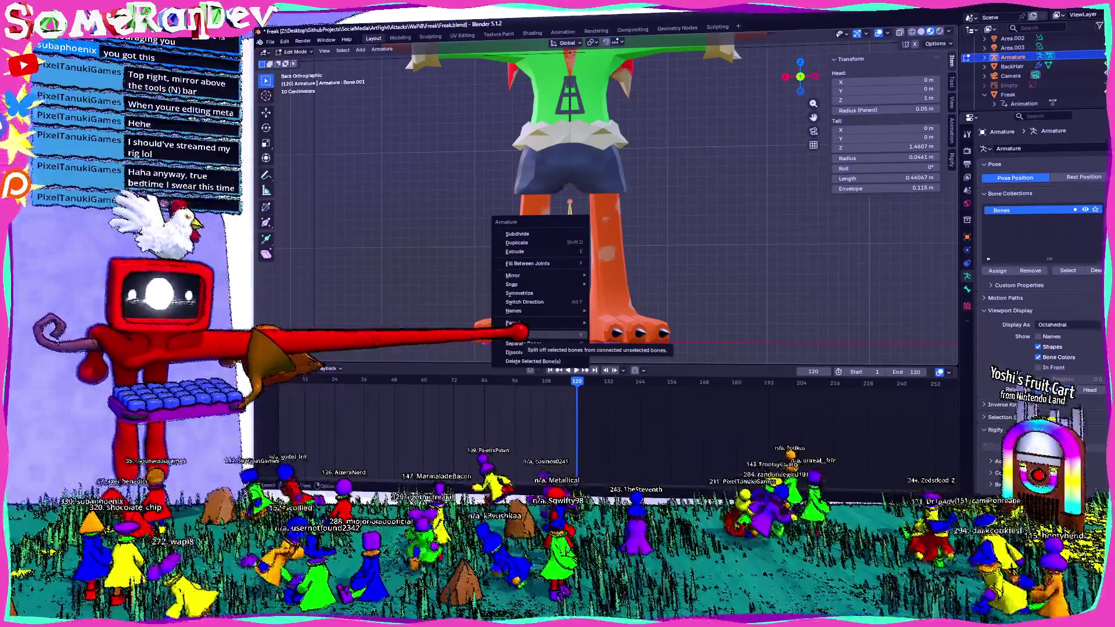
{"action": "key", "text": "Escape"}
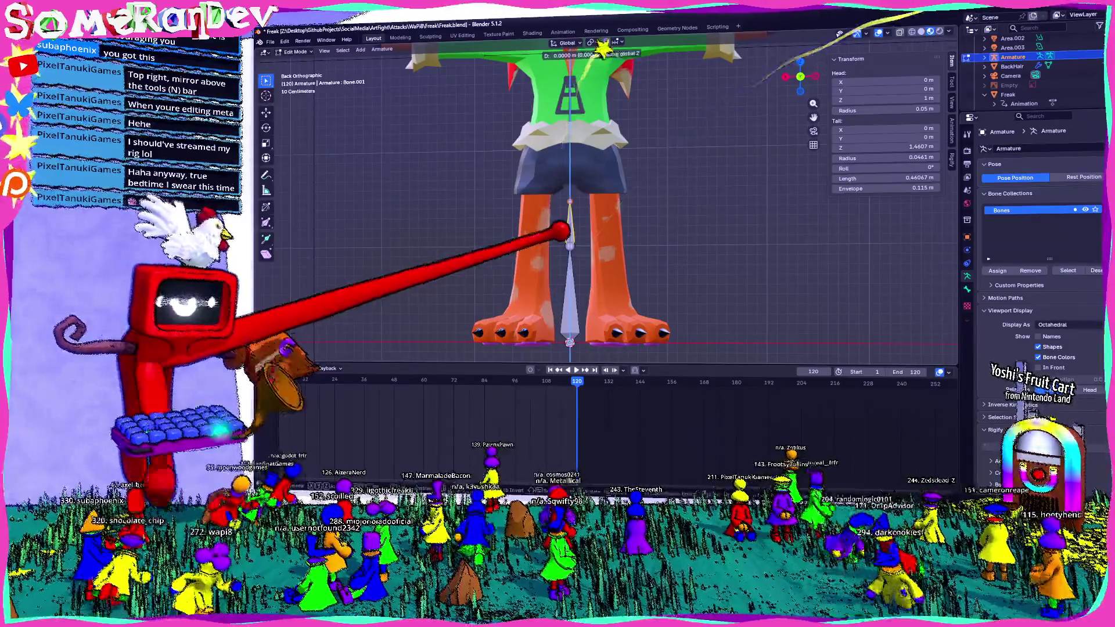
{"action": "key", "text": "g"}
{"action": "key", "text": "z"}
{"action": "key", "text": "1"}
{"action": "key", "text": "Return"}
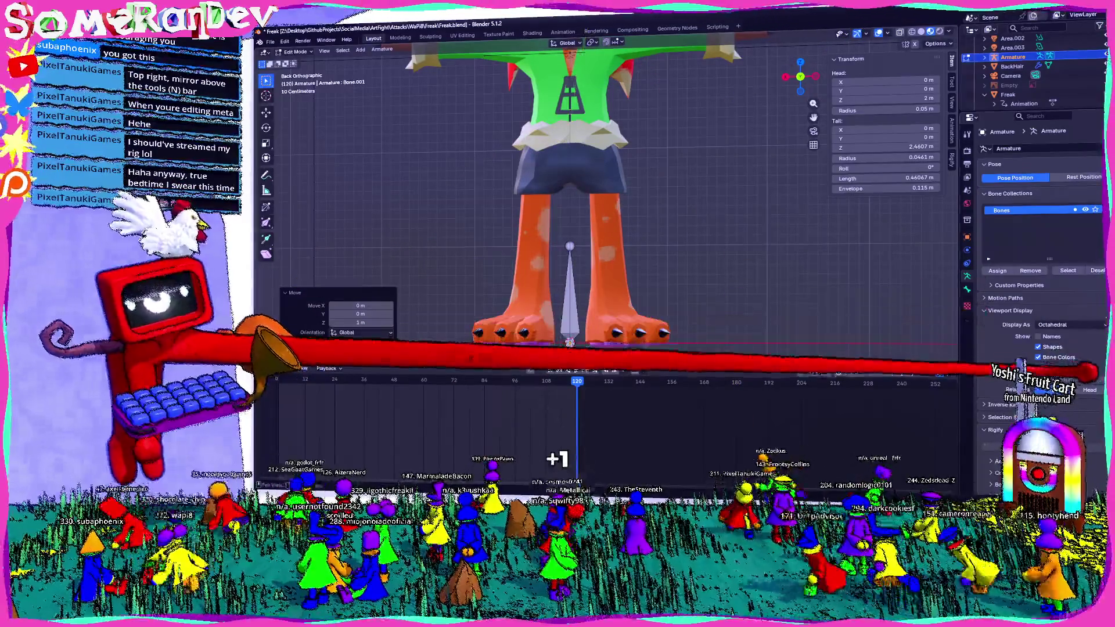
{"action": "scroll", "coordinate": [568, 116], "scroll_direction": "up", "scroll_amount": 1}
{"action": "type", "text": "gz"}
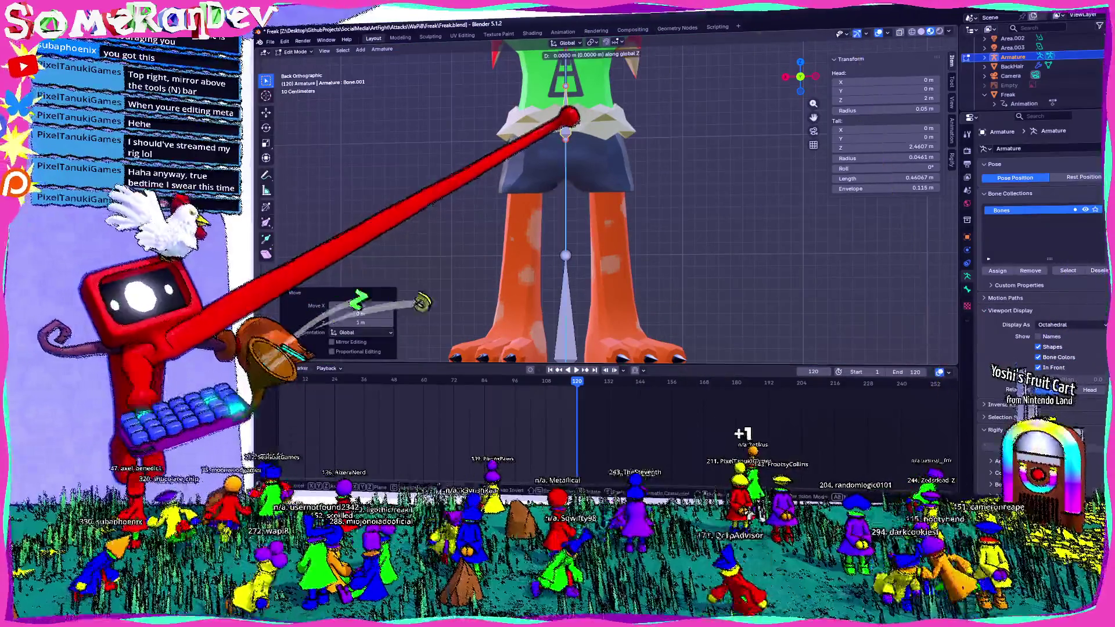
{"action": "type", "text": "-0.2"}
{"action": "key", "text": "Return"}
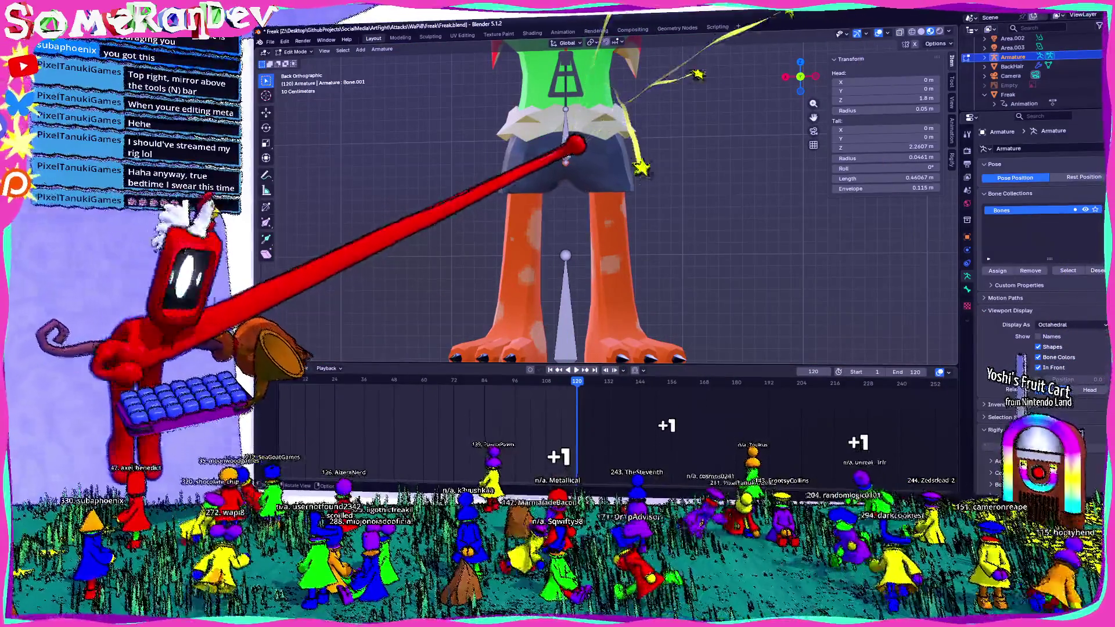
- Extrude a hip bone about 0.33 m sideways, place its tail at the hip in side view, then extrude downward from Back view
{"action": "key", "text": "e"}
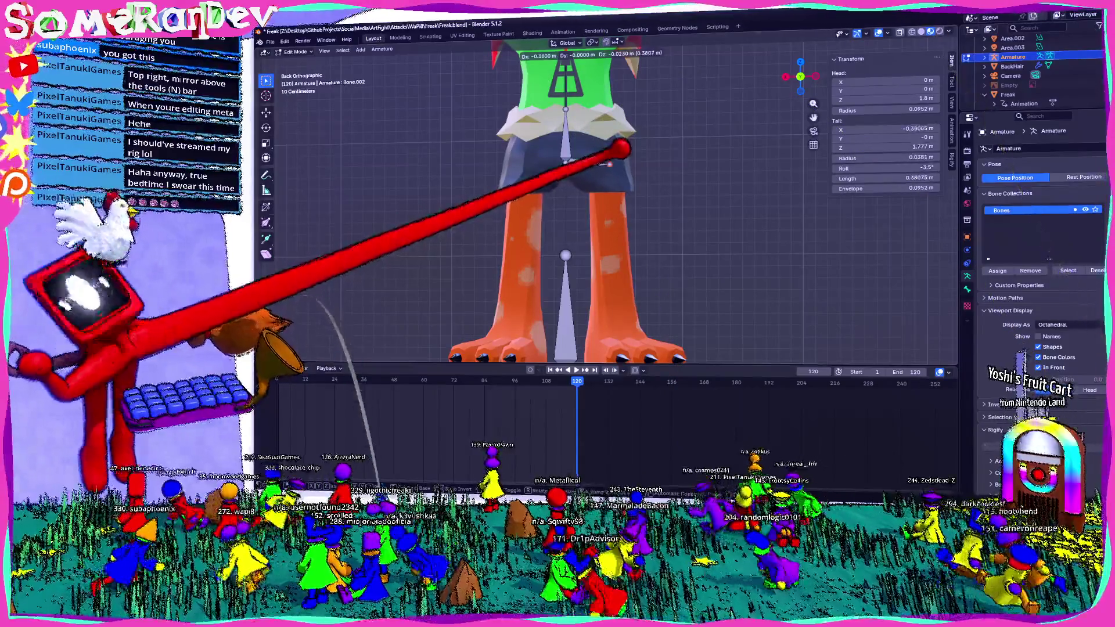
{"action": "left_click", "coordinate": [620, 154]}
{"action": "key", "text": "g"}
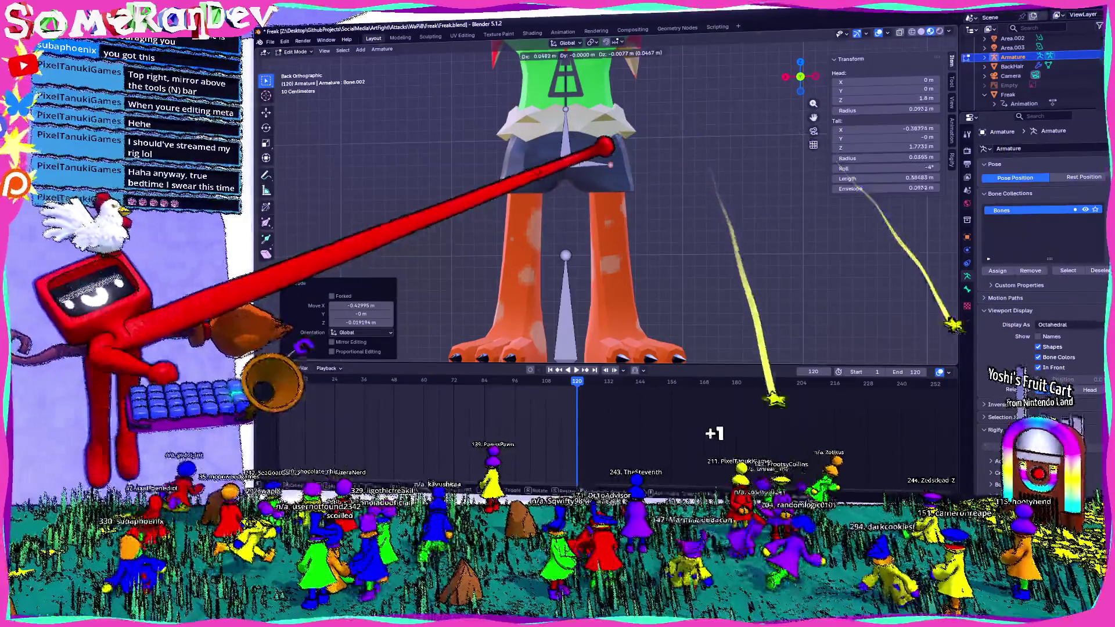
{"action": "middle_click_drag", "start_coordinate": [652, 157], "coordinate": [820, 60]}
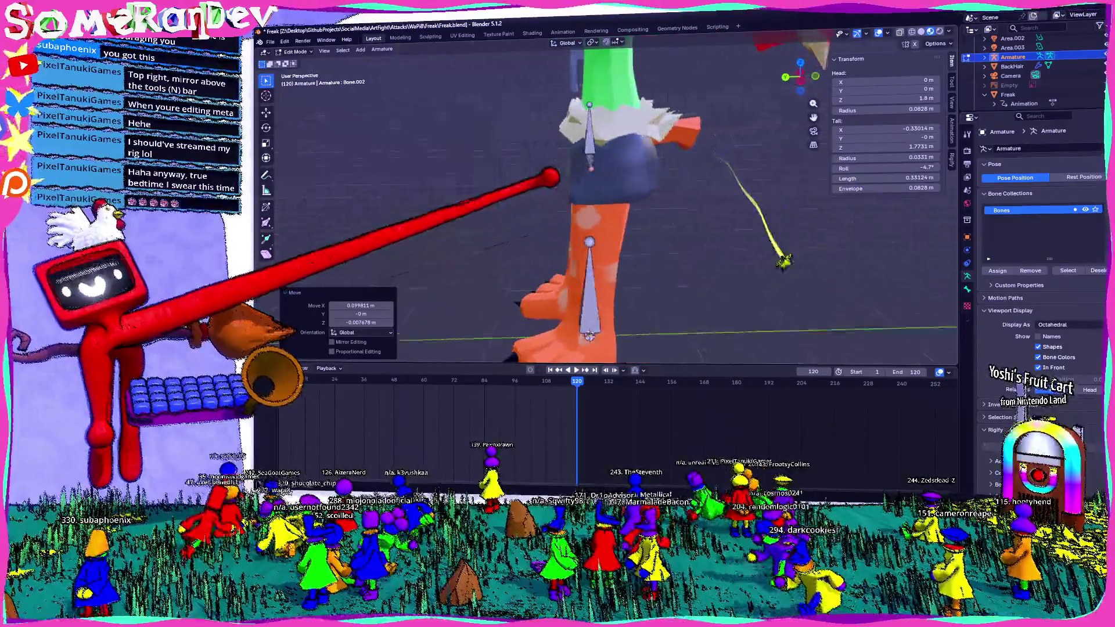
{"action": "left_click", "coordinate": [815, 69]}
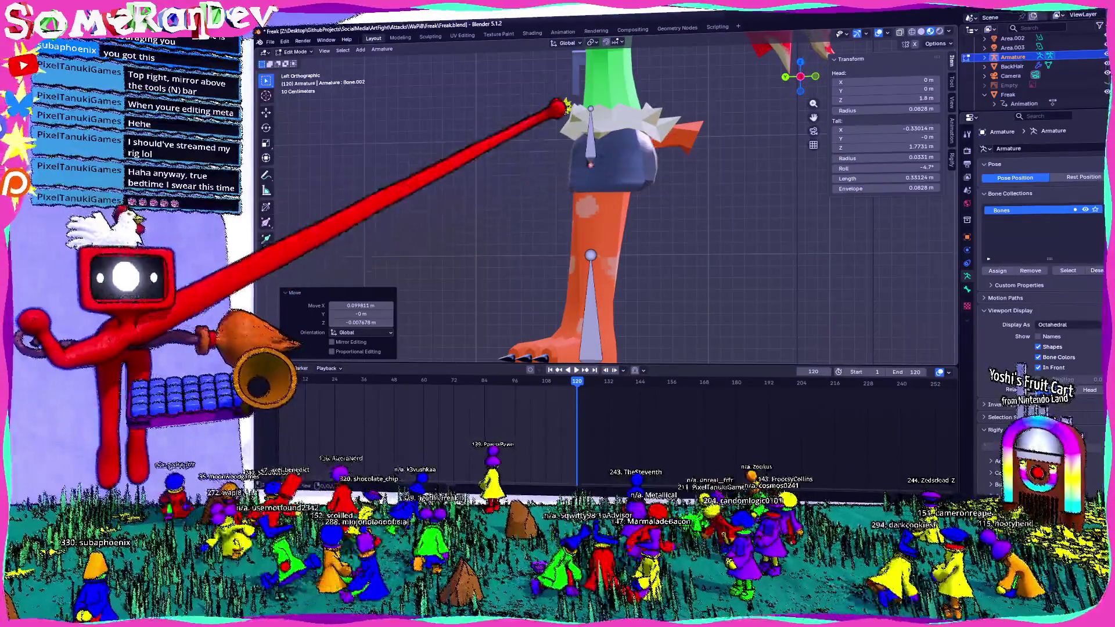
{"action": "key", "text": "g"}
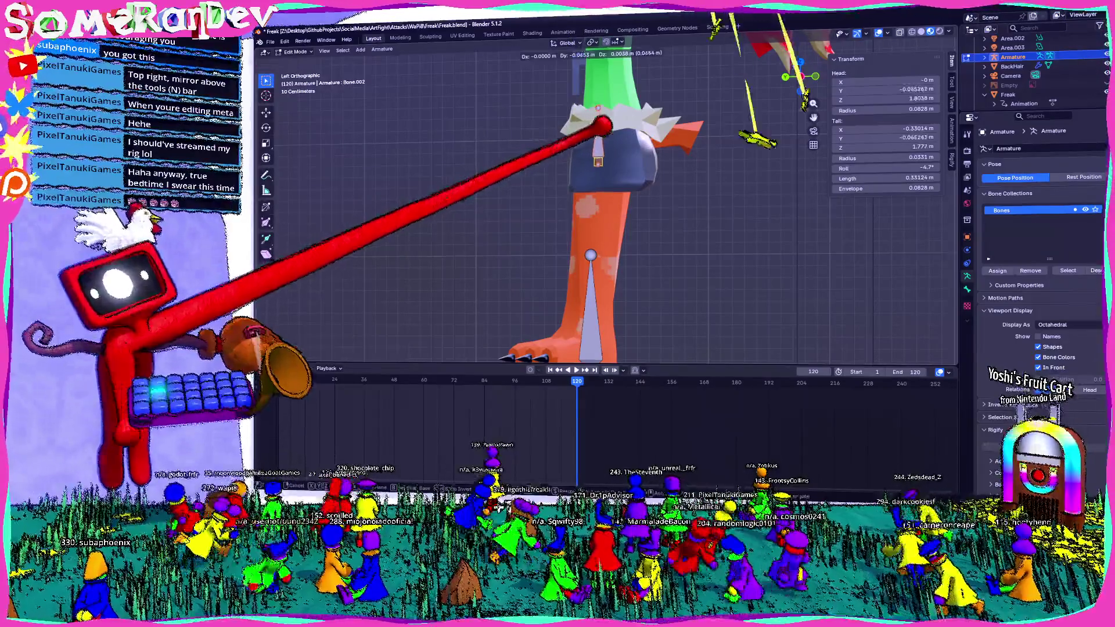
{"action": "left_click", "coordinate": [646, 64]}
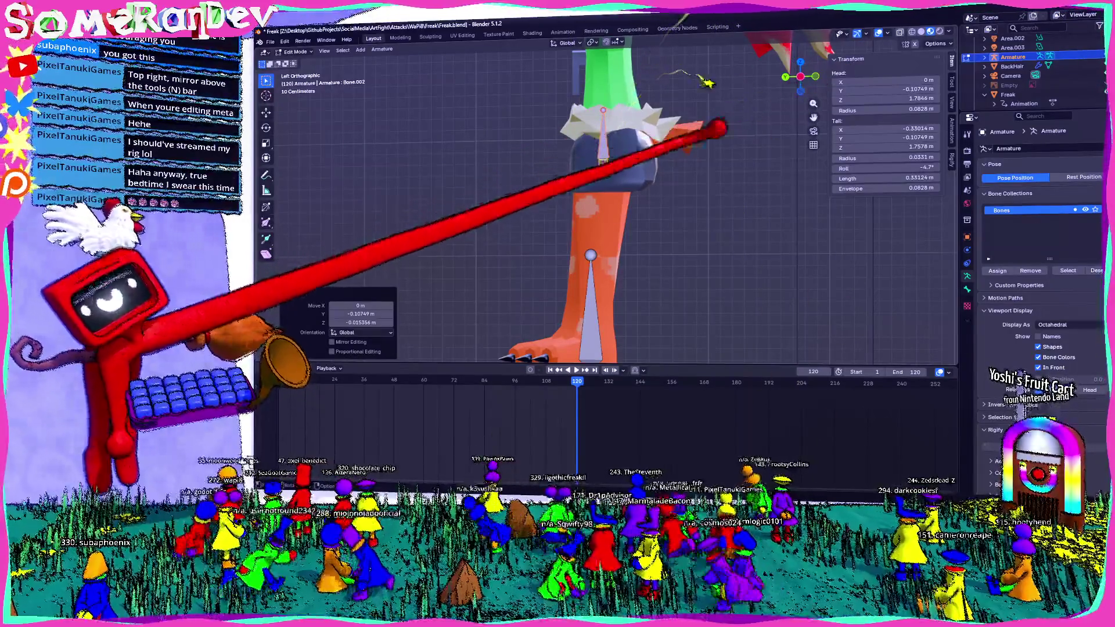
{"action": "left_click", "coordinate": [601, 154]}
{"action": "left_click_drag", "start_coordinate": [602, 154], "coordinate": [604, 151]}
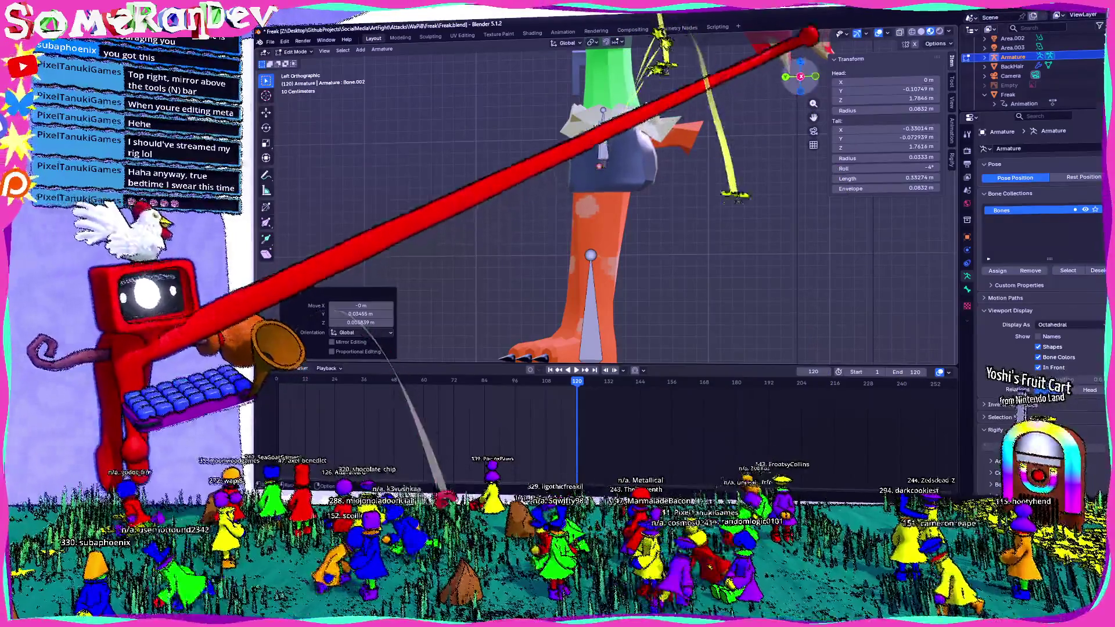
{"action": "key", "text": "ctrl+KP_1"}
{"action": "key", "text": "e"}
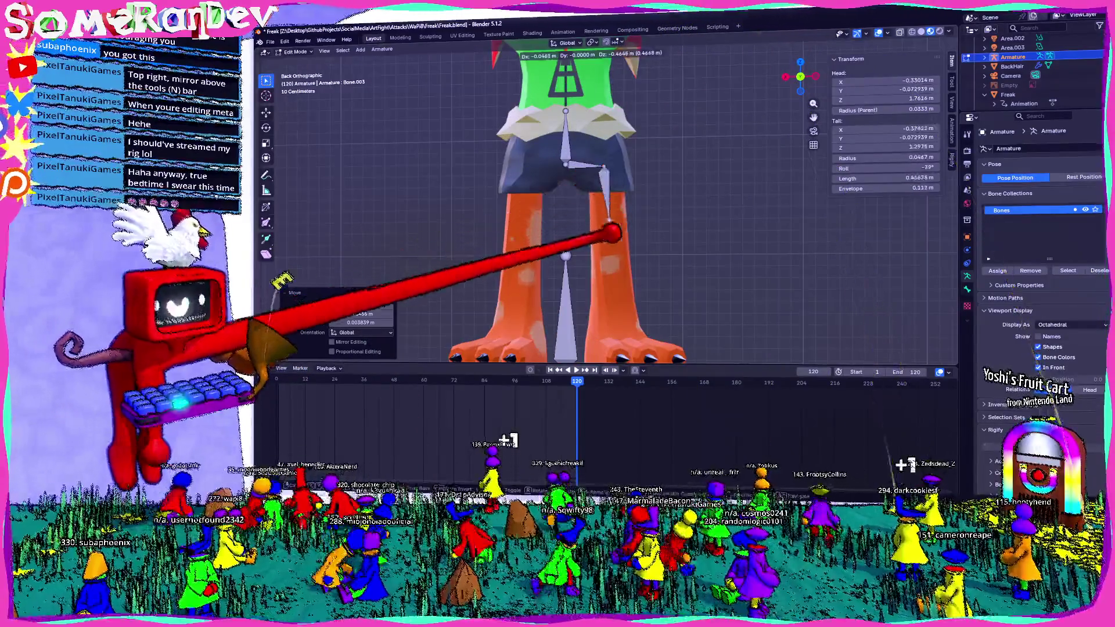
- Finish the thigh bone at the knee and extrude a shin bone down to the ankle
{"action": "left_click", "coordinate": [617, 254]}
{"action": "key", "text": "e"}
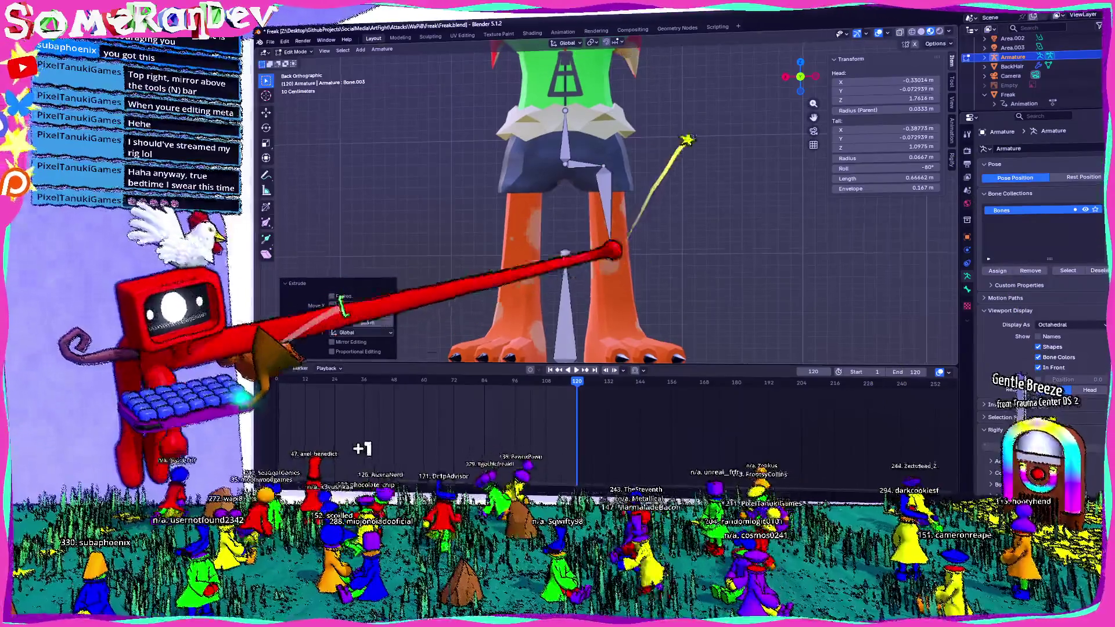
{"action": "middle_click_drag", "start_coordinate": [617, 261], "coordinate": [617, 204], "text": "shift"}
{"action": "left_click", "coordinate": [621, 293]}
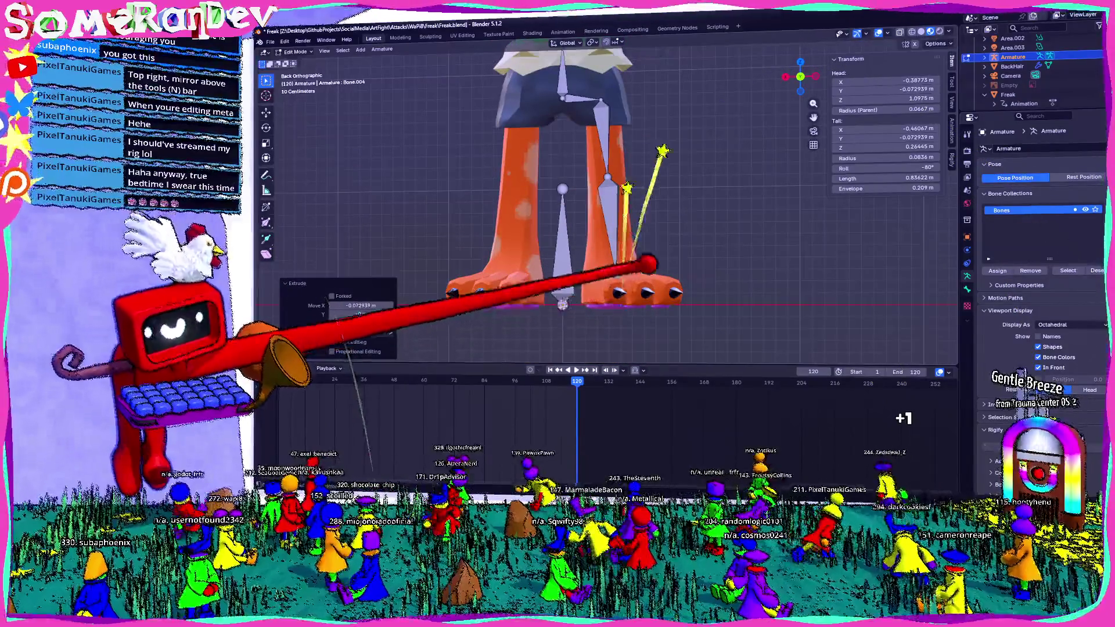
- In side view, nudge the knee joint into place and orbit to check the leg bones
{"action": "key", "text": "ctrl+KP_3"}
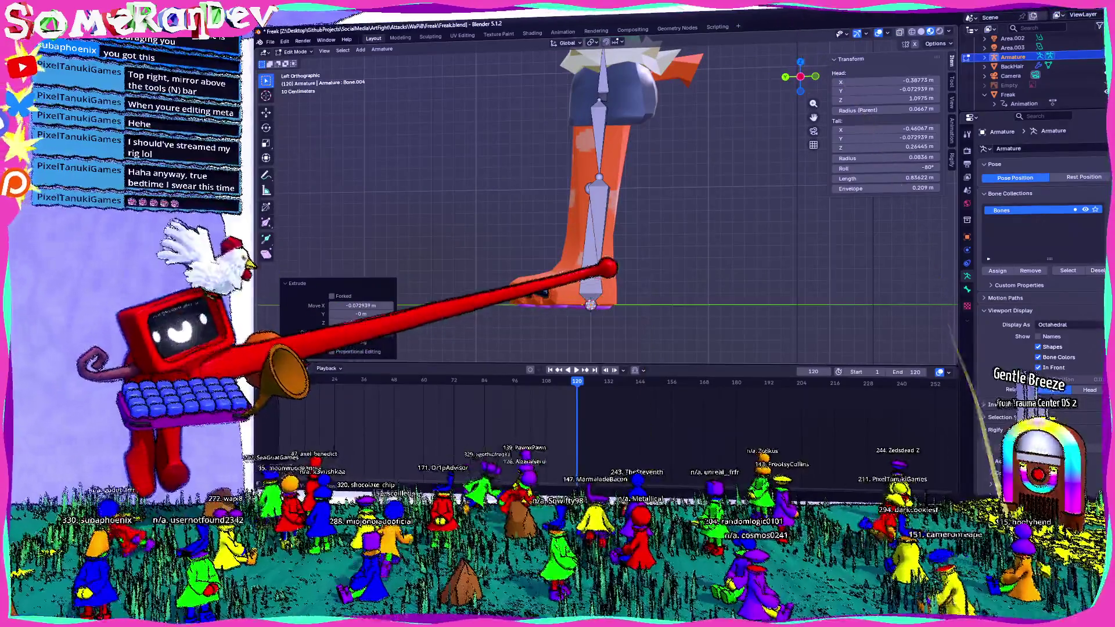
{"action": "left_click", "coordinate": [598, 187]}
{"action": "key", "text": "g"}
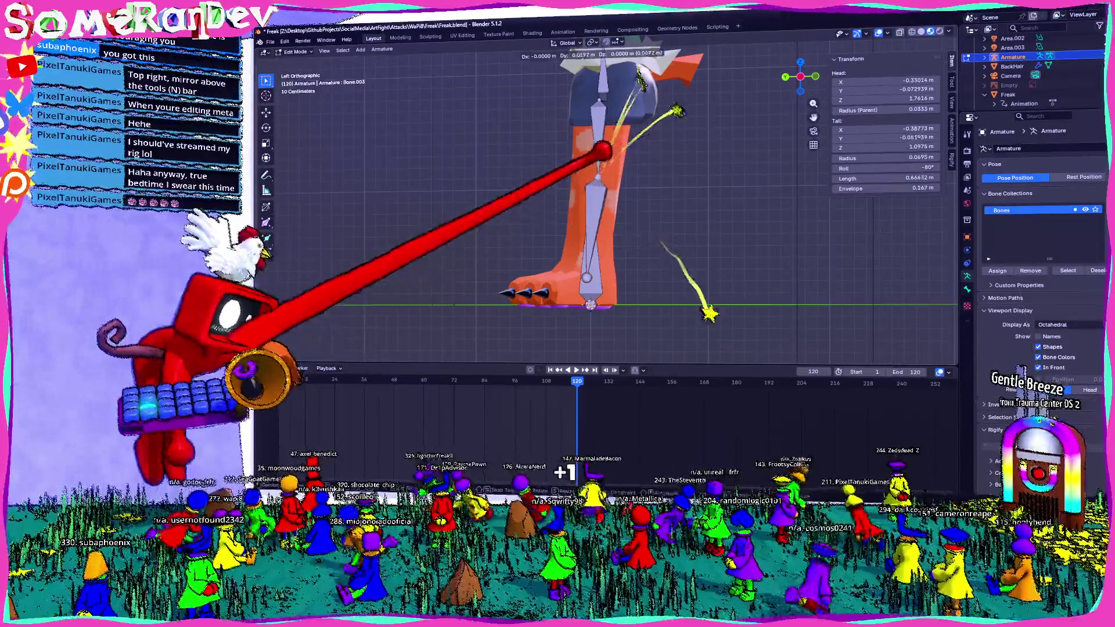
{"action": "left_click", "coordinate": [564, 459]}
{"action": "middle_click_drag", "start_coordinate": [565, 459], "coordinate": [627, 409]}
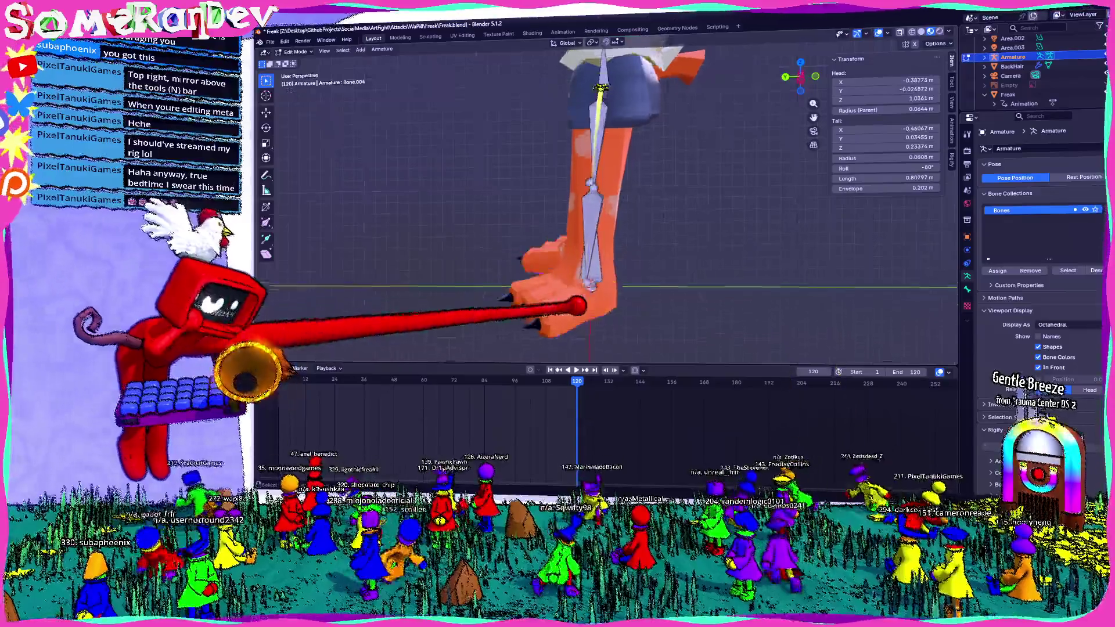
{"action": "key", "text": "ctrl+KP_3"}
- Extrude a foot bone from the ankle and, in Top view, point it toward the toes; then select the lower spine bone
{"action": "key", "text": "e"}
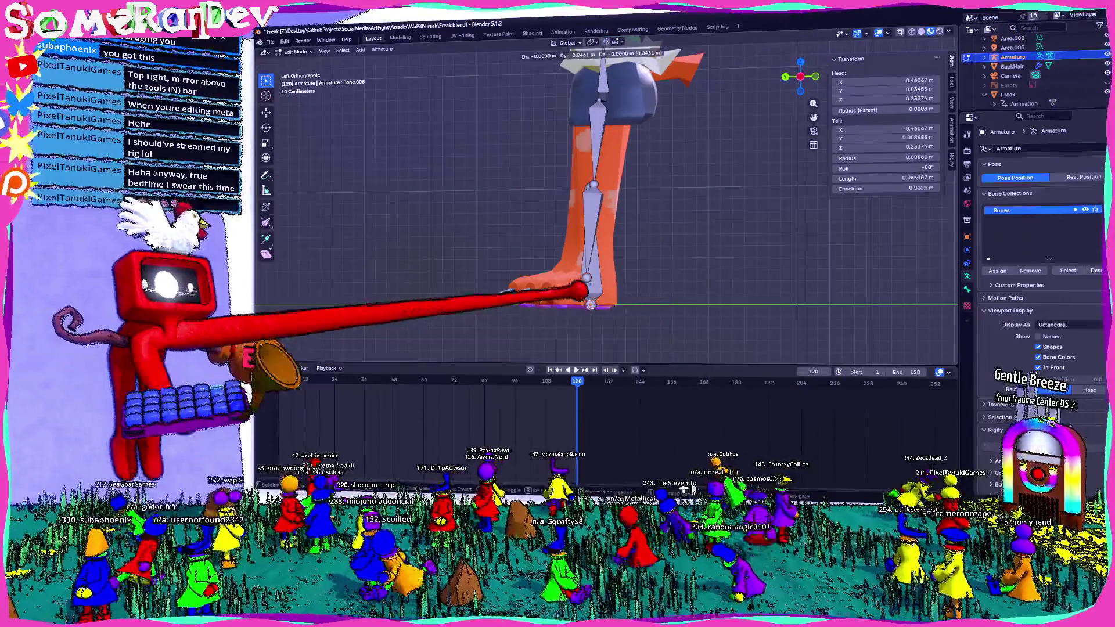
{"action": "key", "text": "Return"}
{"action": "key", "text": "KP_7"}
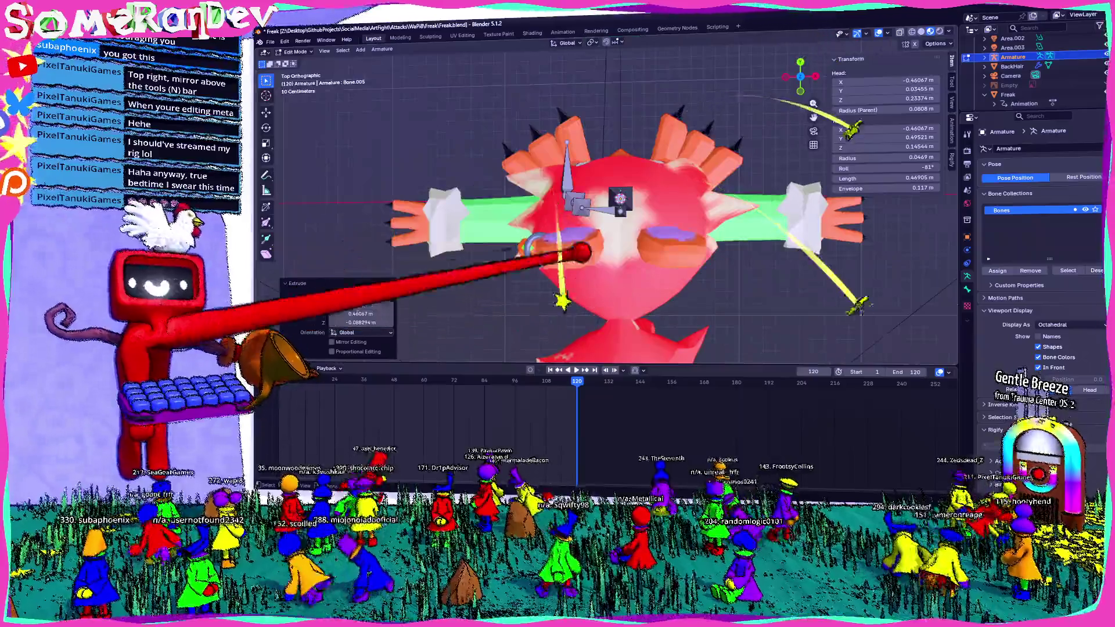
{"action": "key", "text": "g"}
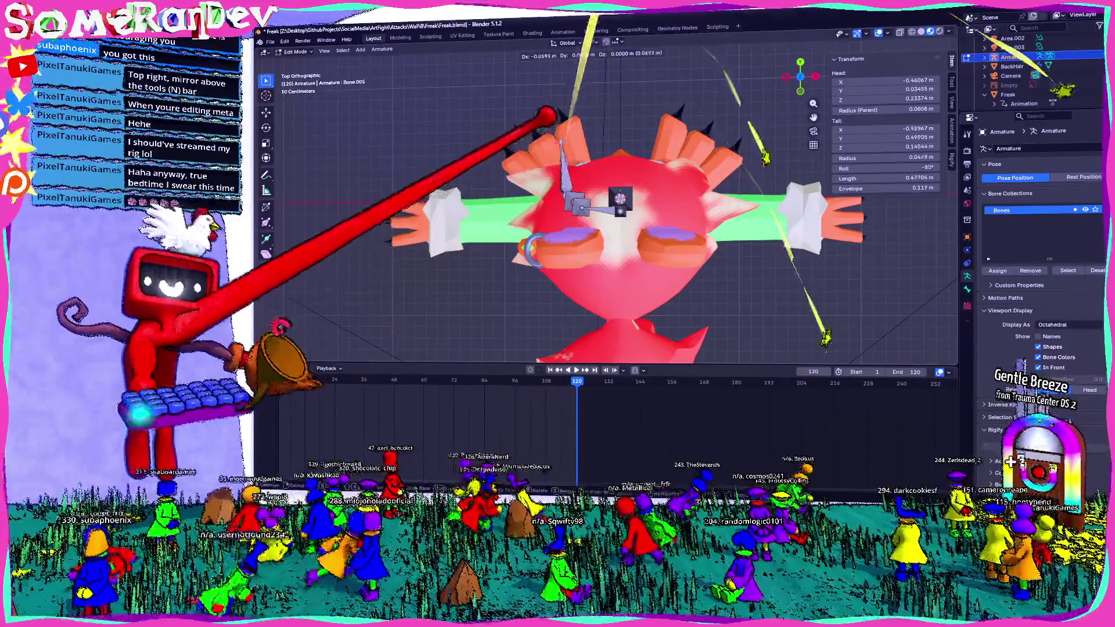
{"action": "key", "text": "Return"}
{"action": "middle_click_drag", "start_coordinate": [610, 218], "coordinate": [610, 131]}
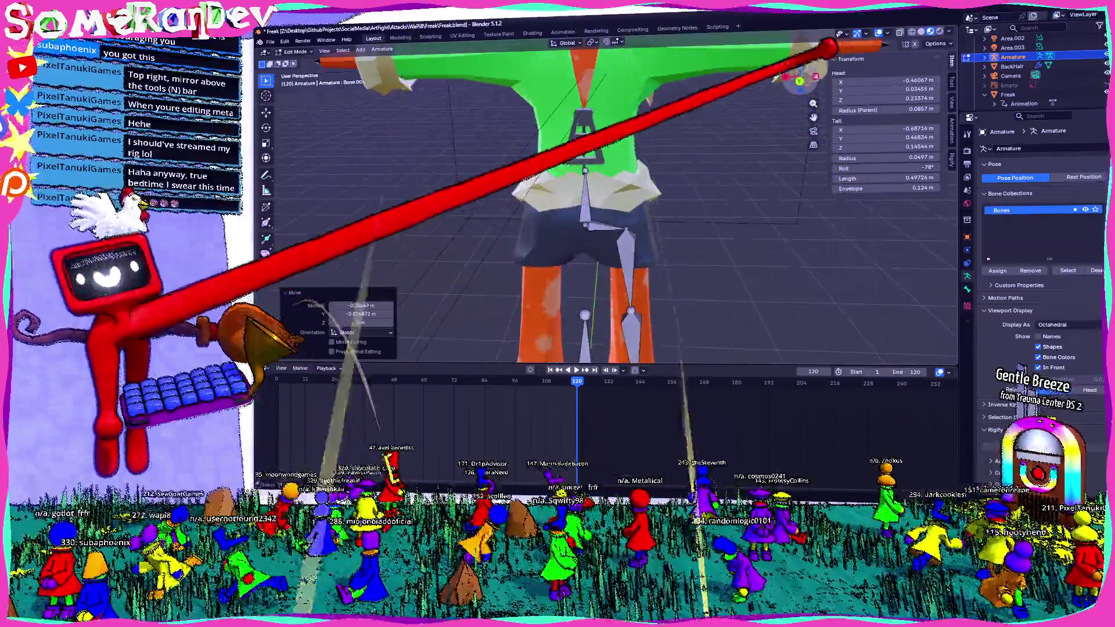
{"action": "middle_click_drag", "start_coordinate": [610, 217], "coordinate": [610, 131]}
{"action": "scroll", "coordinate": [602, 175], "scroll_direction": "up", "scroll_amount": 2}
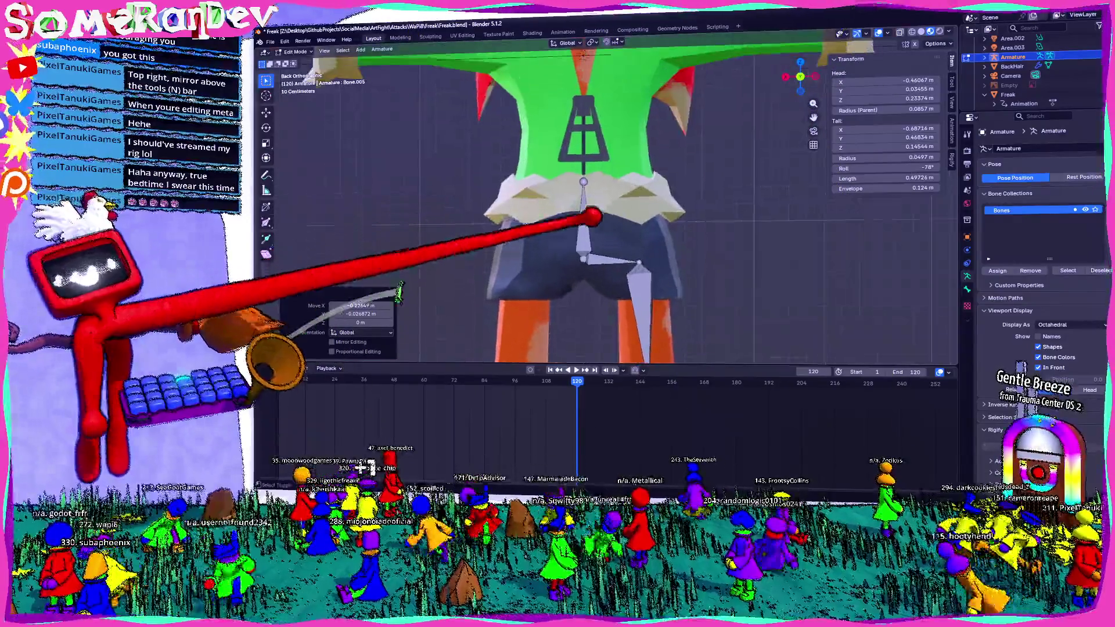
{"action": "left_click", "coordinate": [589, 209]}
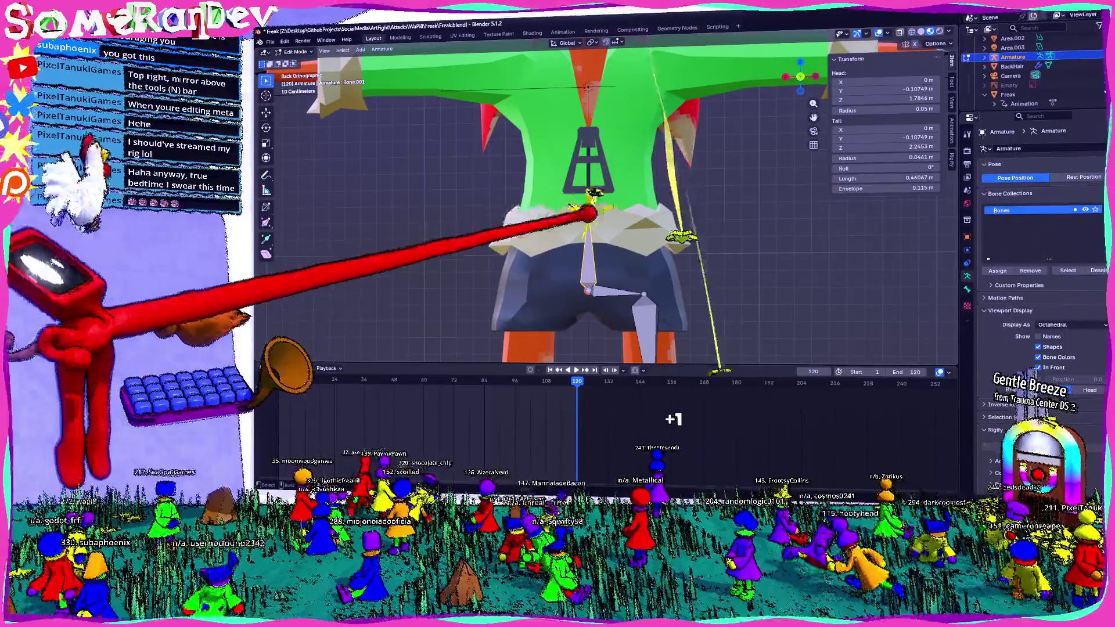
- After cancelling stray moves, extrude a ~1.14 m spine bone from the pelvis up toward the neck
{"action": "key", "text": "g"}
{"action": "key", "text": "z"}
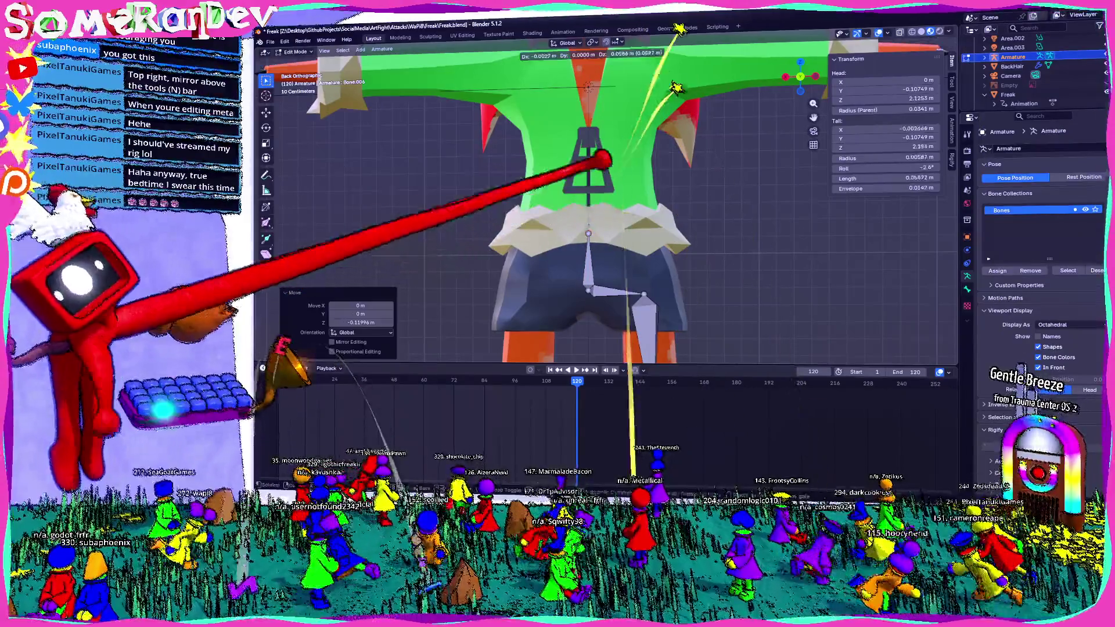
{"action": "key", "text": "Escape"}
{"action": "scroll", "coordinate": [601, 201], "scroll_direction": "up", "scroll_amount": 2}
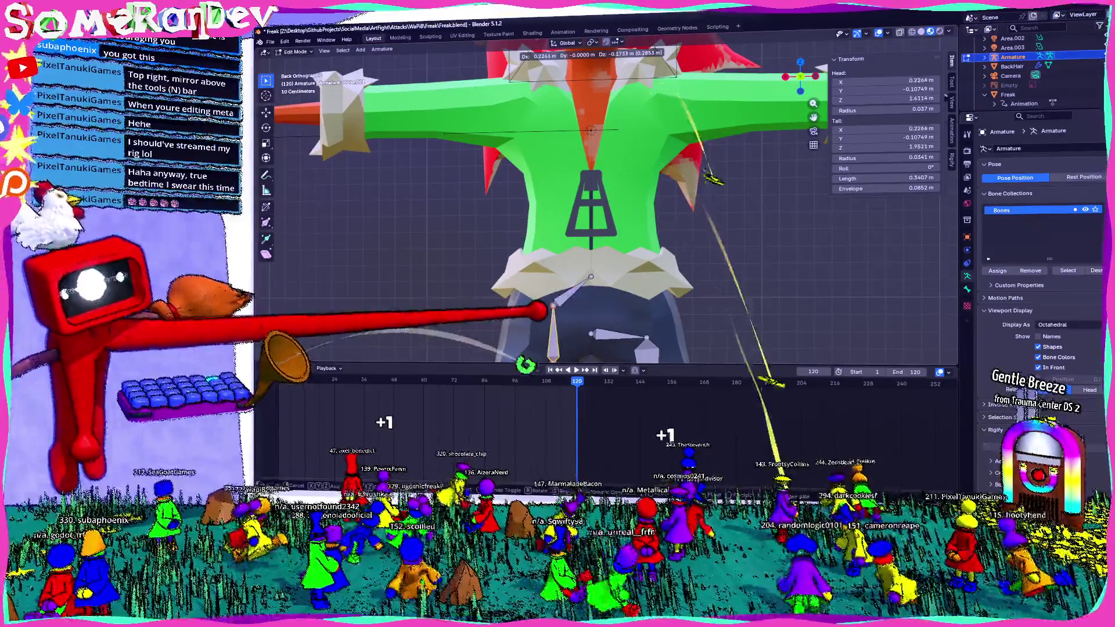
{"action": "key", "text": "alt+a"}
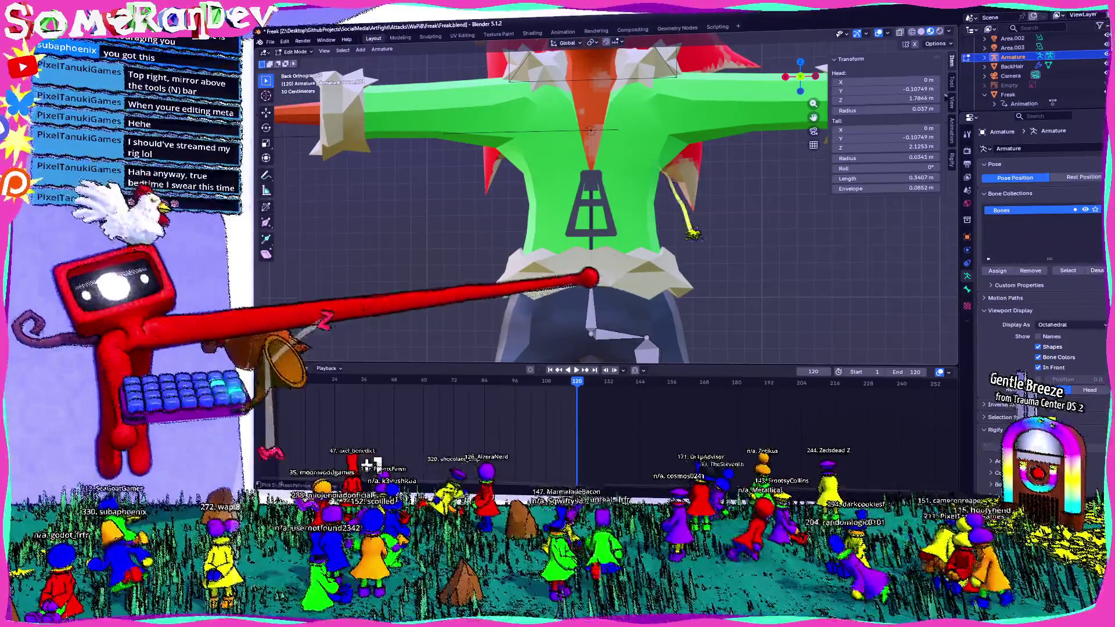
{"action": "key", "text": "g"}
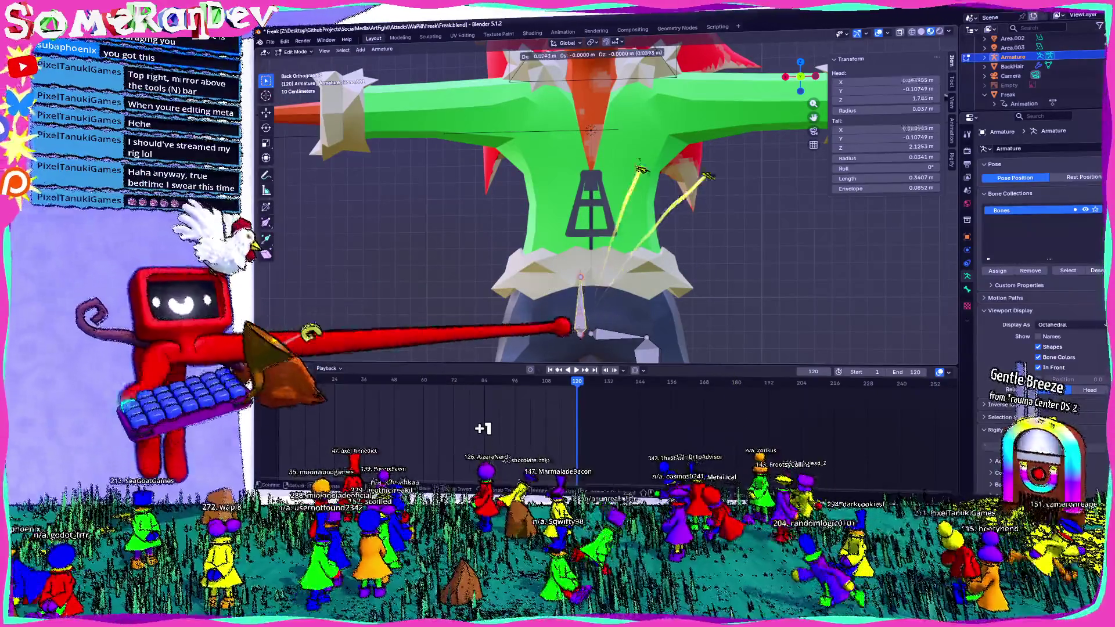
{"action": "key", "text": "Escape"}
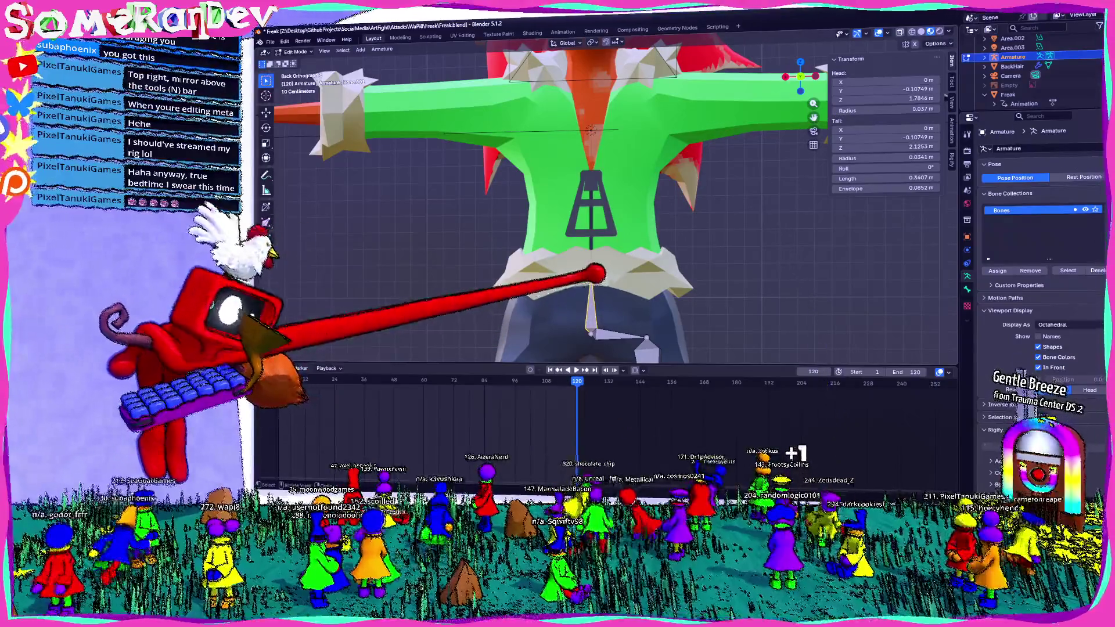
{"action": "key", "text": "e"}
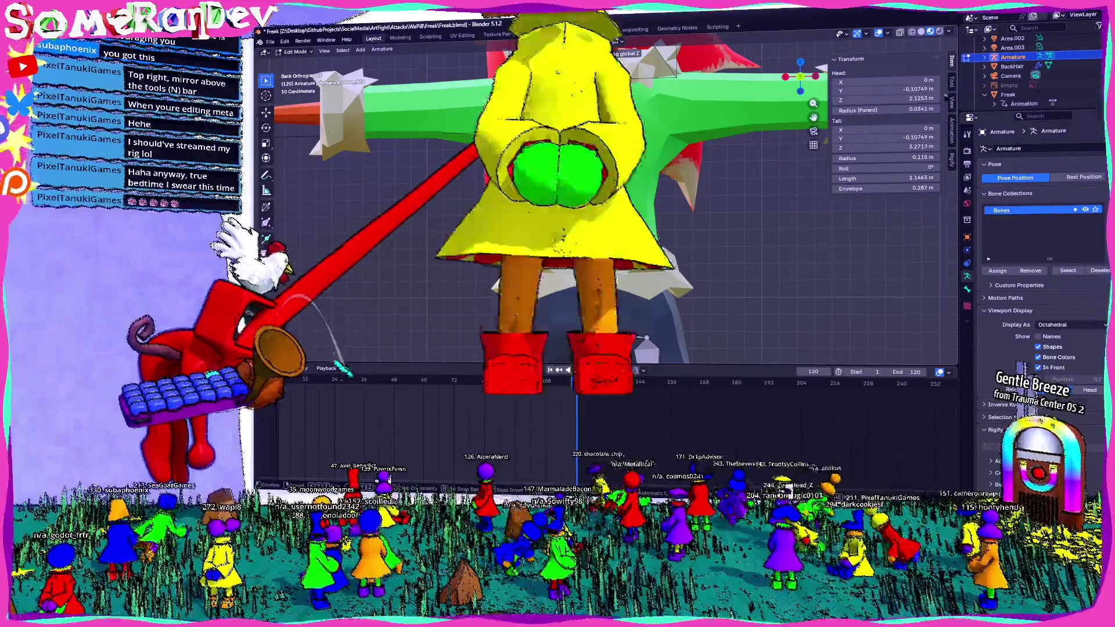
{"action": "key", "text": "Return"}
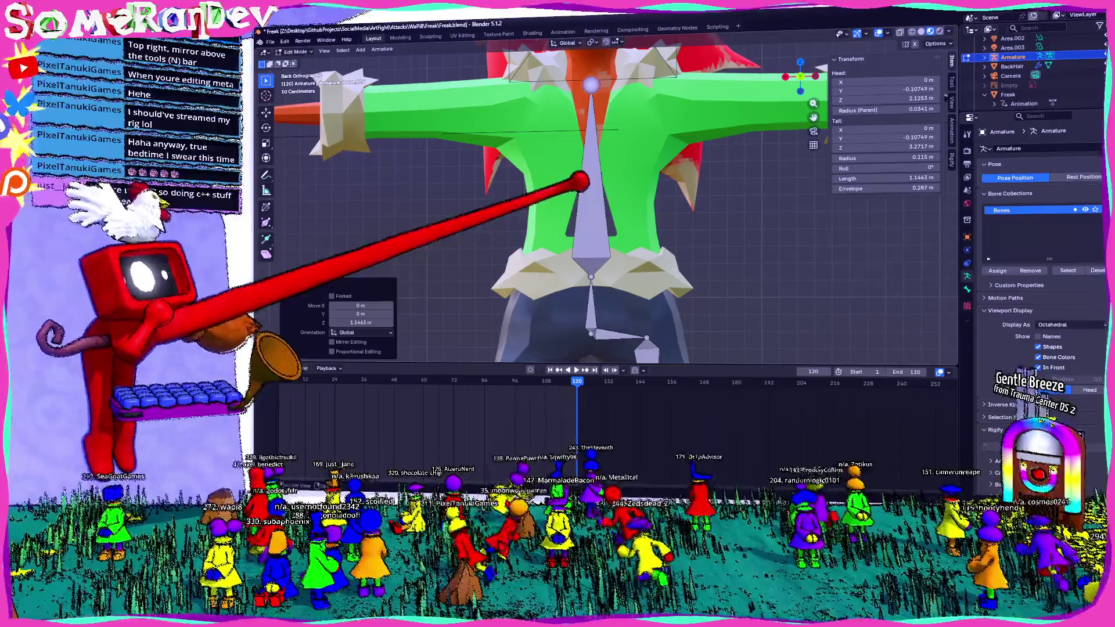
{"action": "scroll", "coordinate": [709, 224], "scroll_direction": "down", "scroll_amount": 5}
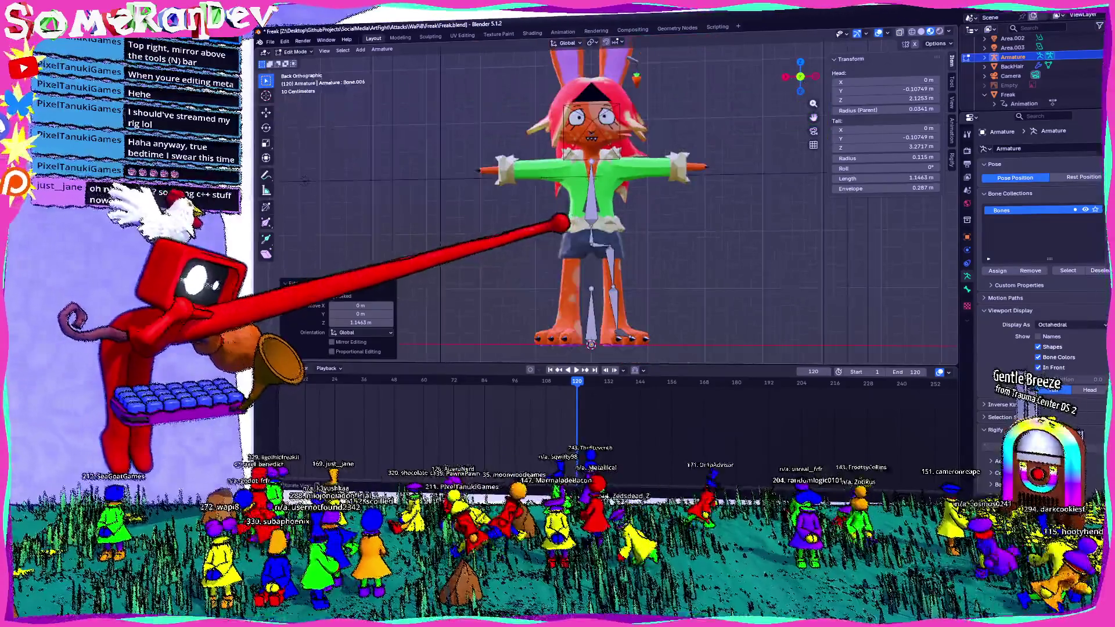
{"action": "mouse_move", "coordinate": [696, 218]}
{"action": "middle_mouse_down"}
{"action": "mouse_move", "coordinate": [535, 249]}
{"action": "mouse_move", "coordinate": [759, 254]}
{"action": "mouse_move", "coordinate": [685, 257]}
{"action": "middle_mouse_up"}
{"action": "scroll", "coordinate": [635, 252], "scroll_direction": "up", "scroll_amount": 3}
{"action": "scroll", "coordinate": [612, 256], "scroll_direction": "up", "scroll_amount": 2}
{"action": "mouse_move", "coordinate": [610, 218]}
{"action": "middle_mouse_down"}
{"action": "mouse_move", "coordinate": [610, 244]}
{"action": "mouse_move", "coordinate": [614, 236]}
{"action": "middle_mouse_up"}
{"action": "scroll", "coordinate": [585, 227], "scroll_direction": "up", "scroll_amount": 3}
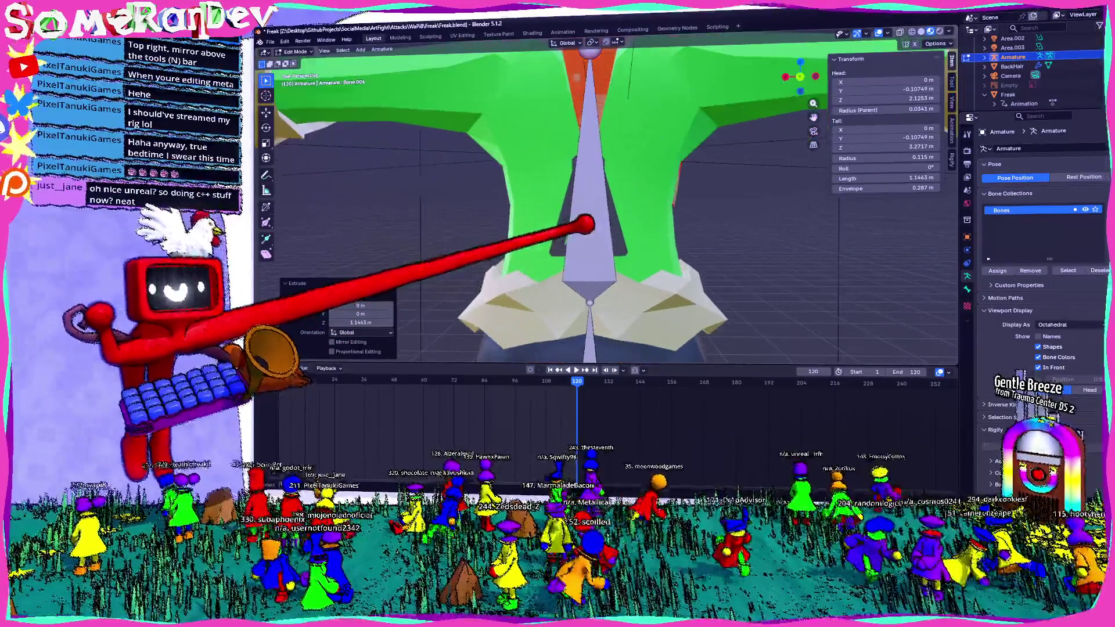
{"action": "scroll", "coordinate": [582, 227], "scroll_direction": "down", "scroll_amount": 5}
{"action": "scroll", "coordinate": [660, 230], "scroll_direction": "up", "scroll_amount": 2}
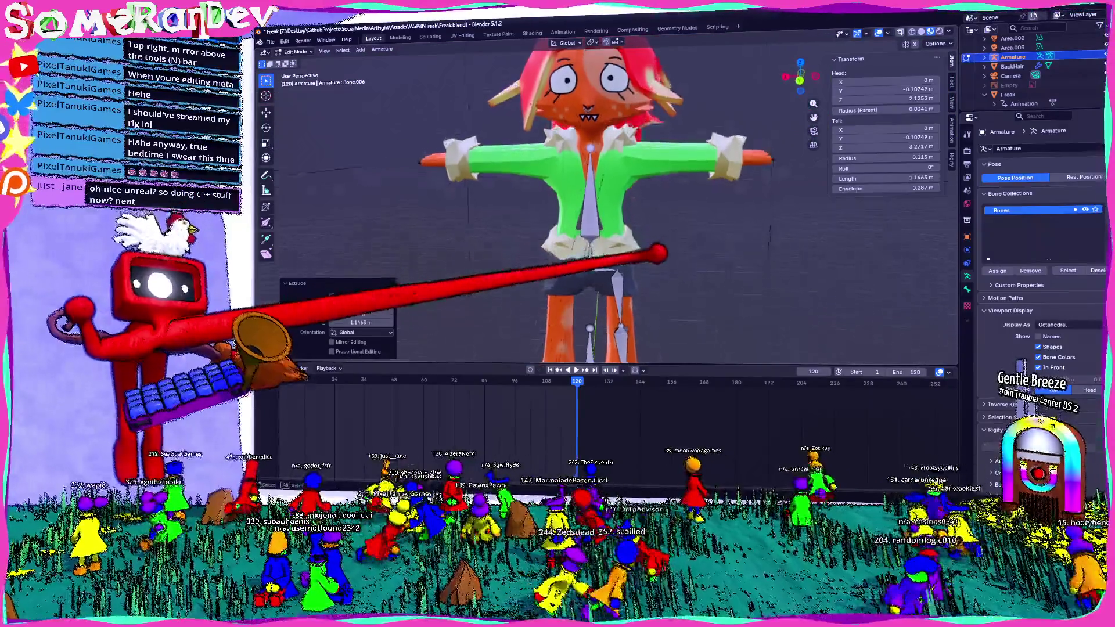
{"action": "middle_click_drag", "start_coordinate": [609, 218], "coordinate": [609, 209]}
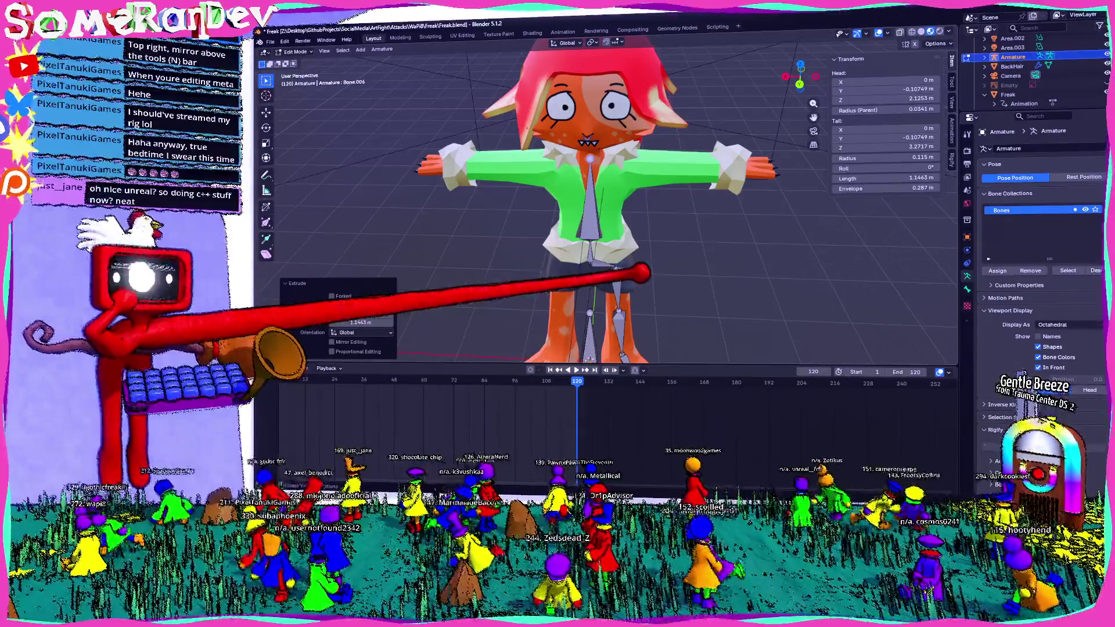
{"action": "key", "text": "ctrl+KP_1"}
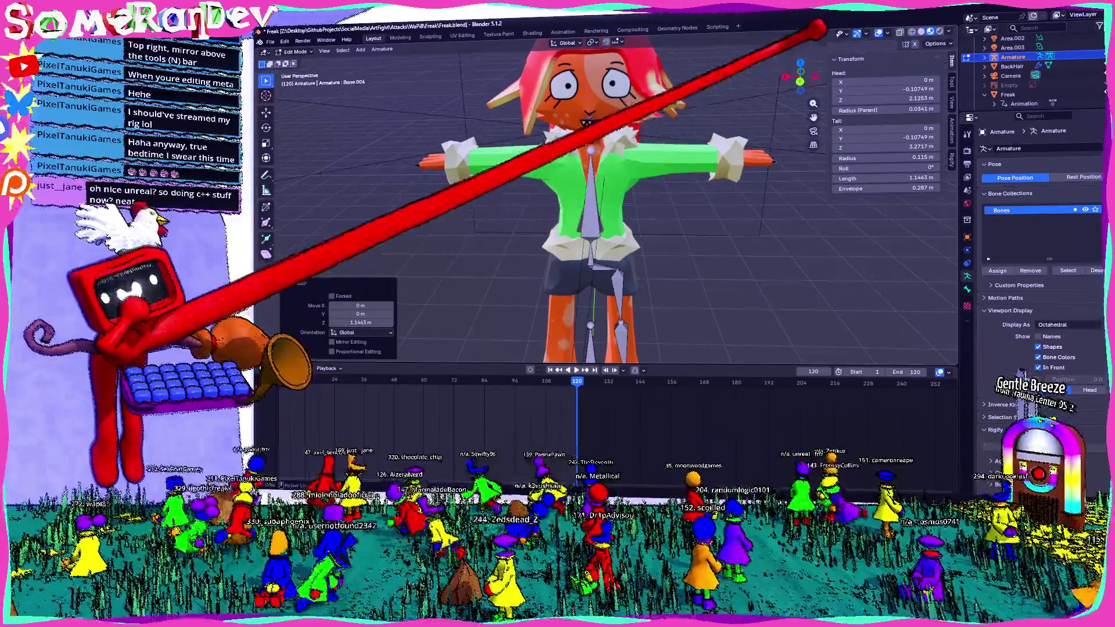
{"action": "scroll", "coordinate": [591, 199], "scroll_direction": "up", "scroll_amount": 5}
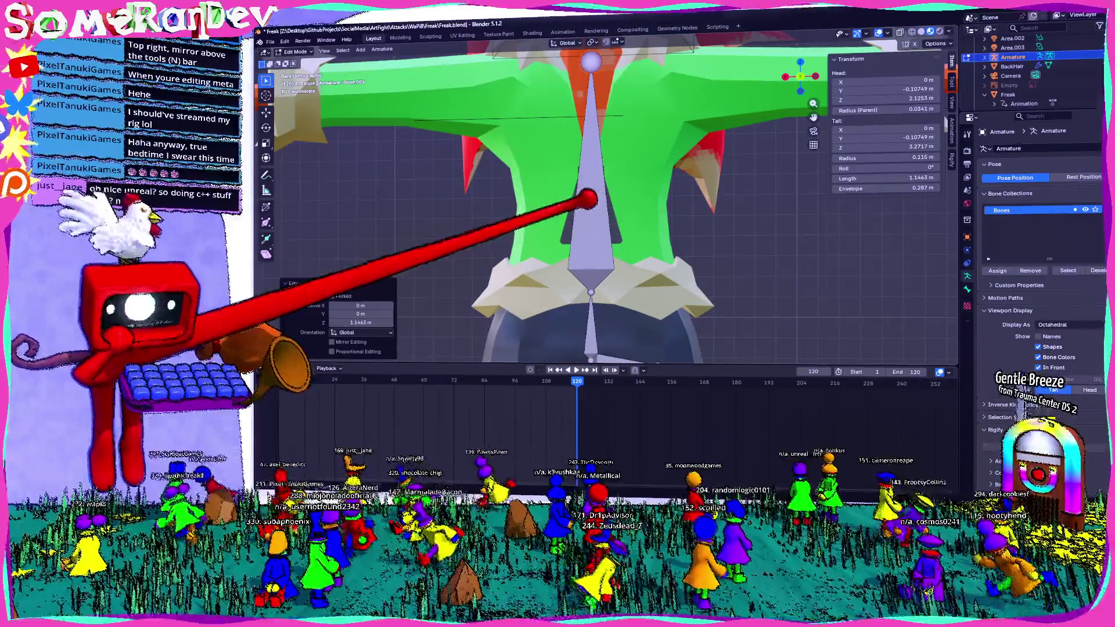
{"action": "scroll", "coordinate": [592, 175], "scroll_direction": "down", "scroll_amount": 4}
{"action": "scroll", "coordinate": [592, 174], "scroll_direction": "up", "scroll_amount": 1}
{"action": "scroll", "coordinate": [593, 130], "scroll_direction": "up", "scroll_amount": 2}
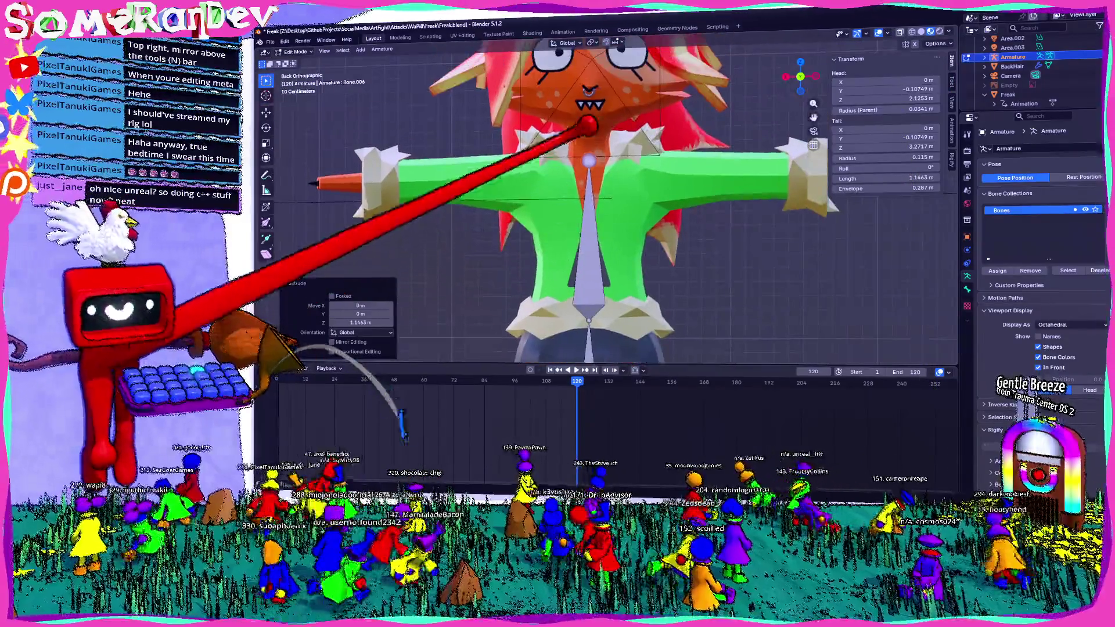
- Nudge the spine bone's tail, then subdivide it and raise the Number of Cuts
{"action": "left_click_drag", "start_coordinate": [595, 100], "coordinate": [595, 88]}
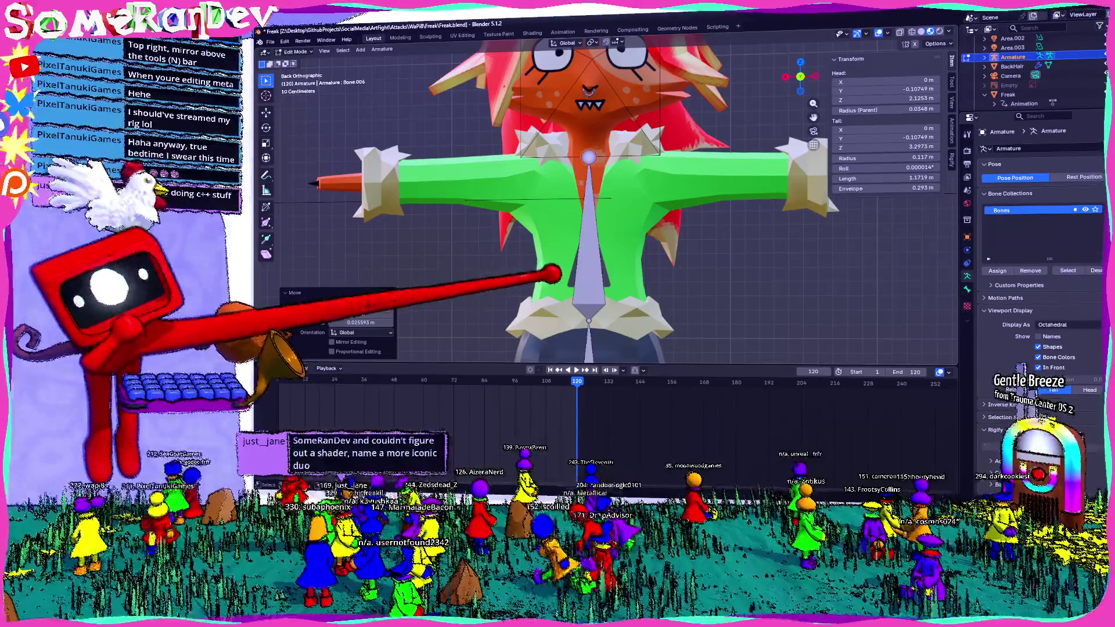
{"action": "left_click", "coordinate": [633, 111]}
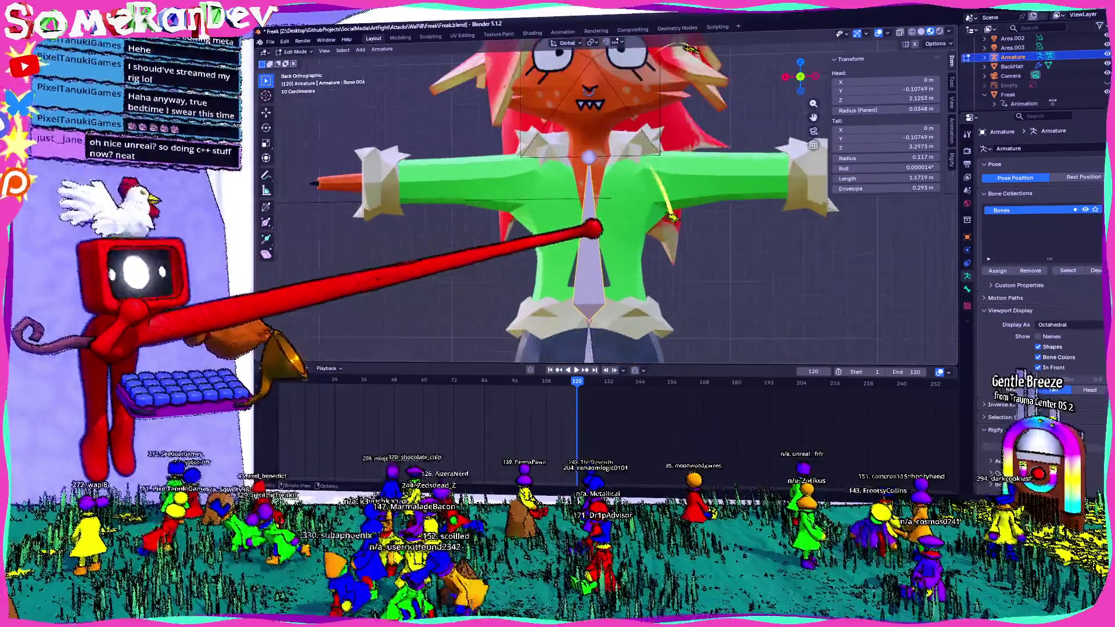
{"action": "middle_click_drag", "start_coordinate": [592, 218], "coordinate": [593, 197], "text": "shift"}
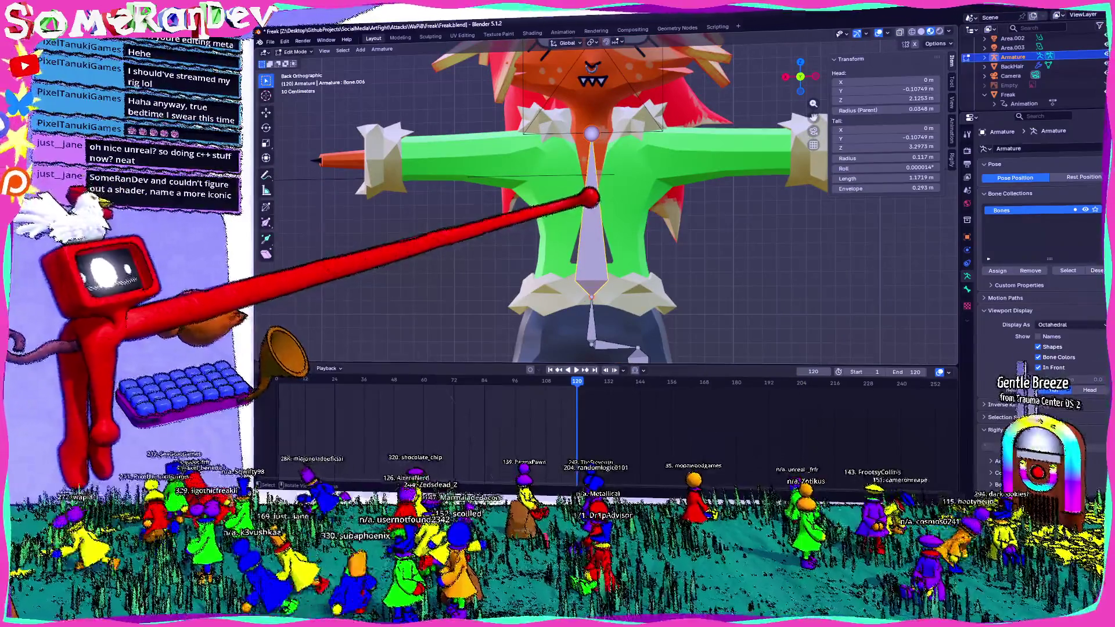
{"action": "right_click", "coordinate": [590, 199]}
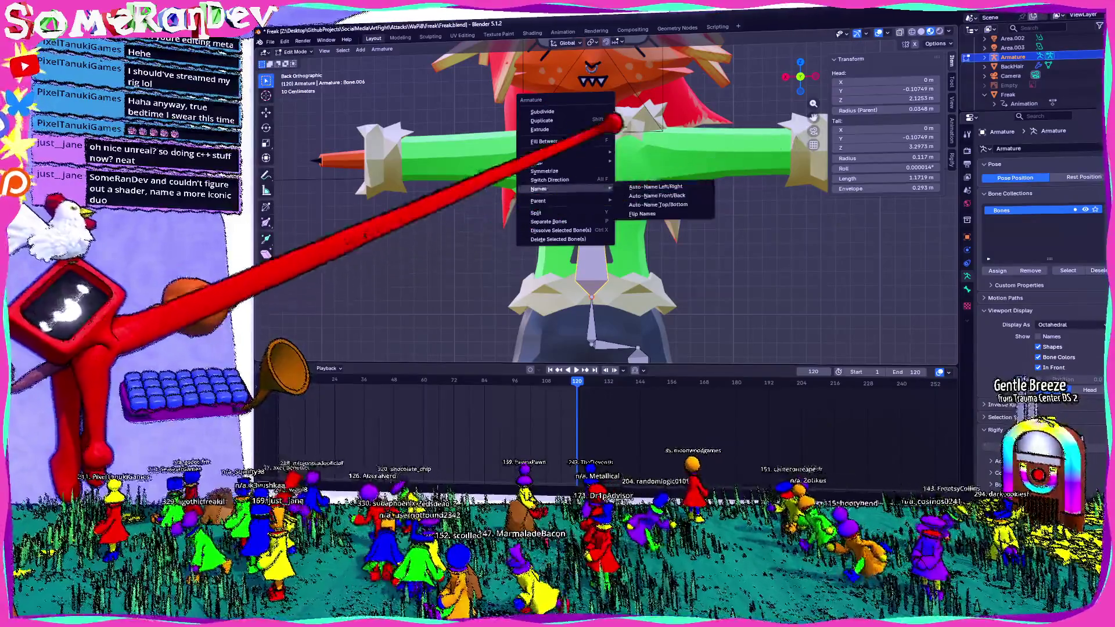
{"action": "left_click", "coordinate": [541, 111]}
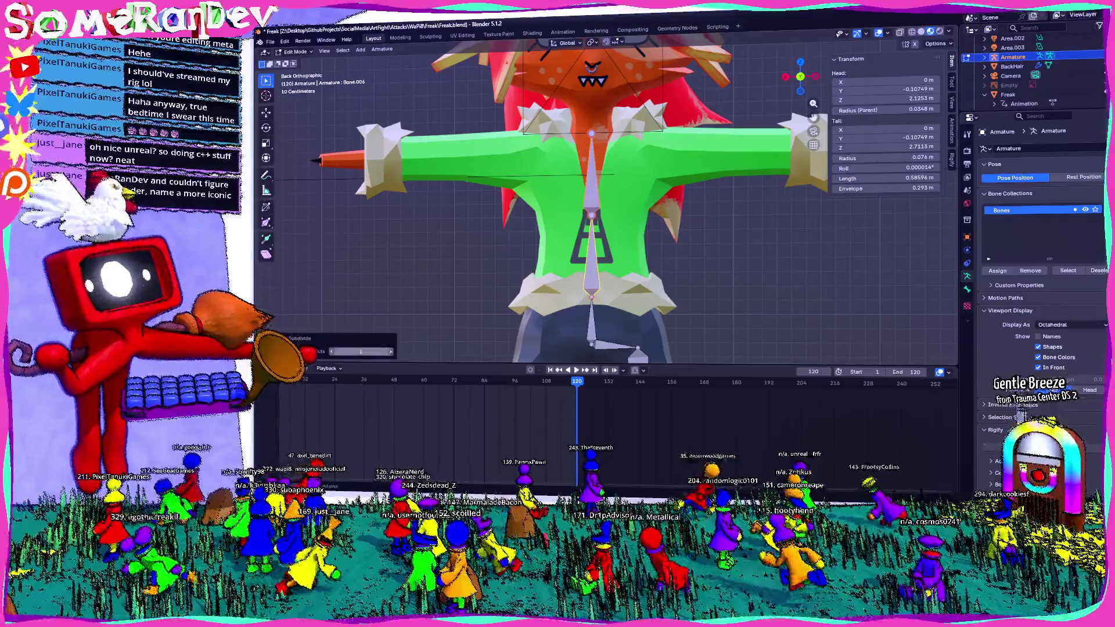
{"action": "left_click_drag", "start_coordinate": [334, 351], "coordinate": [358, 350]}
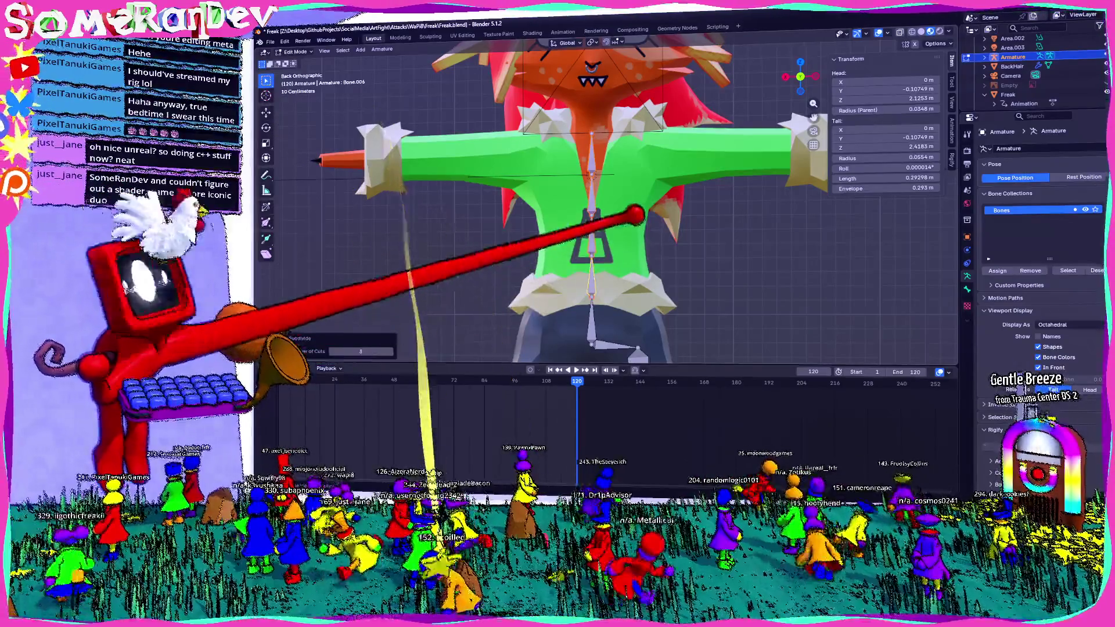
{"action": "scroll", "coordinate": [584, 200], "scroll_direction": "up", "scroll_amount": 2}
{"action": "scroll", "coordinate": [584, 201], "scroll_direction": "up", "scroll_amount": 2}
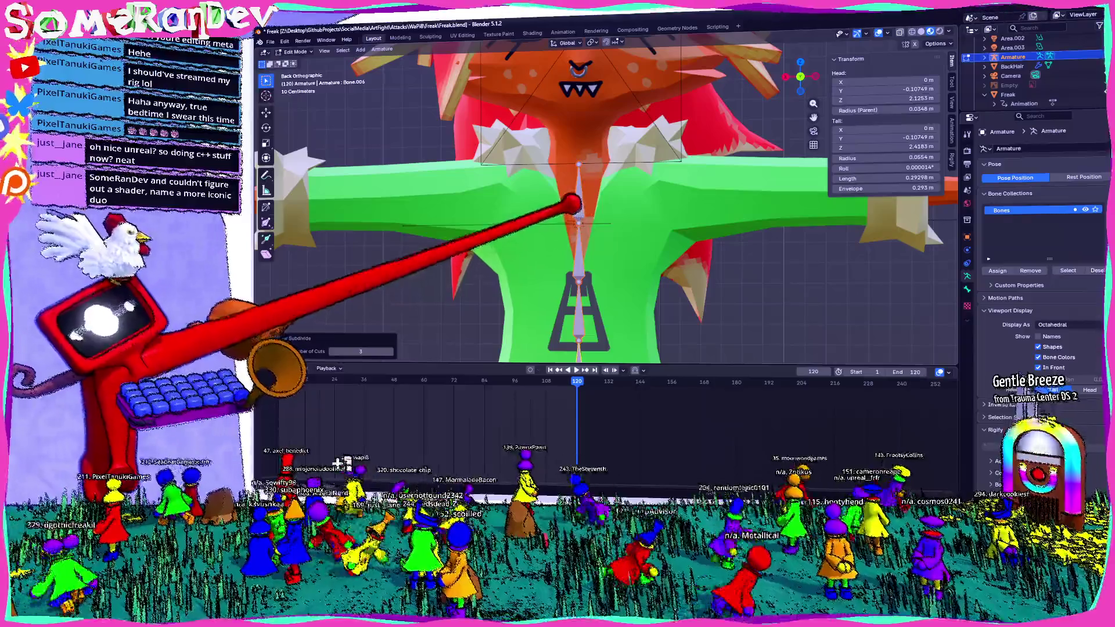
- Lower Bone.009's head joint along Z
{"action": "left_click", "coordinate": [575, 148]}
{"action": "key", "text": "g"}
{"action": "key", "text": "z"}
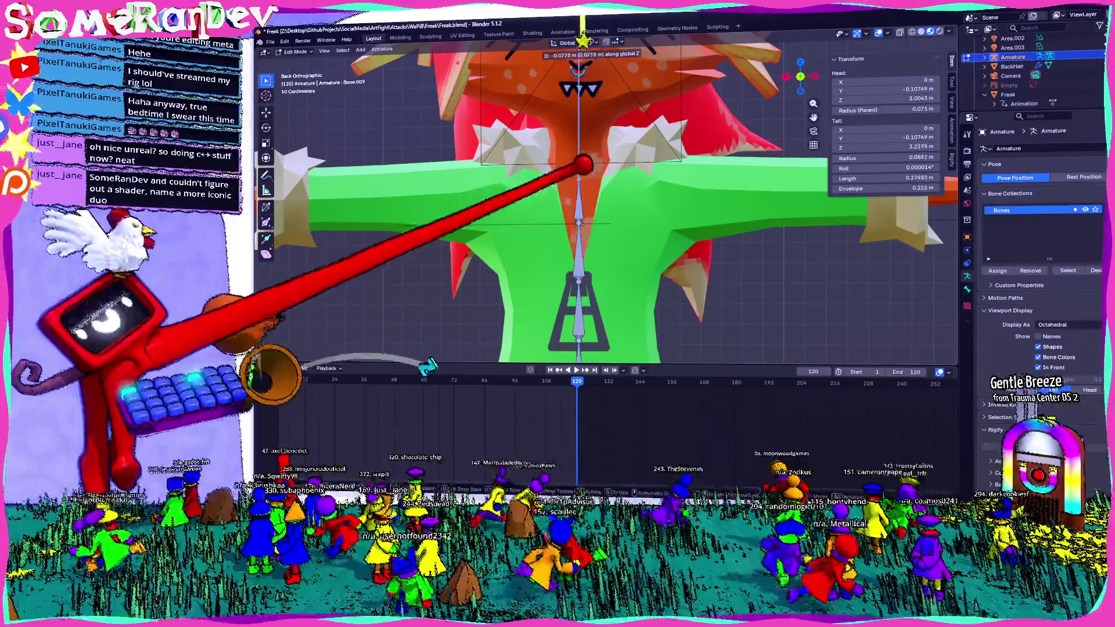
{"action": "key", "text": "Return"}
{"action": "scroll", "coordinate": [584, 201], "scroll_direction": "down", "scroll_amount": 3}
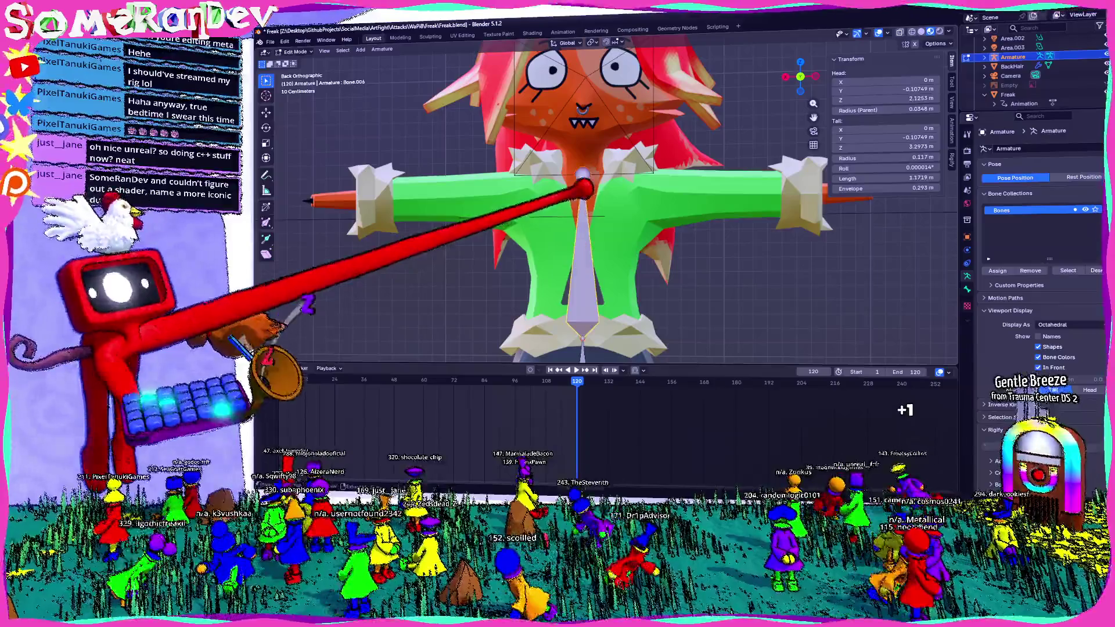
- Shorten the long chest bone Bone.006 by moving its tail down along Z to about 1.02 m
{"action": "left_click", "coordinate": [610, 114]}
{"action": "key", "text": "g"}
{"action": "key", "text": "z"}
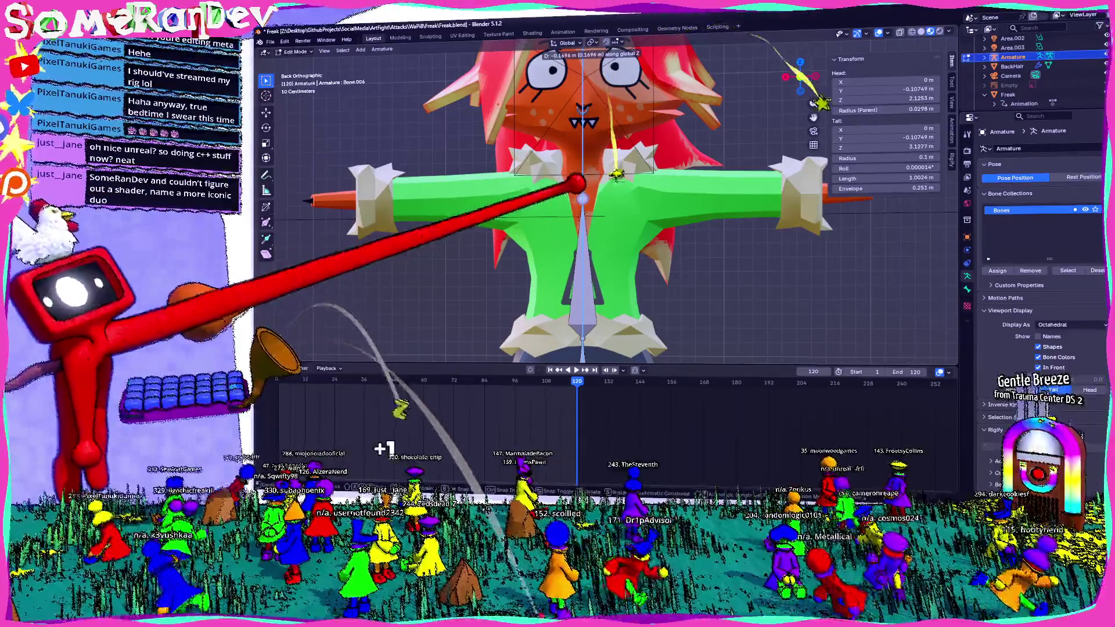
{"action": "left_click", "coordinate": [571, 265]}
{"action": "right_click", "coordinate": [571, 264]}
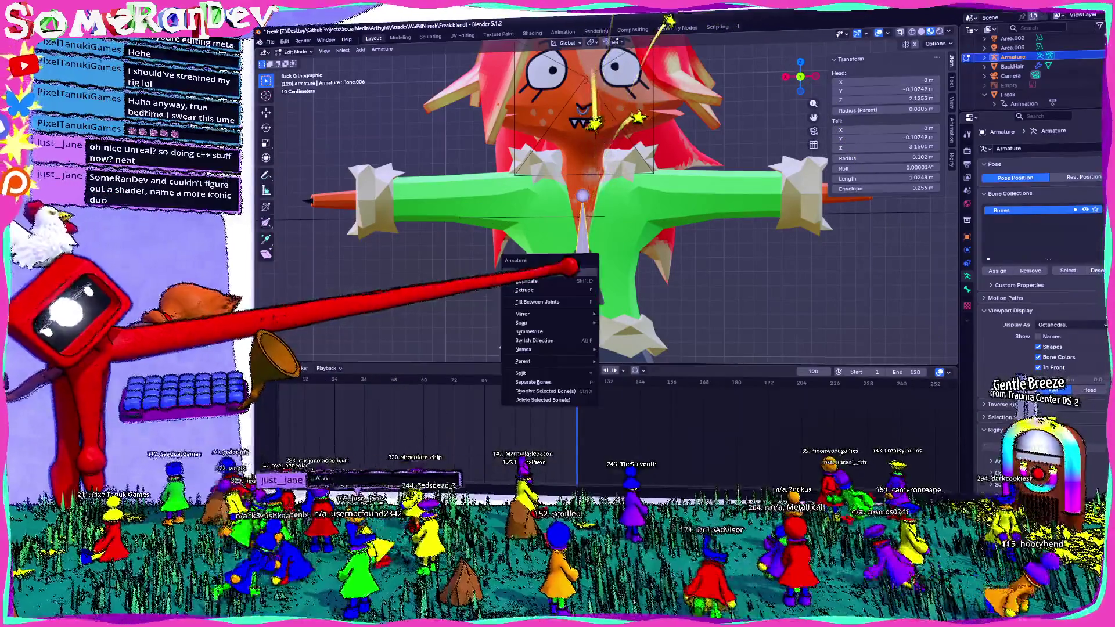
- Subdivide the chest bone and extrude a first arm bone out from the chest joint
{"action": "left_click", "coordinate": [575, 259]}
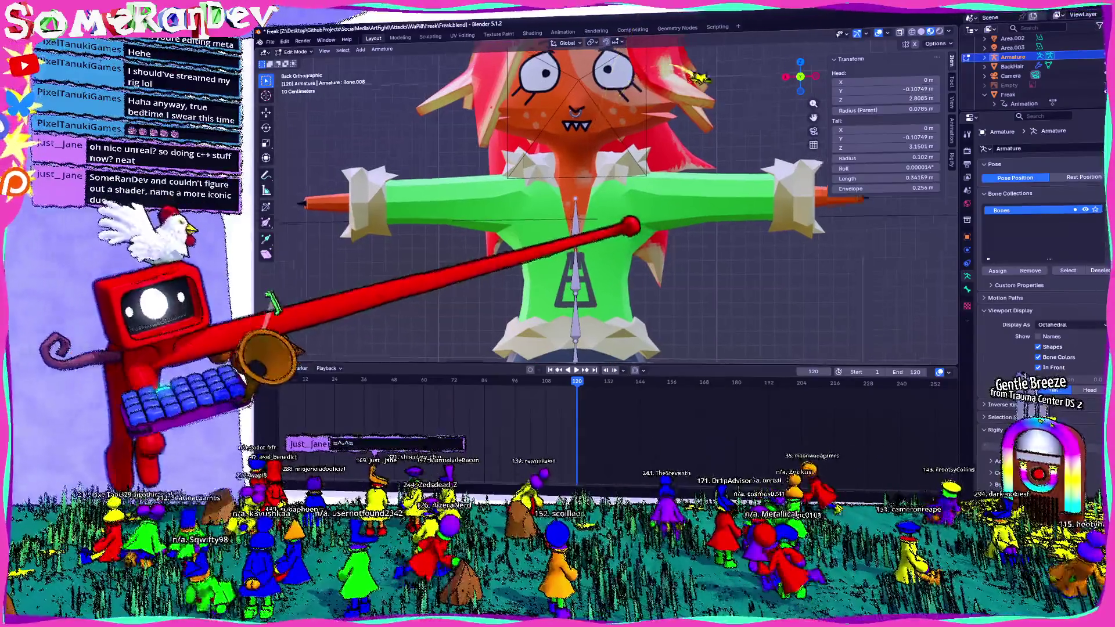
{"action": "middle_click_drag", "start_coordinate": [610, 219], "coordinate": [501, 247], "text": "shift"}
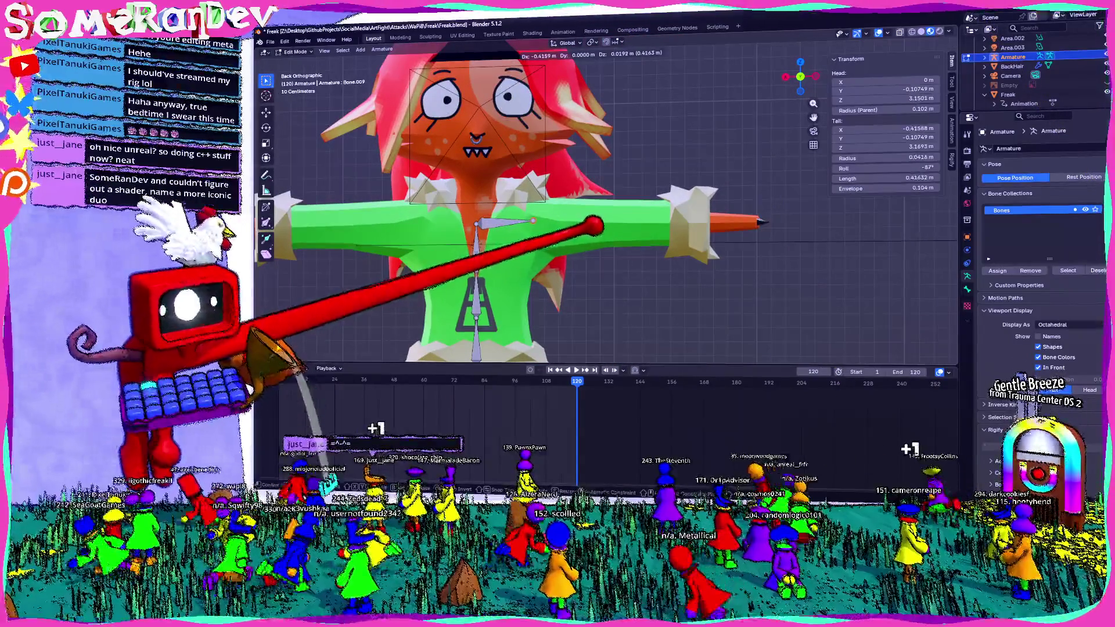
{"action": "left_click", "coordinate": [380, 301]}
{"action": "key", "text": "e"}
{"action": "key", "text": "Return"}
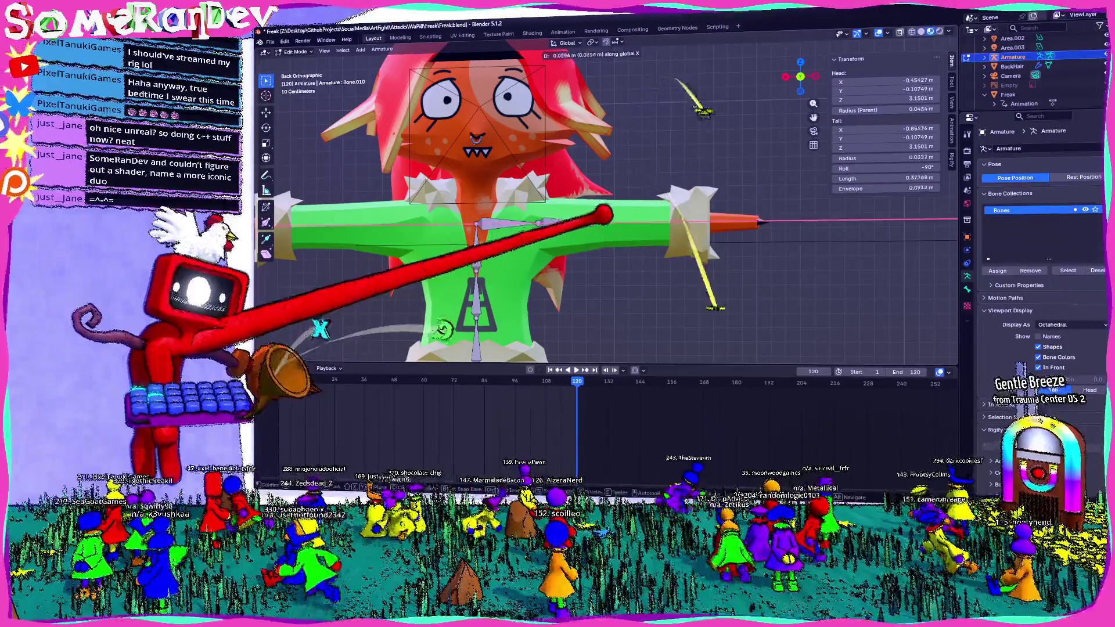
- Stretch that bone along X about 0.54 m toward the hand and extrude the next arm bone
{"action": "left_click_drag", "start_coordinate": [601, 212], "coordinate": [613, 214]}
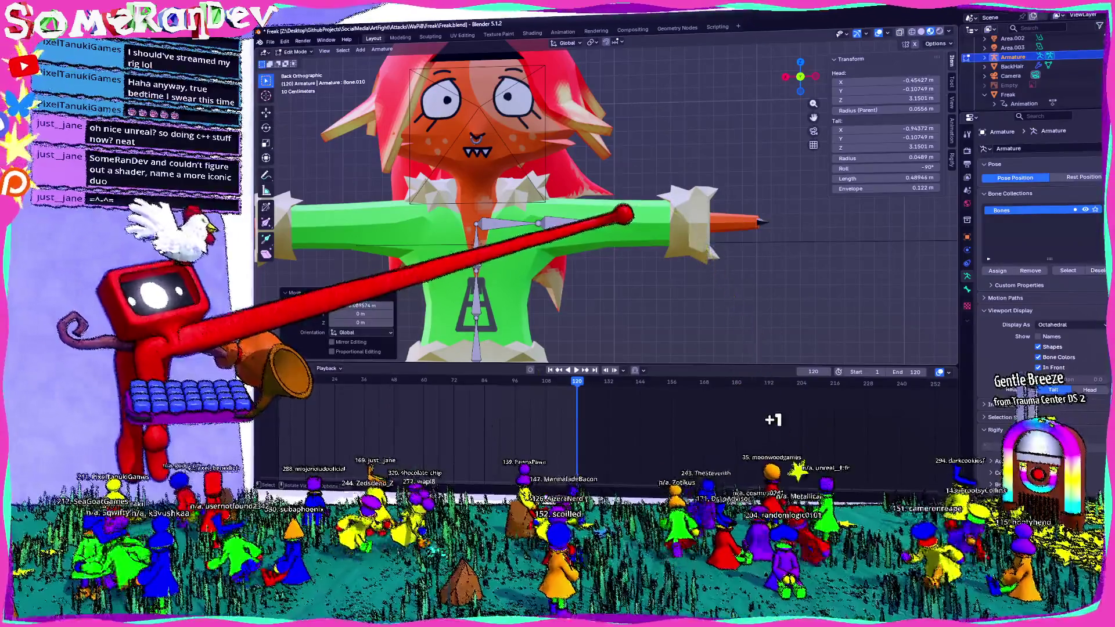
{"action": "key", "text": "x"}
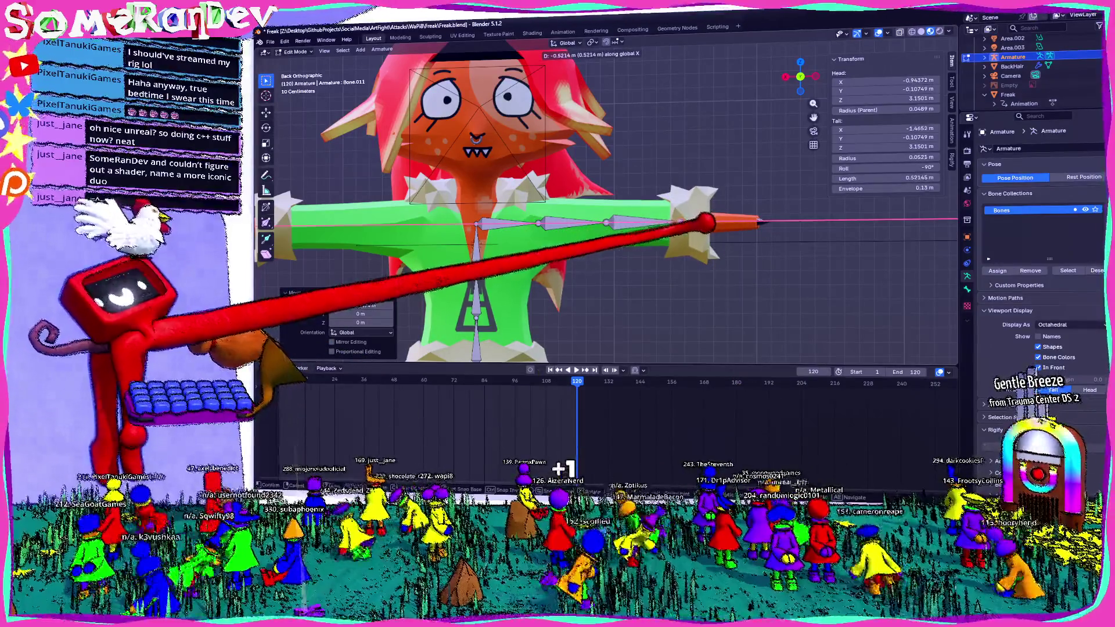
{"action": "left_click", "coordinate": [758, 222]}
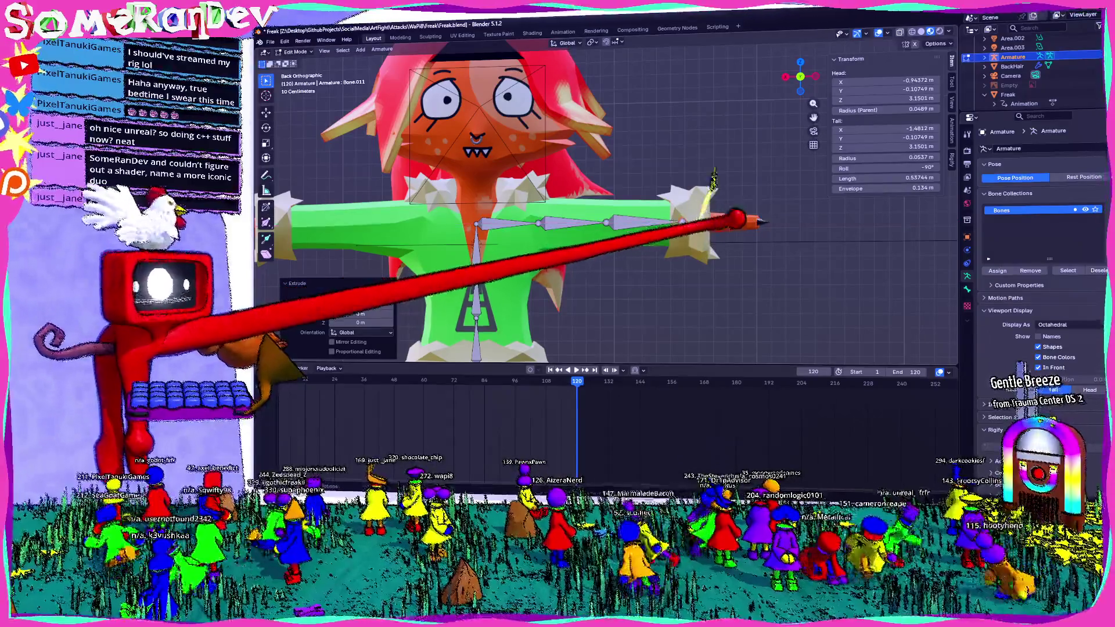
{"action": "key", "text": "e"}
{"action": "middle_click_drag", "start_coordinate": [758, 222], "coordinate": [766, 262]}
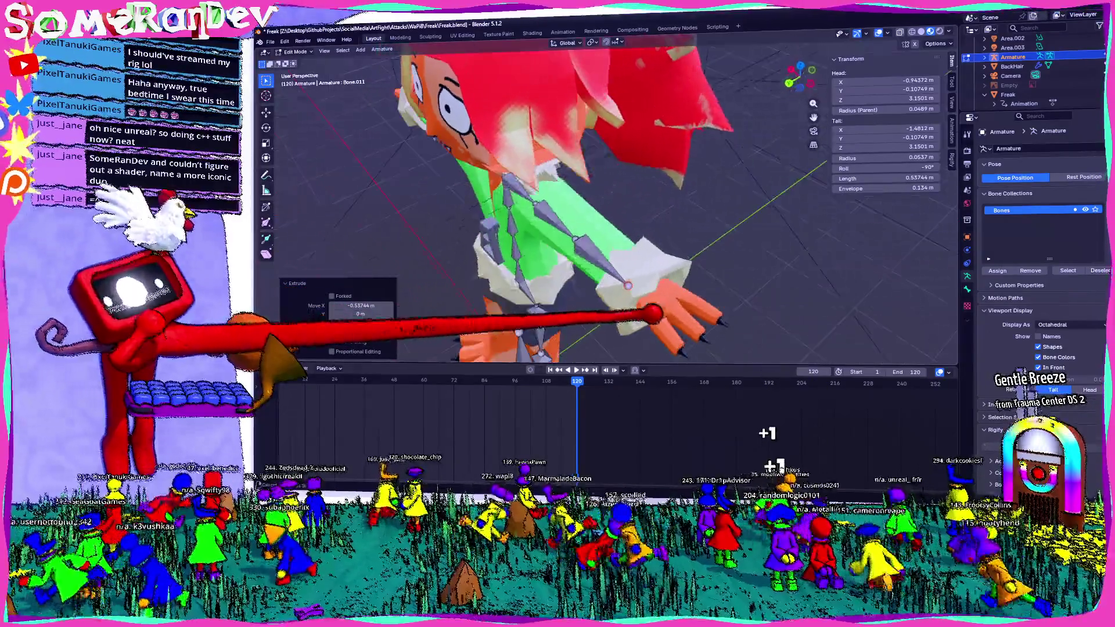
{"action": "scroll", "coordinate": [439, 179], "scroll_direction": "up", "scroll_amount": 1}
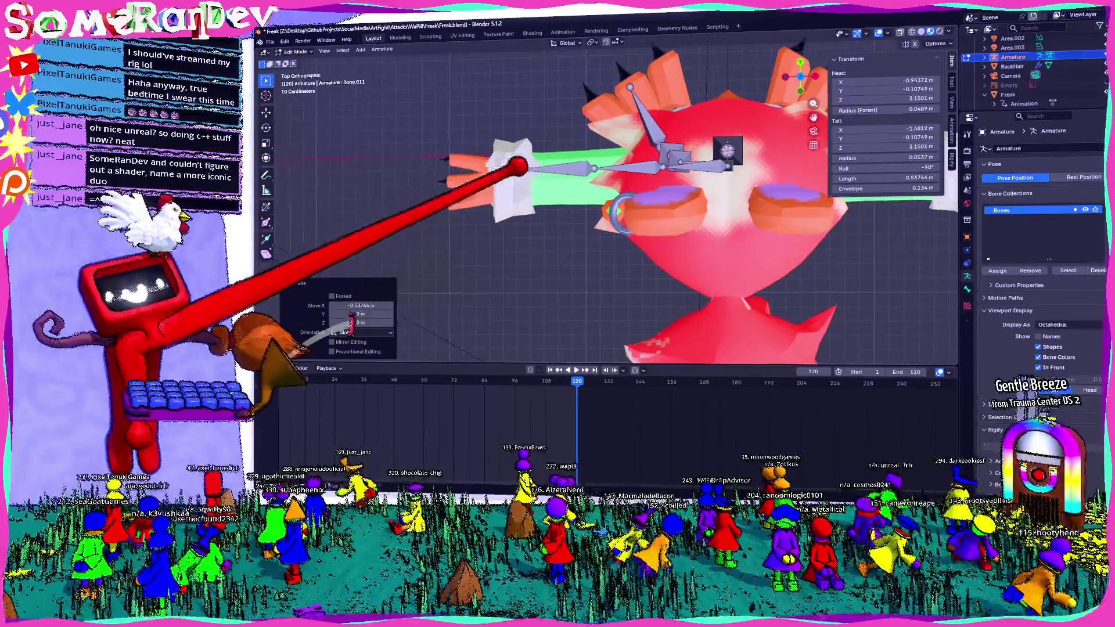
- In Top view, move Bone.010 and Bone.011 along Y so they sit on the arm
{"action": "left_click", "coordinate": [671, 149]}
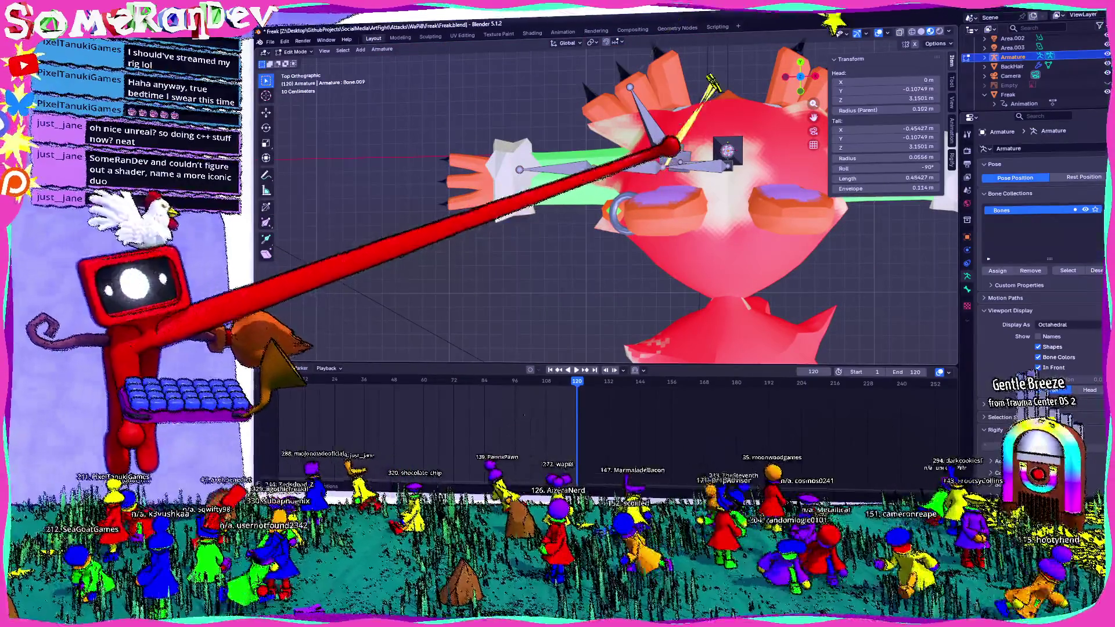
{"action": "key", "text": "g"}
{"action": "key", "text": "y"}
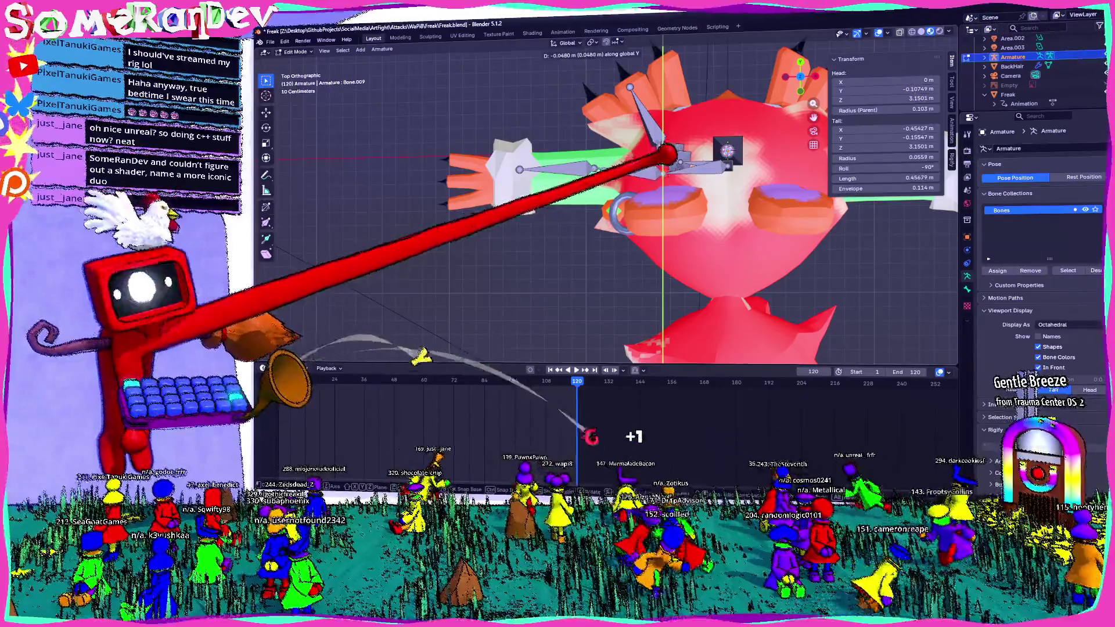
{"action": "left_click", "coordinate": [610, 166]}
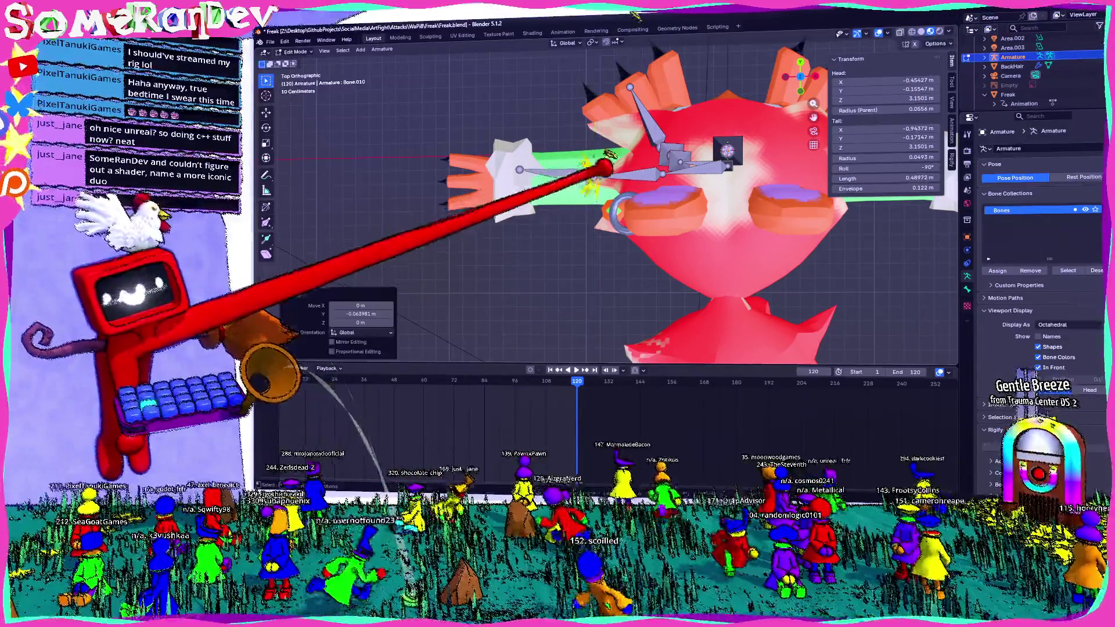
{"action": "left_click", "coordinate": [523, 174]}
{"action": "key", "text": "g"}
{"action": "key", "text": "y"}
{"action": "left_click", "coordinate": [508, 166]}
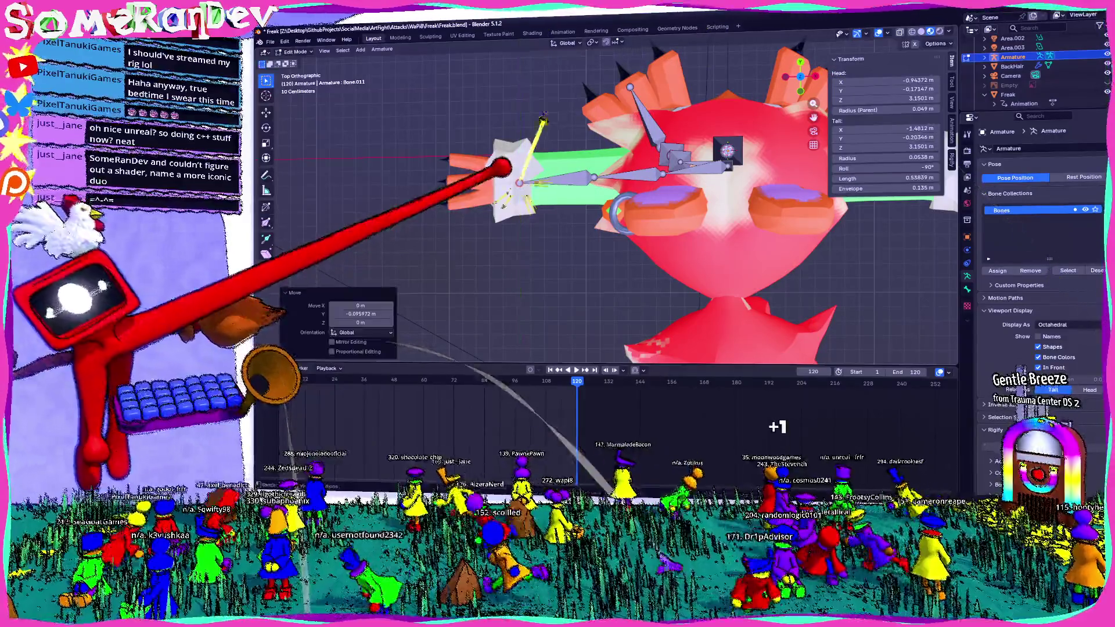
- Extend the chain with a ~0.52 m hand bone ending near 1.97 m sideways
{"action": "key", "text": "g"}
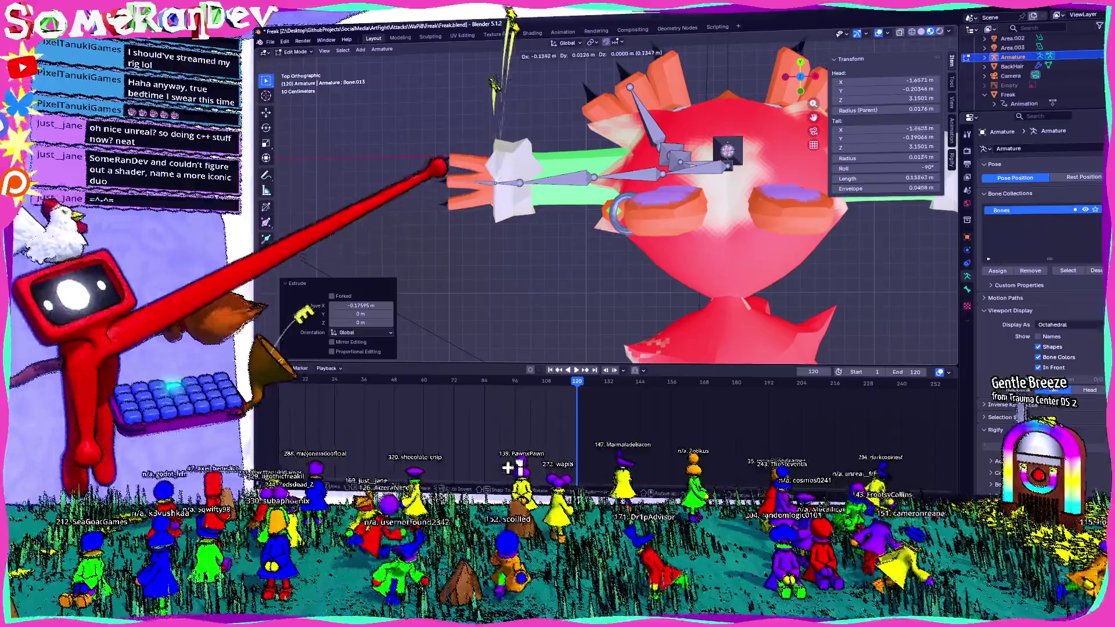
{"action": "left_click", "coordinate": [492, 242]}
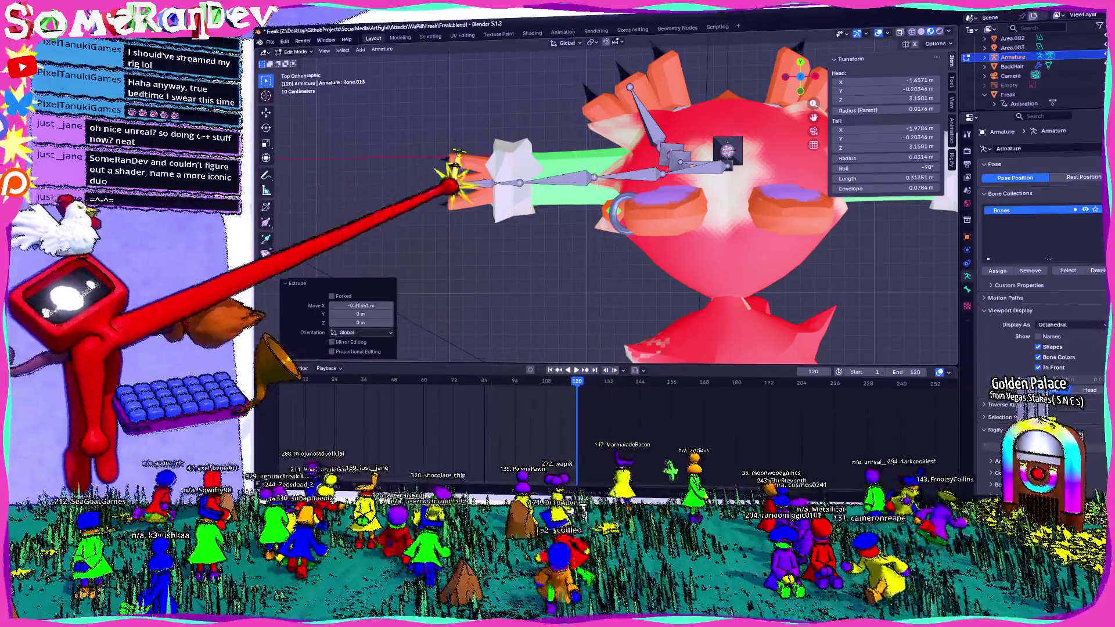
{"action": "scroll", "coordinate": [610, 192], "scroll_direction": "up", "scroll_amount": 4}
{"action": "middle_click_drag", "start_coordinate": [558, 192], "coordinate": [590, 193], "text": "shift"}
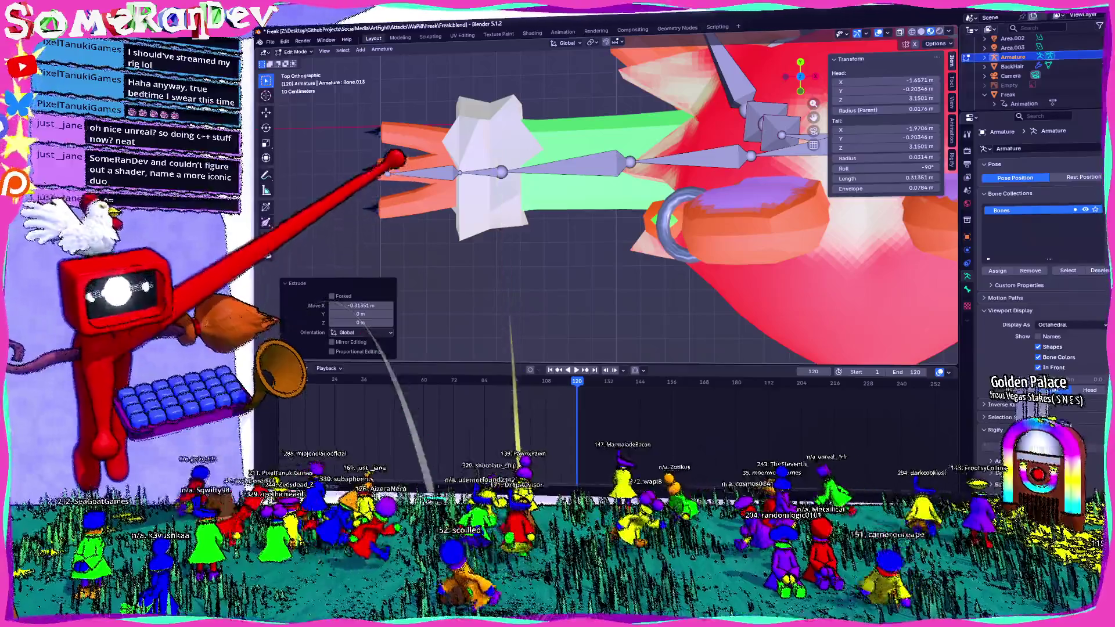
{"action": "key", "text": "Return"}
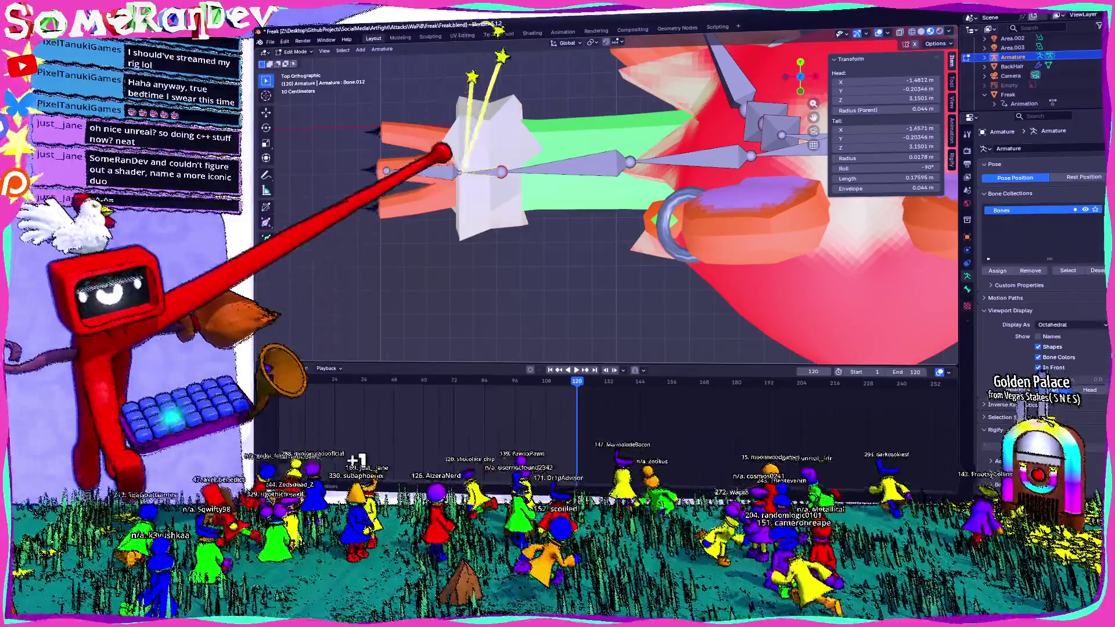
- Switch to a Back Orthographic view of the character
{"action": "middle_click_drag", "start_coordinate": [610, 200], "coordinate": [557, 226]}
{"action": "key", "text": "KP_1"}
{"action": "key", "text": "ctrl+KP_1"}
{"action": "scroll", "coordinate": [764, 87], "scroll_direction": "up", "scroll_amount": 3}
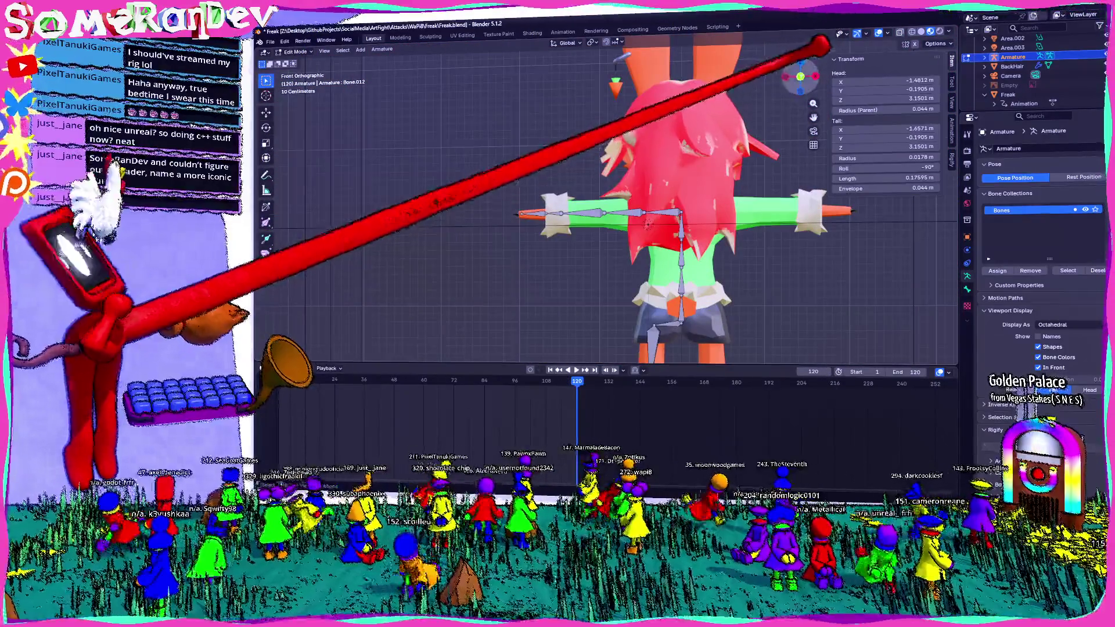
{"action": "key", "text": "ctrl+KP_1"}
{"action": "scroll", "coordinate": [527, 218], "scroll_direction": "up", "scroll_amount": 4}
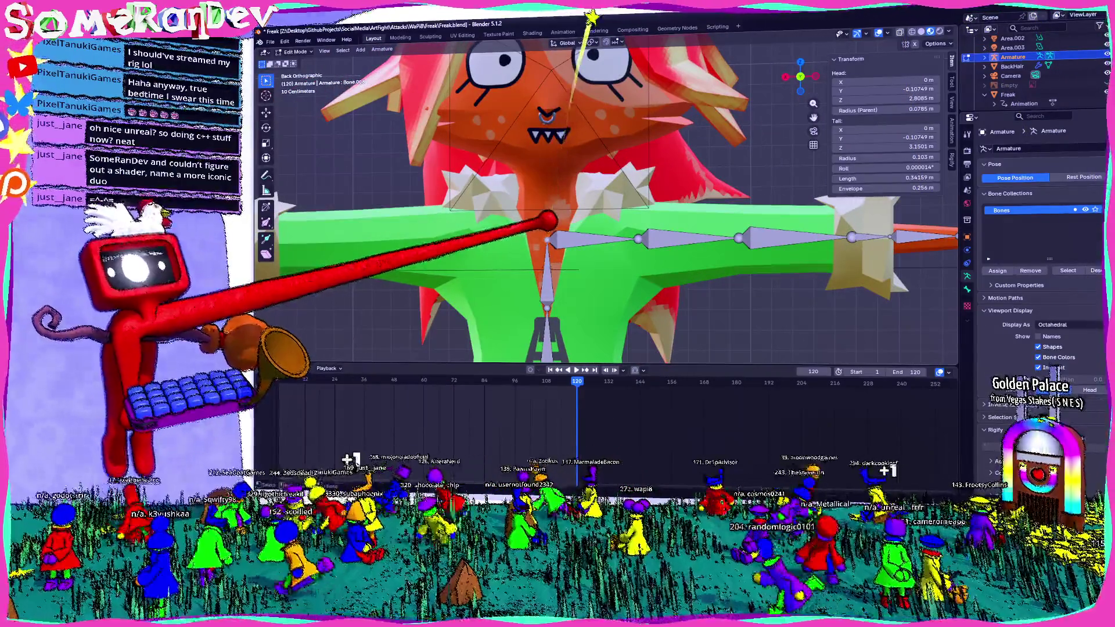
- Extrude short neck bones and a 0.96 m head bone straight up Z to the top of the head
{"action": "left_click", "coordinate": [562, 186]}
{"action": "key", "text": "g"}
{"action": "key", "text": "z"}
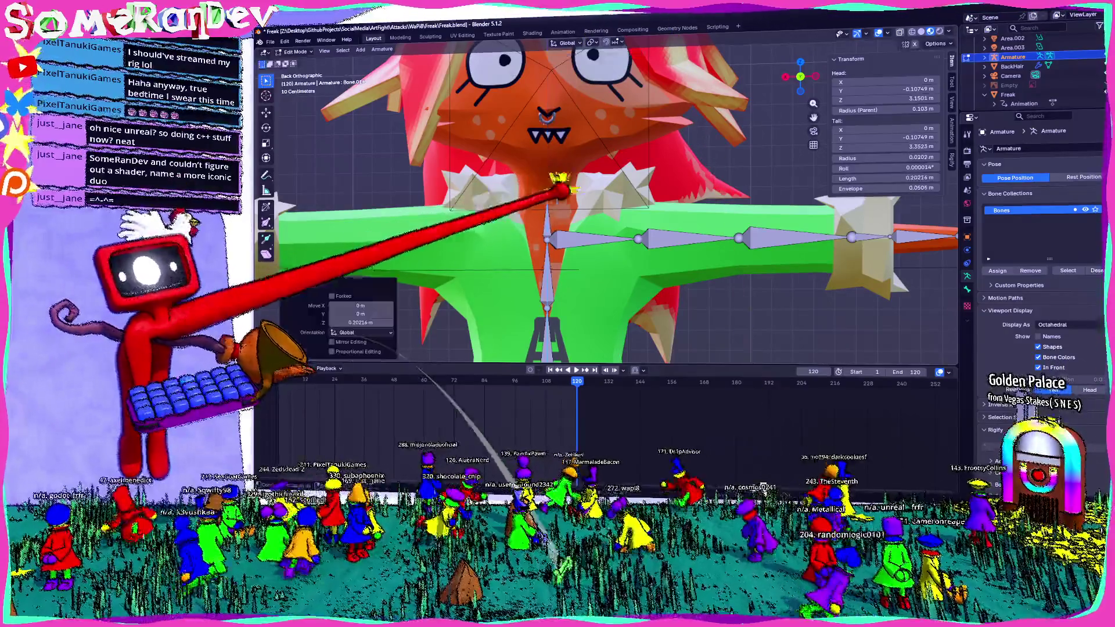
{"action": "key", "text": "z"}
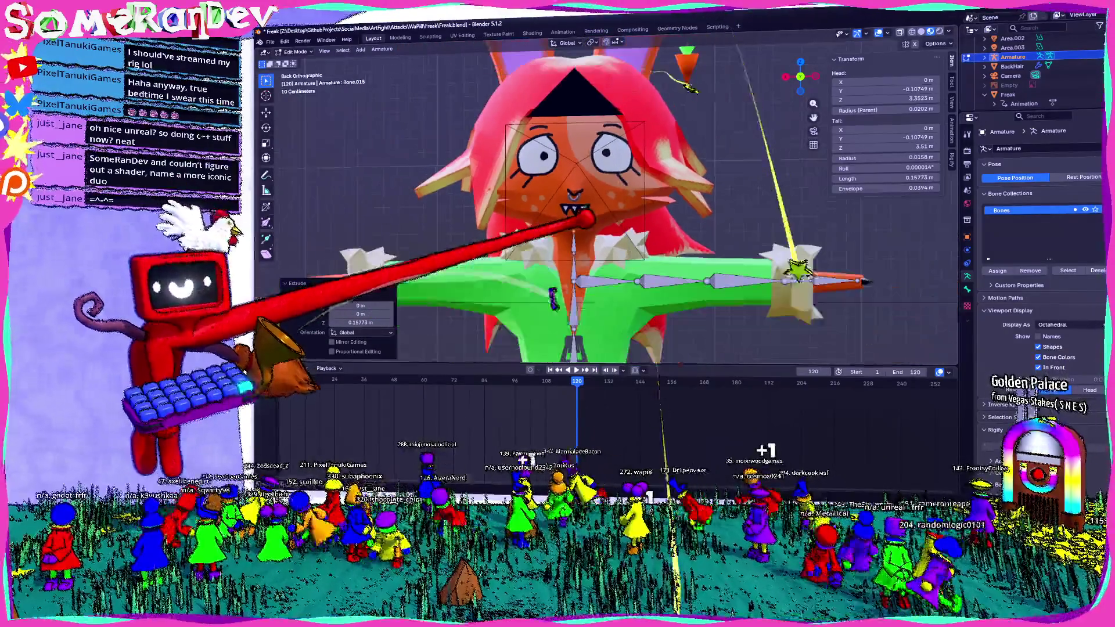
{"action": "mouse_move", "coordinate": [620, 115]}
{"action": "middle_mouse_down"}
{"action": "mouse_move", "coordinate": [588, 137]}
{"action": "mouse_move", "coordinate": [671, 76]}
{"action": "mouse_move", "coordinate": [846, 26]}
{"action": "middle_mouse_up"}
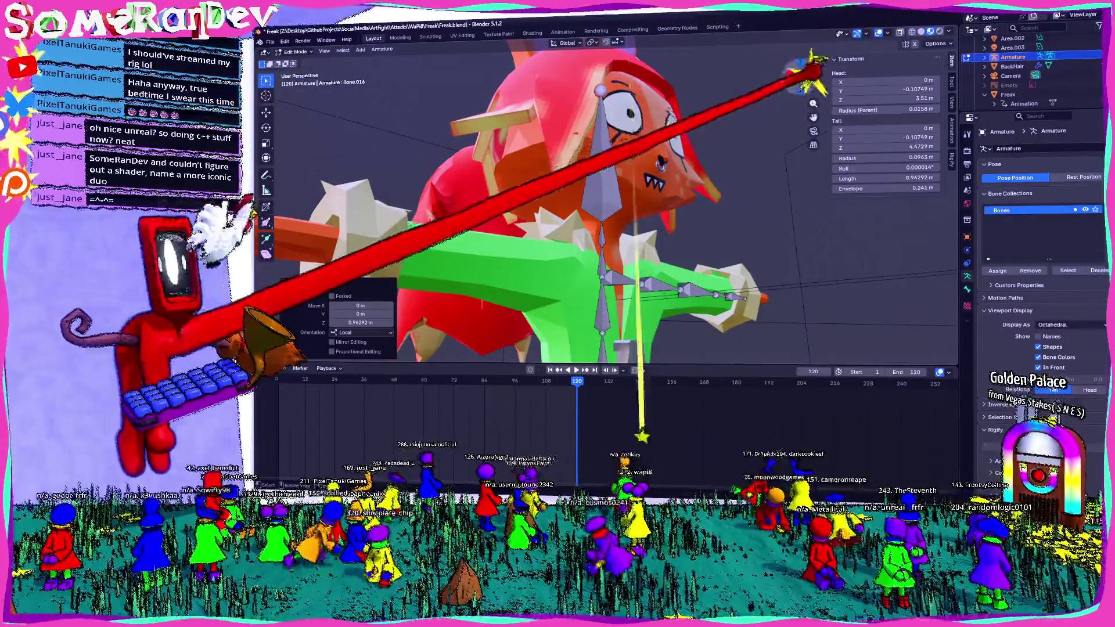
{"action": "left_click", "coordinate": [811, 70]}
{"action": "mouse_move", "coordinate": [416, 279]}
{"action": "middle_mouse_down"}
{"action": "mouse_move", "coordinate": [488, 316]}
{"action": "mouse_move", "coordinate": [465, 331]}
{"action": "middle_mouse_up"}
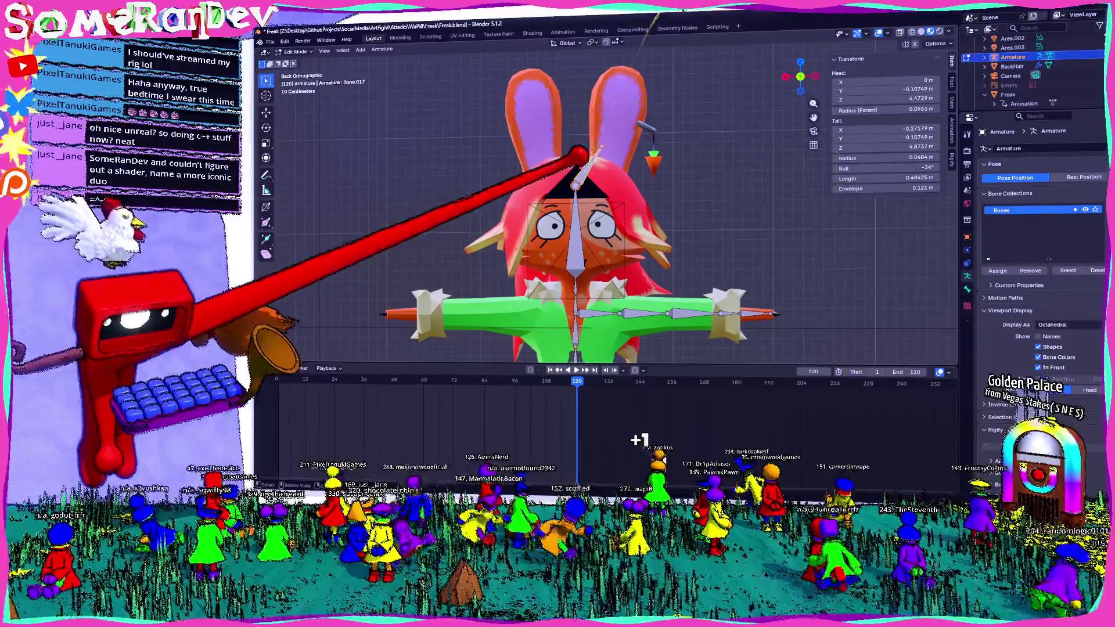
- Extrude a bone from the head into a rabbit ear and move/rotate it to follow the ear
{"action": "right_click", "coordinate": [578, 157]}
{"action": "left_click", "coordinate": [573, 206]}
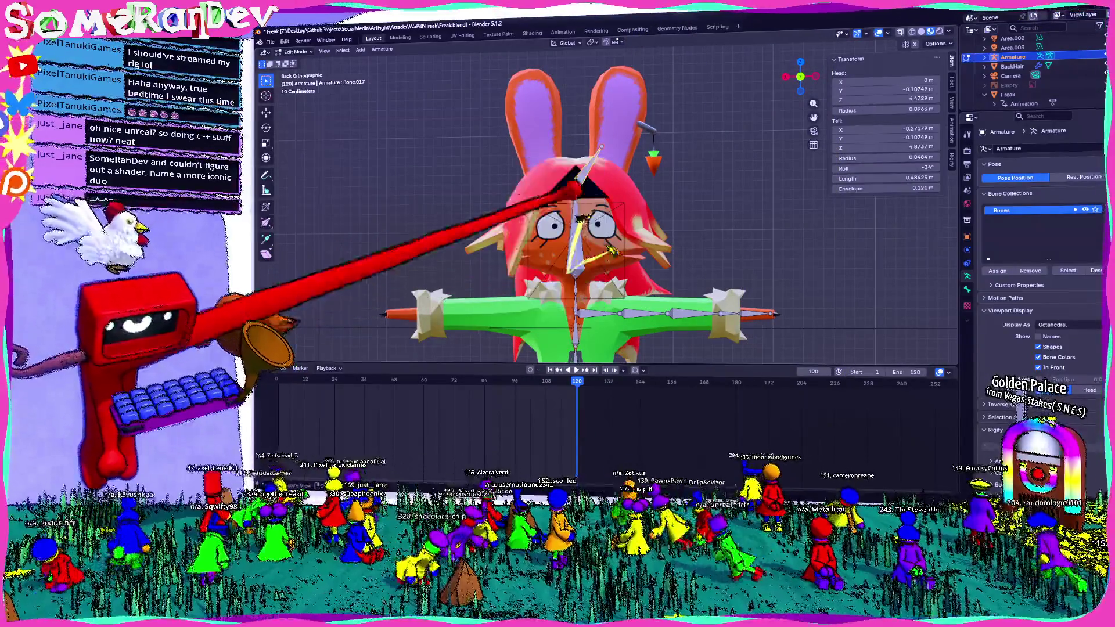
{"action": "left_click_drag", "start_coordinate": [577, 162], "coordinate": [632, 109]}
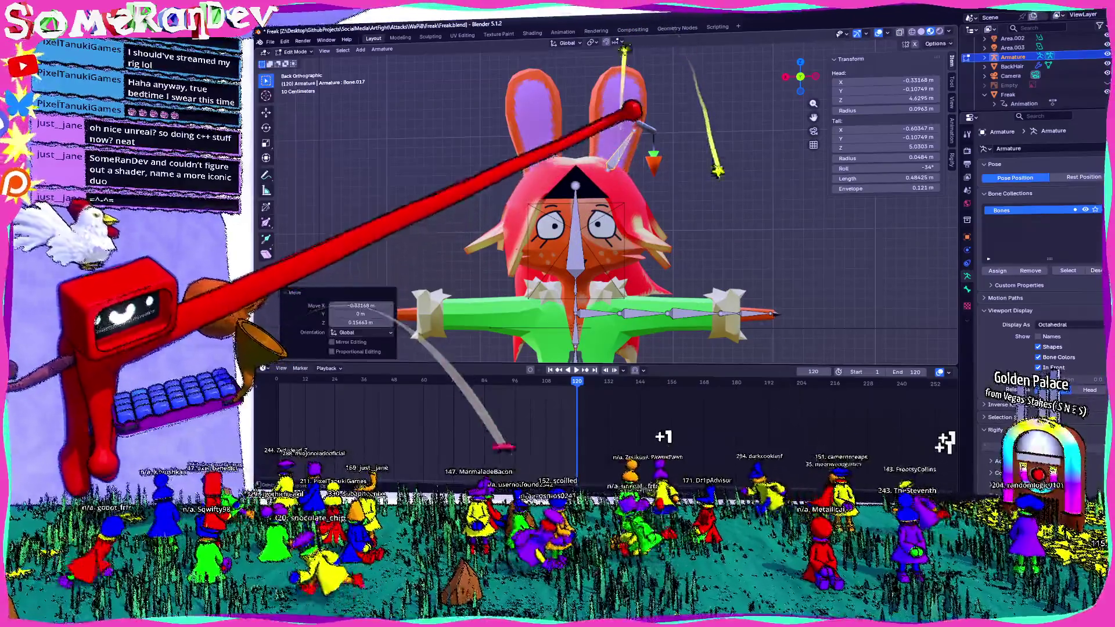
{"action": "left_click", "coordinate": [626, 133]}
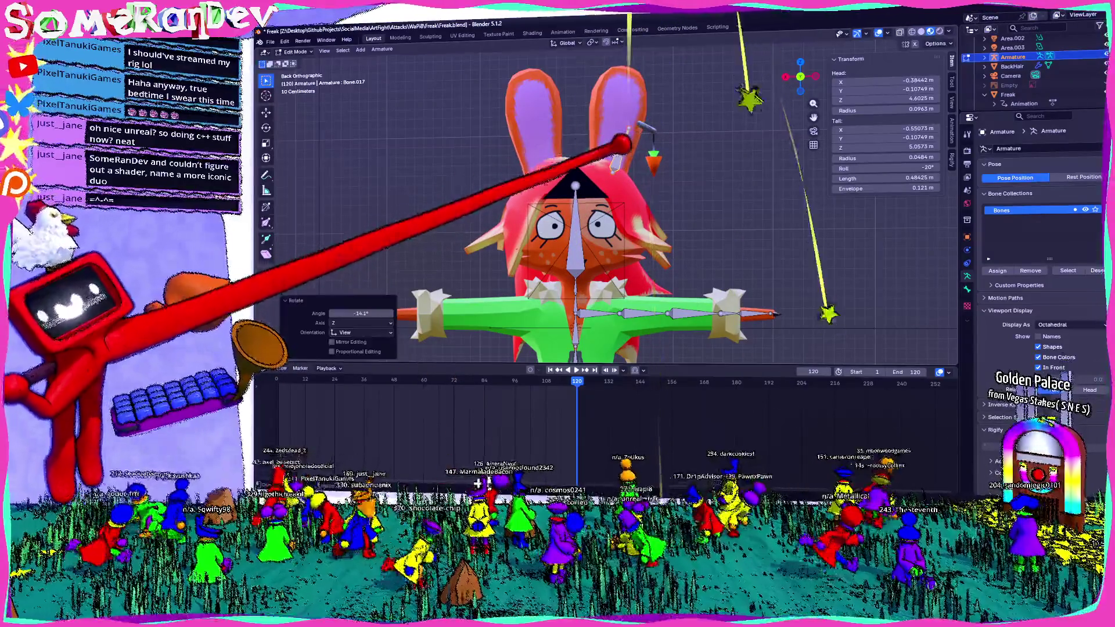
{"action": "key", "text": "g"}
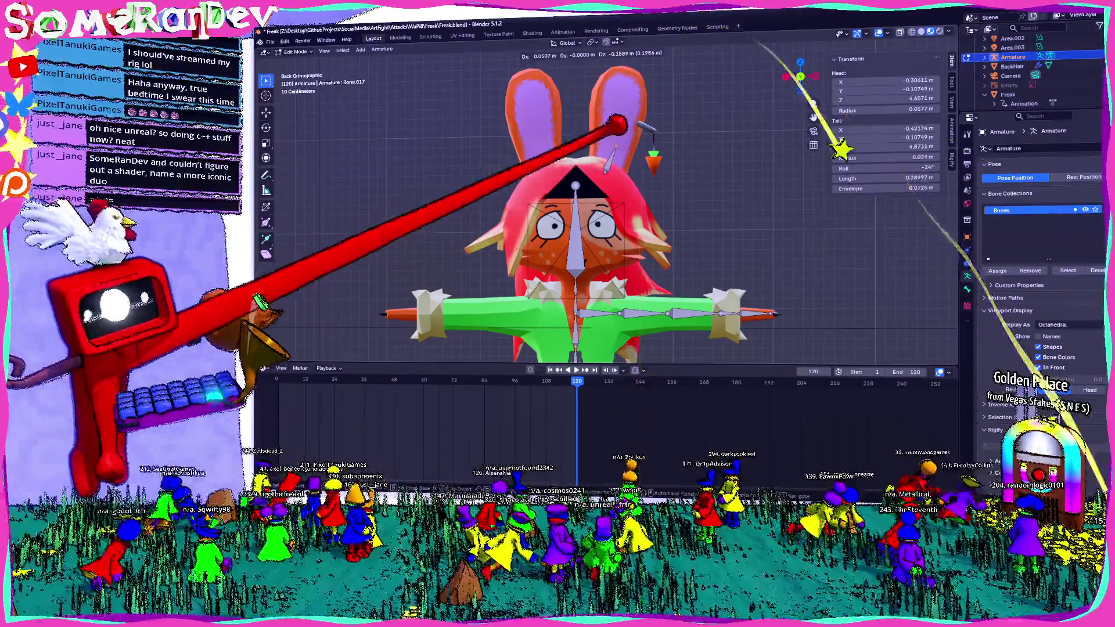
{"action": "left_click", "coordinate": [624, 103]}
{"action": "key", "text": "r"}
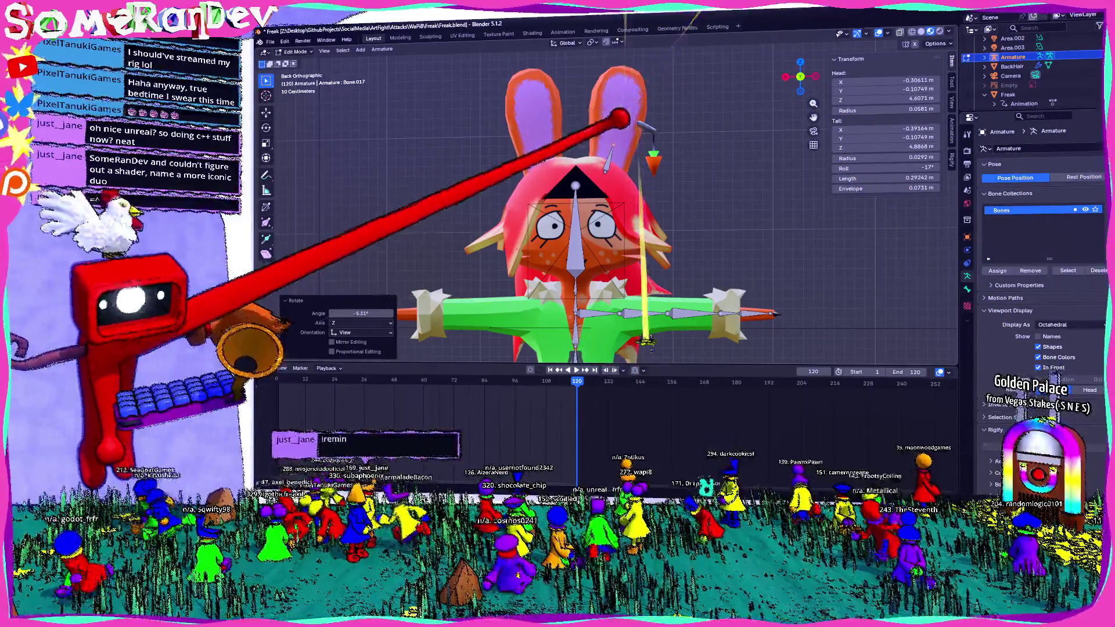
{"action": "right_click", "coordinate": [631, 44]}
- Subdivide the ear bone into a two-bone chain and check it in Left Orthographic view
{"action": "right_click", "coordinate": [580, 42]}
{"action": "left_click", "coordinate": [579, 50]}
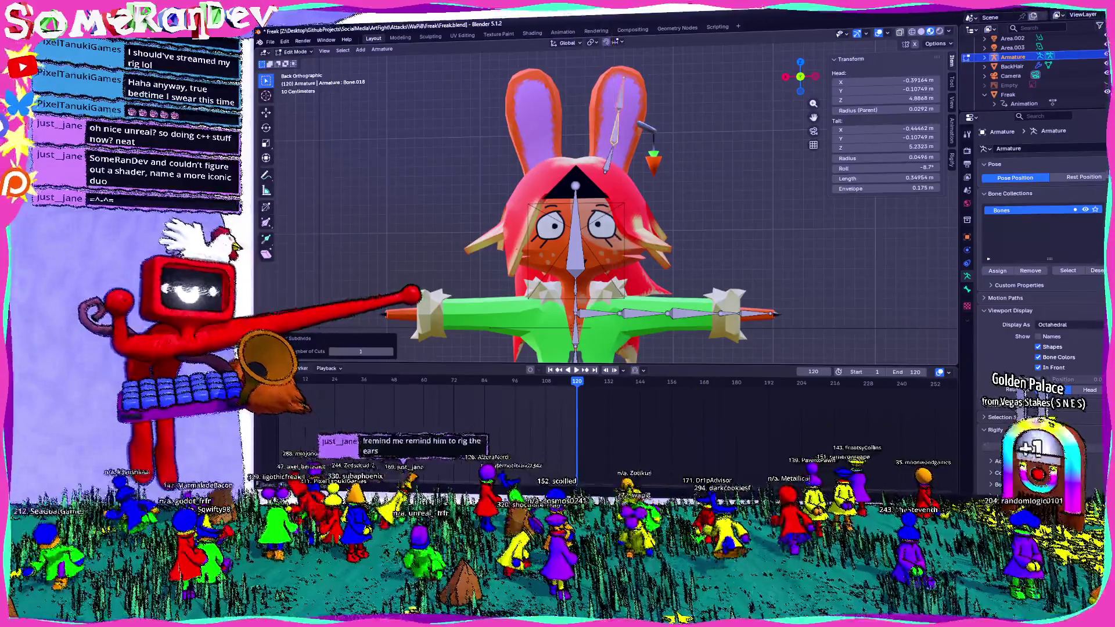
{"action": "mouse_move", "coordinate": [668, 129]}
{"action": "middle_mouse_down"}
{"action": "mouse_move", "coordinate": [598, 162]}
{"action": "mouse_move", "coordinate": [597, 174]}
{"action": "mouse_move", "coordinate": [586, 120]}
{"action": "middle_mouse_up"}
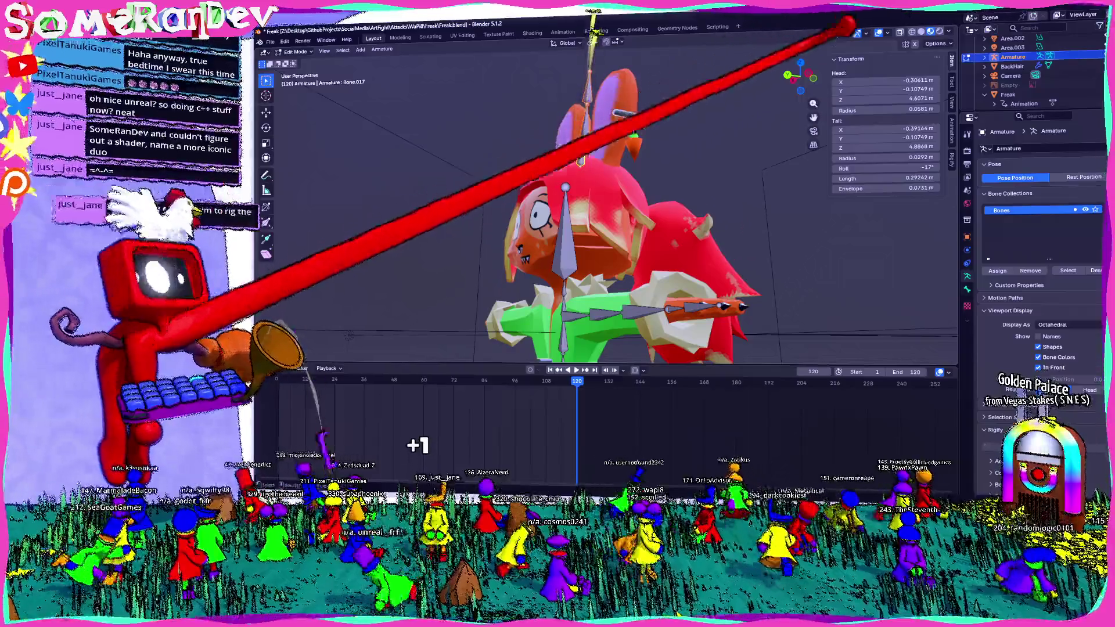
{"action": "key", "text": "ctrl+KP_3"}
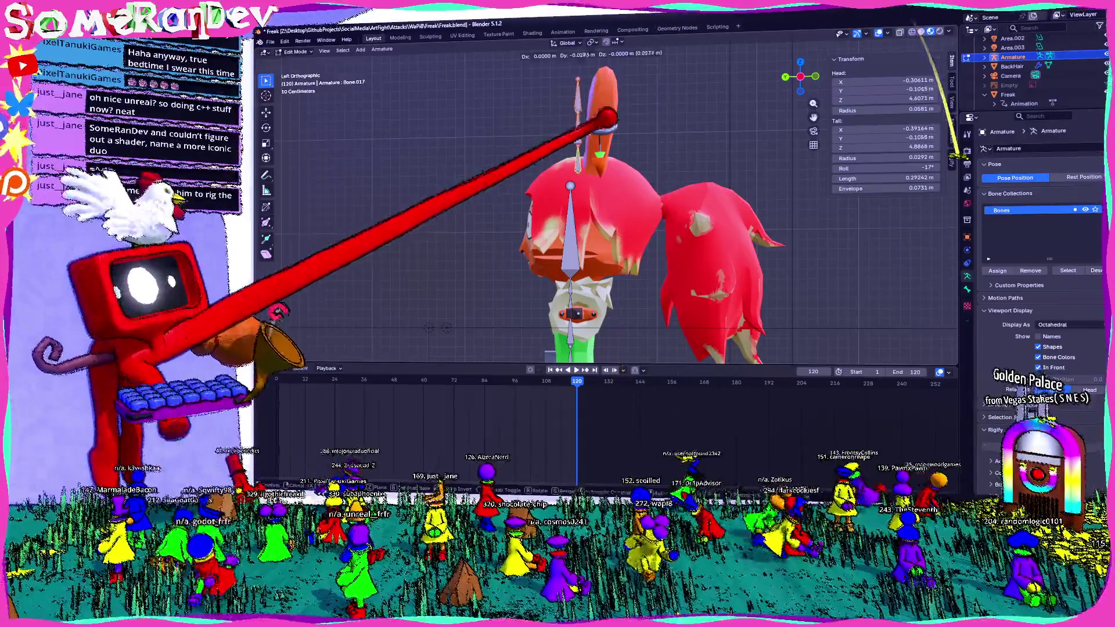
{"action": "key", "text": "Return"}
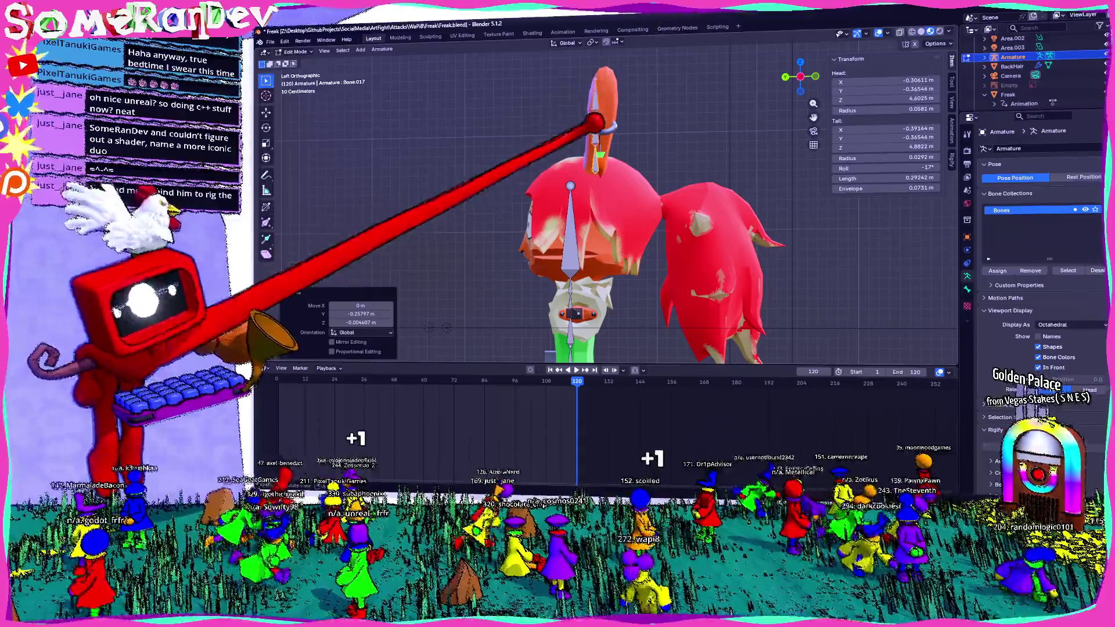
{"action": "scroll", "coordinate": [575, 218], "scroll_direction": "up", "scroll_amount": 3}
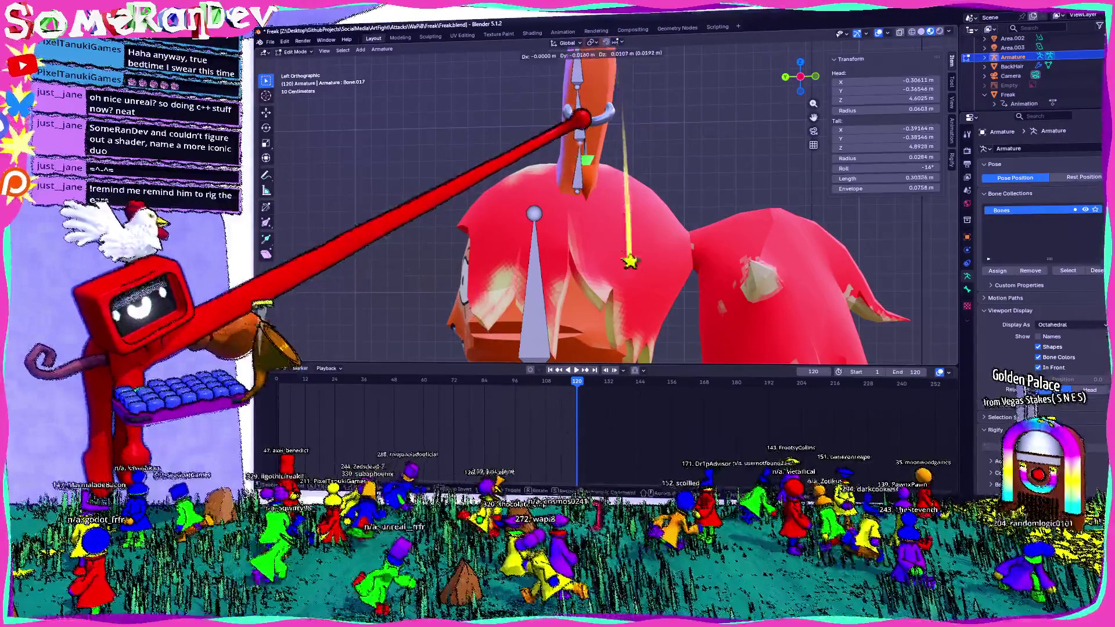
- Extrude an extra bone from the ear tip, then undo it and inspect the ear chain
{"action": "key", "text": "Return"}
{"action": "key", "text": "e"}
{"action": "key", "text": "Return"}
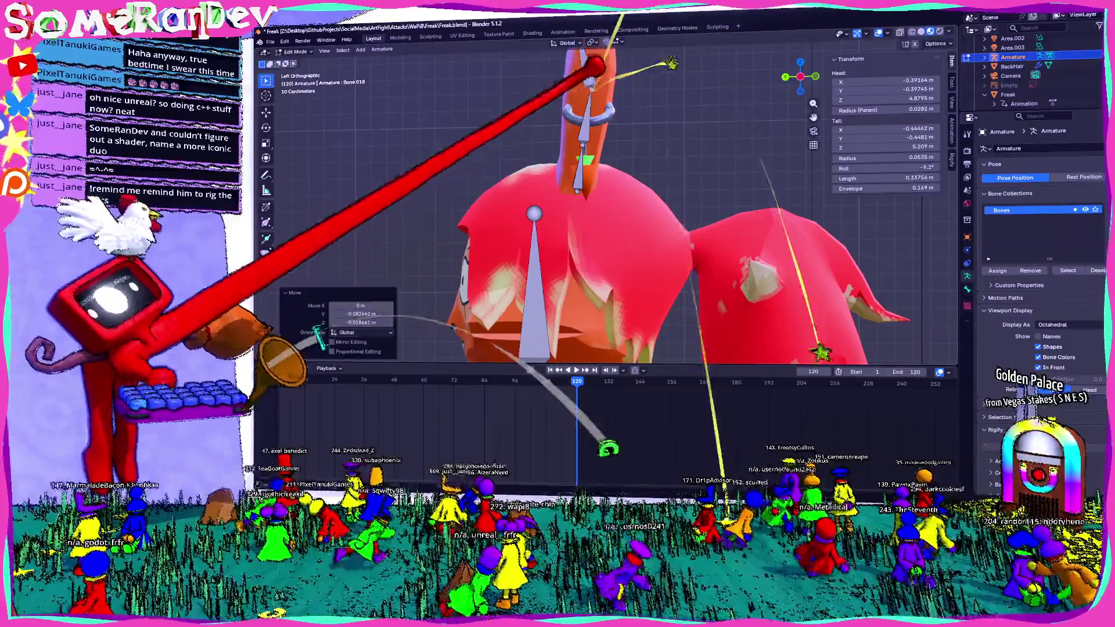
{"action": "key", "text": "ctrl+z"}
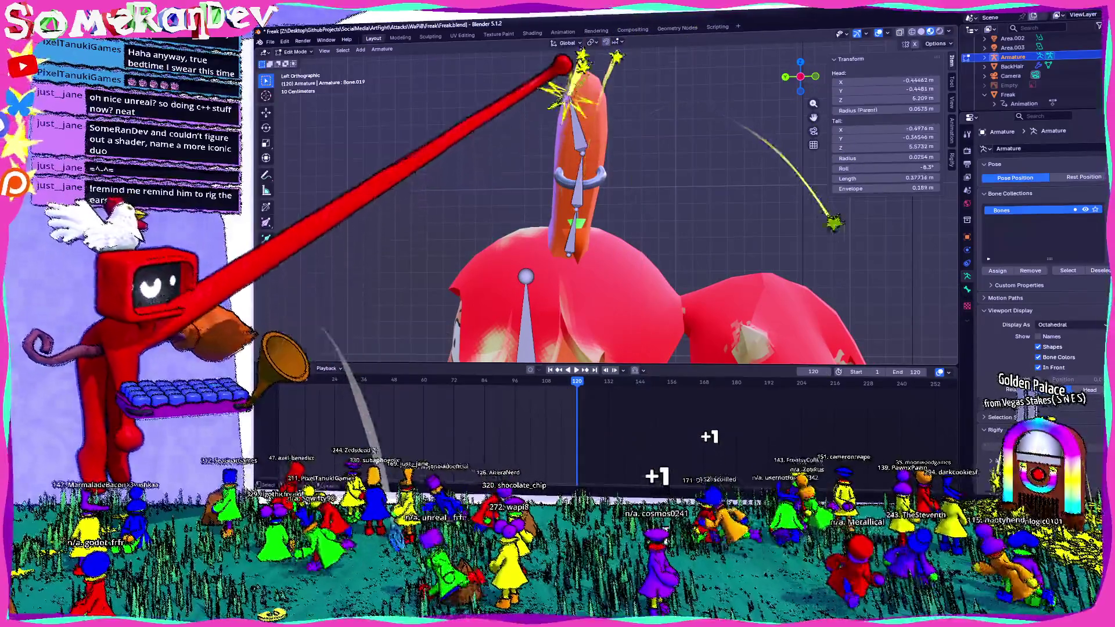
{"action": "mouse_move", "coordinate": [590, 55]}
{"action": "middle_mouse_down"}
{"action": "mouse_move", "coordinate": [781, 116]}
{"action": "mouse_move", "coordinate": [668, 93]}
{"action": "middle_mouse_up"}
{"action": "scroll", "coordinate": [662, 182], "scroll_direction": "down", "scroll_amount": 3}
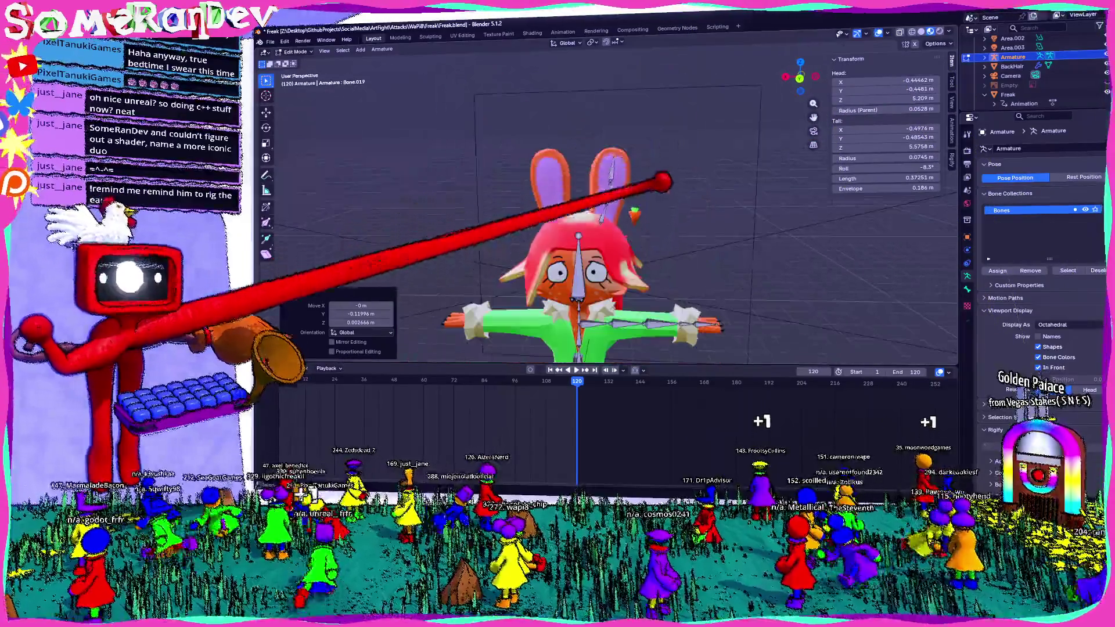
{"action": "scroll", "coordinate": [610, 218], "scroll_direction": "down", "scroll_amount": 2}
{"action": "scroll", "coordinate": [610, 218], "scroll_direction": "up", "scroll_amount": 2}
{"action": "scroll", "coordinate": [610, 218], "scroll_direction": "up", "scroll_amount": 2}
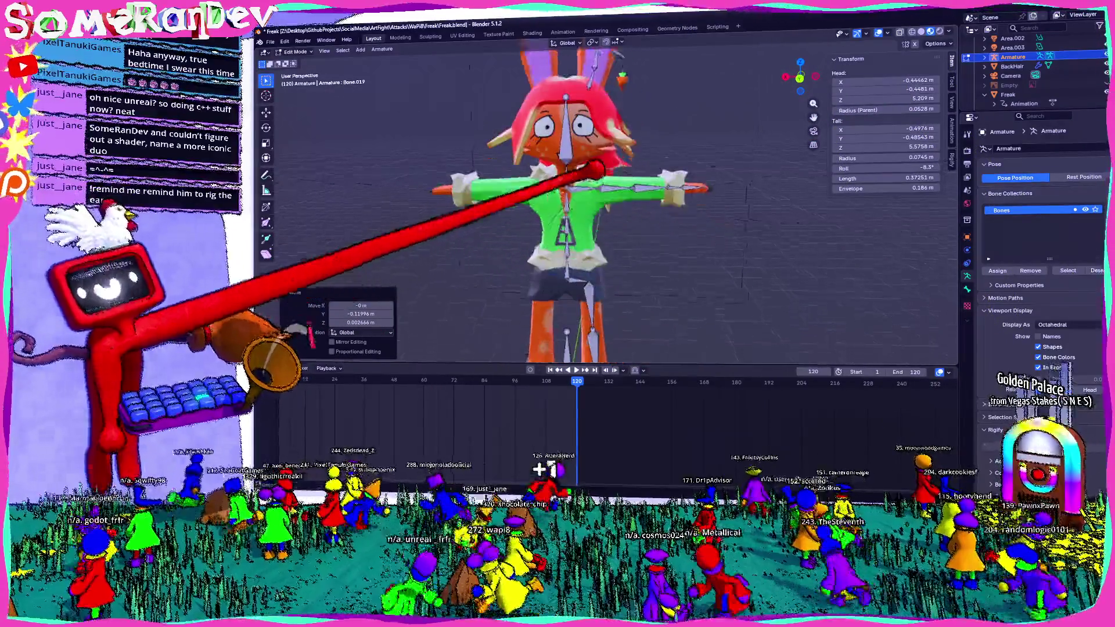
{"action": "scroll", "coordinate": [540, 470], "scroll_direction": "down", "scroll_amount": 2}
{"action": "scroll", "coordinate": [540, 470], "scroll_direction": "up", "scroll_amount": 3}
- Hide the N sidebar to enlarge the viewport and browse the Armature menu
{"action": "middle_click_drag", "start_coordinate": [541, 470], "coordinate": [447, 473], "text": "shift"}
{"action": "scroll", "coordinate": [448, 474], "scroll_direction": "down", "scroll_amount": 1}
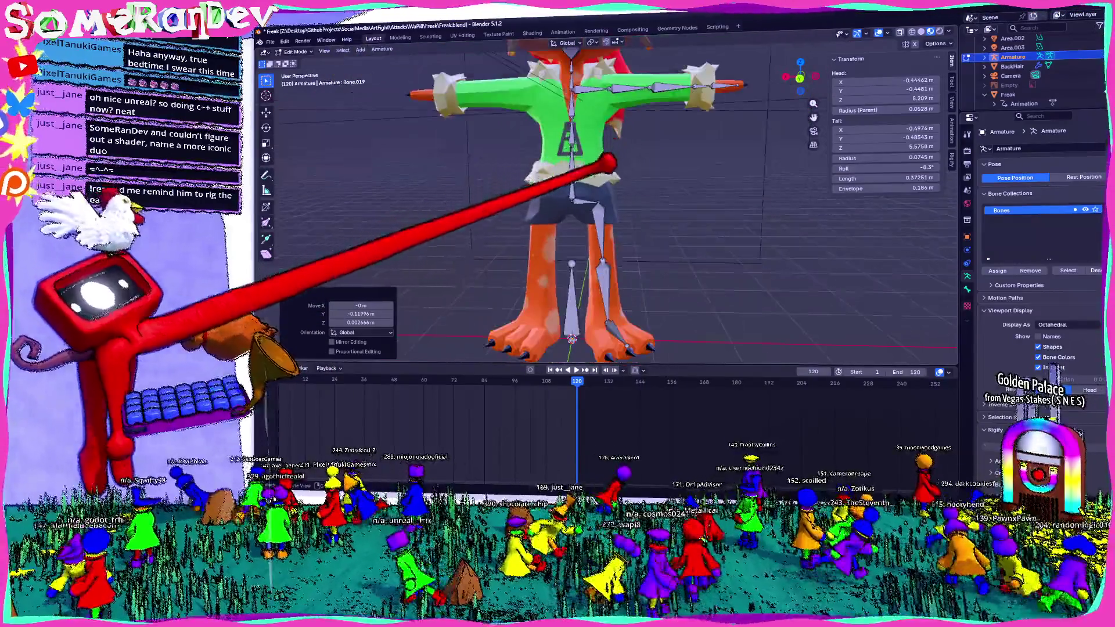
{"action": "scroll", "coordinate": [611, 162], "scroll_direction": "up", "scroll_amount": 2}
{"action": "scroll", "coordinate": [609, 161], "scroll_direction": "down", "scroll_amount": 2}
{"action": "left_click", "coordinate": [386, 298]}
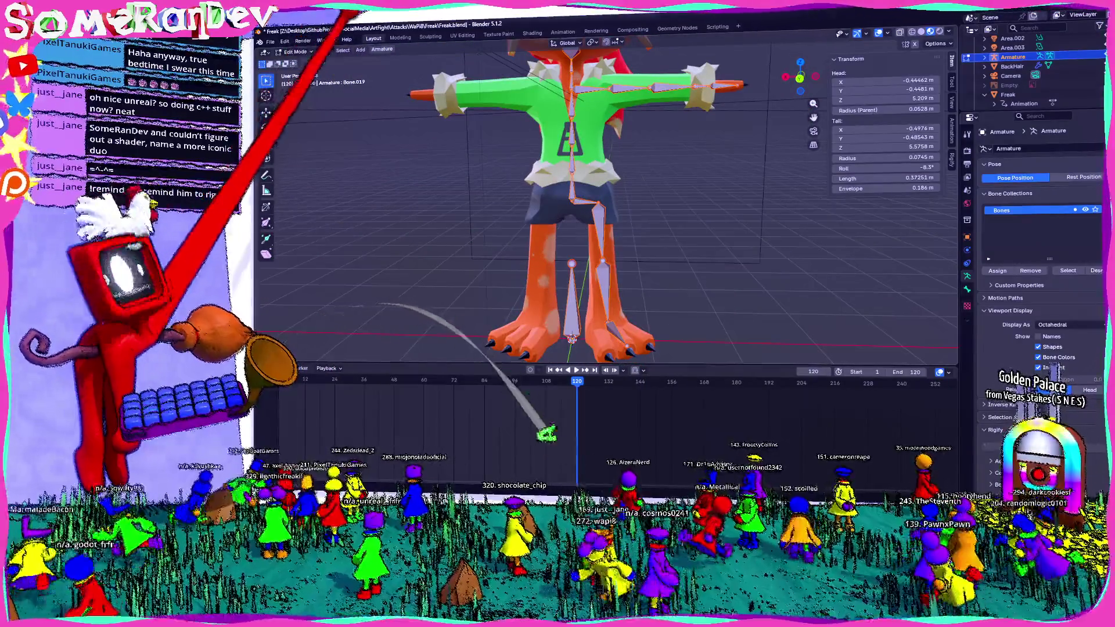
{"action": "key", "text": "n"}
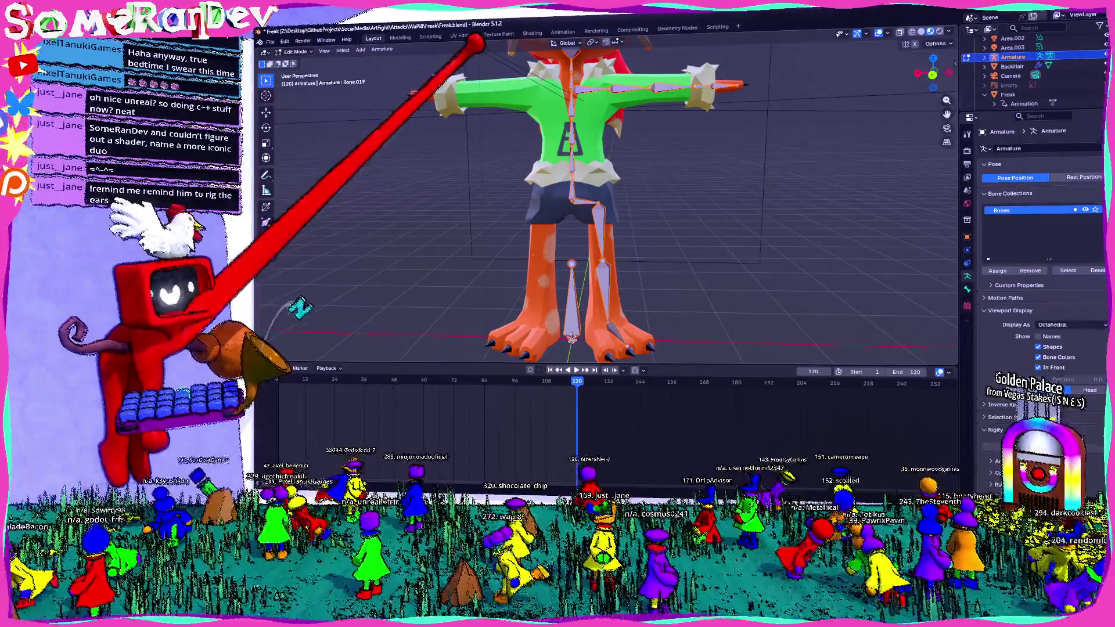
{"action": "left_click", "coordinate": [382, 50]}
{"action": "mouse_move", "coordinate": [394, 84]}
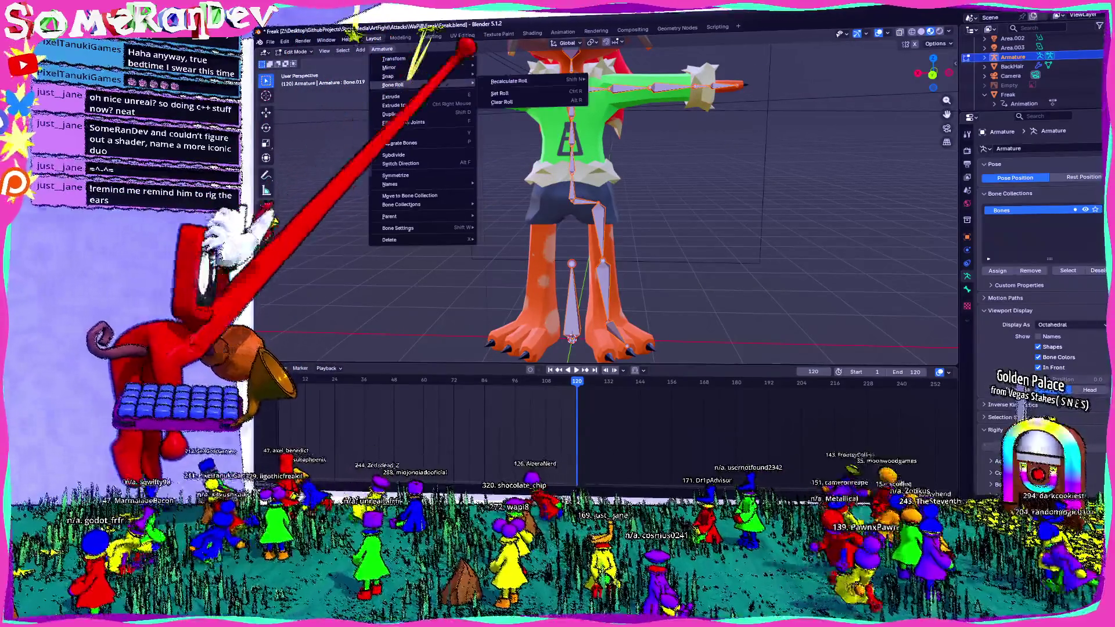
{"action": "mouse_move", "coordinate": [510, 81]}
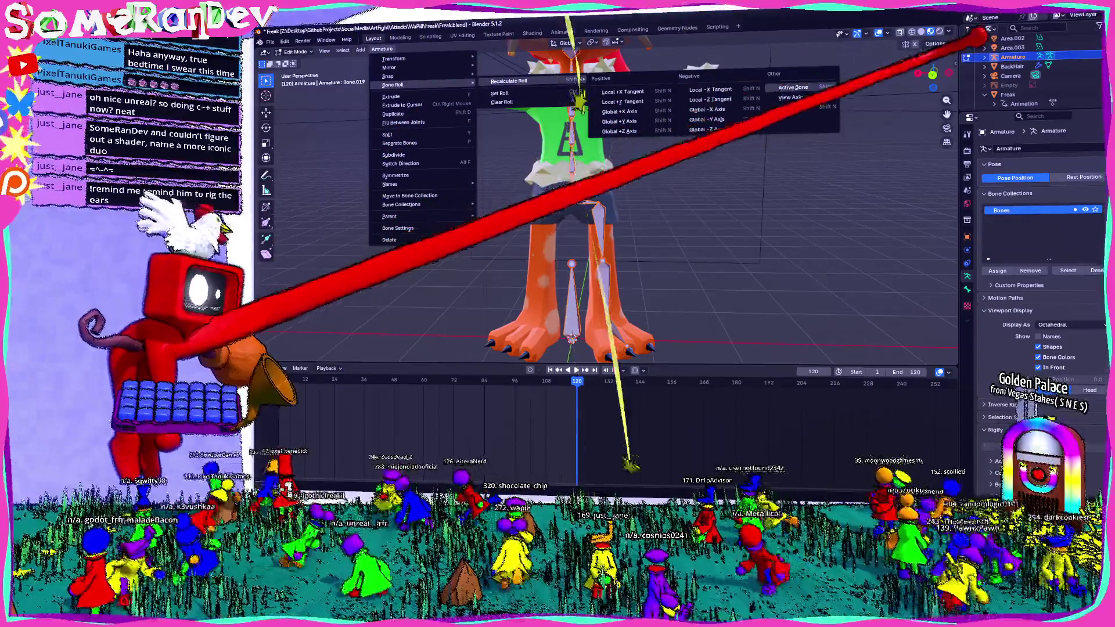
- In Back Orthographic view, run Armature > Bone Roll > Recalculate Roll with View Axis
{"action": "key", "text": "ctrl+KP_1"}
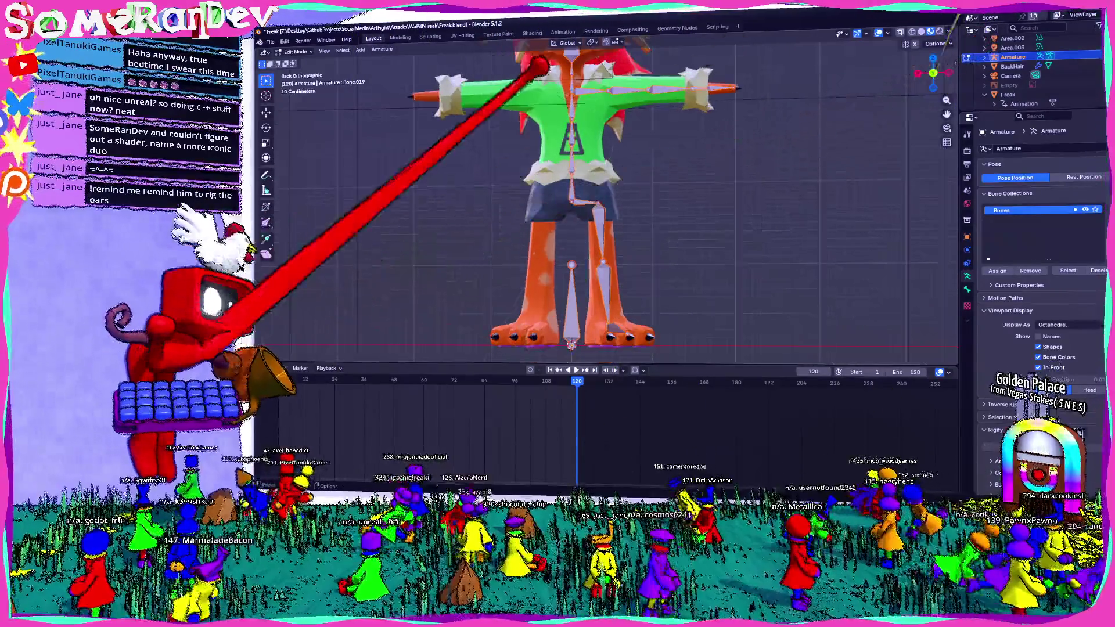
{"action": "scroll", "coordinate": [545, 99], "scroll_direction": "down", "scroll_amount": 3}
{"action": "left_click", "coordinate": [381, 49]}
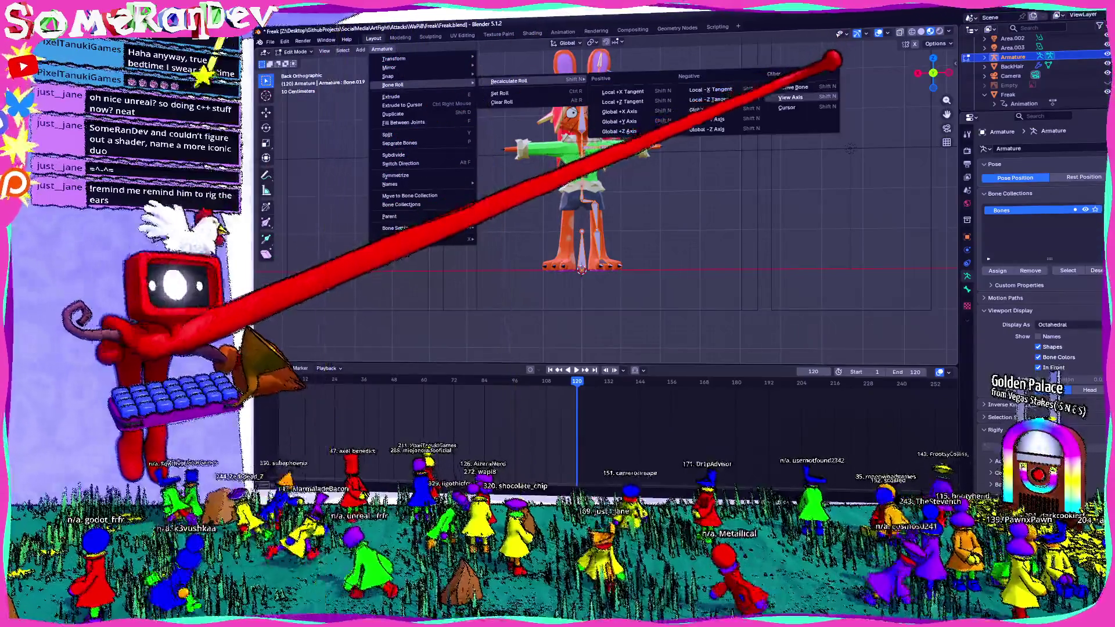
{"action": "left_click", "coordinate": [723, 129]}
{"action": "scroll", "coordinate": [723, 128], "scroll_direction": "up", "scroll_amount": 3}
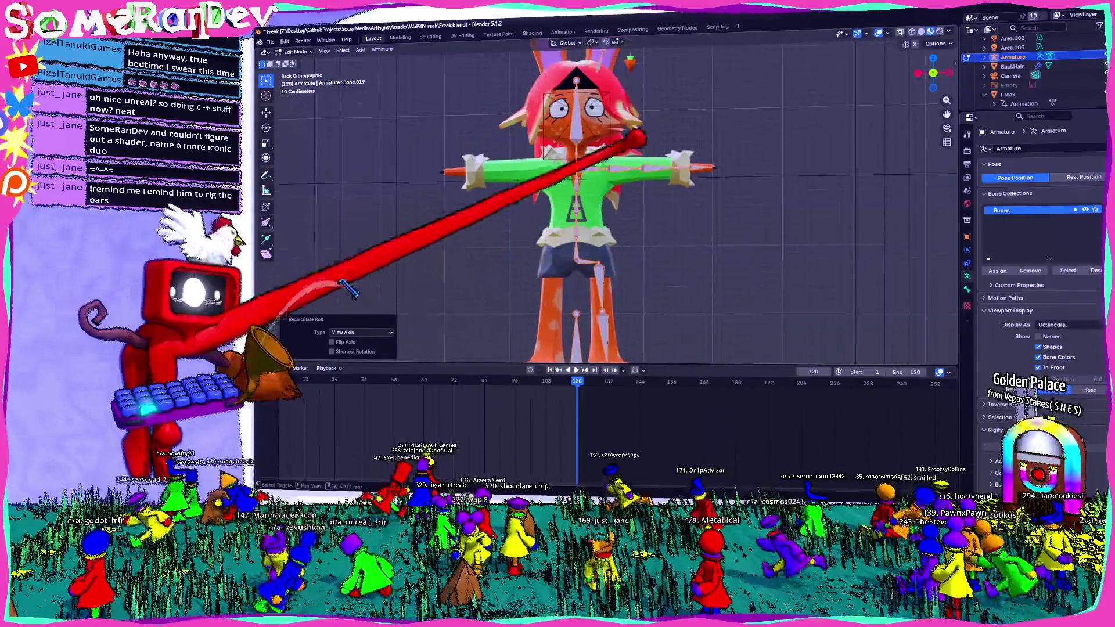
{"action": "scroll", "coordinate": [610, 200], "scroll_direction": "up", "scroll_amount": 2}
{"action": "scroll", "coordinate": [610, 201], "scroll_direction": "up", "scroll_amount": 2}
{"action": "scroll", "coordinate": [610, 200], "scroll_direction": "up", "scroll_amount": 1}
{"action": "scroll", "coordinate": [610, 201], "scroll_direction": "up", "scroll_amount": 1}
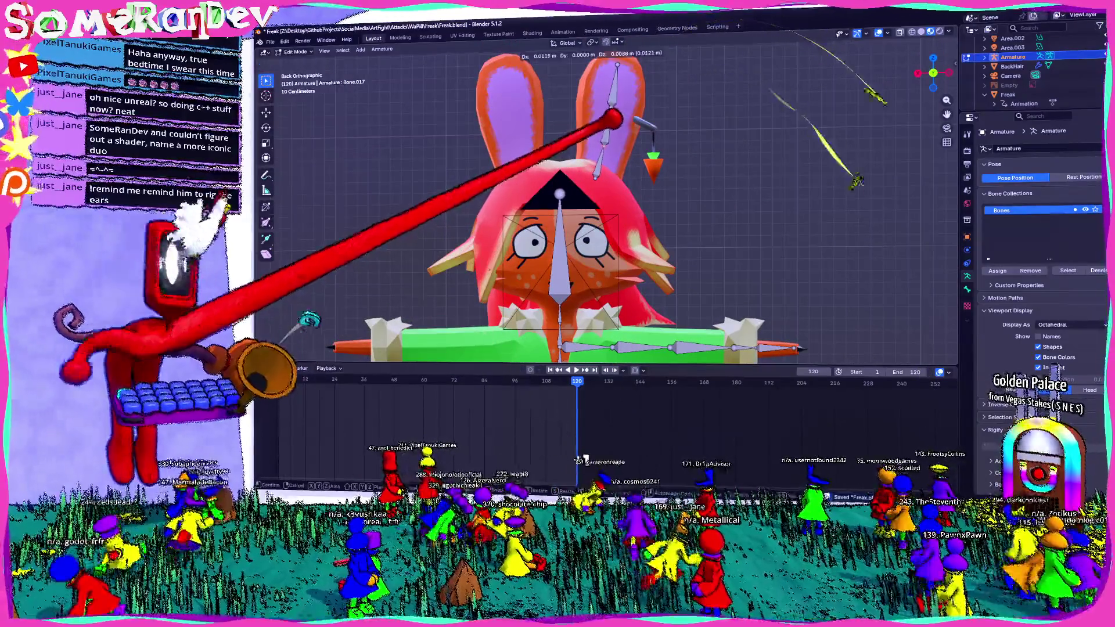
{"action": "left_click", "coordinate": [680, 53]}
{"action": "key", "text": "e"}
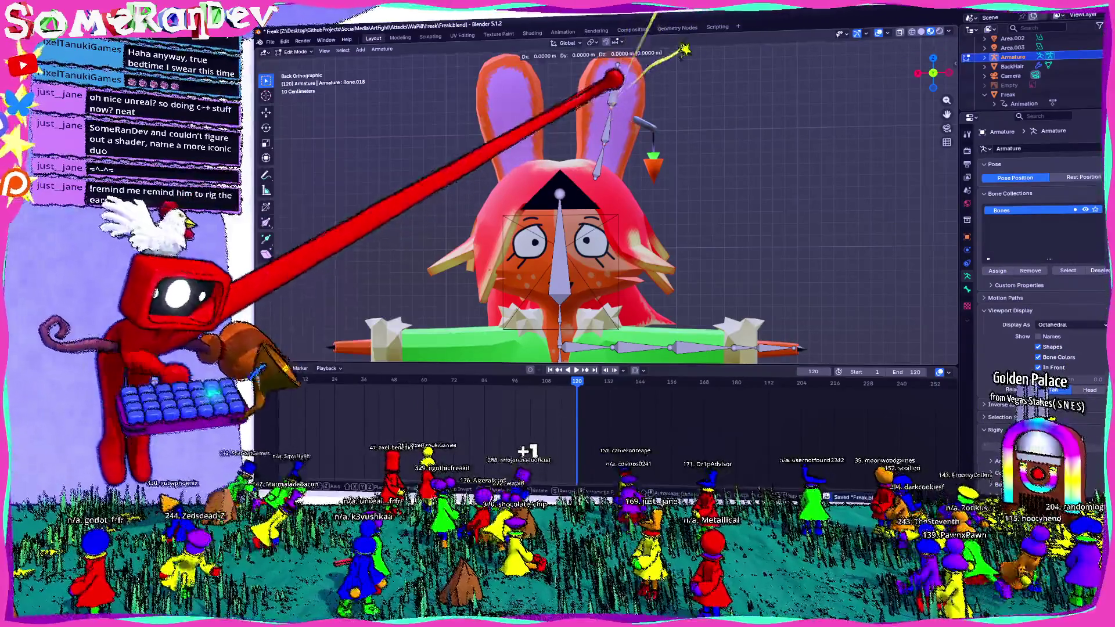
{"action": "left_click", "coordinate": [601, 150]}
{"action": "key", "text": "e"}
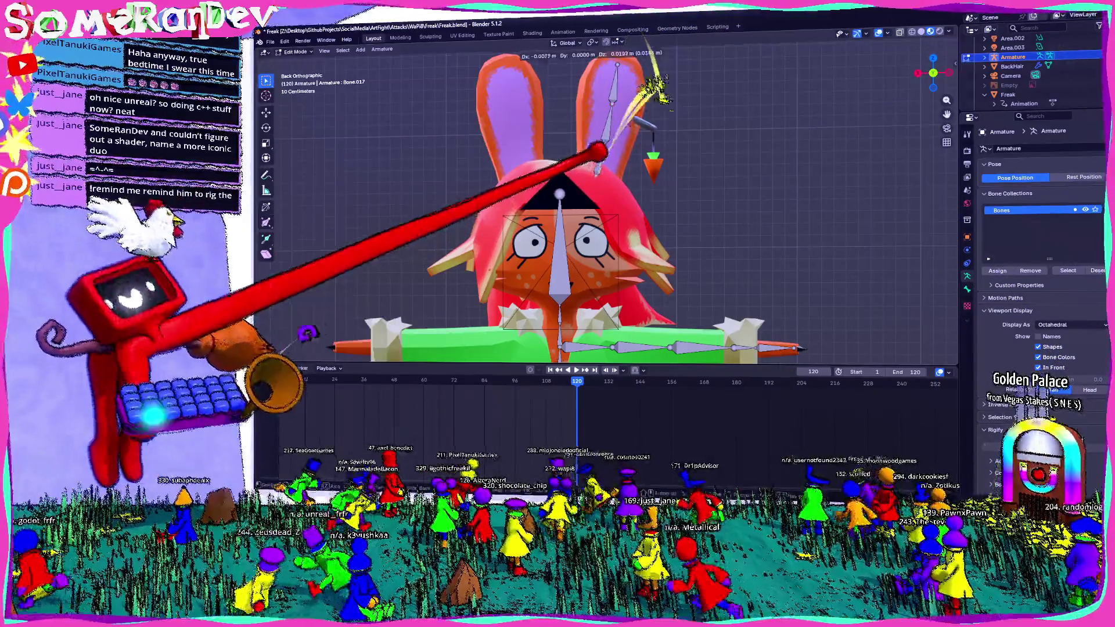
{"action": "left_click", "coordinate": [599, 150]}
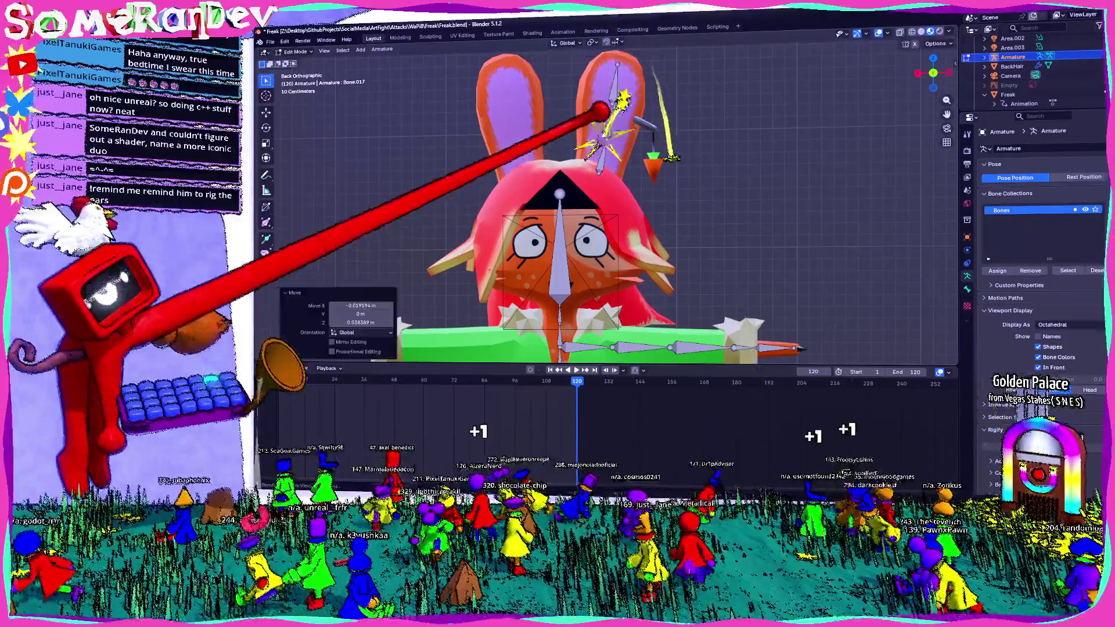
{"action": "scroll", "coordinate": [623, 87], "scroll_direction": "down", "scroll_amount": 2}
{"action": "scroll", "coordinate": [636, 100], "scroll_direction": "down", "scroll_amount": 2}
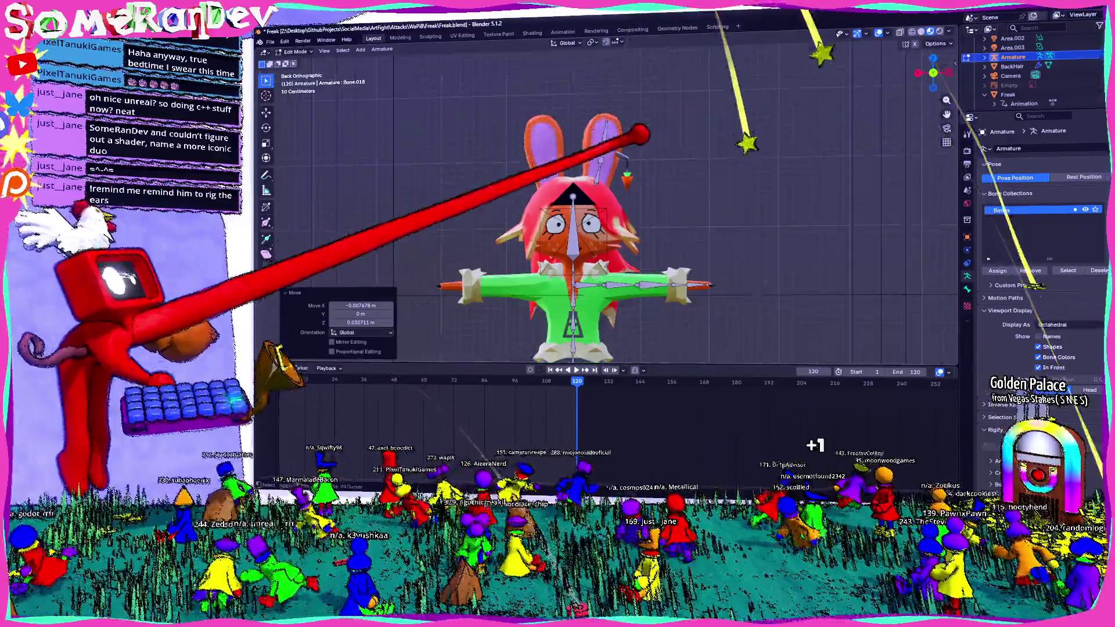
{"action": "middle_click_drag", "start_coordinate": [610, 218], "coordinate": [662, 201]}
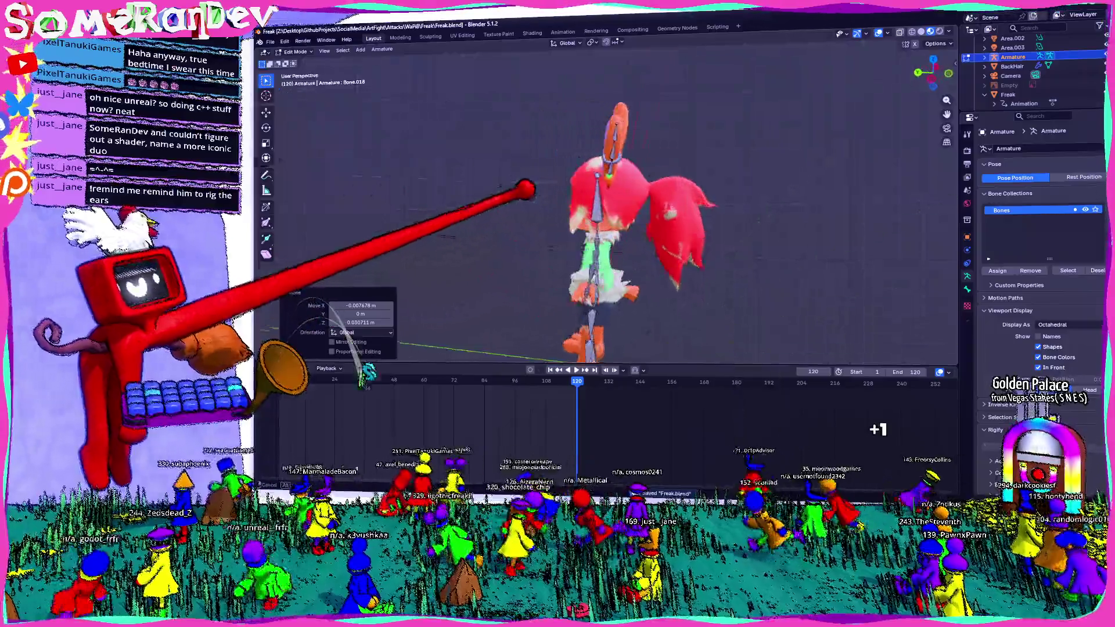
{"action": "middle_click_drag", "start_coordinate": [589, 178], "coordinate": [609, 124]}
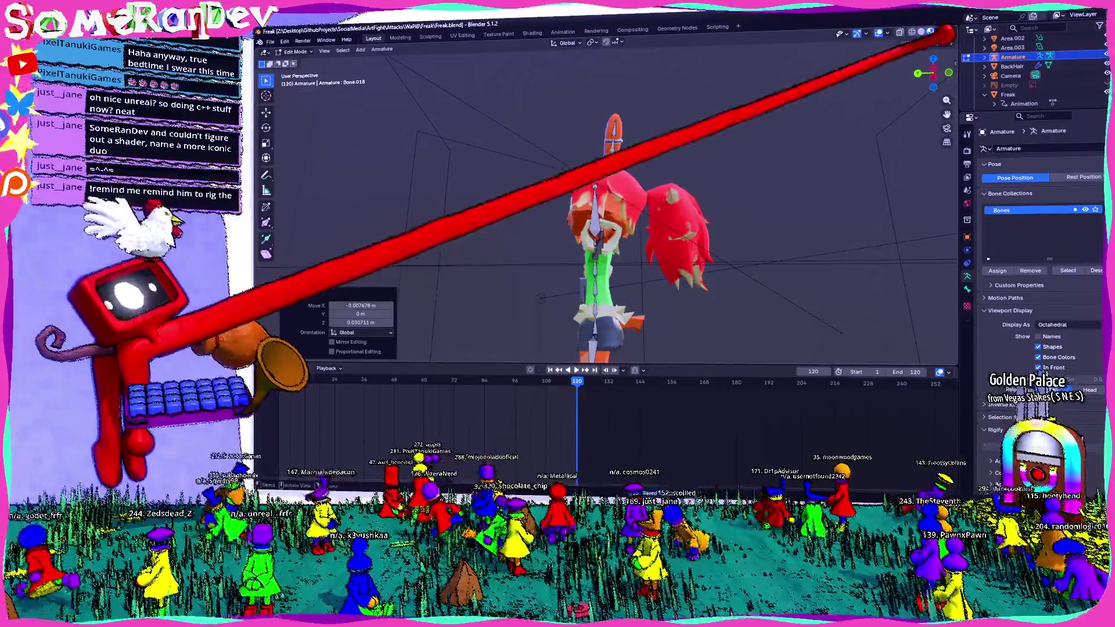
- In Left side view, shift the hip/spine bone about 3.5 cm along Y into the body
{"action": "left_click", "coordinate": [932, 68]}
{"action": "middle_click_drag", "start_coordinate": [659, 286], "coordinate": [578, 221], "text": "shift"}
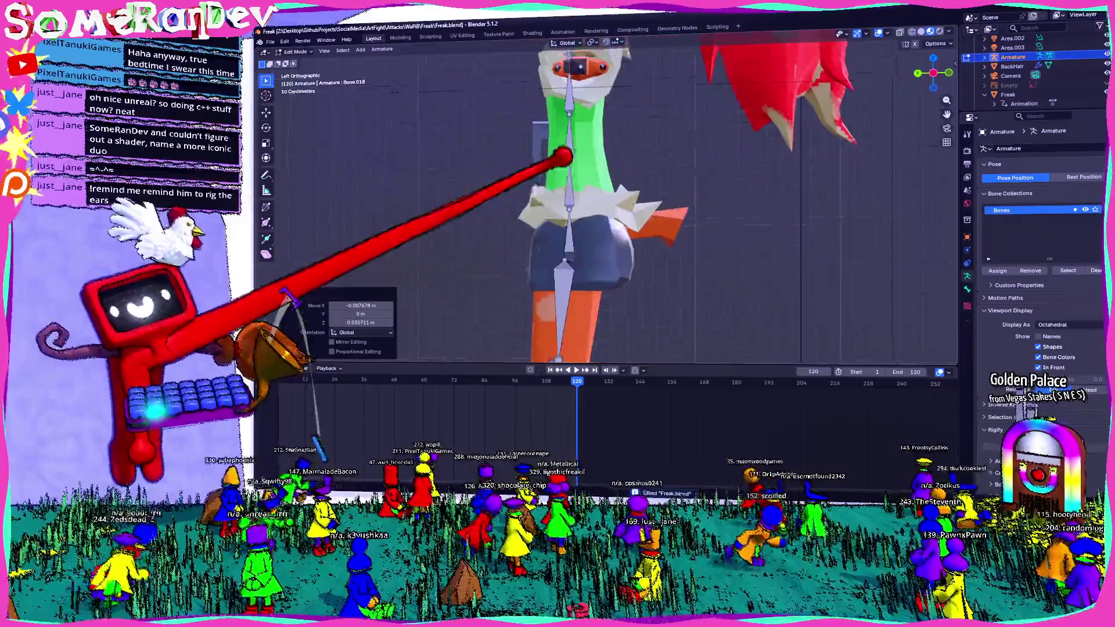
{"action": "left_click", "coordinate": [576, 159]}
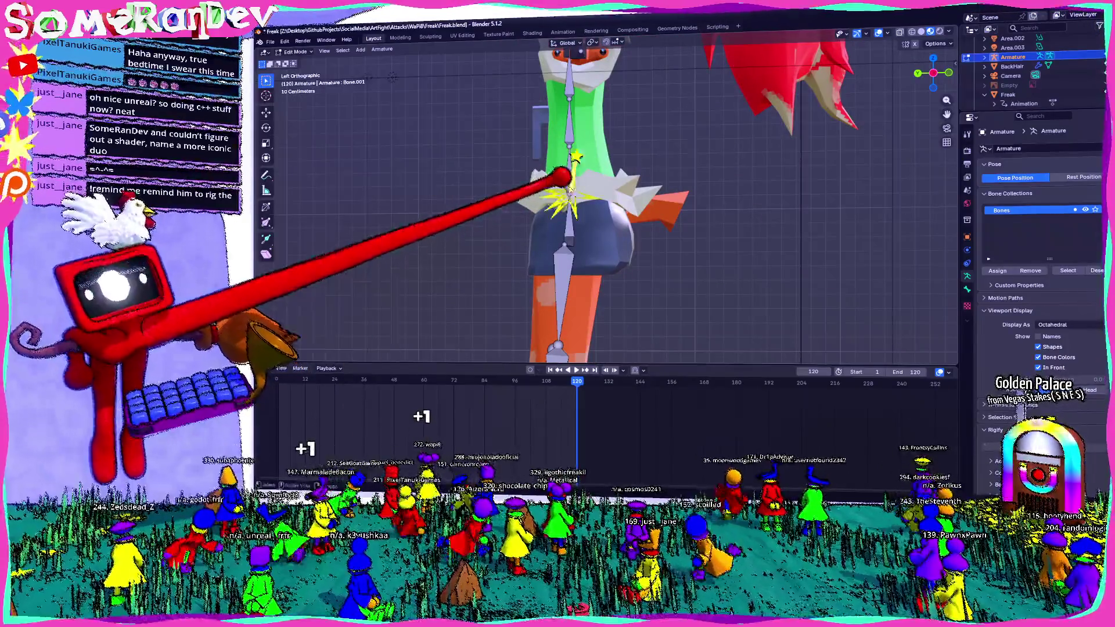
{"action": "middle_click_drag", "start_coordinate": [562, 180], "coordinate": [585, 187]}
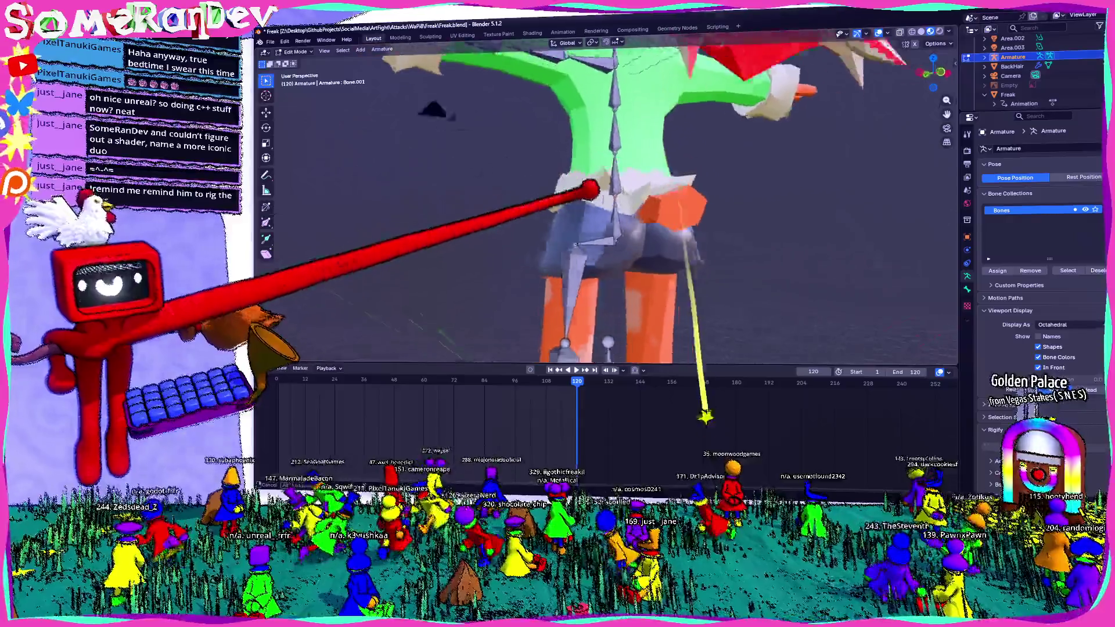
{"action": "left_click", "coordinate": [930, 70]}
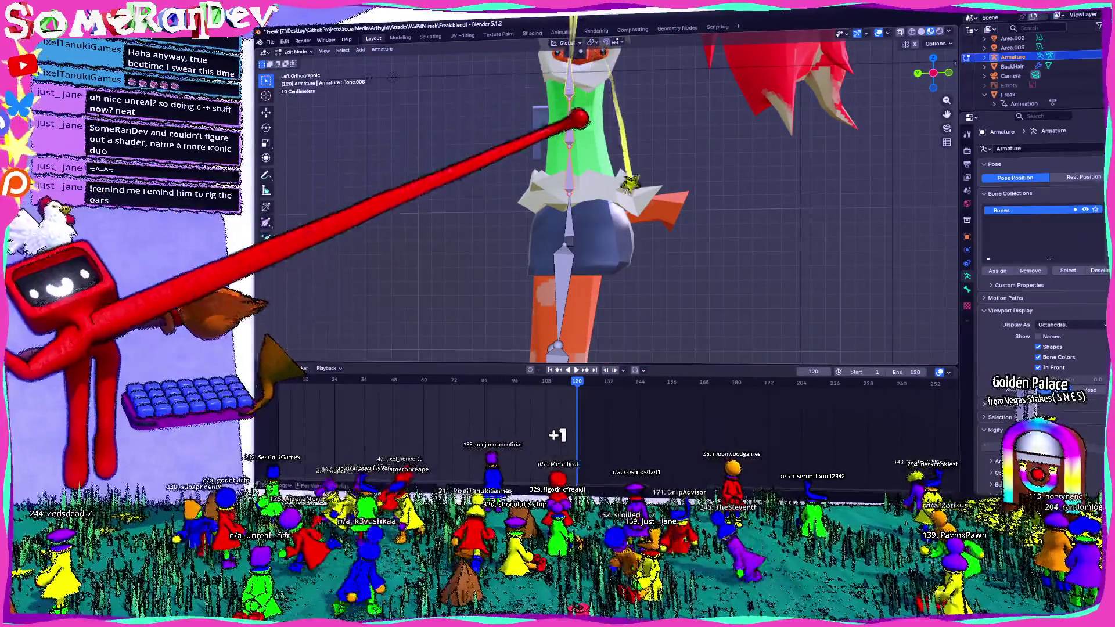
{"action": "key", "text": "g"}
{"action": "key", "text": "y"}
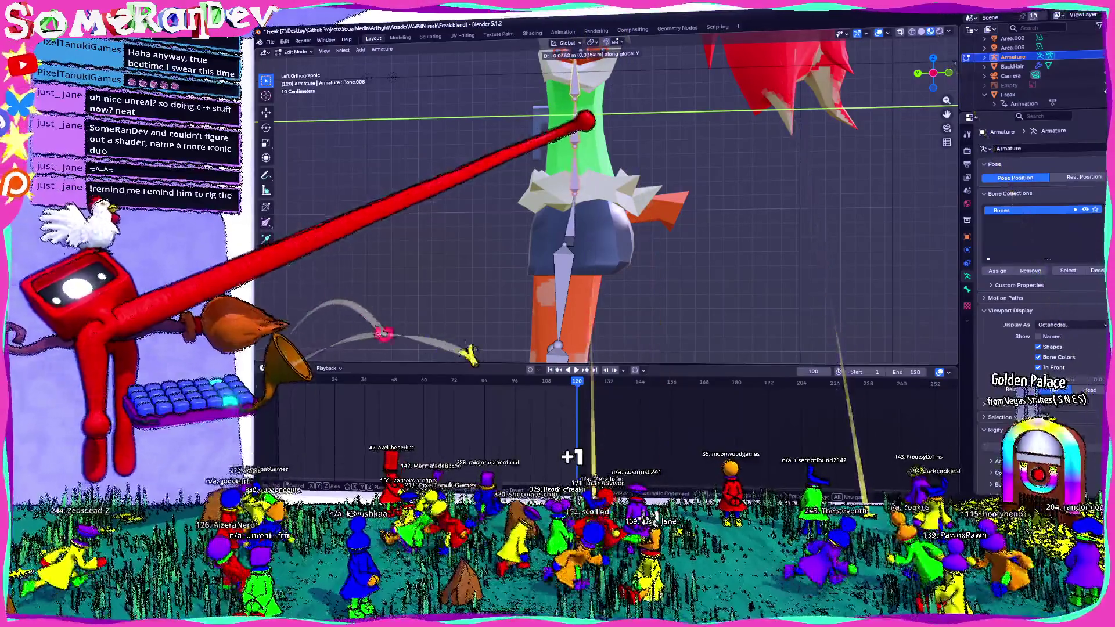
{"action": "left_click", "coordinate": [373, 324]}
- Select an upper torso/neck bone and nudge it along Y so it sits inside the body
{"action": "middle_click_drag", "start_coordinate": [373, 323], "coordinate": [409, 332]}
{"action": "mouse_move", "coordinate": [689, 141]}
{"action": "middle_mouse_down"}
{"action": "mouse_move", "coordinate": [584, 212]}
{"action": "mouse_move", "coordinate": [510, 200]}
{"action": "mouse_move", "coordinate": [659, 194]}
{"action": "mouse_move", "coordinate": [533, 108]}
{"action": "middle_mouse_up"}
{"action": "left_click", "coordinate": [528, 87]}
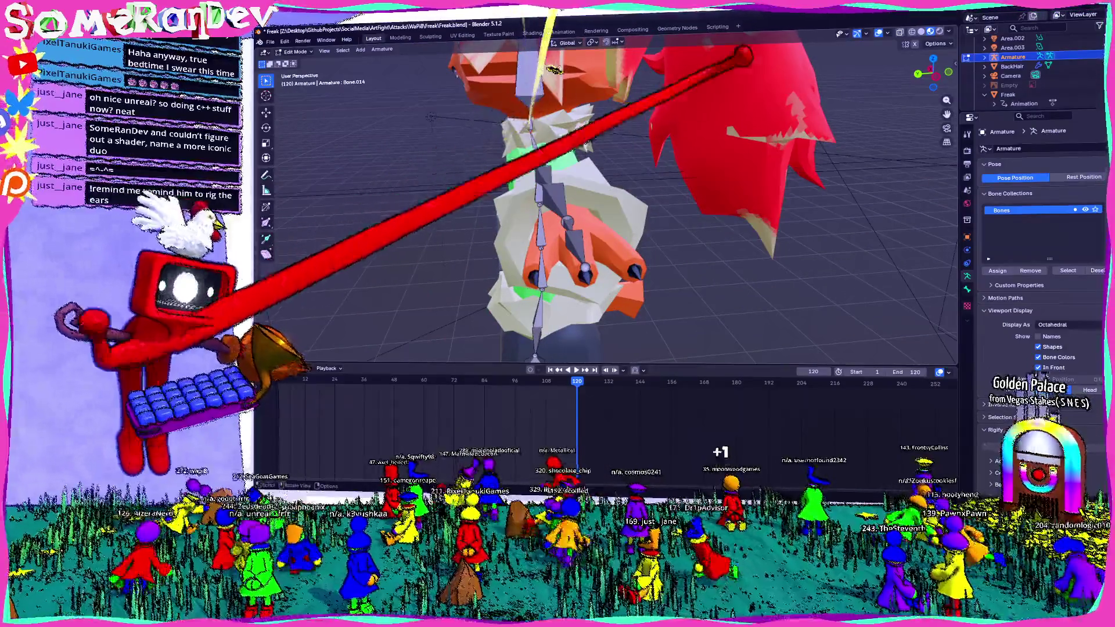
{"action": "middle_click_drag", "start_coordinate": [528, 87], "coordinate": [542, 160]}
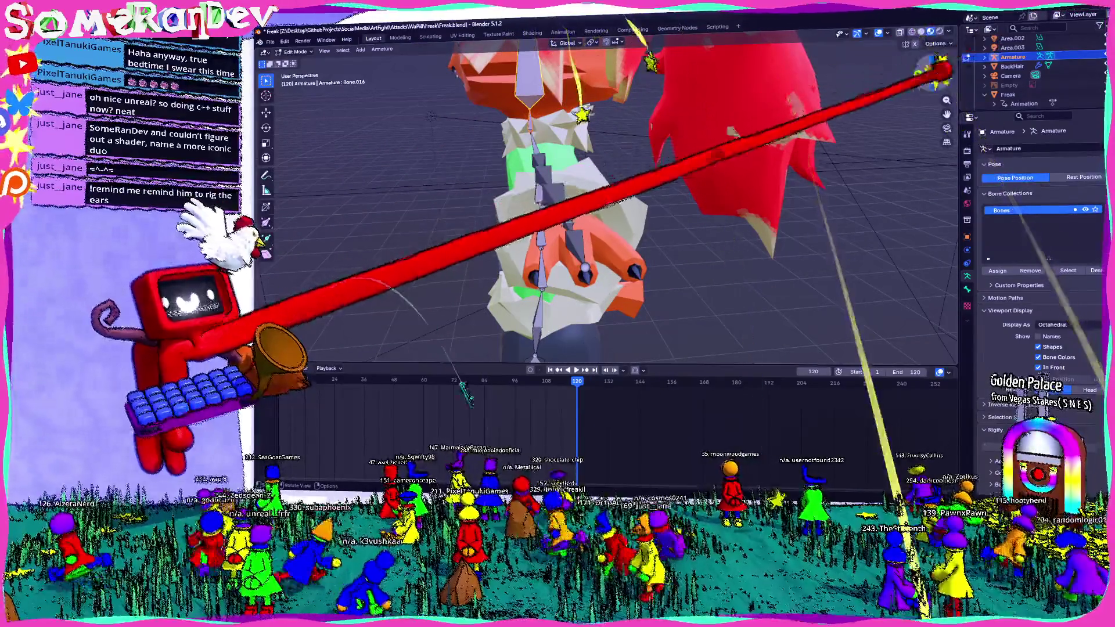
{"action": "left_click", "coordinate": [542, 159]}
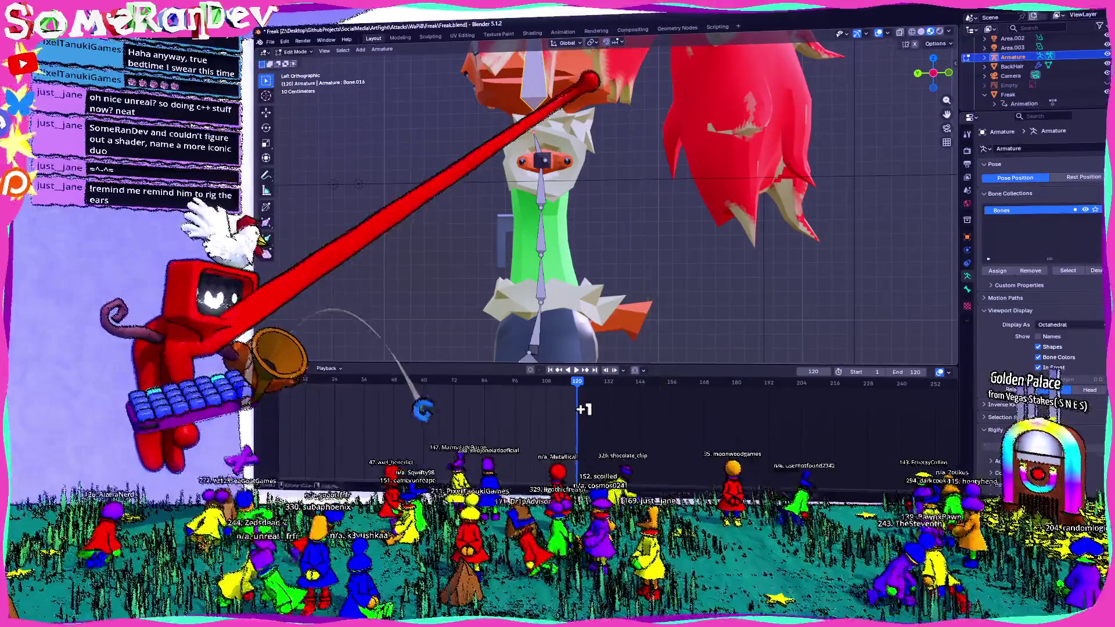
{"action": "key", "text": "Return"}
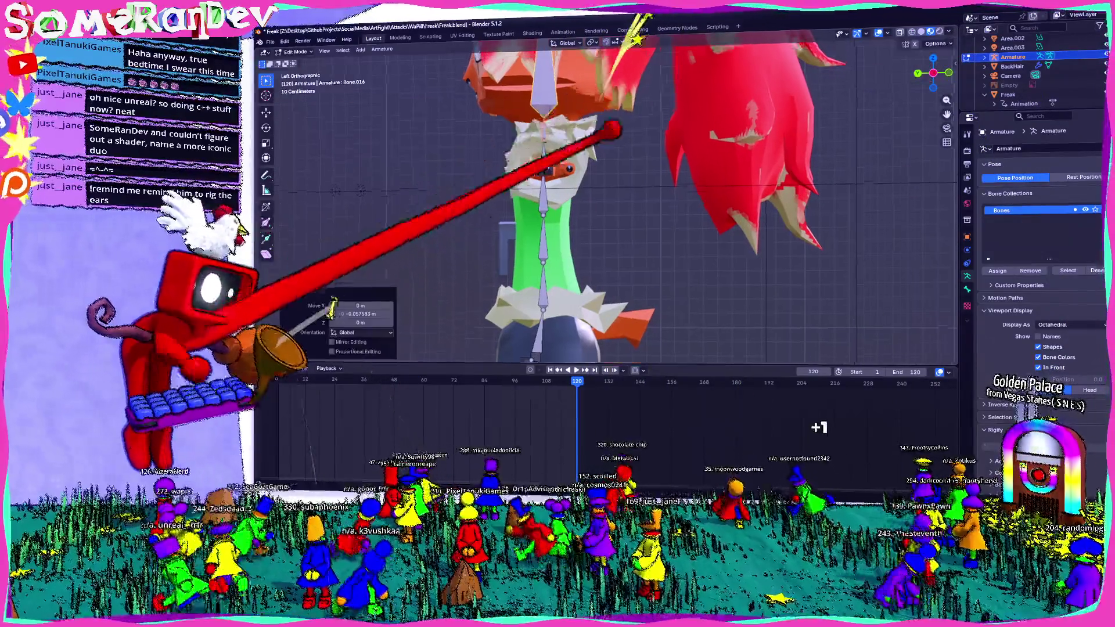
{"action": "middle_click_drag", "start_coordinate": [557, 175], "coordinate": [557, 244], "text": "shift"}
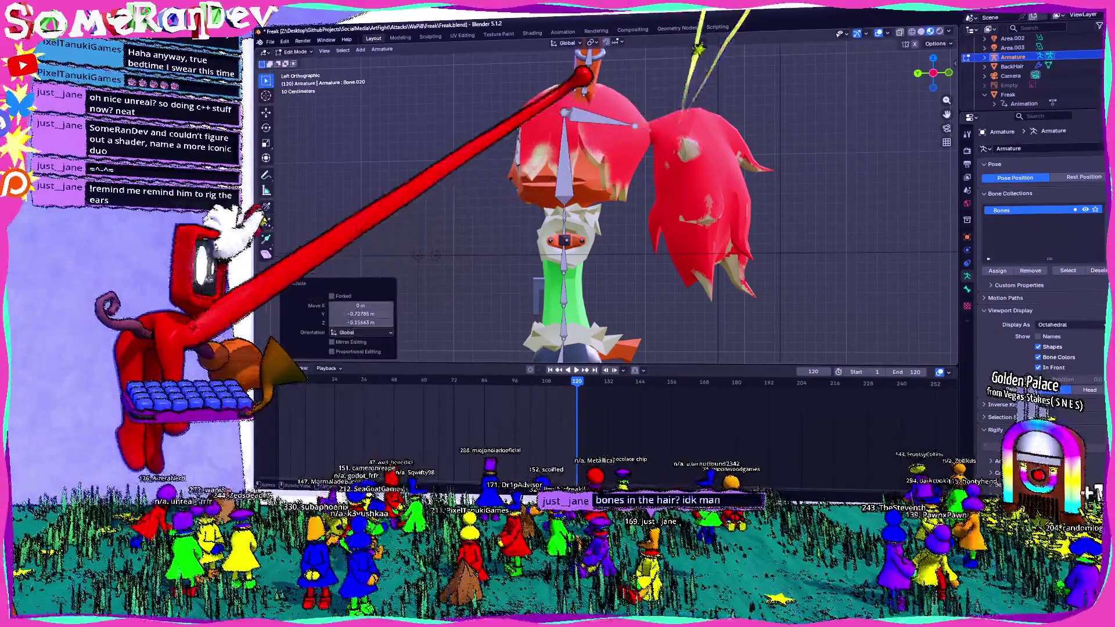
- Extrude a new bone from the top of the head and move it down into the ponytail hair
{"action": "right_click", "coordinate": [592, 157]}
{"action": "left_click", "coordinate": [566, 125]}
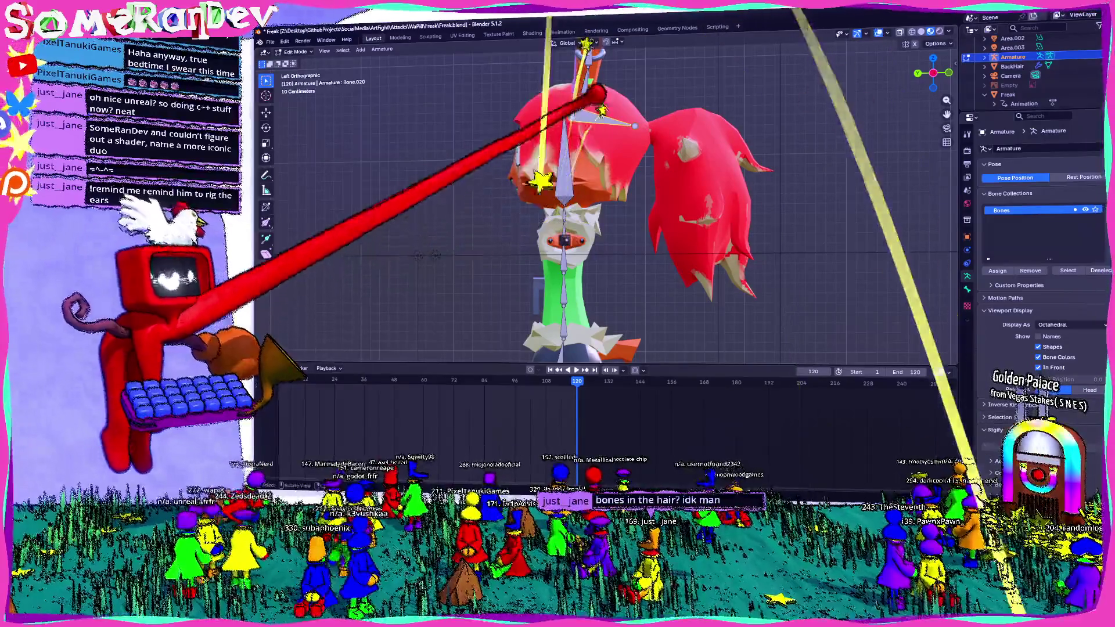
{"action": "key", "text": "g"}
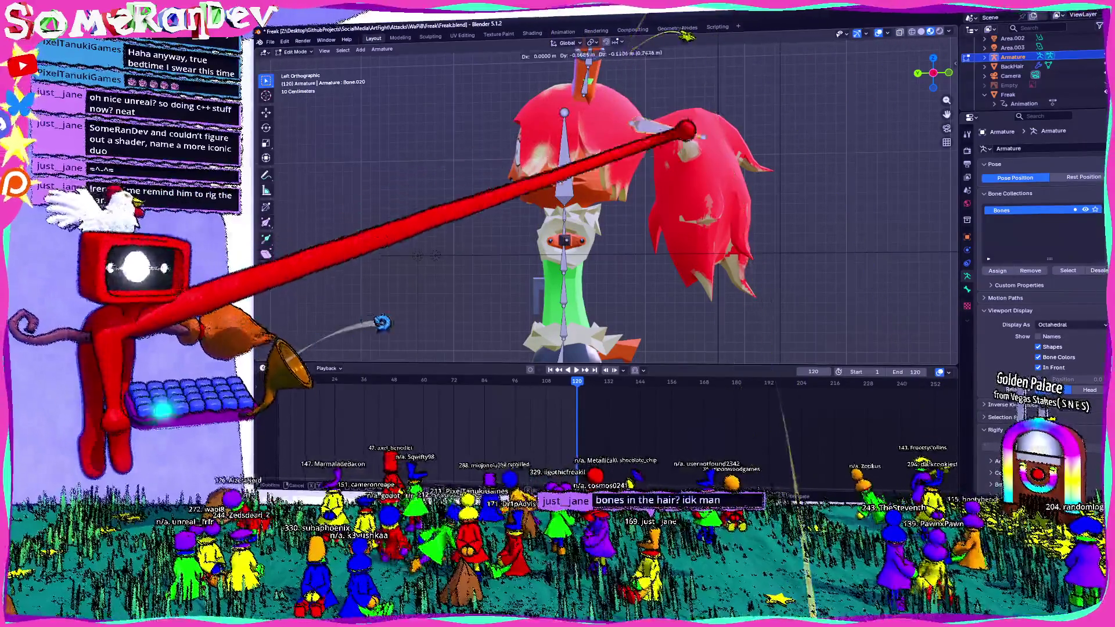
{"action": "left_click", "coordinate": [702, 170]}
{"action": "key", "text": "g"}
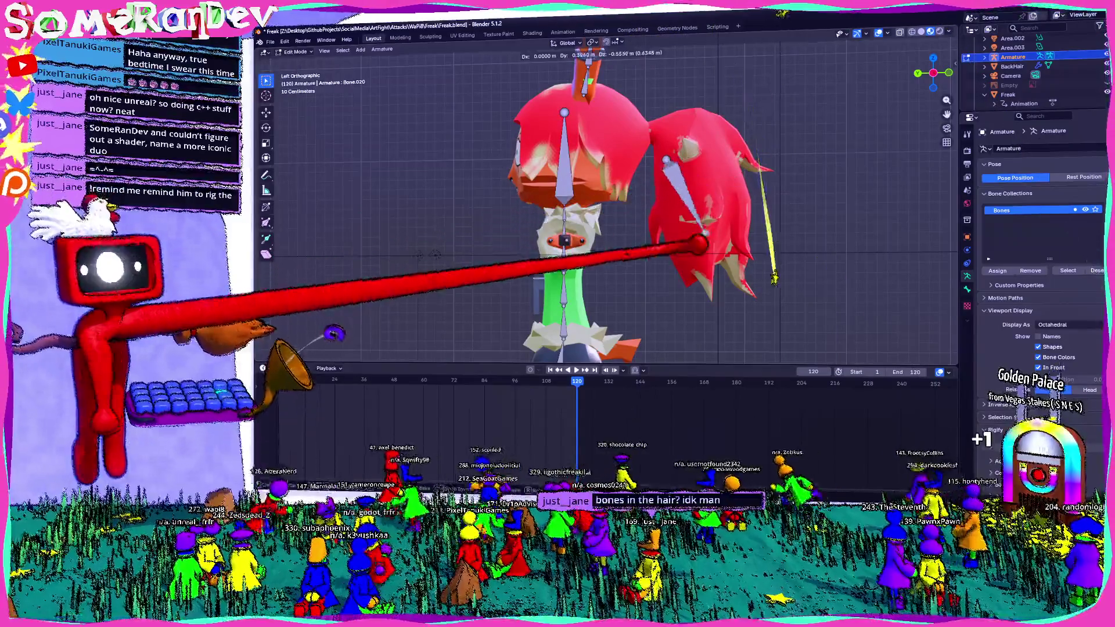
{"action": "left_click", "coordinate": [688, 253]}
- Reposition the ponytail bones with G so they sit inside the hair, the newest shifted ~26 cm up
{"action": "left_click", "coordinate": [671, 139]}
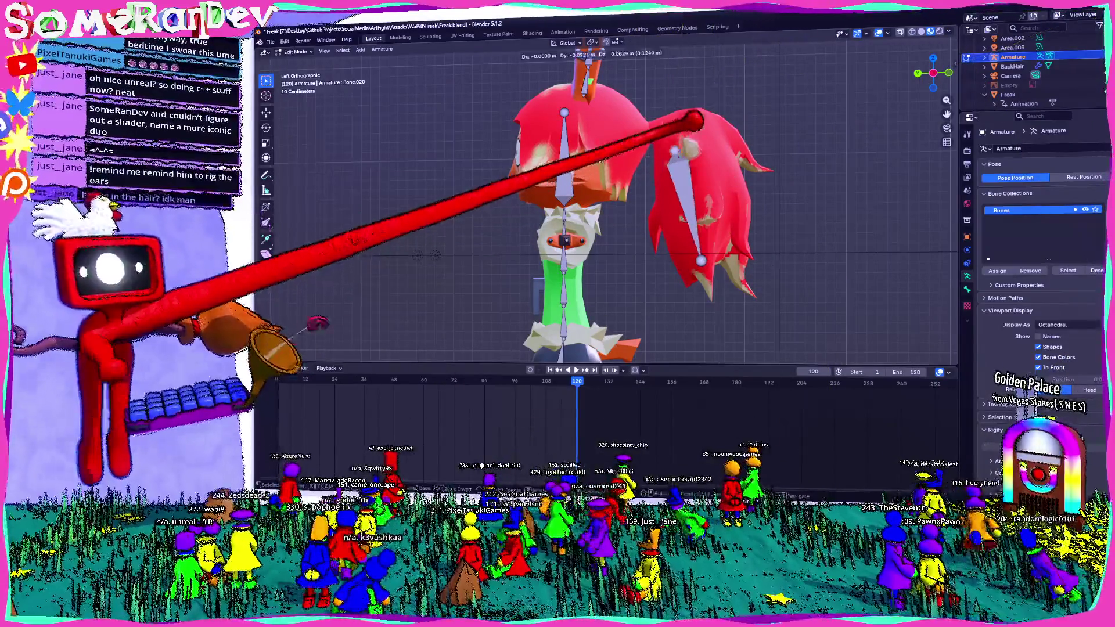
{"action": "key", "text": "g"}
{"action": "key", "text": "g"}
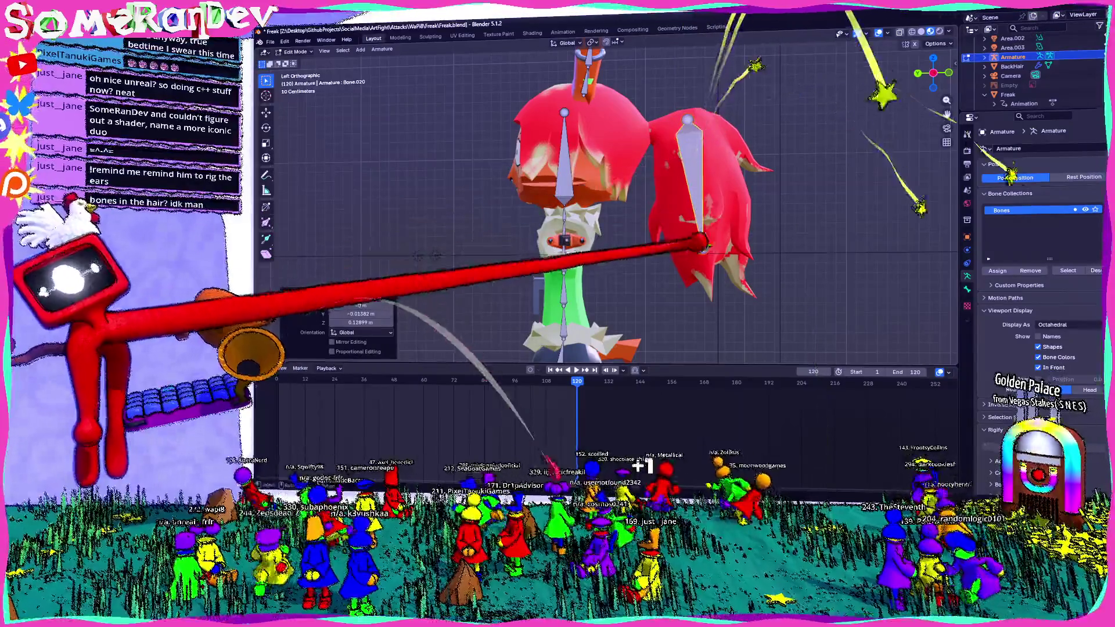
{"action": "left_click", "coordinate": [718, 131]}
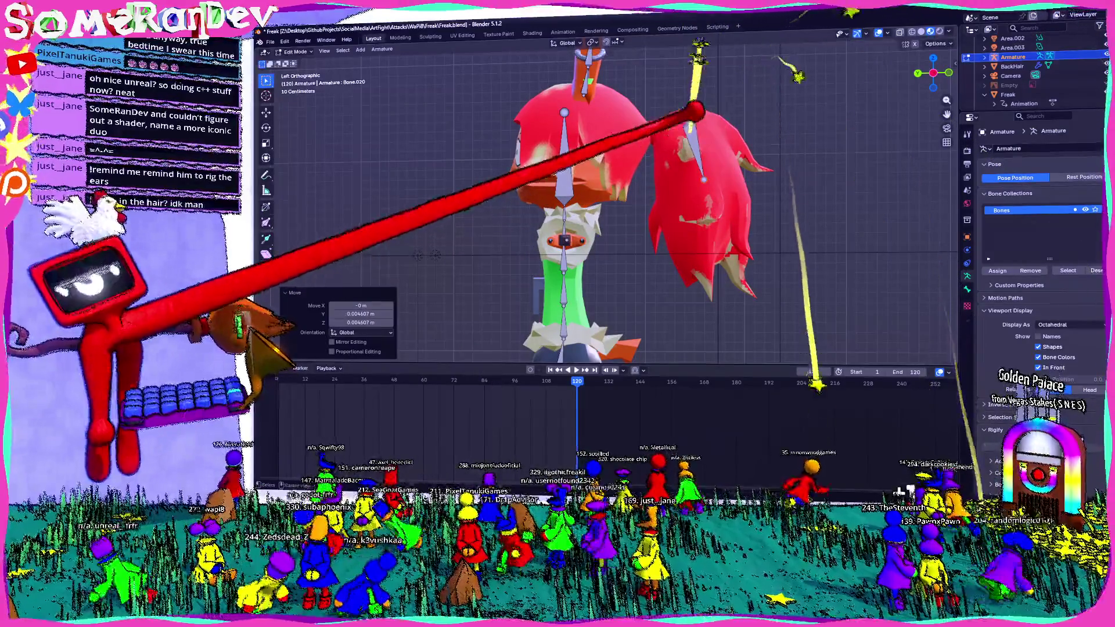
{"action": "key", "text": "g"}
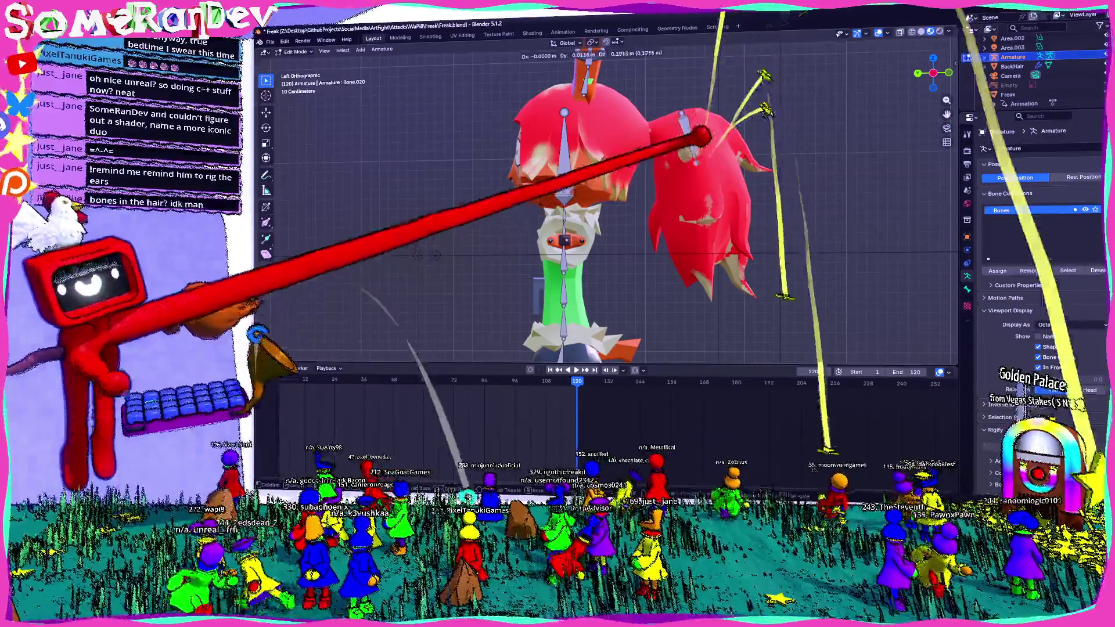
{"action": "left_click", "coordinate": [701, 127]}
{"action": "left_click", "coordinate": [709, 119]}
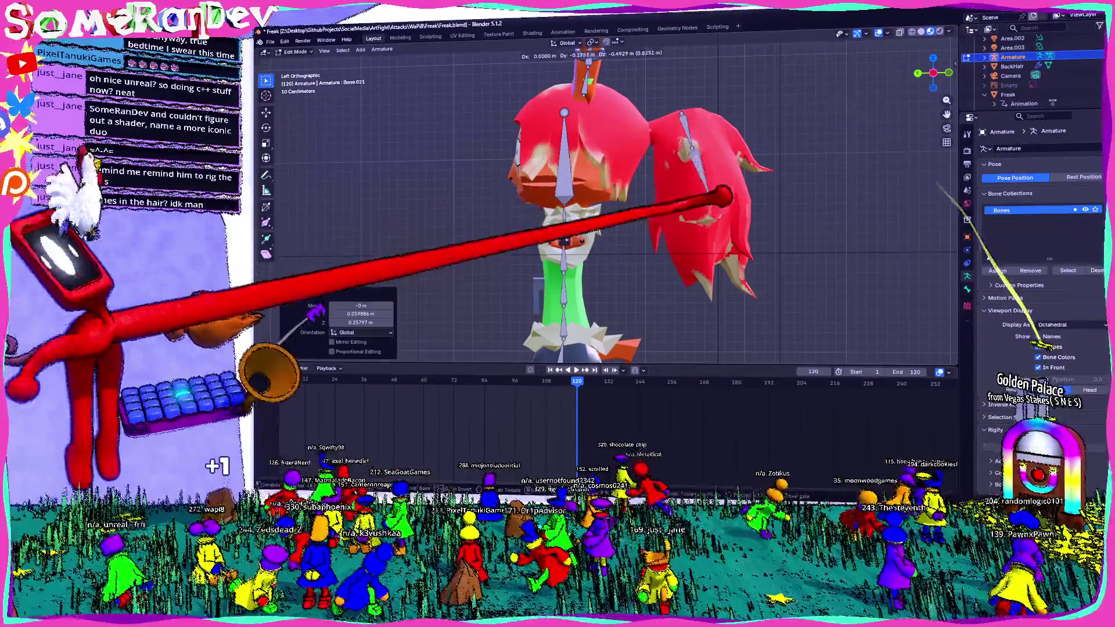
{"action": "key", "text": "g"}
{"action": "left_click", "coordinate": [719, 148]}
{"action": "right_click", "coordinate": [722, 149]}
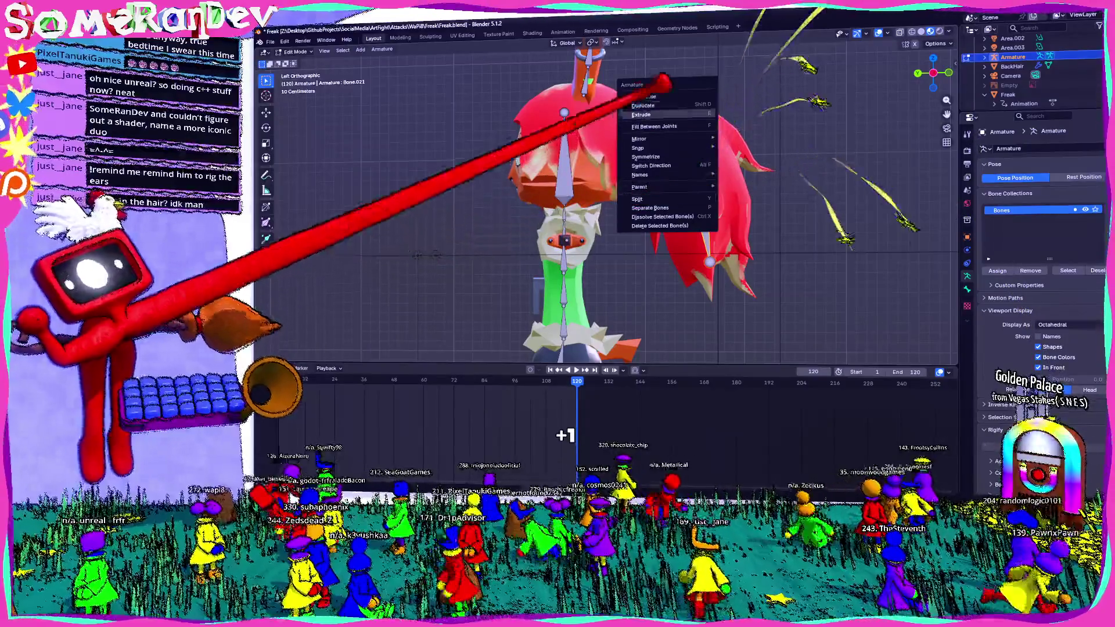
- Subdivide the ponytail bone with 2 cuts into a three-bone chain and inspect it
{"action": "key", "text": "Escape"}
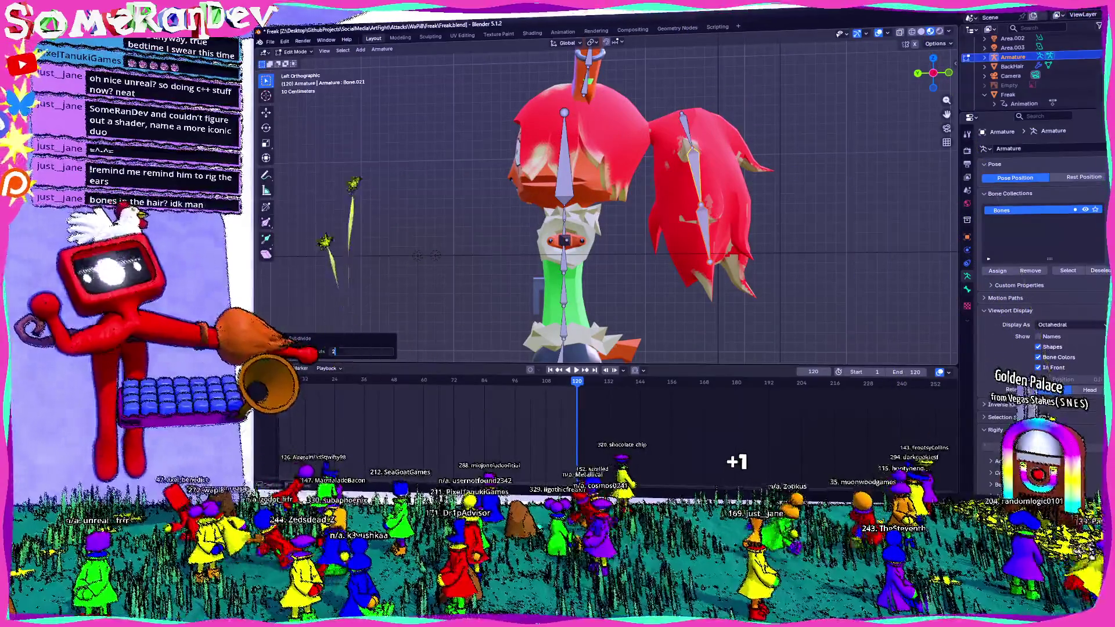
{"action": "middle_click_drag", "start_coordinate": [611, 218], "coordinate": [662, 209]}
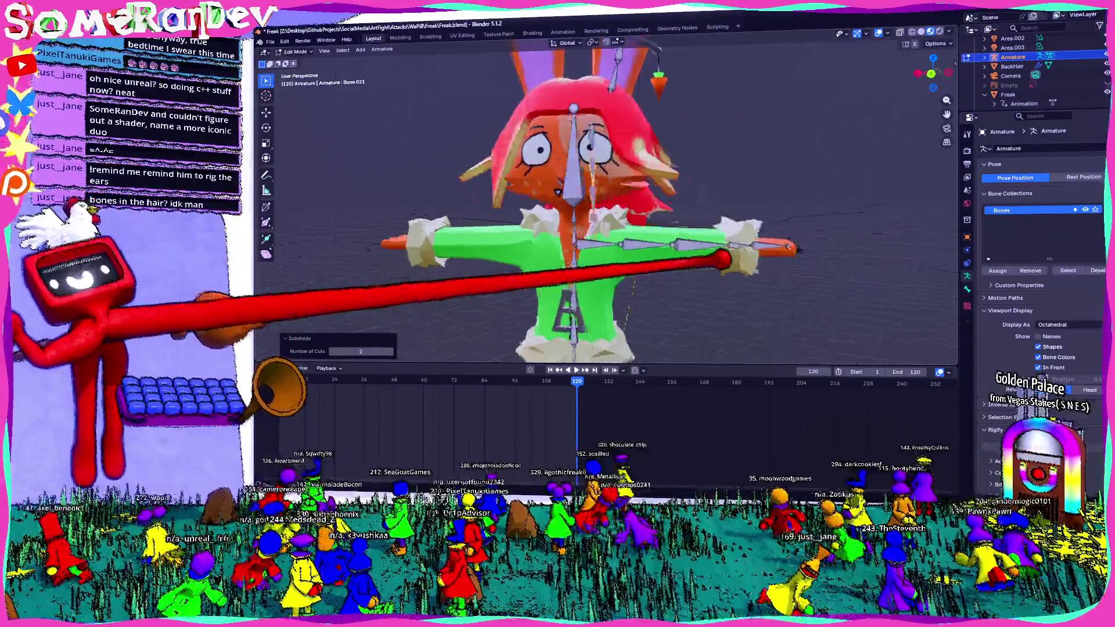
{"action": "scroll", "coordinate": [610, 209], "scroll_direction": "down", "scroll_amount": 3}
{"action": "mouse_move", "coordinate": [611, 218]}
{"action": "middle_mouse_down"}
{"action": "mouse_move", "coordinate": [662, 209]}
{"action": "mouse_move", "coordinate": [645, 209]}
{"action": "middle_mouse_up"}
{"action": "scroll", "coordinate": [609, 209], "scroll_direction": "up", "scroll_amount": 4}
{"action": "left_click", "coordinate": [523, 140]}
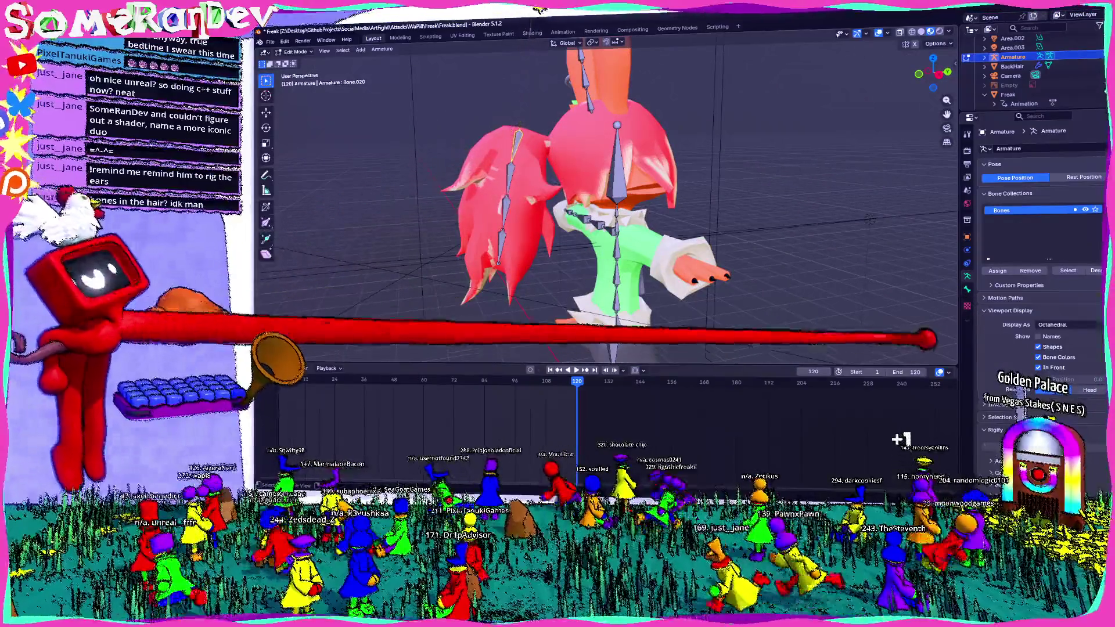
- Rename the four ponytail bones Hair1, Hair2, Hair3 and hair4 in Bone Properties
{"action": "left_click", "coordinate": [966, 289]}
{"action": "left_click", "coordinate": [612, 340]}
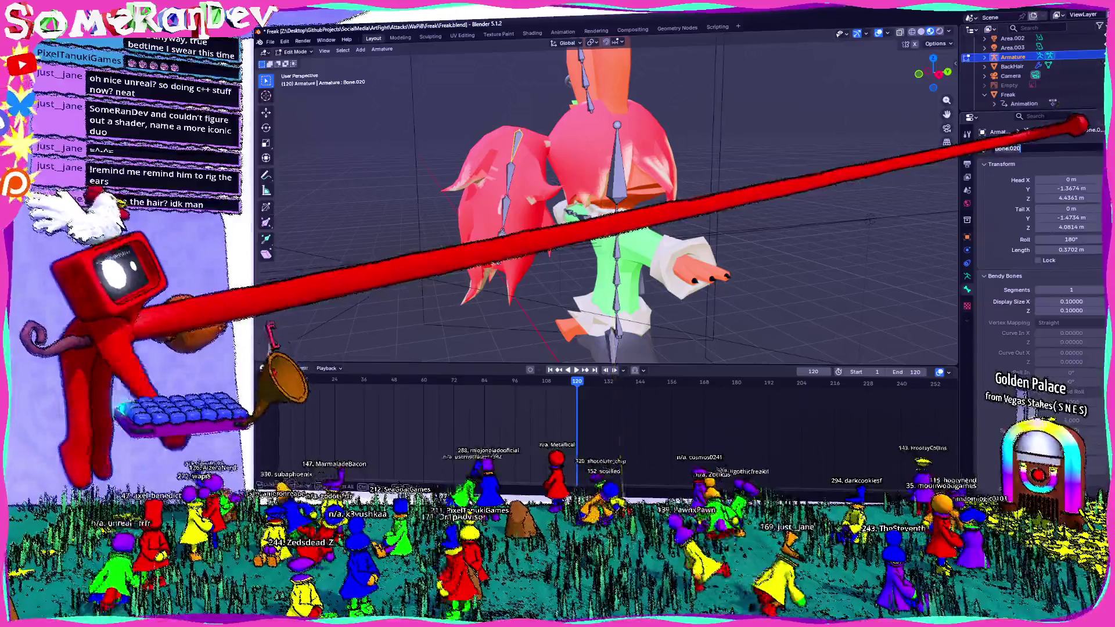
{"action": "left_click", "coordinate": [501, 160]}
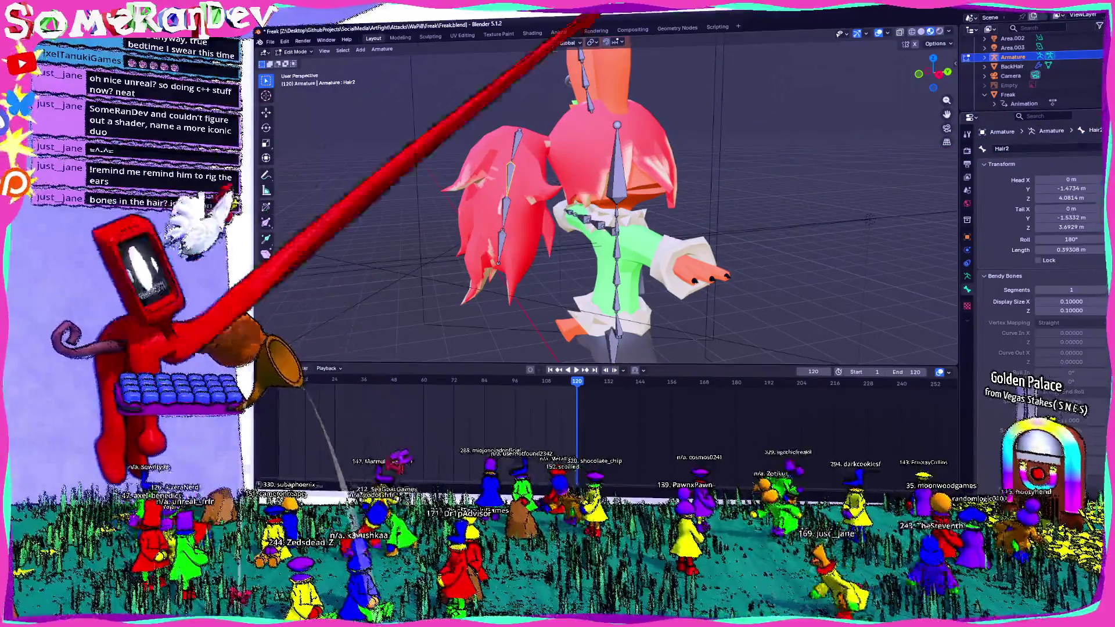
{"action": "left_click", "coordinate": [535, 199]}
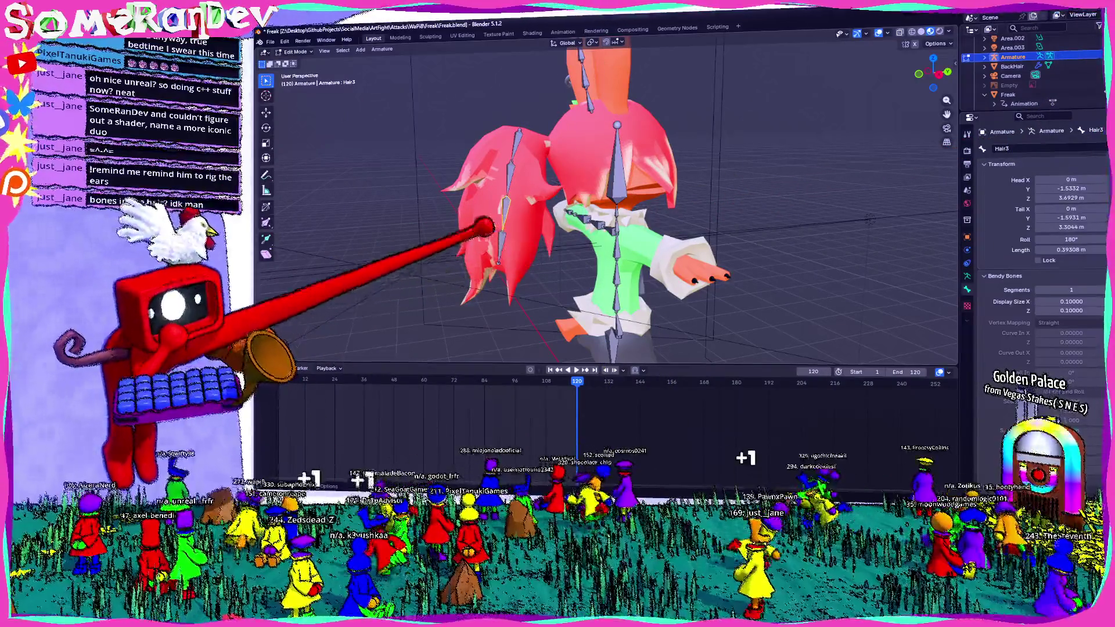
{"action": "left_click", "coordinate": [485, 228]}
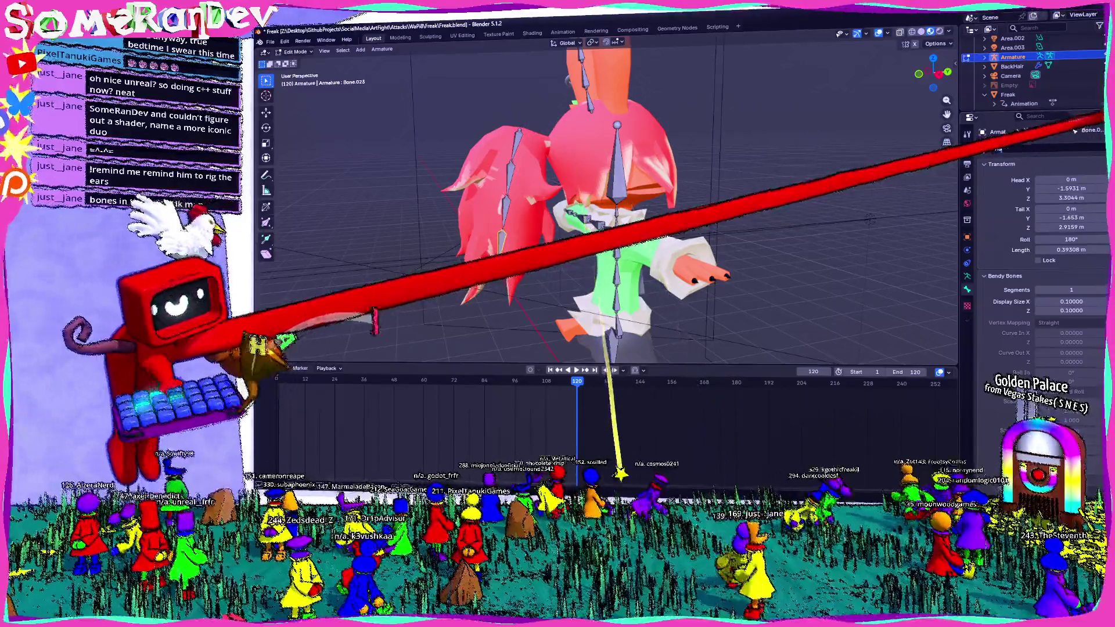
{"action": "type", "text": "hair4"}
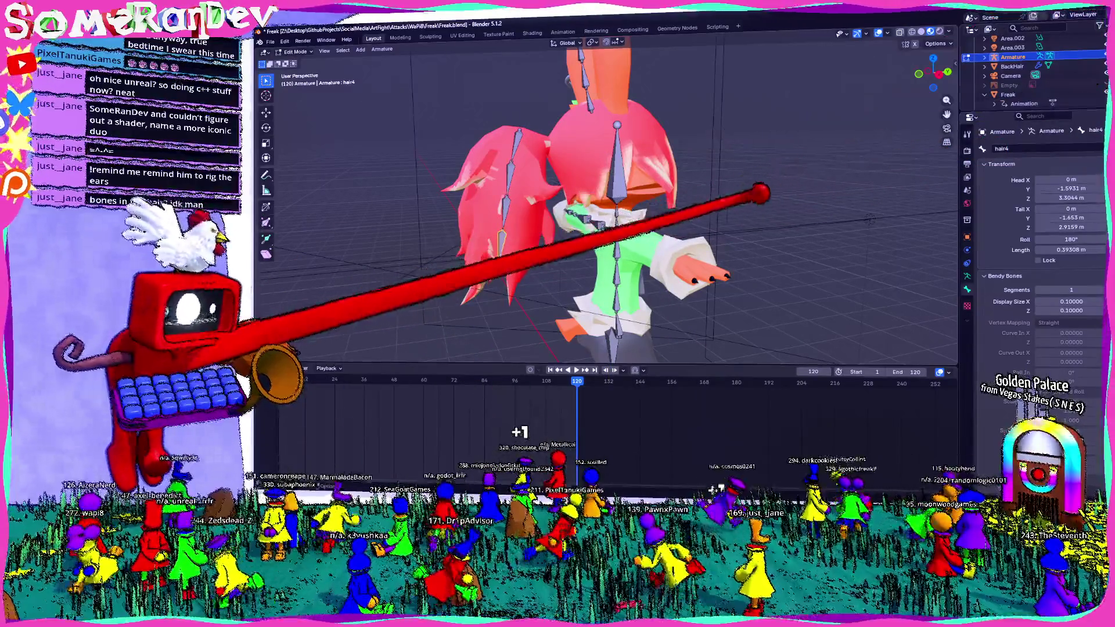
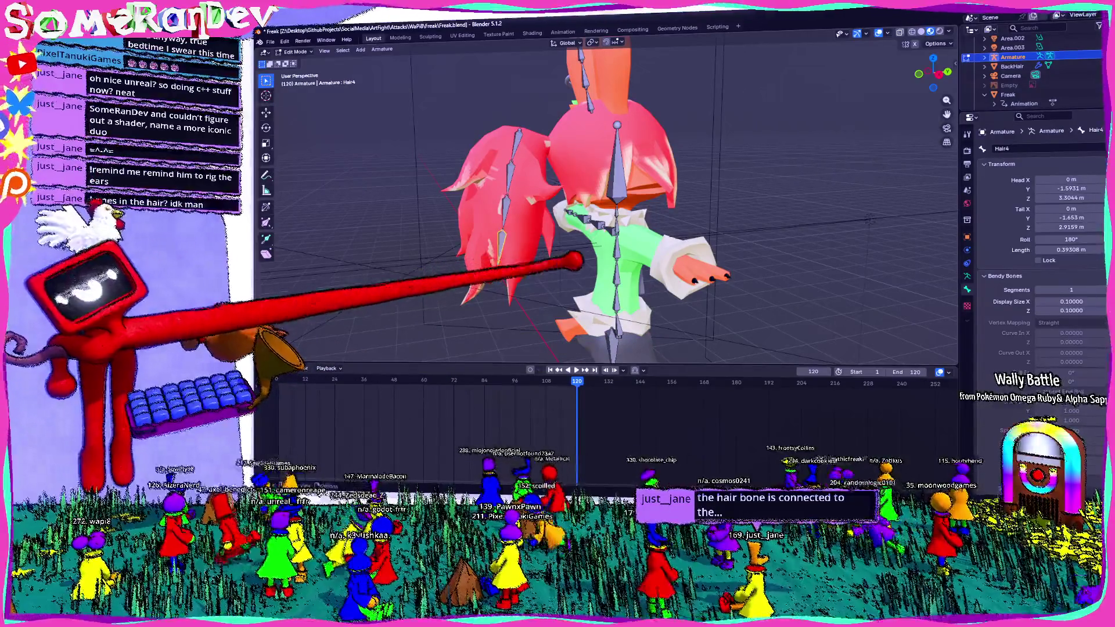
- Parent the hair bones into the armature with Ctrl+P, keeping their offsets
{"action": "middle_click_drag", "start_coordinate": [574, 262], "coordinate": [506, 128]}
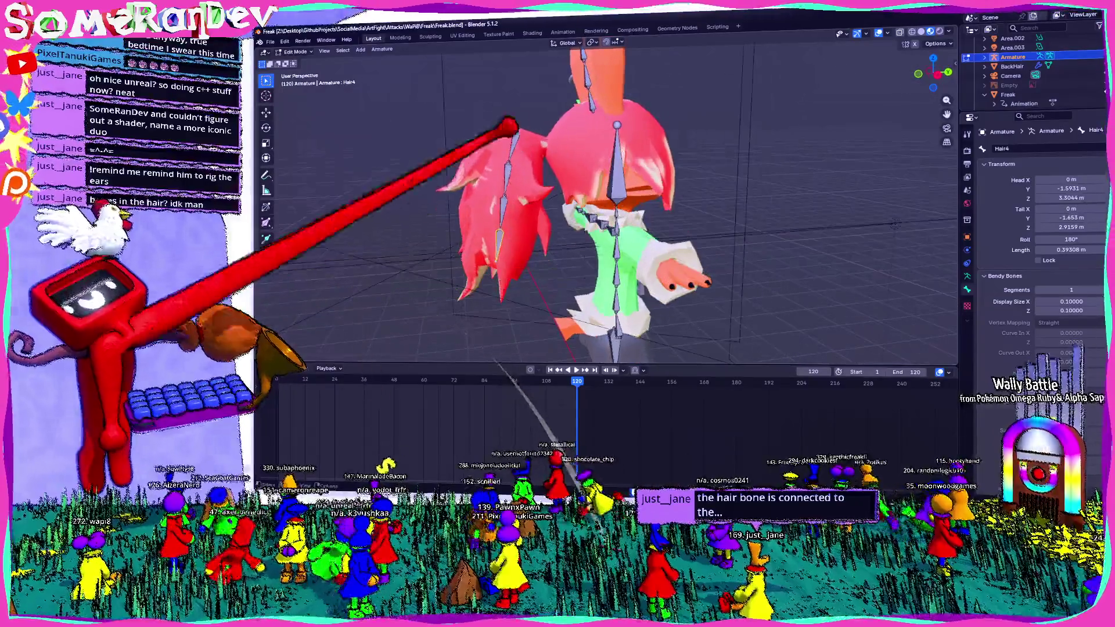
{"action": "left_click", "coordinate": [518, 109]}
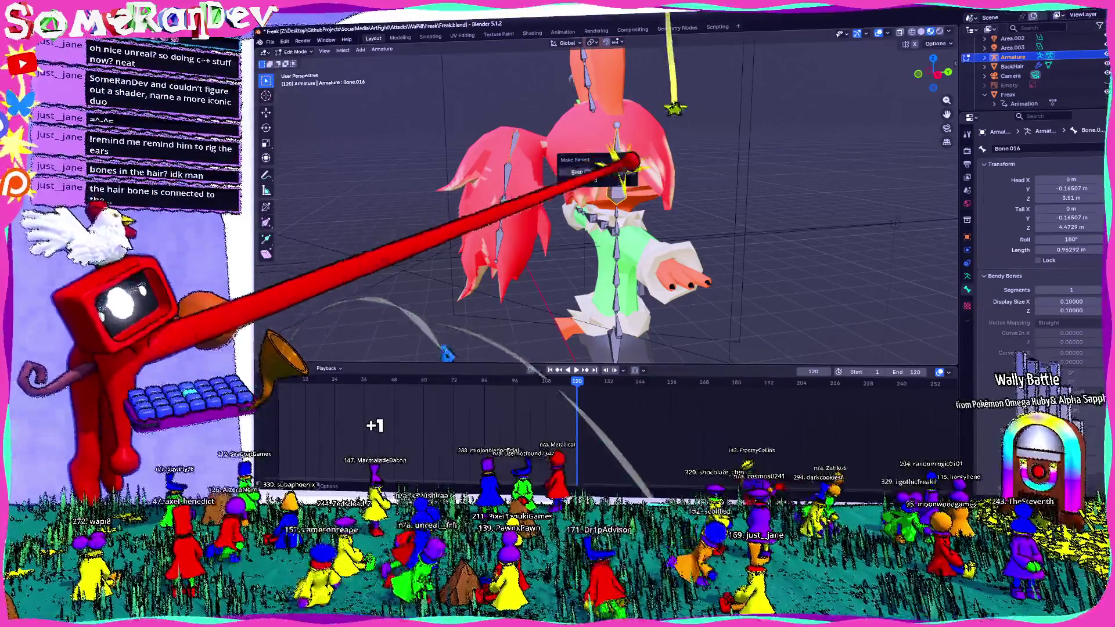
{"action": "left_click", "coordinate": [593, 190]}
{"action": "middle_click_drag", "start_coordinate": [653, 162], "coordinate": [592, 129]}
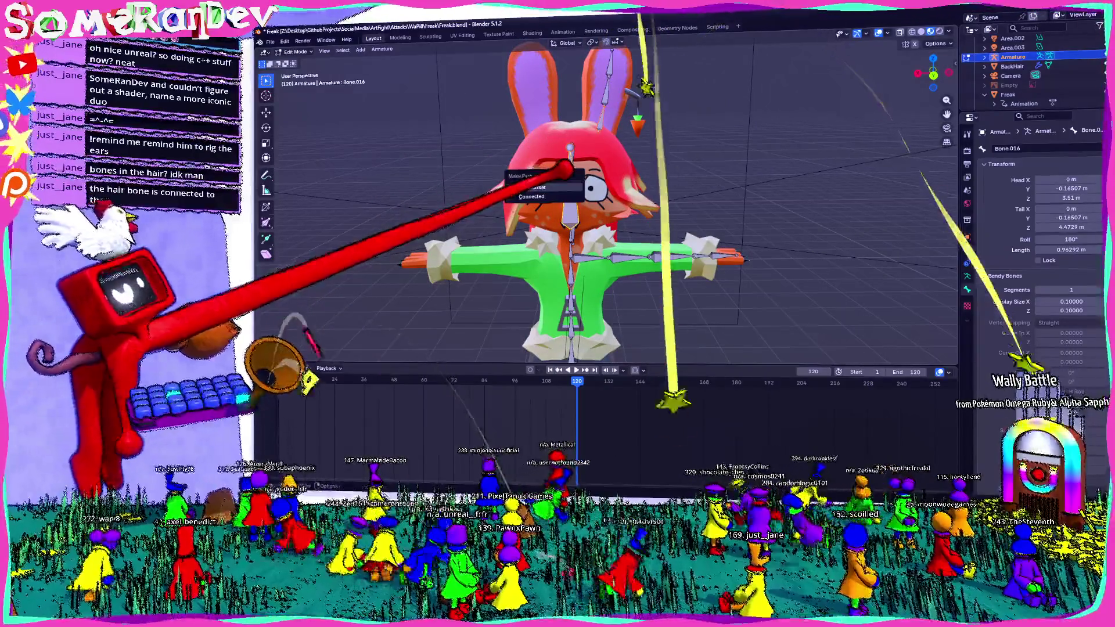
{"action": "key", "text": "ctrl+p"}
{"action": "left_click", "coordinate": [592, 218]}
- Parent the hip bone keeping its offset, then return to Object Mode
{"action": "middle_click_drag", "start_coordinate": [598, 253], "coordinate": [601, 174], "text": "shift"}
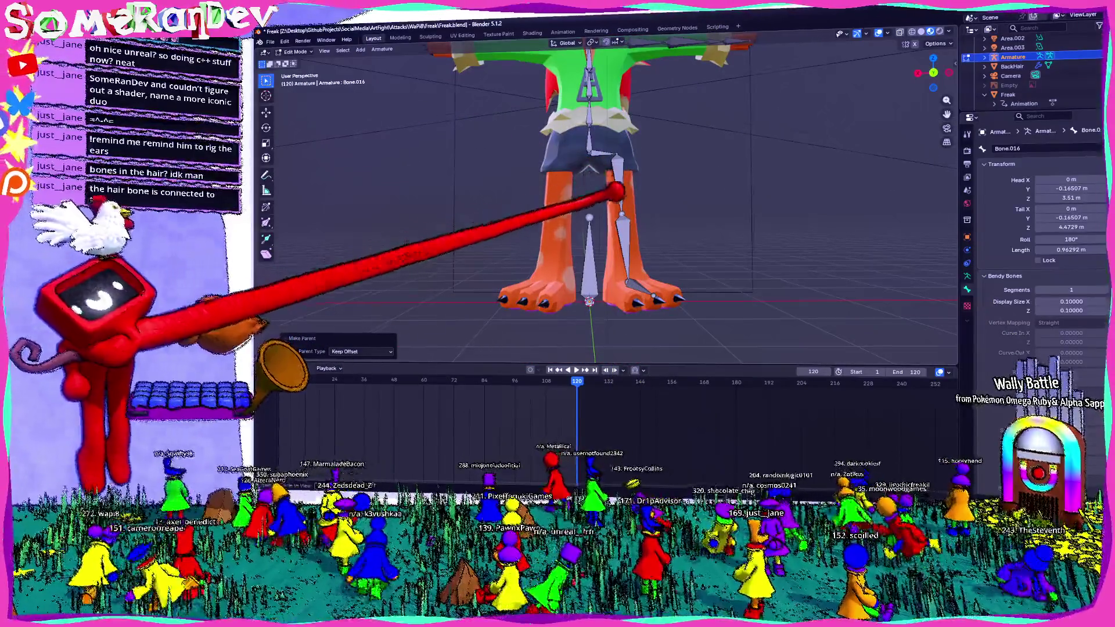
{"action": "scroll", "coordinate": [588, 118], "scroll_direction": "up", "scroll_amount": 3}
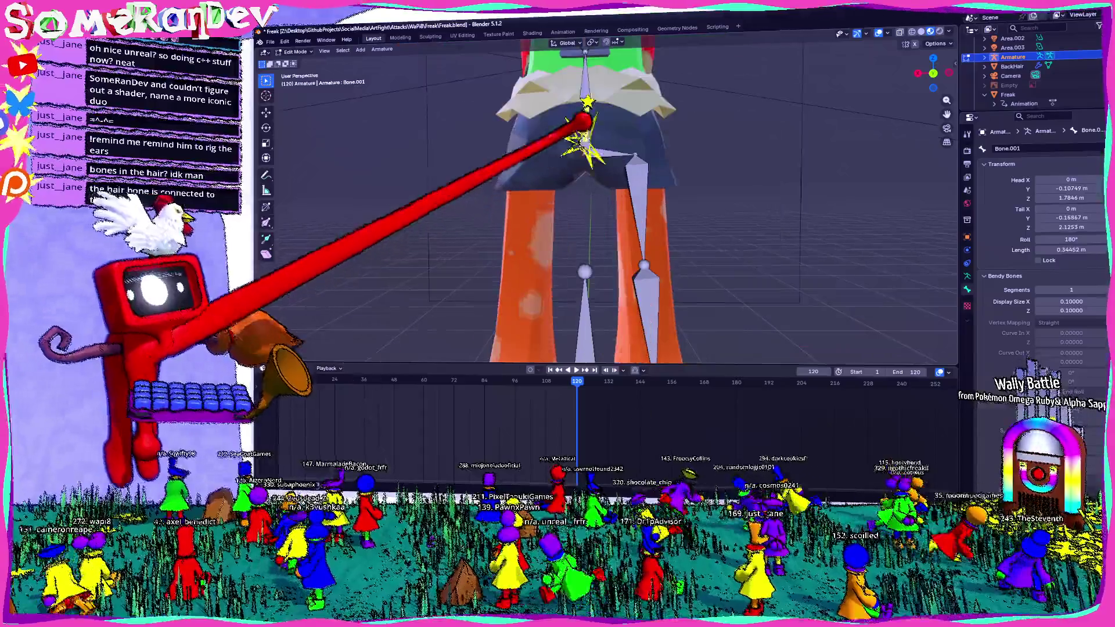
{"action": "left_click", "coordinate": [576, 162]}
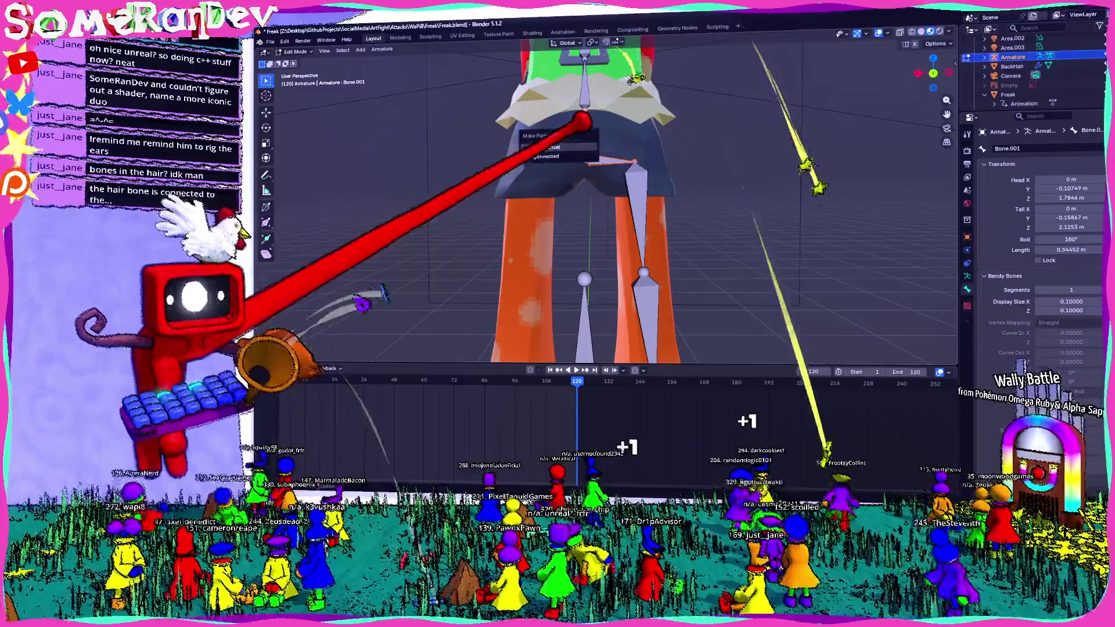
{"action": "middle_click_drag", "start_coordinate": [584, 149], "coordinate": [595, 153]}
{"action": "key", "text": "Tab"}
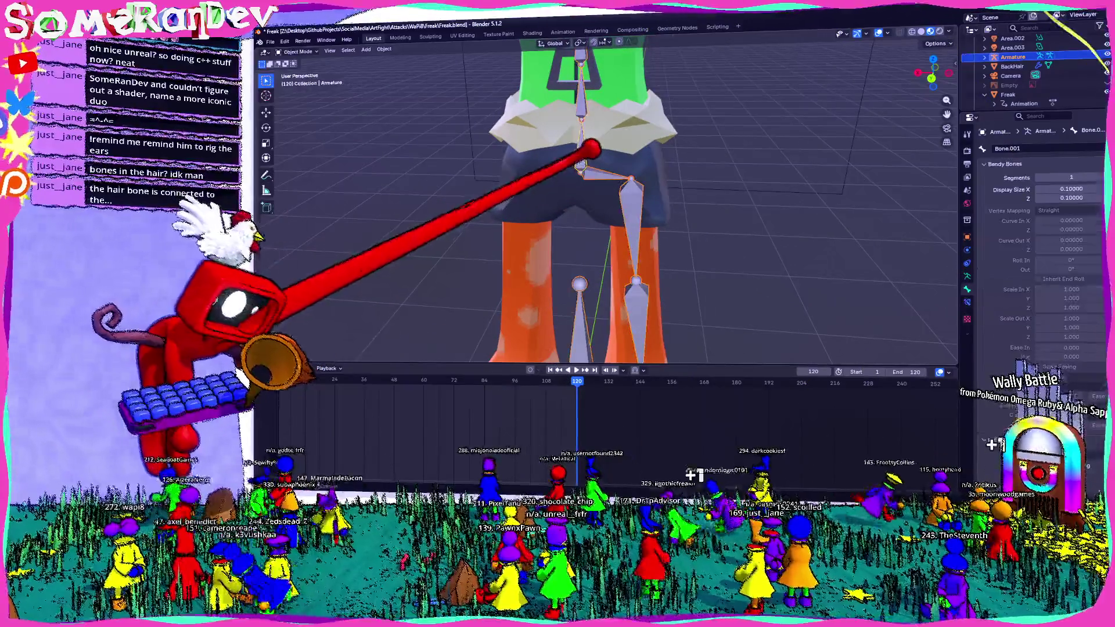
- Test-move the hip bone in Pose Mode, cancel the move, and go back to Edit Mode
{"action": "left_click", "coordinate": [297, 80]}
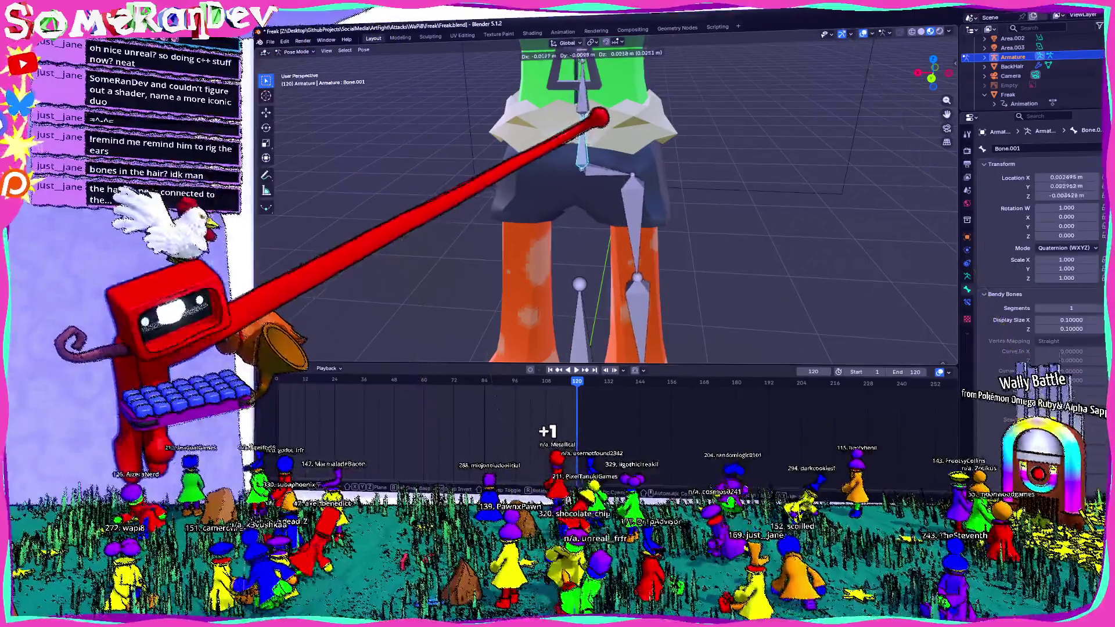
{"action": "scroll", "coordinate": [597, 122], "scroll_direction": "down", "scroll_amount": 3}
{"action": "scroll", "coordinate": [597, 174], "scroll_direction": "down", "scroll_amount": 2}
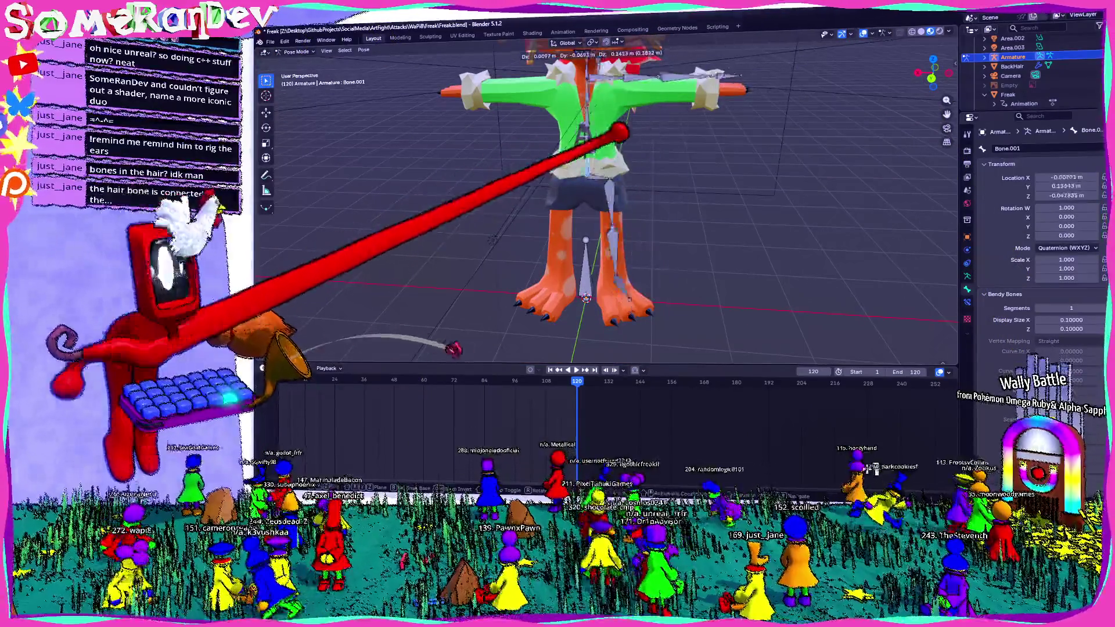
{"action": "scroll", "coordinate": [605, 143], "scroll_direction": "down", "scroll_amount": 3}
{"action": "key", "text": "g"}
{"action": "right_click", "coordinate": [368, 328]}
{"action": "scroll", "coordinate": [383, 348], "scroll_direction": "up", "scroll_amount": 3}
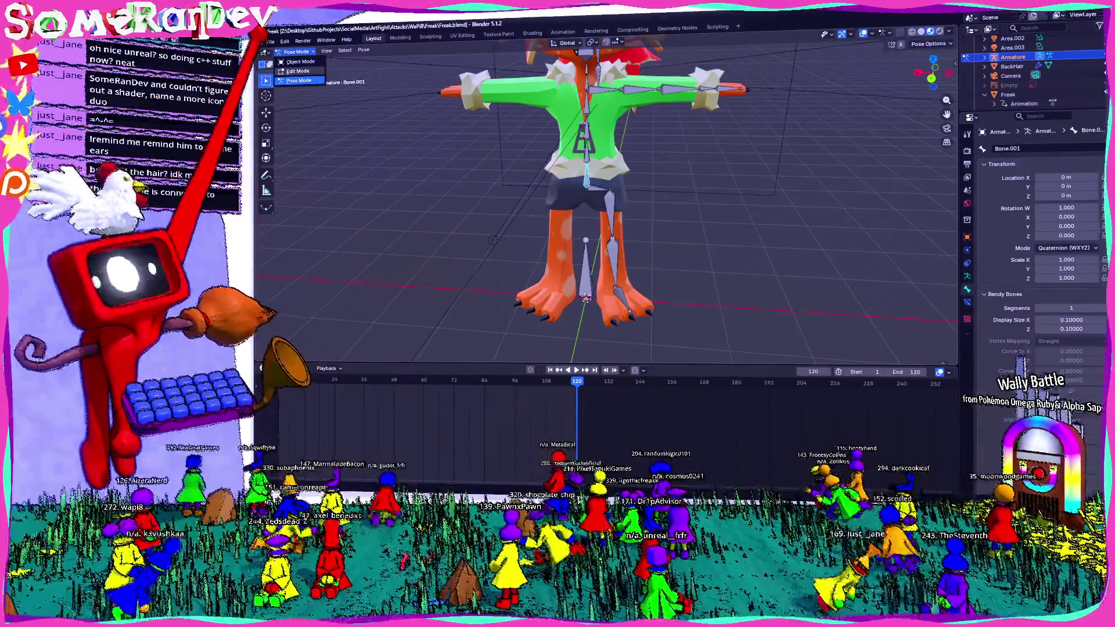
{"action": "left_click", "coordinate": [297, 71]}
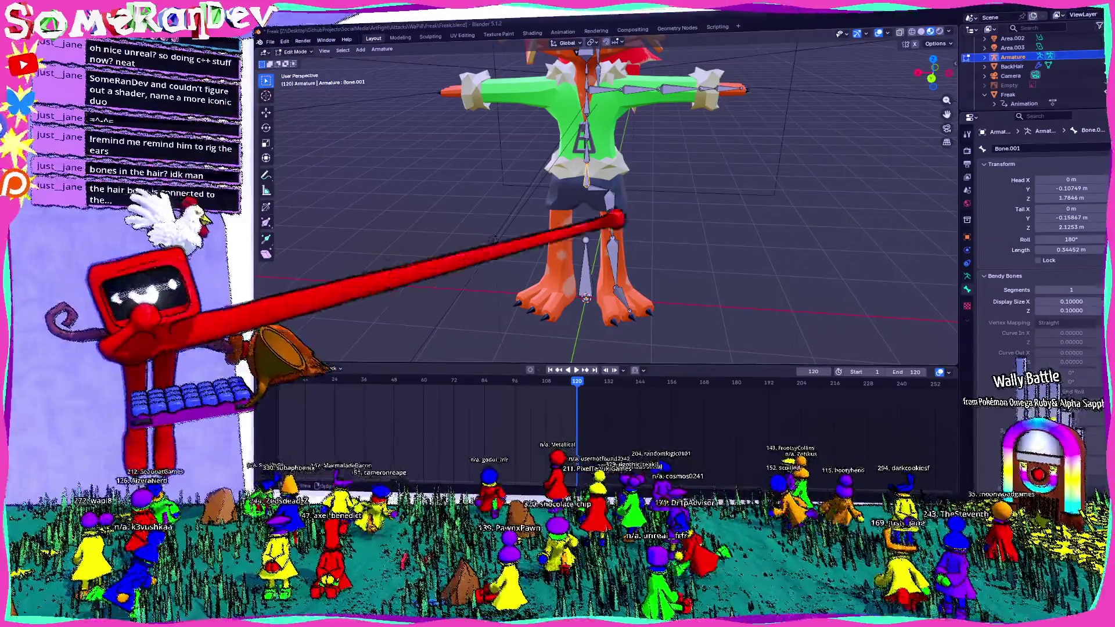
{"action": "middle_click_drag", "start_coordinate": [610, 218], "coordinate": [662, 209]}
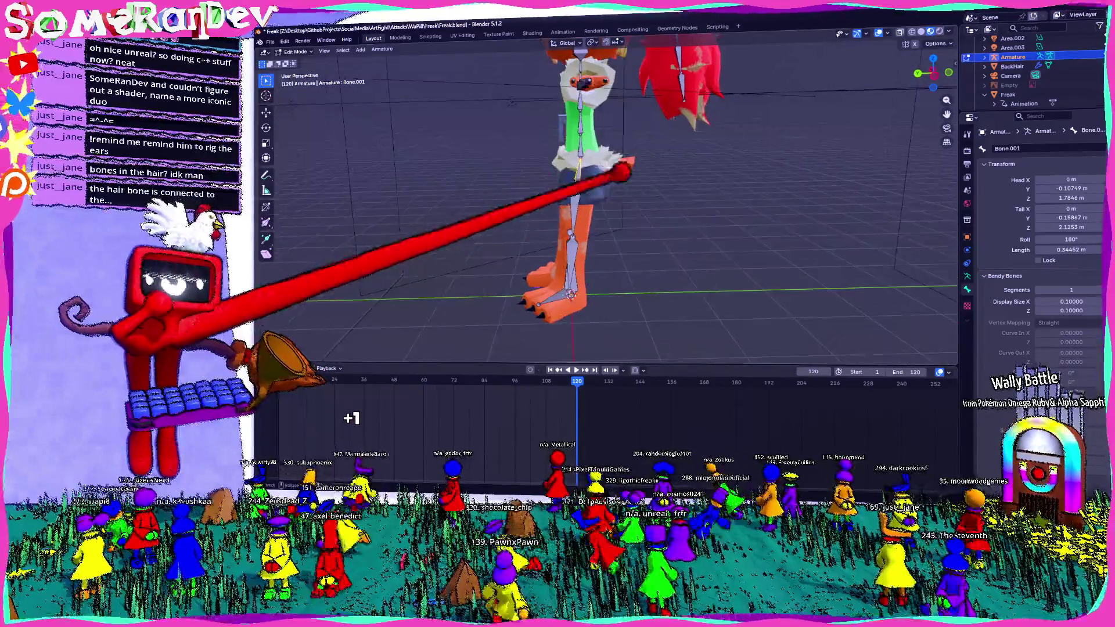
{"action": "scroll", "coordinate": [592, 201], "scroll_direction": "up", "scroll_amount": 2}
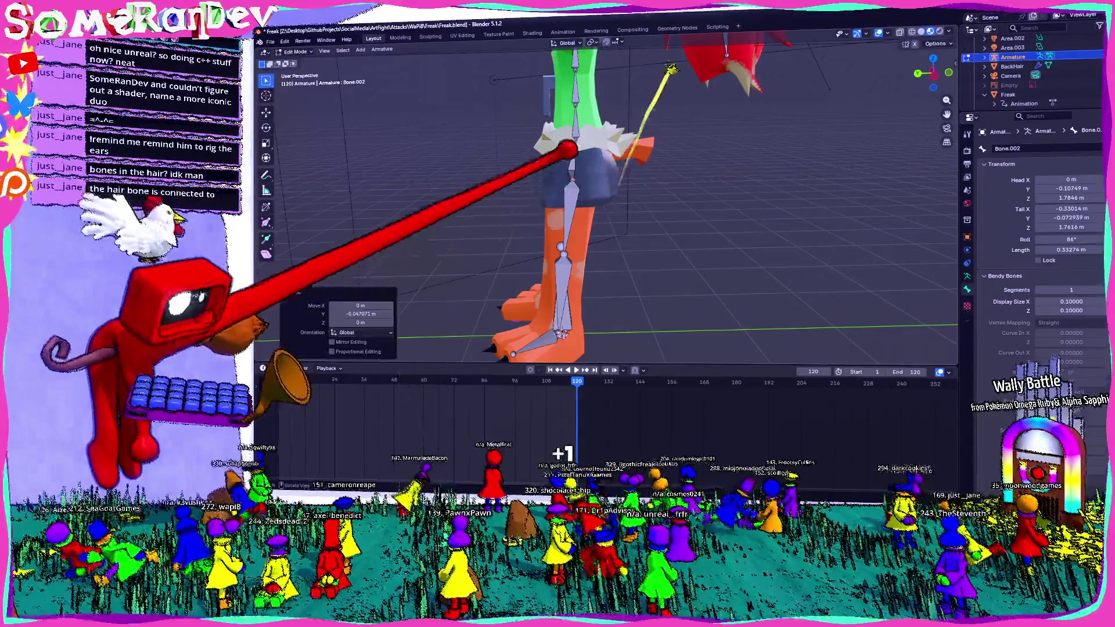
- Move the hip bone Bone.001 along global Y to sit inside the body
{"action": "middle_click_drag", "start_coordinate": [620, 170], "coordinate": [597, 166]}
{"action": "left_click", "coordinate": [597, 166]}
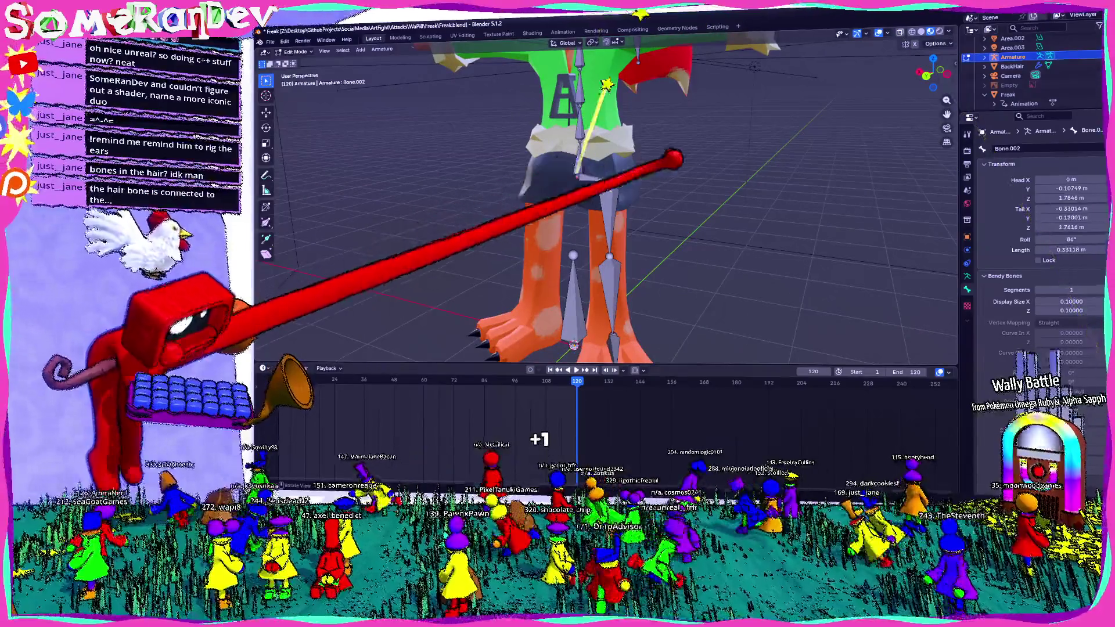
{"action": "middle_click_drag", "start_coordinate": [604, 89], "coordinate": [686, 209]}
{"action": "mouse_move", "coordinate": [571, 122]}
{"action": "middle_mouse_down"}
{"action": "mouse_move", "coordinate": [580, 37]}
{"action": "mouse_move", "coordinate": [659, 33]}
{"action": "mouse_move", "coordinate": [709, 298]}
{"action": "middle_mouse_up"}
{"action": "left_click", "coordinate": [557, 52]}
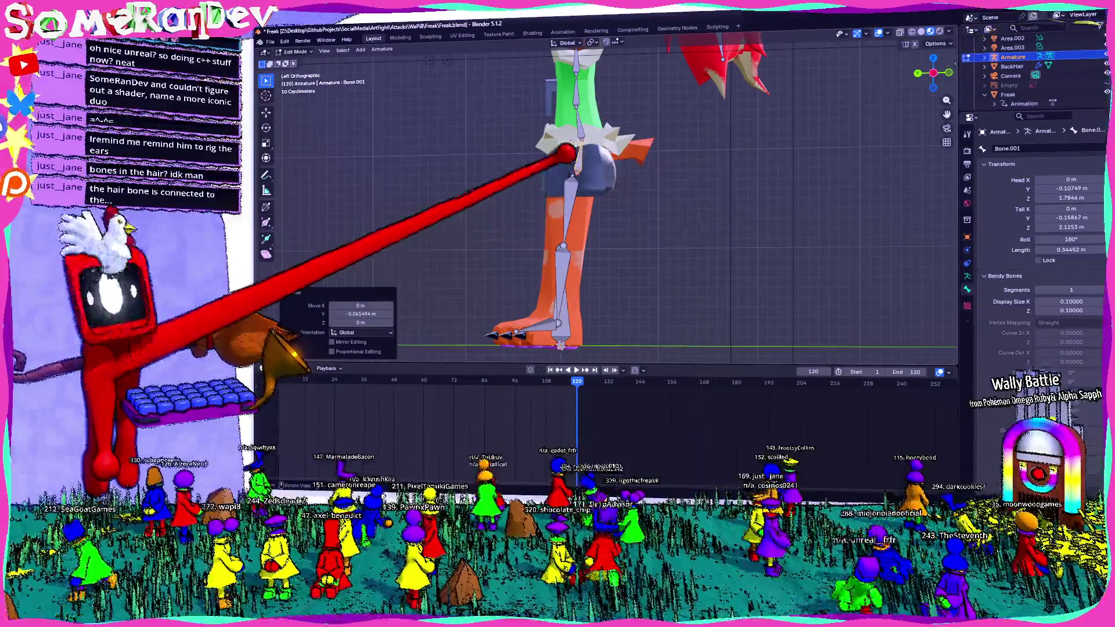
- Move Bone.002 along Y in side orthographic view, nudge Bone.001, and select Bone.006
{"action": "left_click", "coordinate": [583, 150]}
{"action": "middle_click_drag", "start_coordinate": [562, 156], "coordinate": [597, 188]}
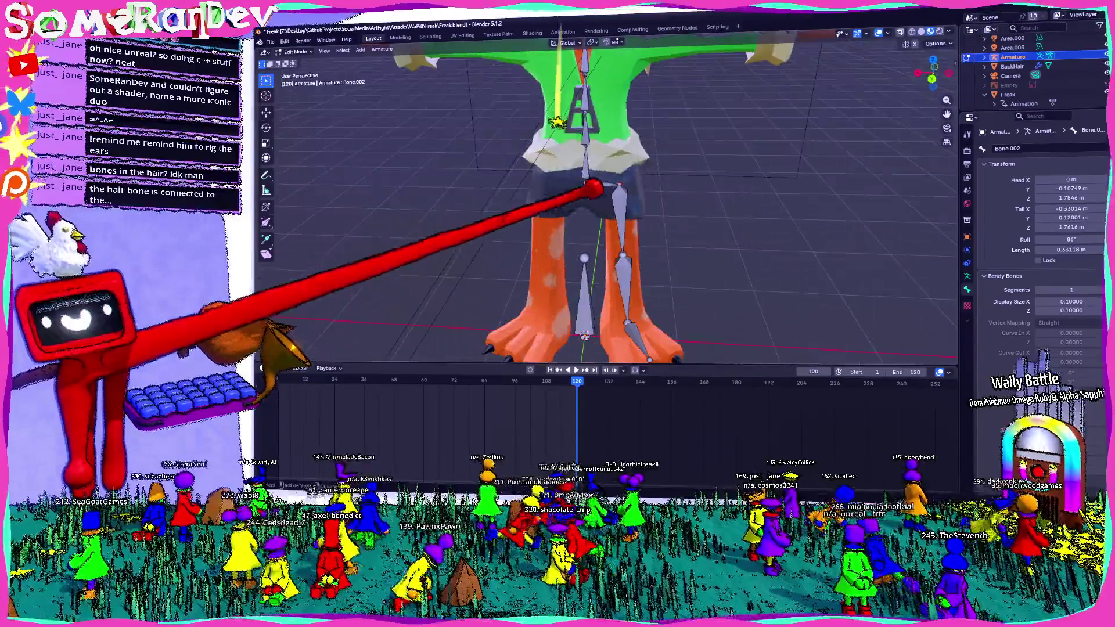
{"action": "key", "text": "ctrl+KP_3"}
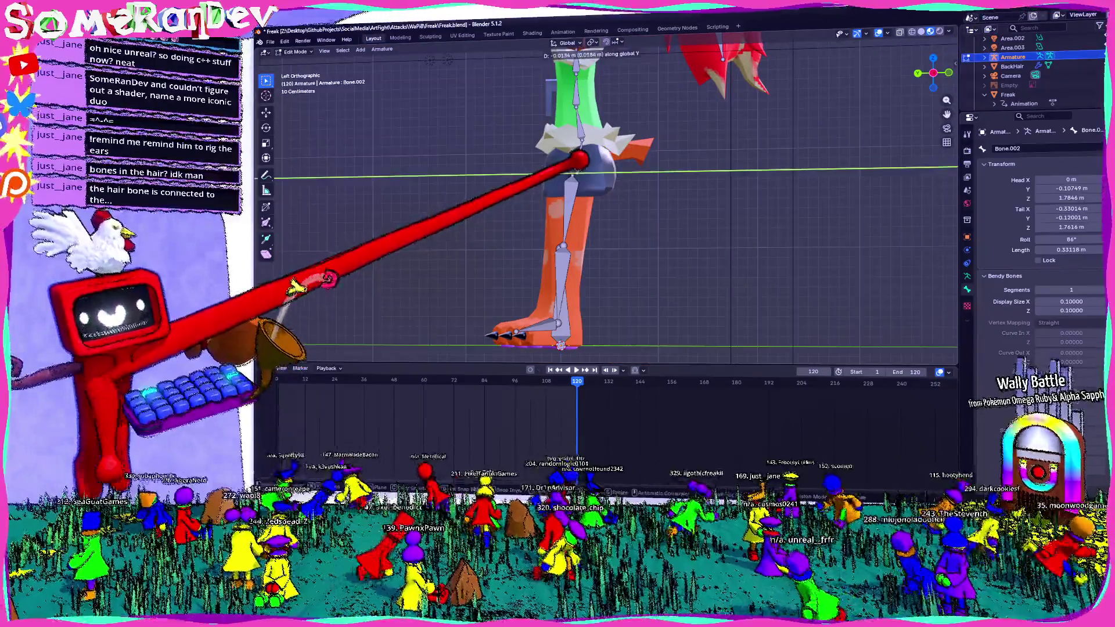
{"action": "left_click", "coordinate": [591, 116]}
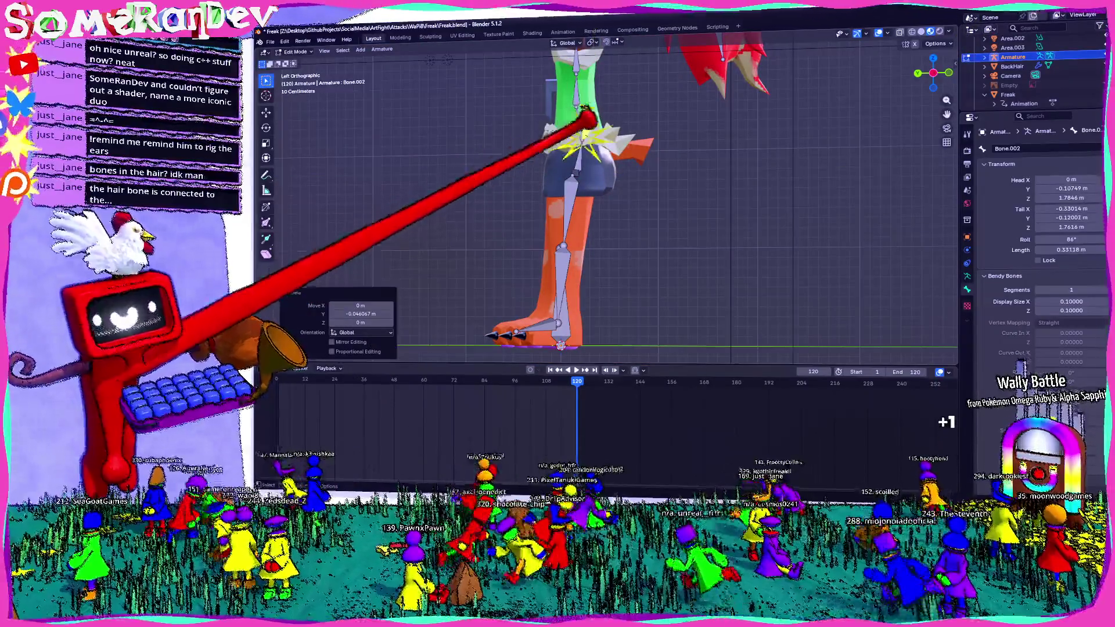
{"action": "left_click_drag", "start_coordinate": [599, 122], "coordinate": [571, 80]}
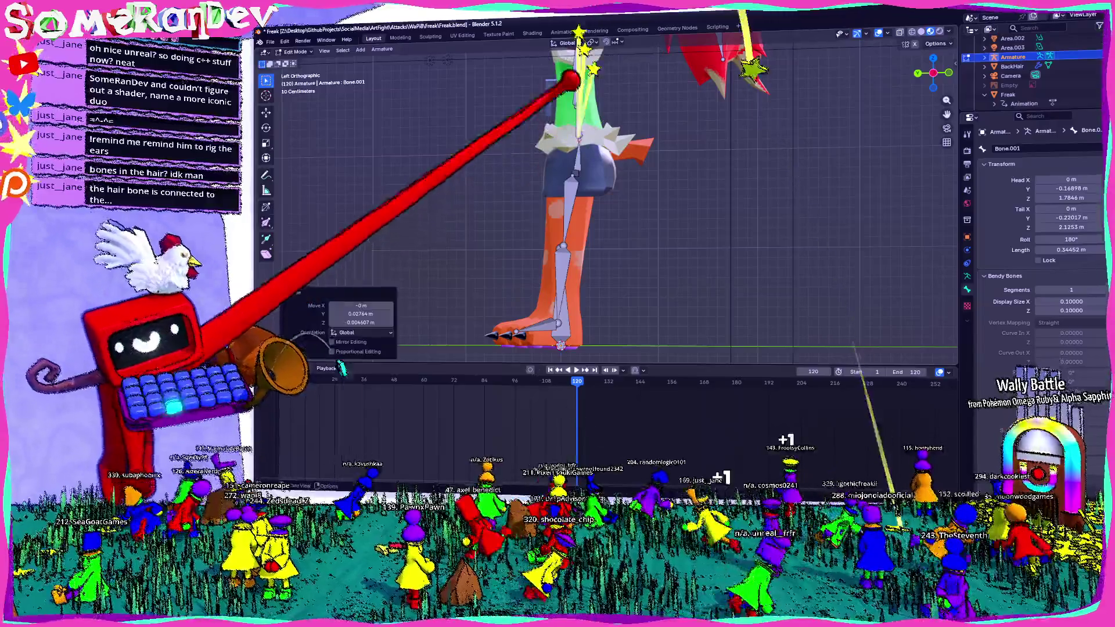
{"action": "left_click", "coordinate": [582, 44]}
{"action": "scroll", "coordinate": [582, 174], "scroll_direction": "up", "scroll_amount": 2}
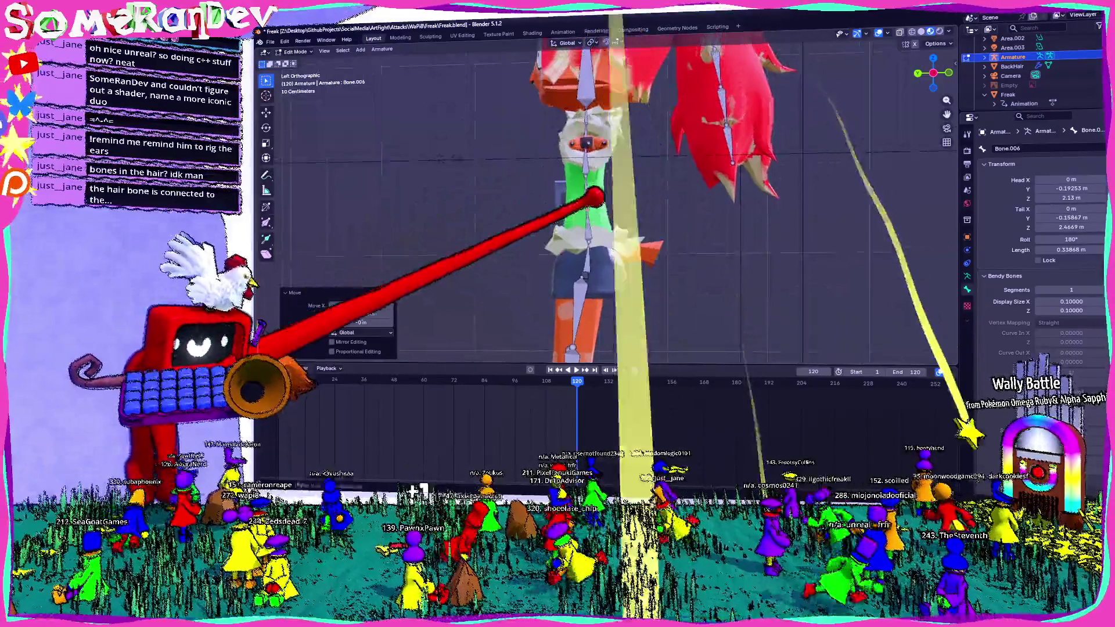
{"action": "middle_click_drag", "start_coordinate": [610, 201], "coordinate": [662, 200]}
{"action": "scroll", "coordinate": [610, 200], "scroll_direction": "down", "scroll_amount": 3}
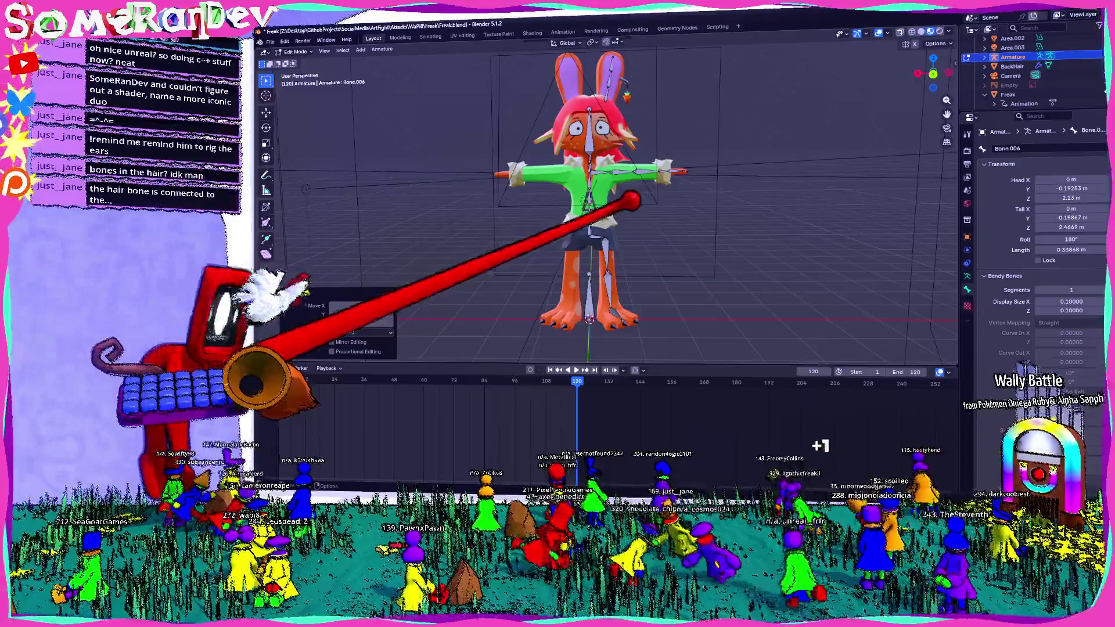
{"action": "scroll", "coordinate": [610, 200], "scroll_direction": "up", "scroll_amount": 2}
{"action": "middle_click_drag", "start_coordinate": [611, 200], "coordinate": [558, 200]}
- Review the head bone Bone.017 and the ear-top bones' transform values
{"action": "left_click", "coordinate": [579, 94]}
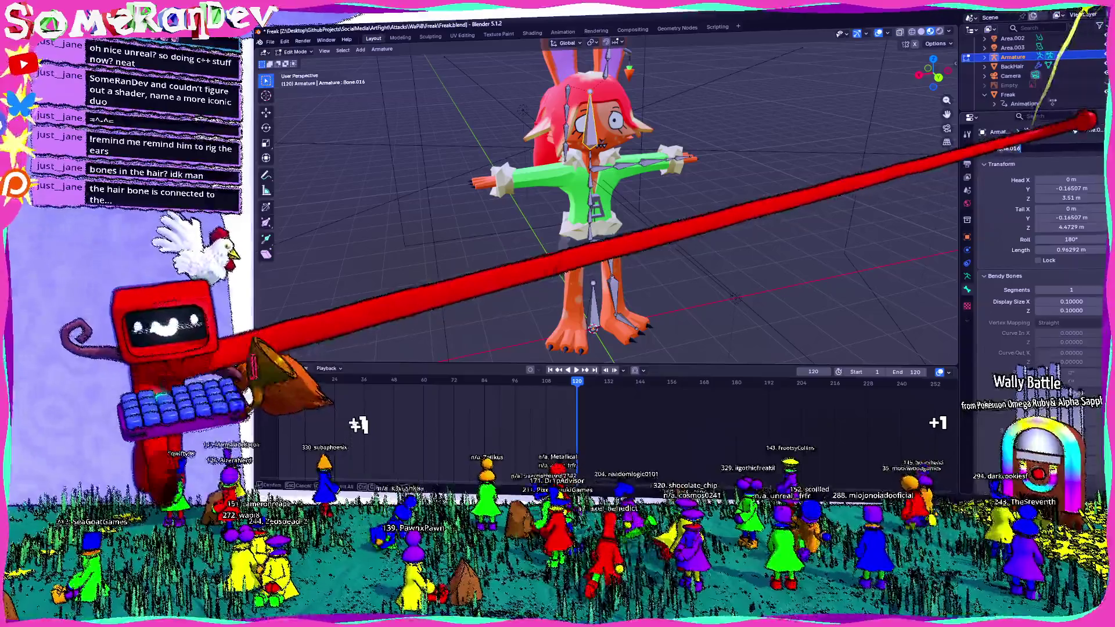
{"action": "left_click", "coordinate": [541, 70]}
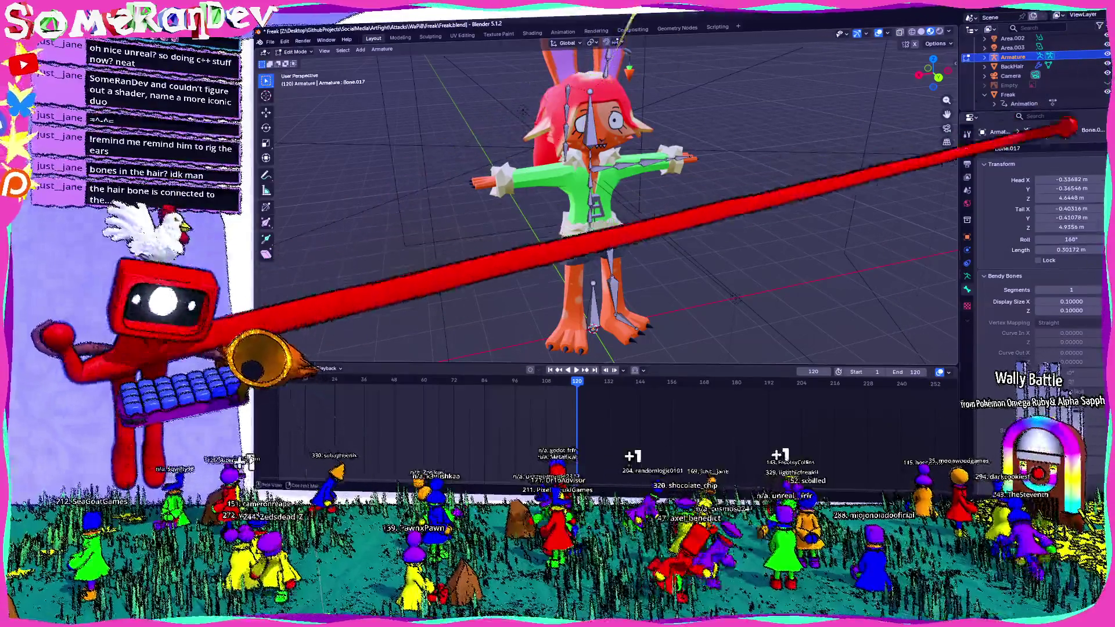
{"action": "scroll", "coordinate": [610, 200], "scroll_direction": "up", "scroll_amount": 2}
{"action": "middle_click_drag", "start_coordinate": [610, 201], "coordinate": [609, 236]}
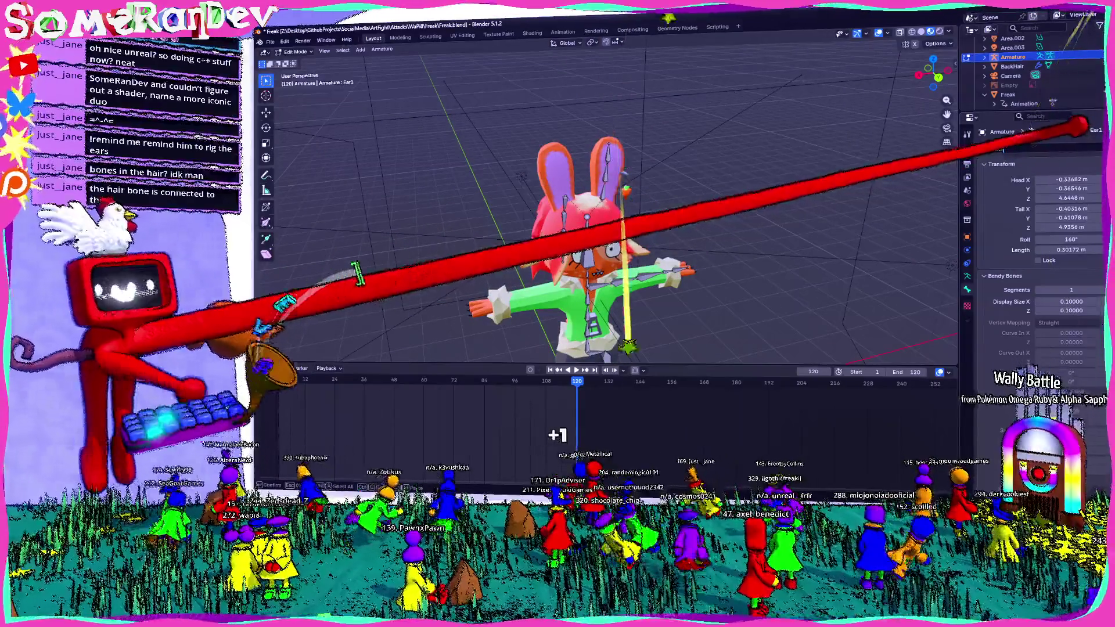
{"action": "scroll", "coordinate": [610, 195], "scroll_direction": "up", "scroll_amount": 3}
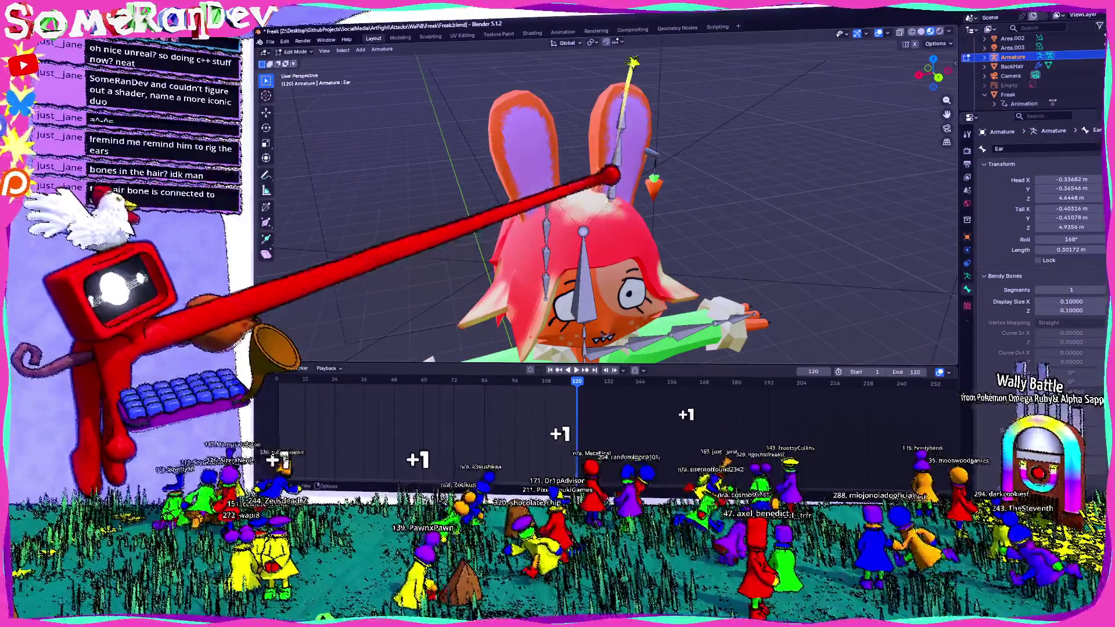
{"action": "left_click", "coordinate": [632, 91]}
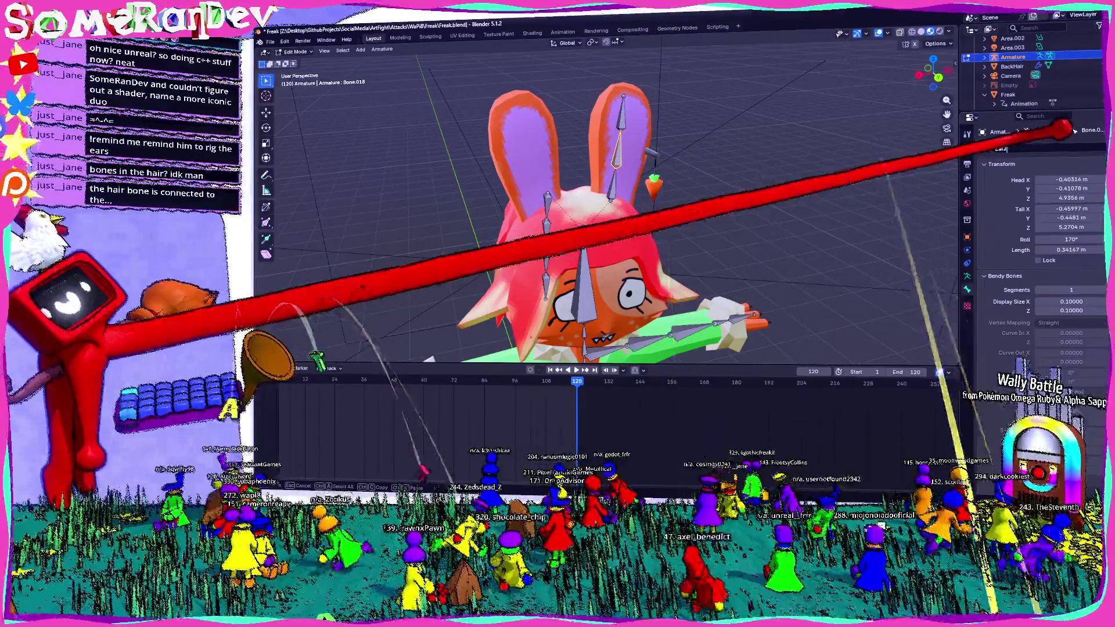
{"action": "left_click", "coordinate": [622, 98]}
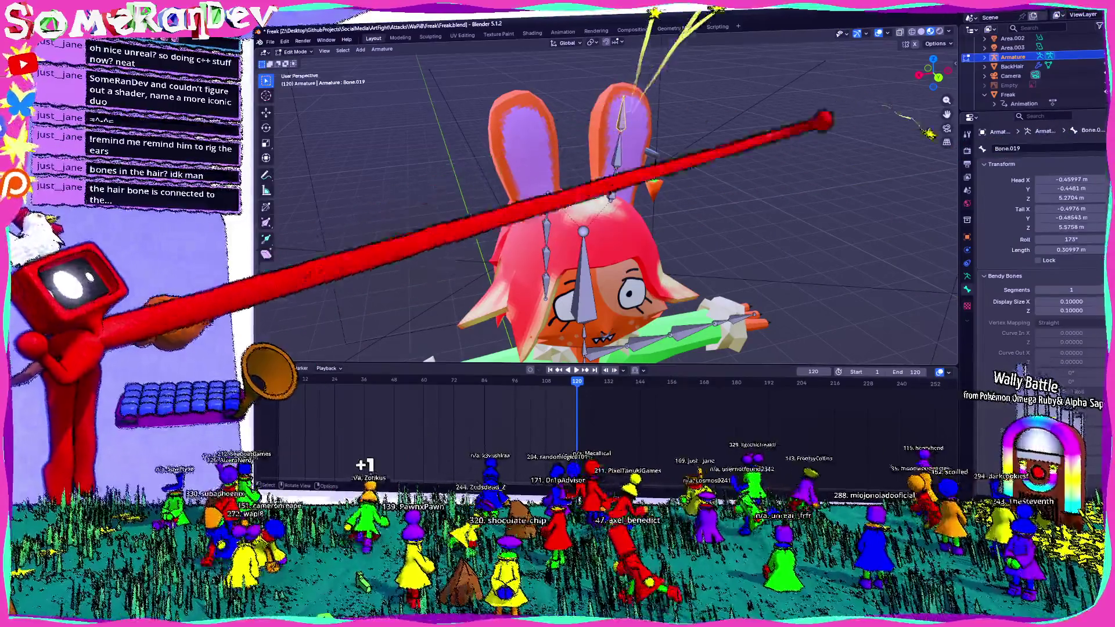
- Step through Ear1.L, Ear2.L and Ear3.L, checking each bone's transform
{"action": "middle_click_drag", "start_coordinate": [610, 217], "coordinate": [514, 179]}
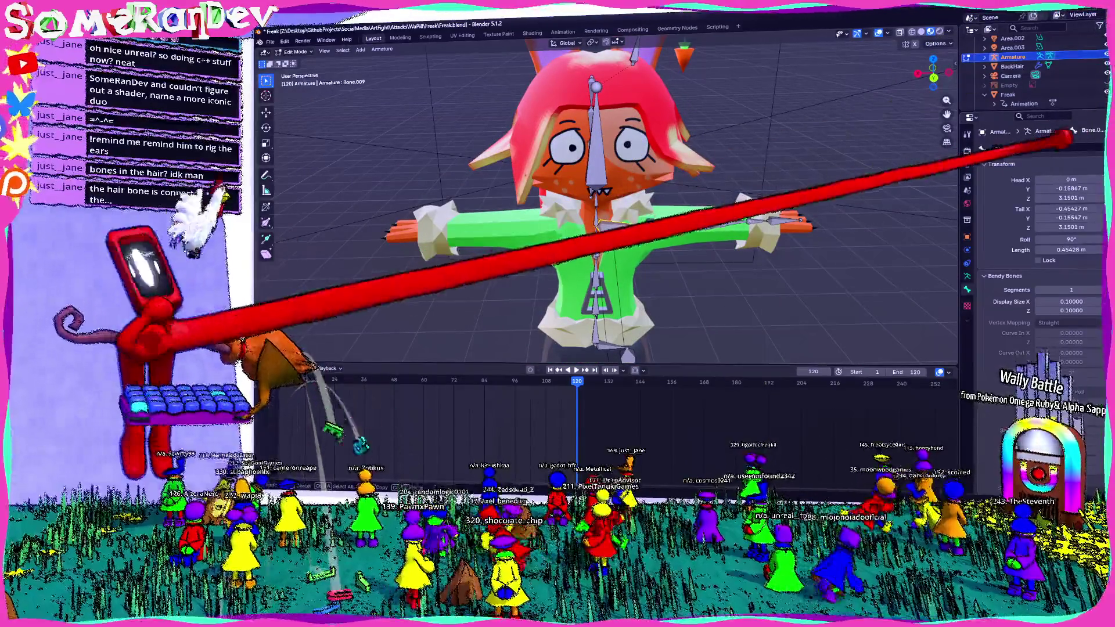
{"action": "type", "text": "Shoulder"}
{"action": "key", "text": "Return"}
{"action": "middle_click_drag", "start_coordinate": [593, 227], "coordinate": [610, 157]}
{"action": "left_click", "coordinate": [640, 122]}
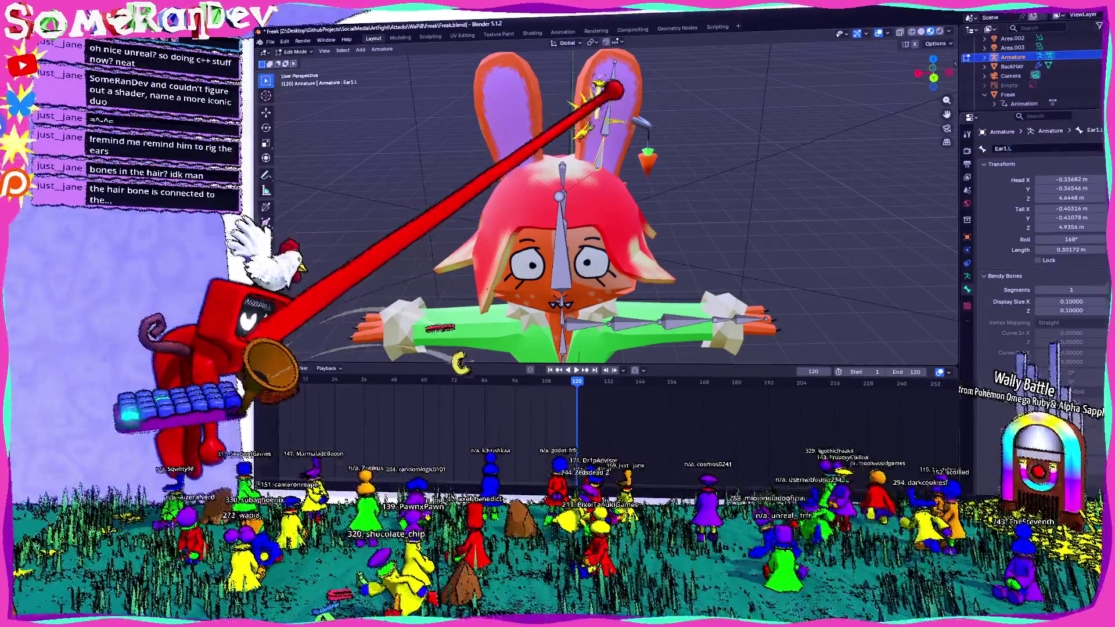
{"action": "left_click", "coordinate": [612, 87]}
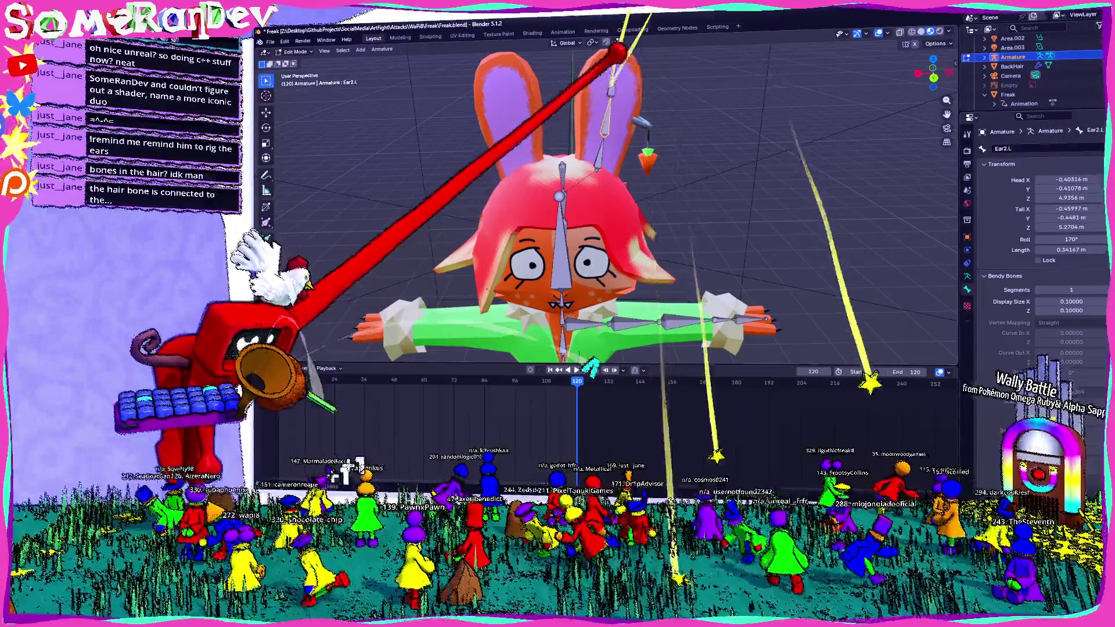
{"action": "left_click", "coordinate": [611, 70]}
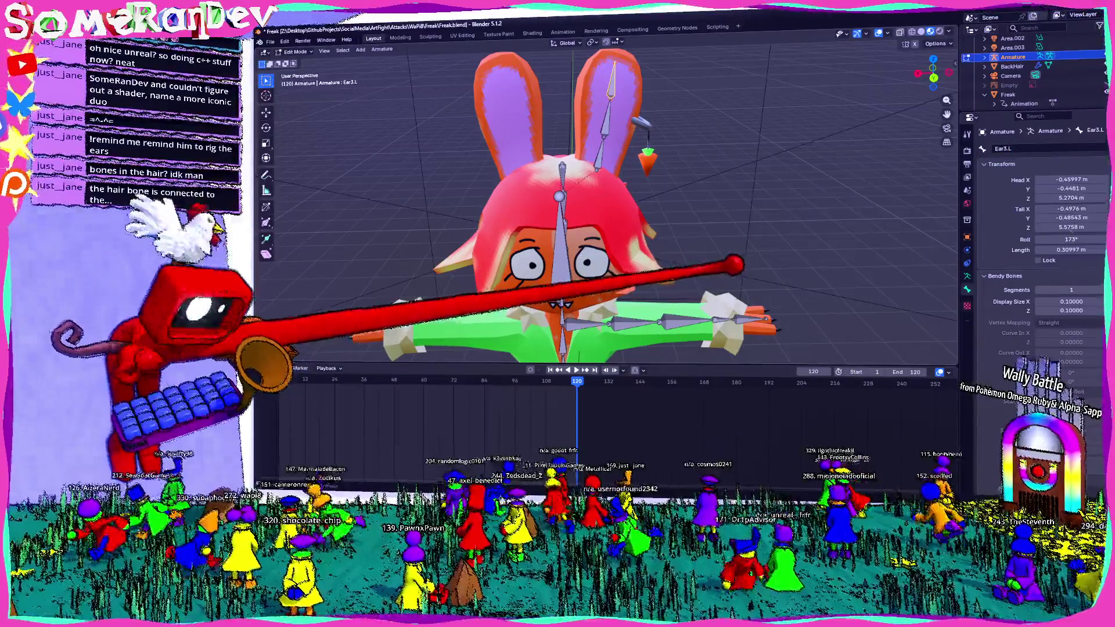
{"action": "middle_click_drag", "start_coordinate": [609, 261], "coordinate": [609, 130], "text": "shift"}
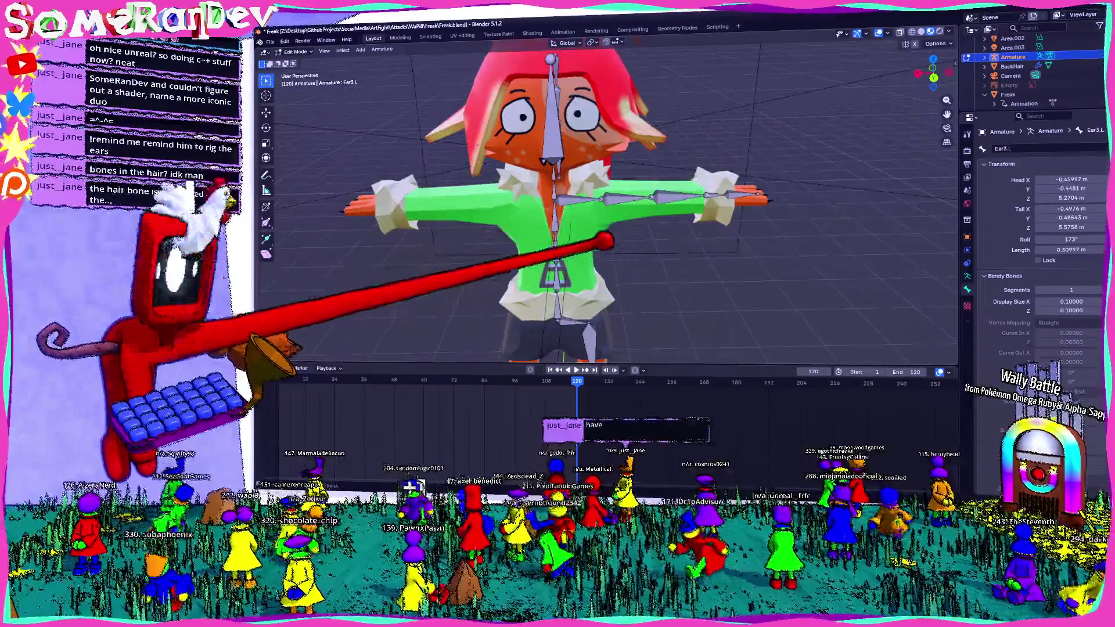
- Rename the left arm chain to Shoulder.L, Arm1.L, Arm2.L and Wrist.L
{"action": "left_click", "coordinate": [583, 198]}
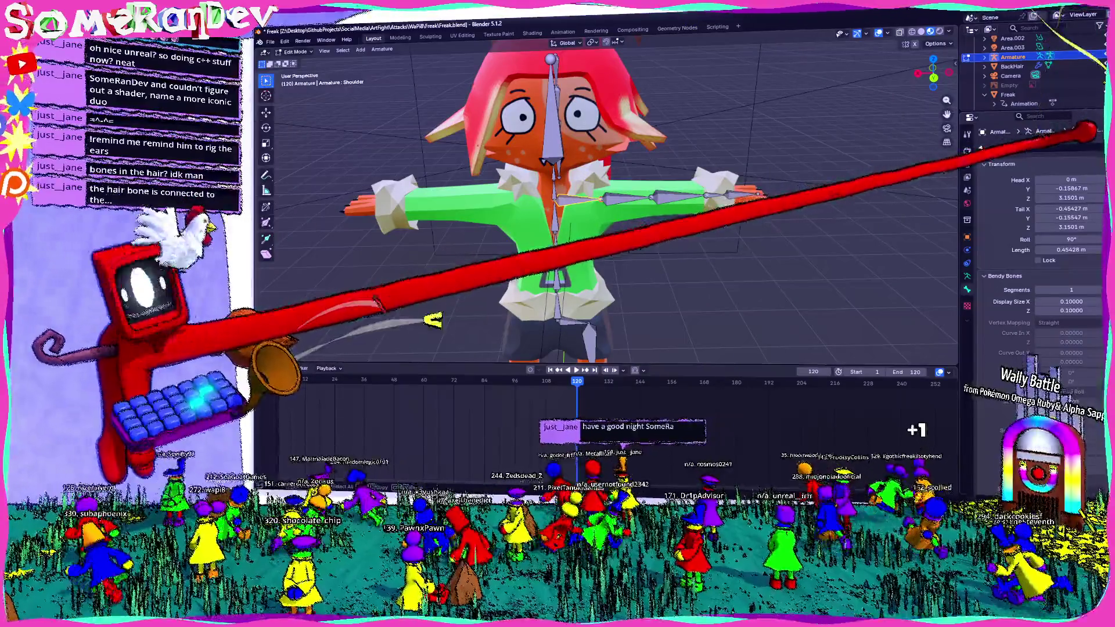
{"action": "double_click", "coordinate": [1010, 149]}
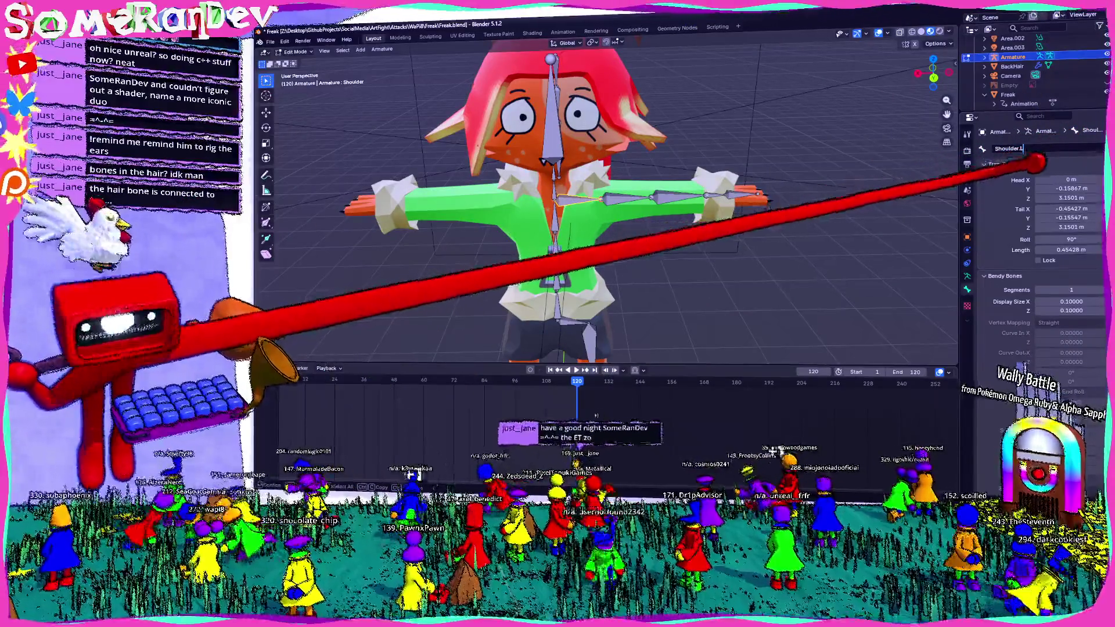
{"action": "type", "text": ".L"}
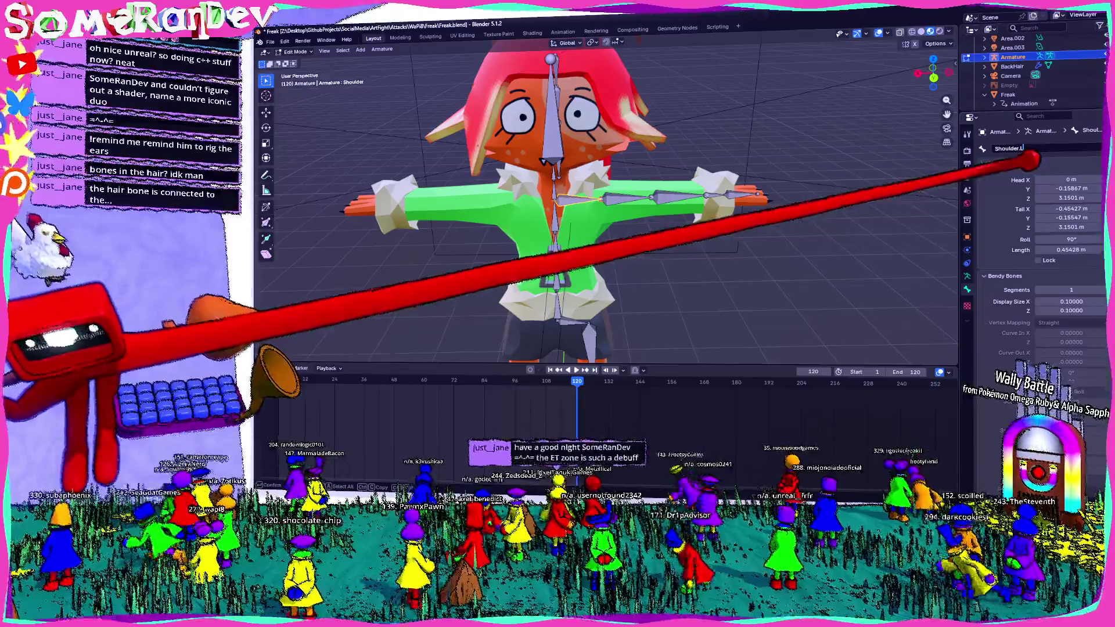
{"action": "key", "text": "Escape"}
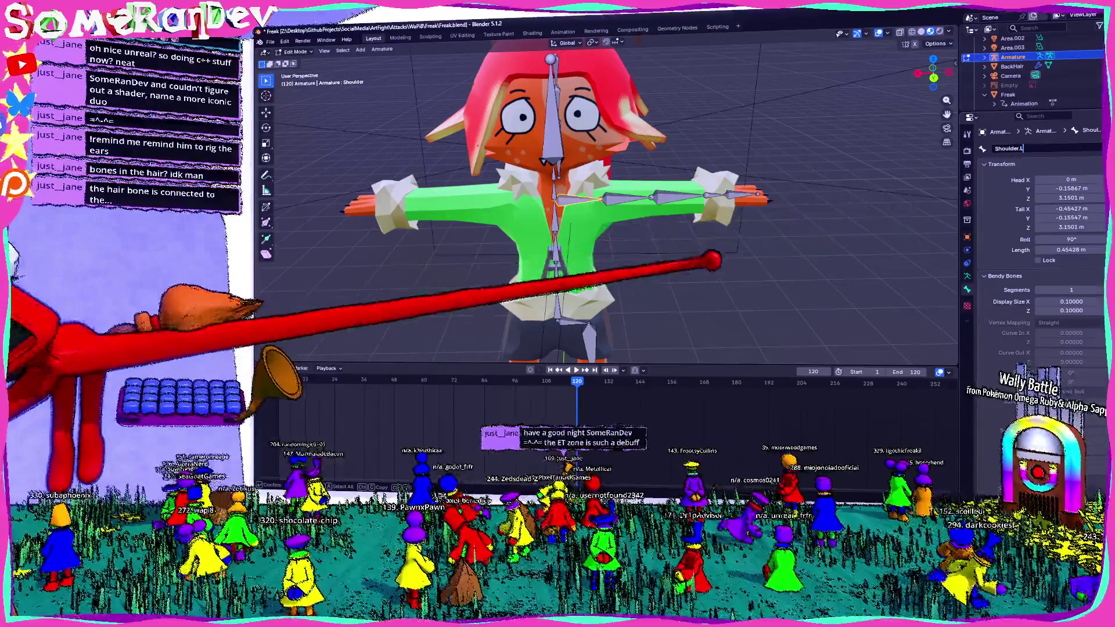
{"action": "key", "text": "e"}
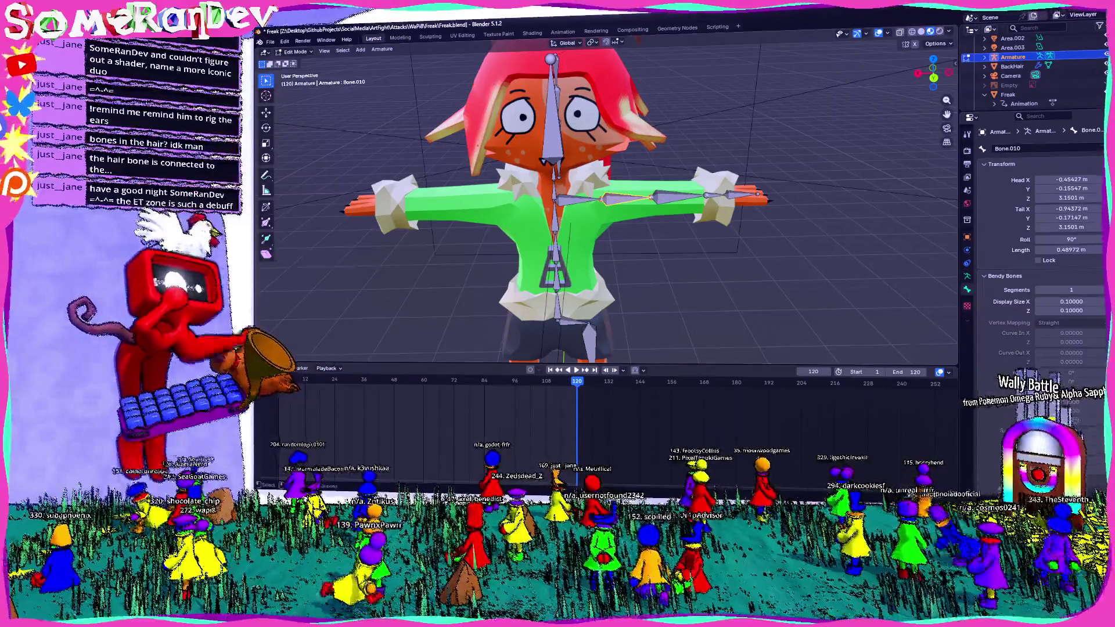
{"action": "left_click", "coordinate": [627, 199]}
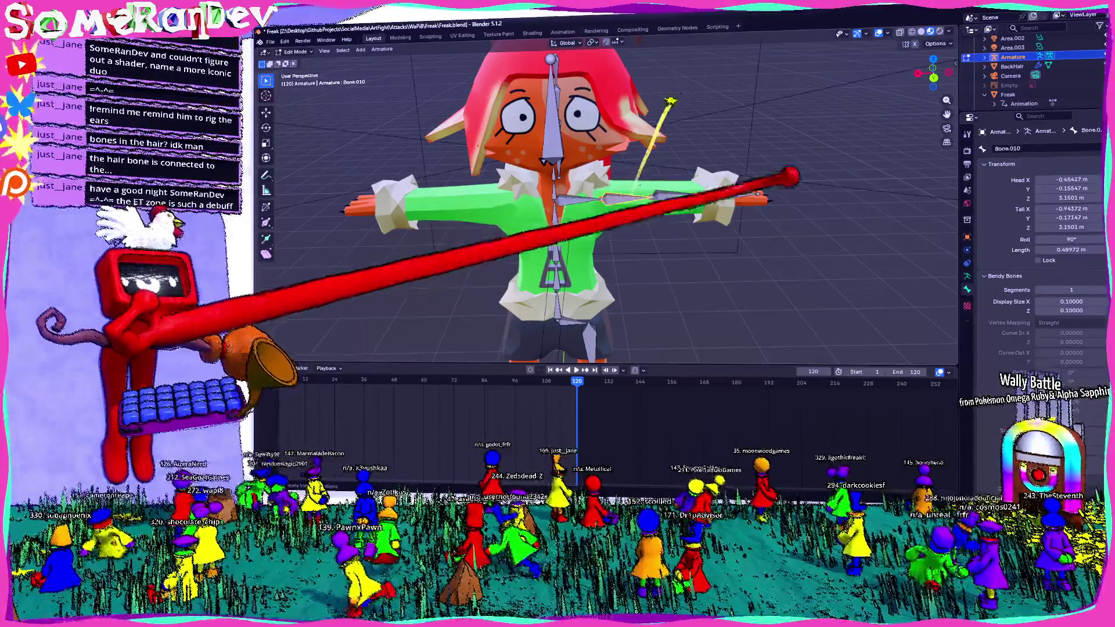
{"action": "left_click", "coordinate": [722, 187]}
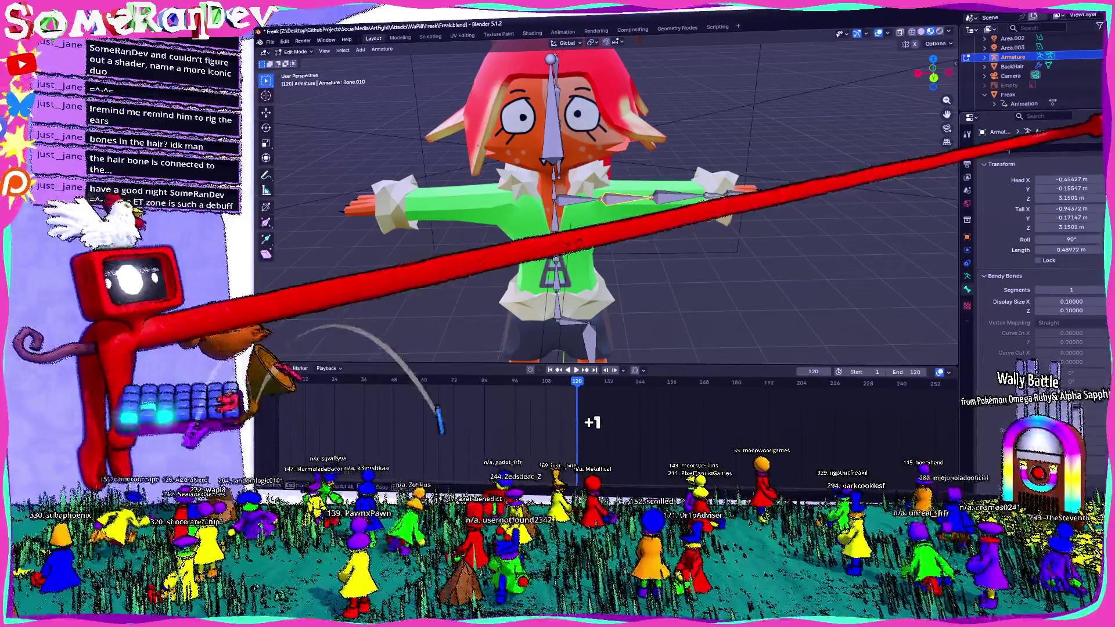
{"action": "key", "text": "g"}
{"action": "key", "text": "e"}
{"action": "type", "text": "Arm.L"}
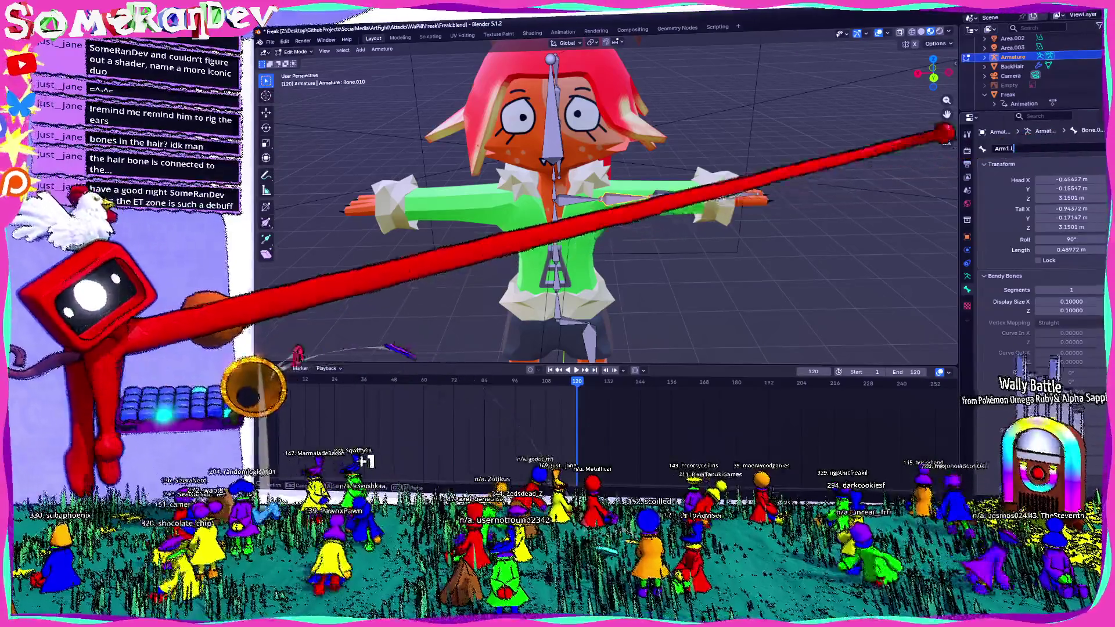
{"action": "left_click", "coordinate": [758, 193]}
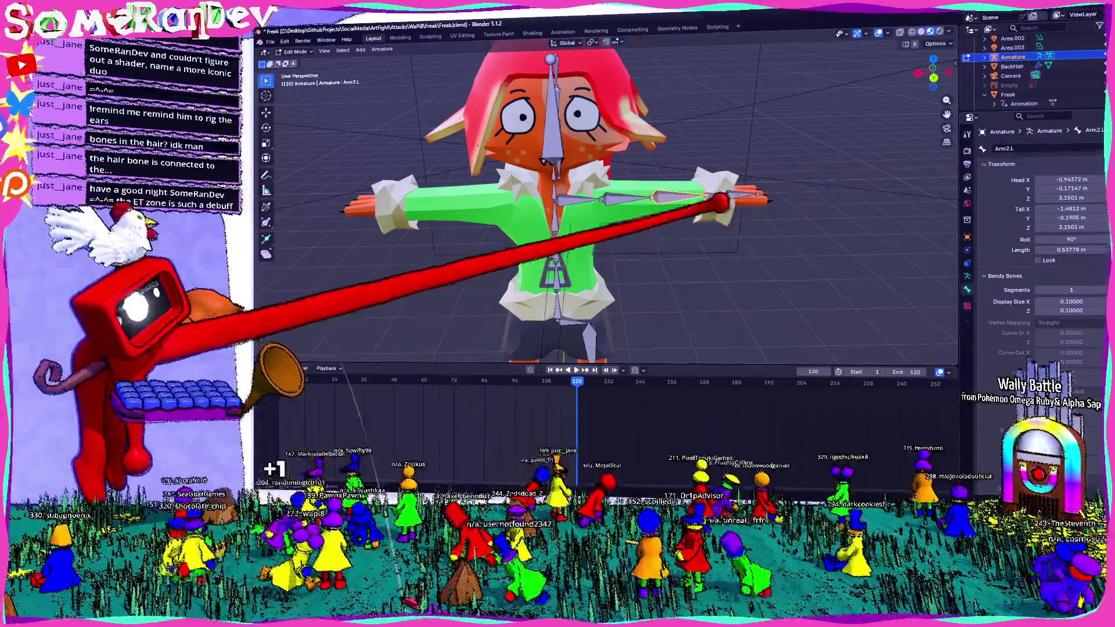
{"action": "scroll", "coordinate": [558, 200], "scroll_direction": "up", "scroll_amount": 3}
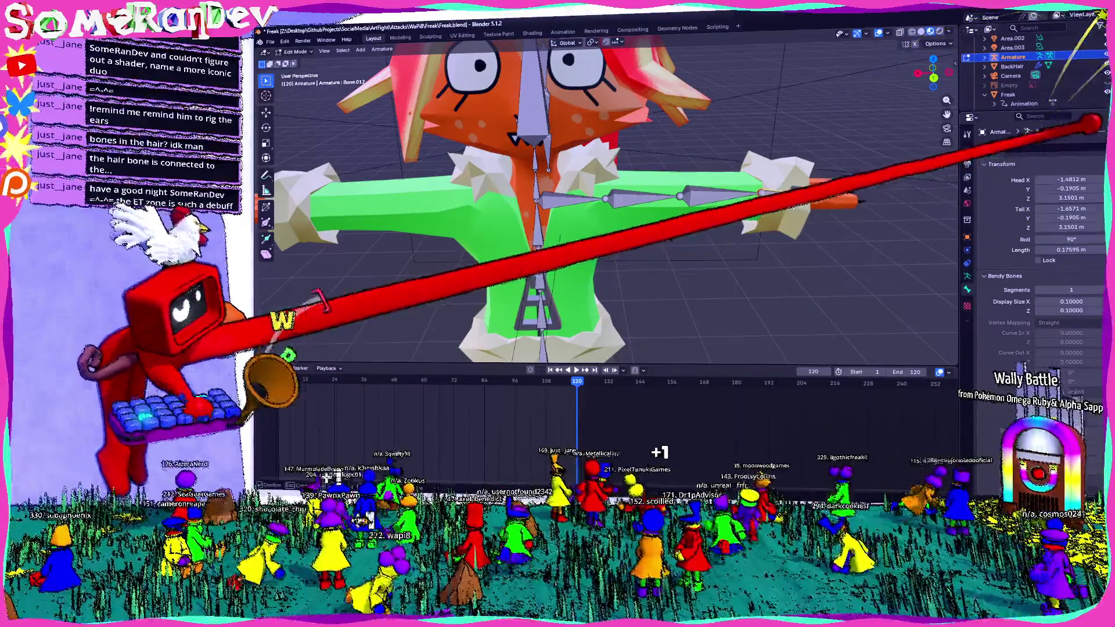
{"action": "left_click", "coordinate": [1049, 149]}
{"action": "type", "text": "Wrist.L"}
{"action": "key", "text": "Return"}
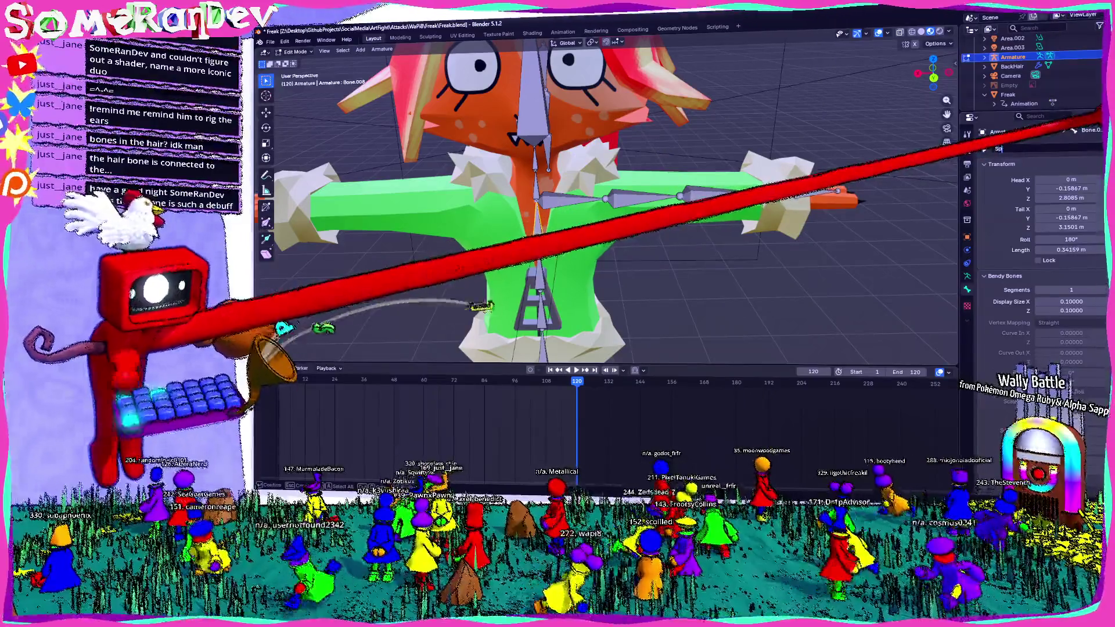
- Rename the lower spine bone Spine3 and the root bone Base
{"action": "middle_click_drag", "start_coordinate": [558, 218], "coordinate": [557, 174]}
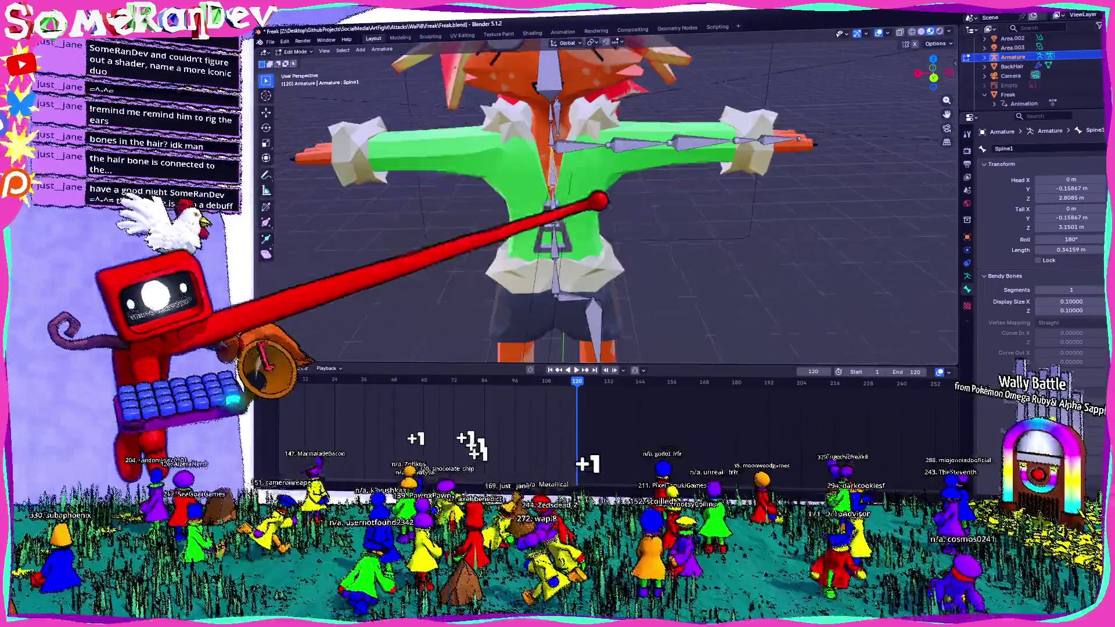
{"action": "left_click", "coordinate": [601, 88]}
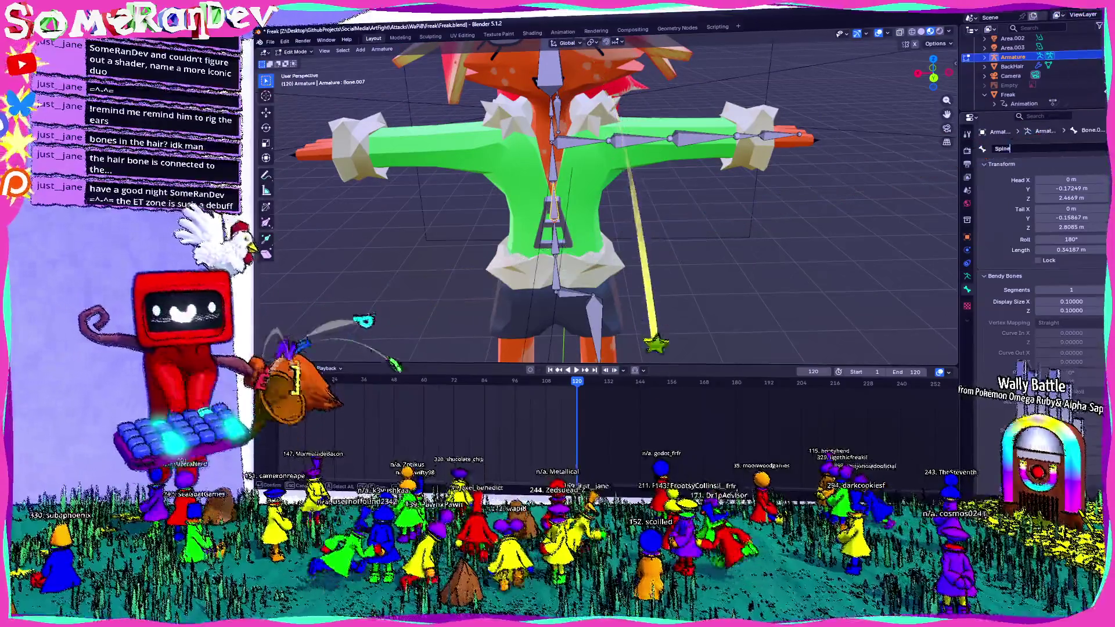
{"action": "left_click", "coordinate": [556, 231]}
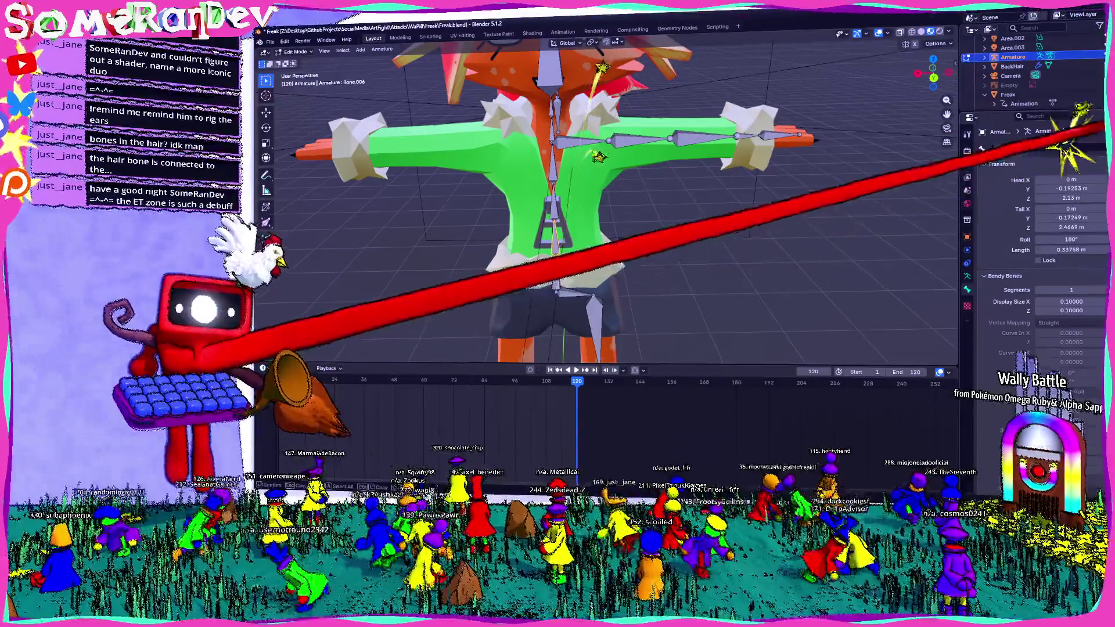
{"action": "double_click", "coordinate": [1037, 148]}
{"action": "type", "text": "Spine3"}
{"action": "key", "text": "Return"}
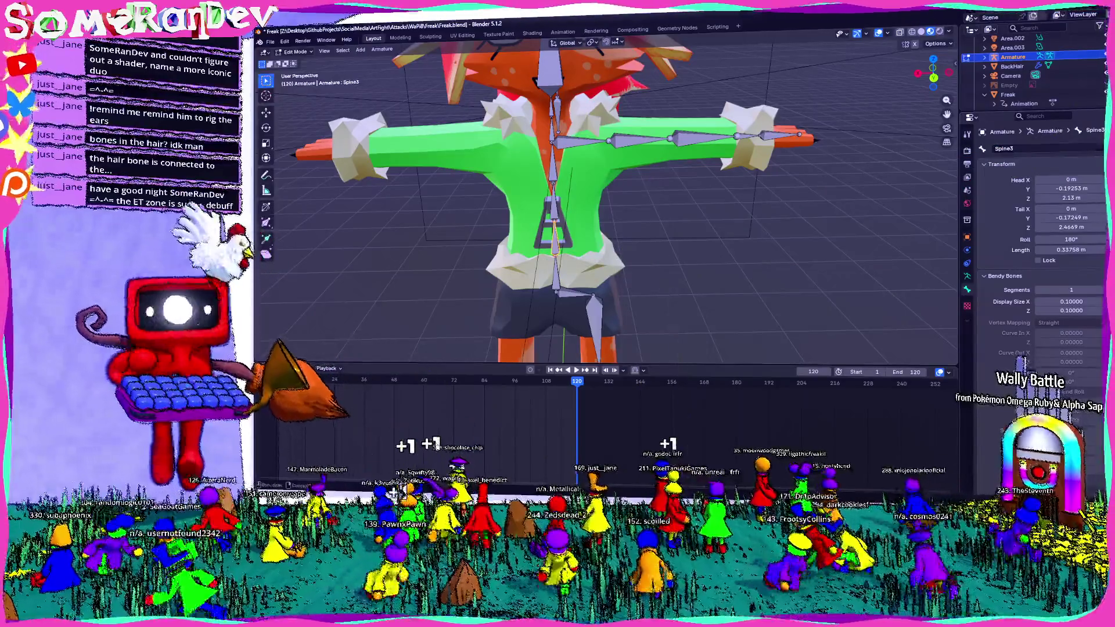
{"action": "middle_click_drag", "start_coordinate": [300, 344], "coordinate": [377, 324], "text": "shift"}
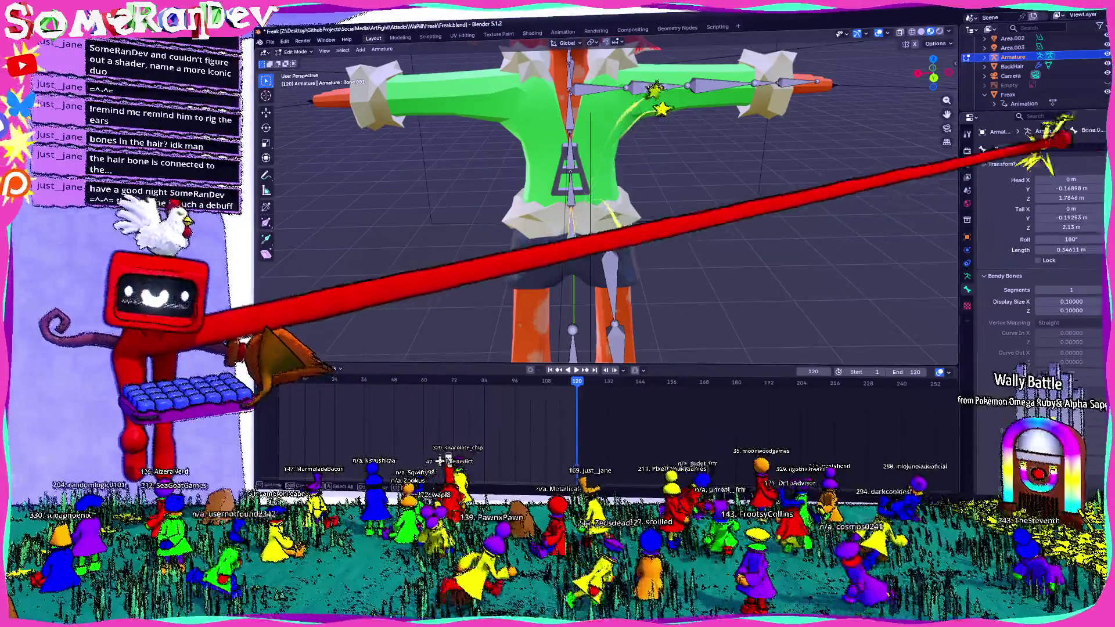
{"action": "double_click", "coordinate": [1036, 148]}
{"action": "key", "text": "ctrl+KP_1"}
{"action": "scroll", "coordinate": [590, 196], "scroll_direction": "up", "scroll_amount": 4}
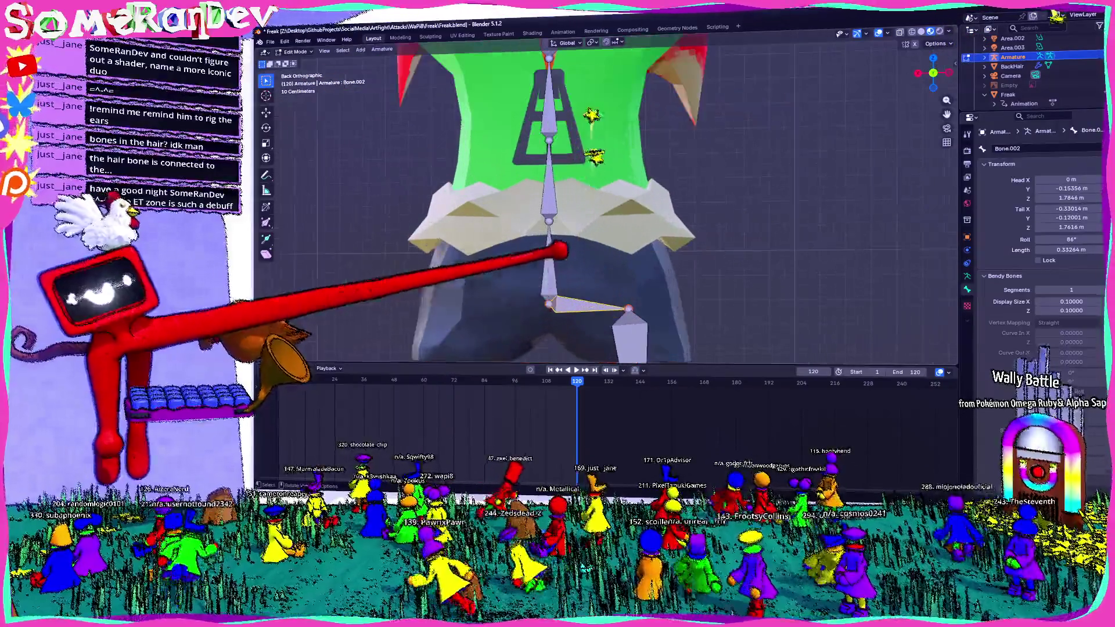
{"action": "key", "text": "ctrl+z"}
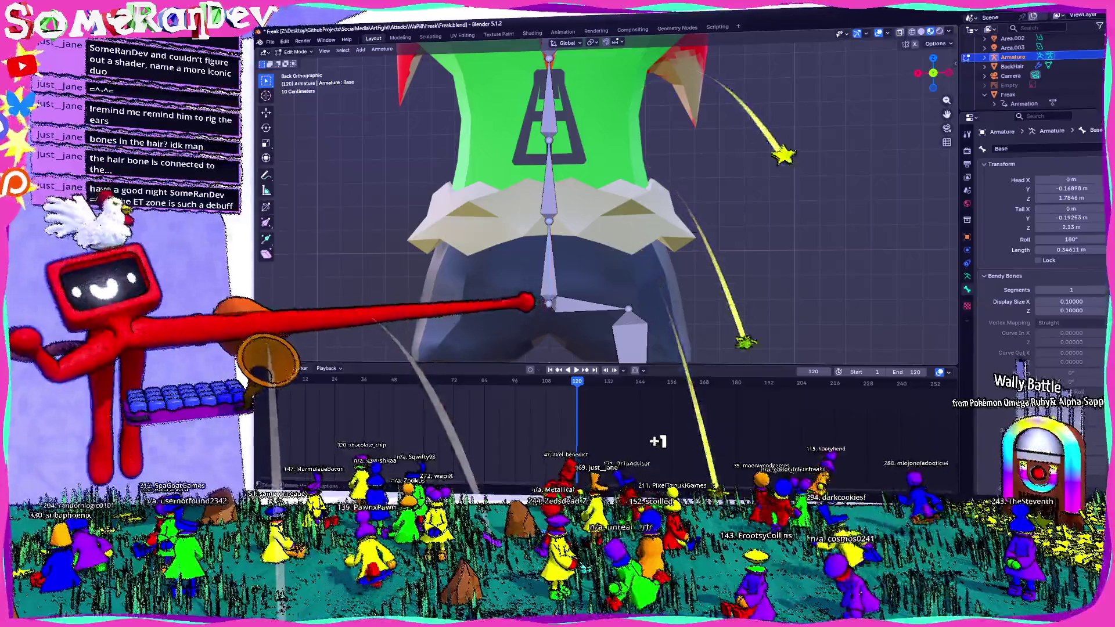
- Raise the hip bone along Z and rename it Hip.L
{"action": "key", "text": "g"}
{"action": "key", "text": "z"}
{"action": "key", "text": "Escape"}
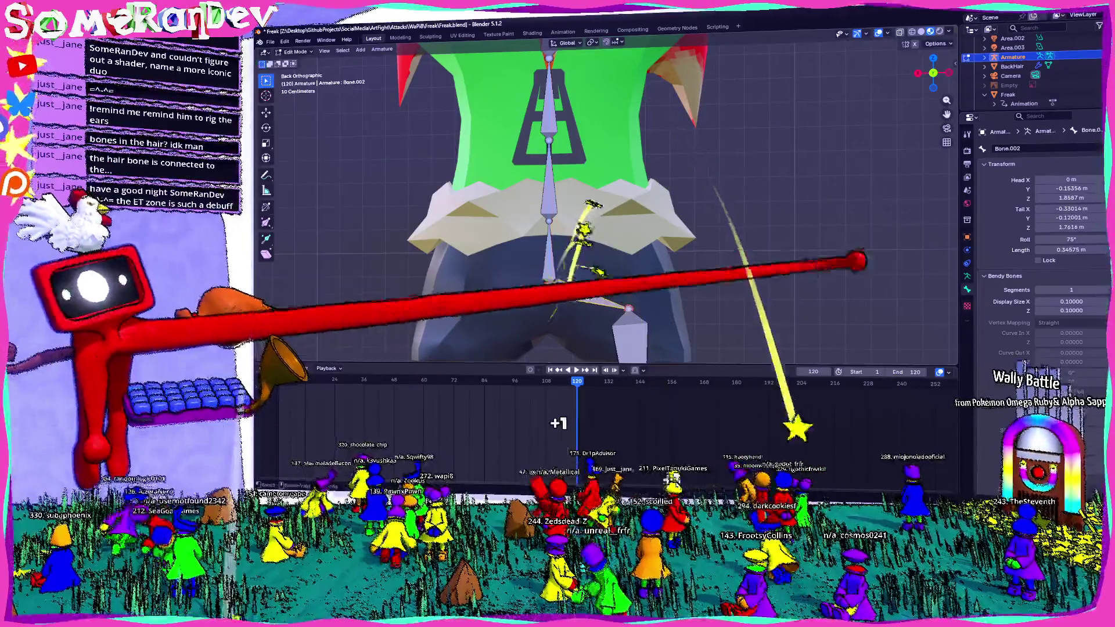
{"action": "key", "text": "ctrl+shift+z"}
{"action": "type", "text": "Hip.L"}
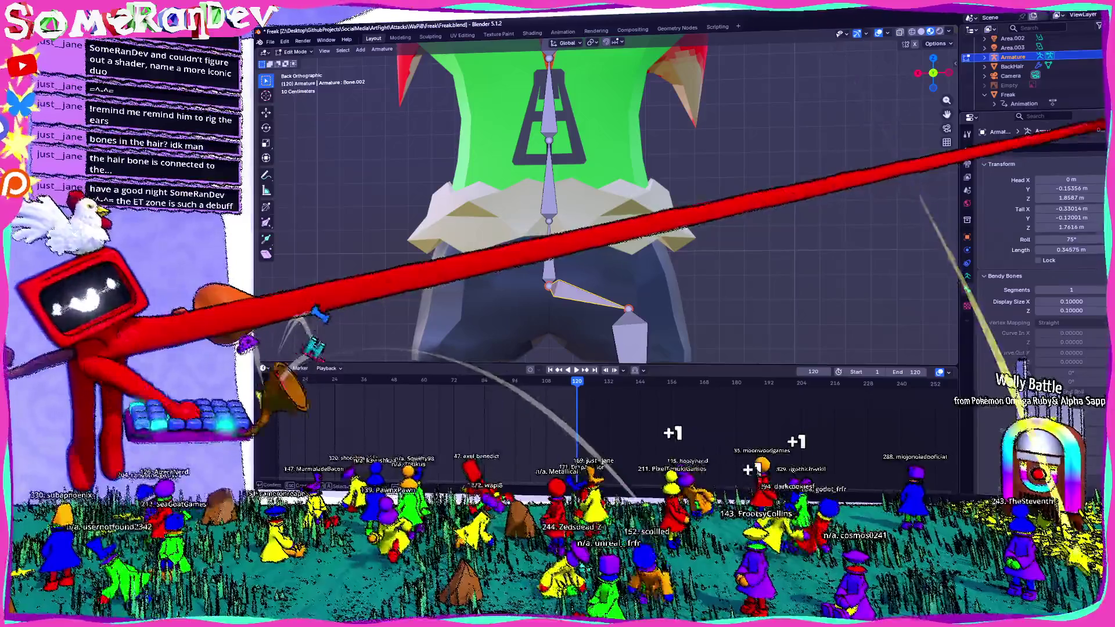
{"action": "key", "text": "Return"}
{"action": "scroll", "coordinate": [610, 210], "scroll_direction": "down", "scroll_amount": 3}
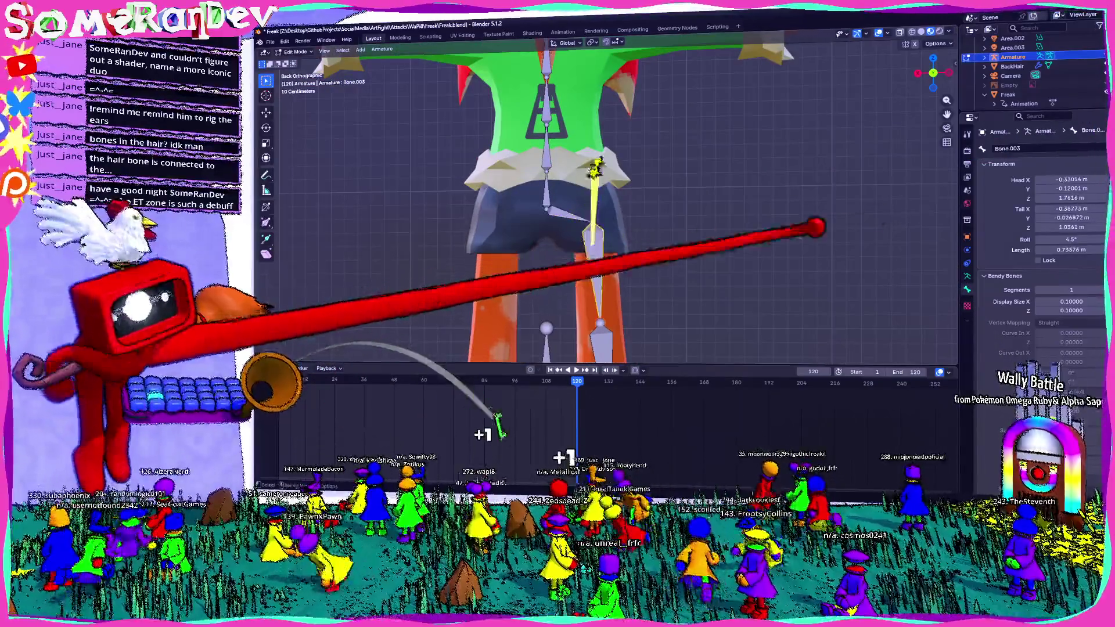
- Rename the upper and lower leg bones Leg1.L and Leg2.L
{"action": "left_click", "coordinate": [600, 224]}
{"action": "left_click", "coordinate": [1036, 148]}
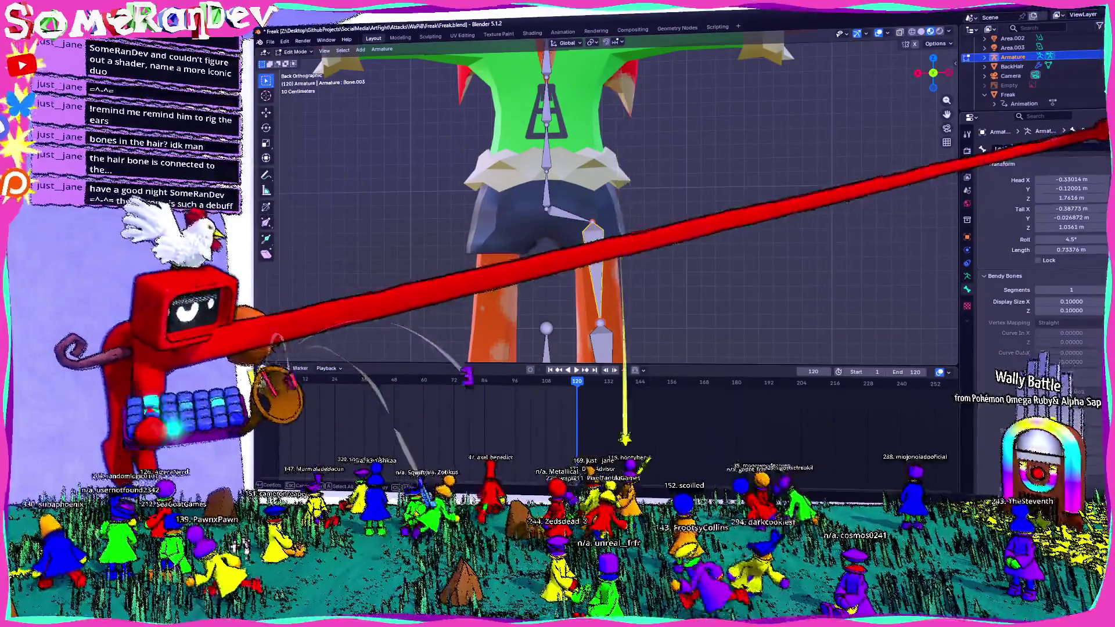
{"action": "type", "text": "Leg1.L"}
{"action": "key", "text": "Return"}
{"action": "scroll", "coordinate": [575, 218], "scroll_direction": "down", "scroll_amount": 2}
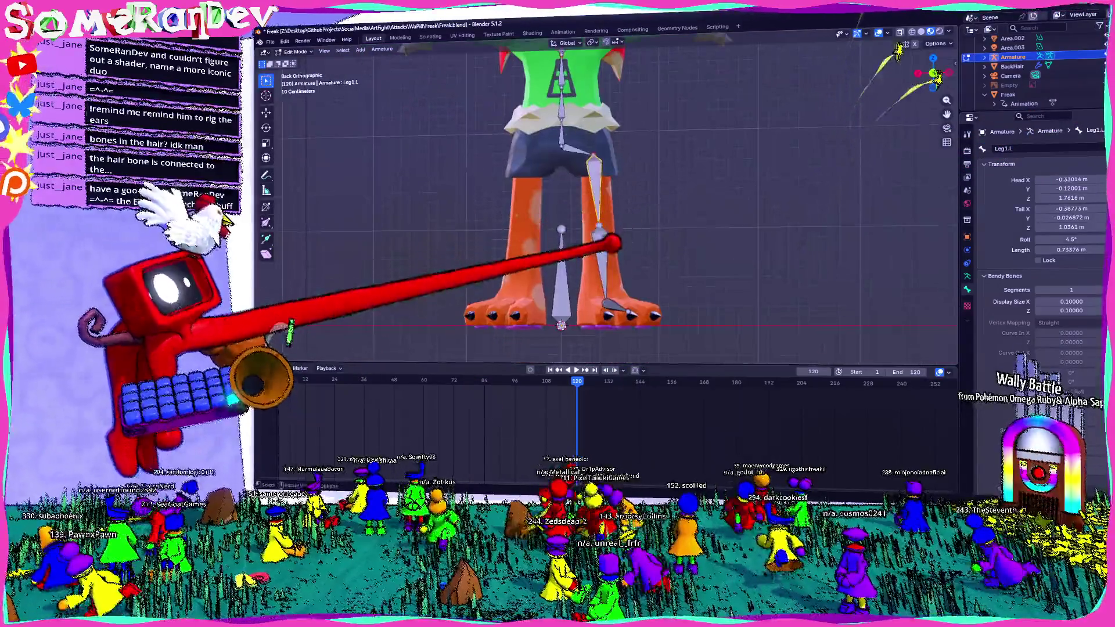
{"action": "left_click", "coordinate": [609, 300]}
{"action": "left_click", "coordinate": [1037, 148]}
{"action": "type", "text": "Leg2.L"}
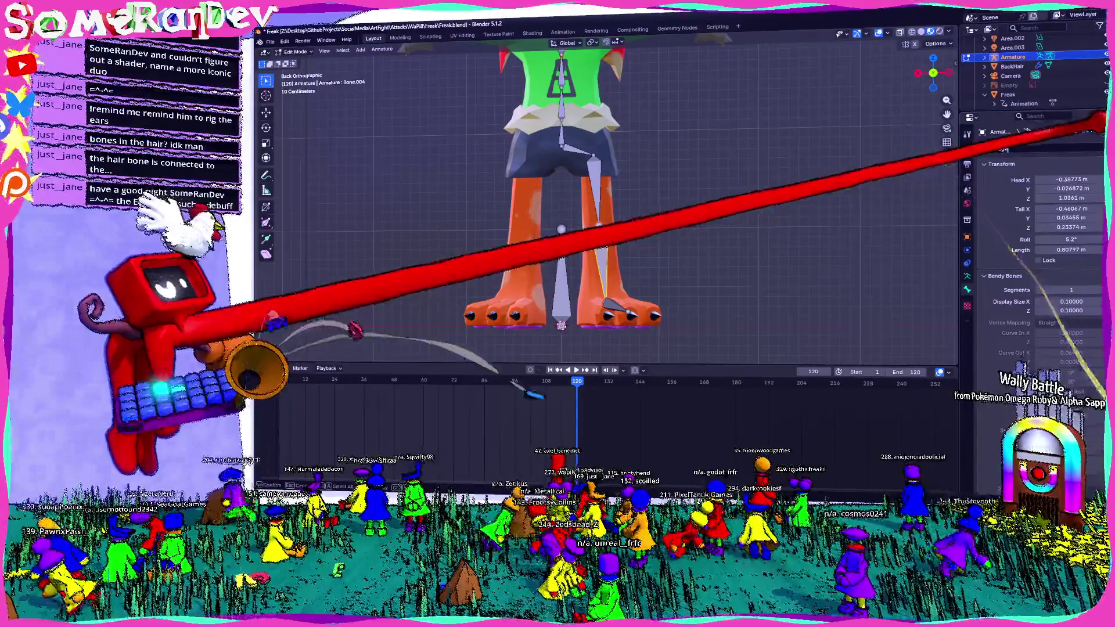
{"action": "key", "text": "Return"}
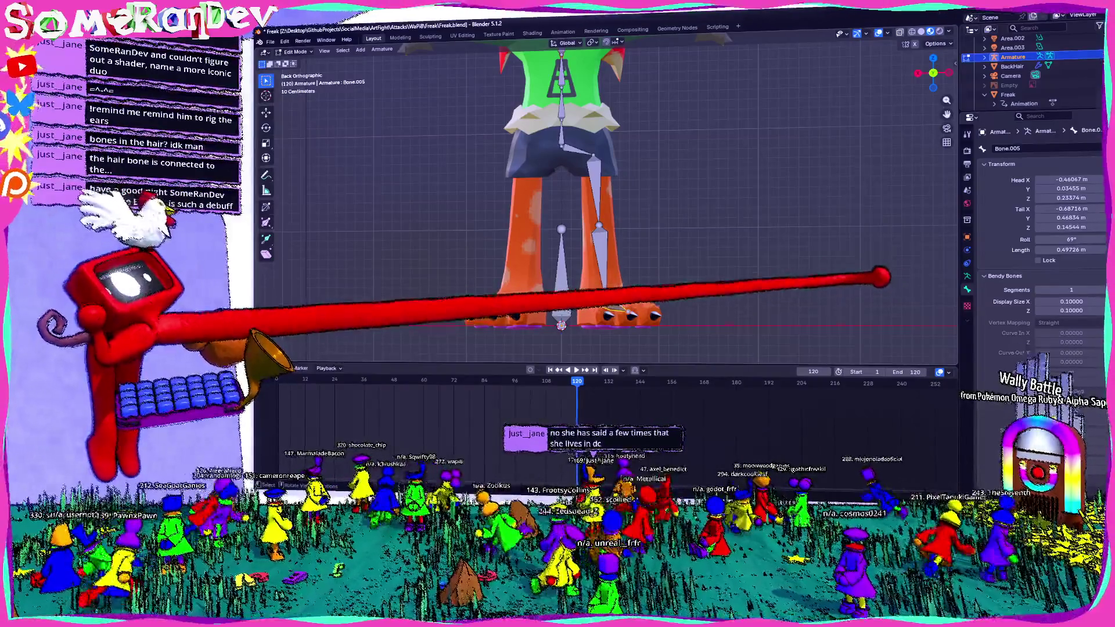
- Orbit around the leg bones to inspect Bone.005, then view the character from behind
{"action": "mouse_move", "coordinate": [879, 279]}
{"action": "middle_mouse_down"}
{"action": "mouse_move", "coordinate": [672, 324]}
{"action": "mouse_move", "coordinate": [709, 337]}
{"action": "mouse_move", "coordinate": [644, 334]}
{"action": "middle_mouse_up"}
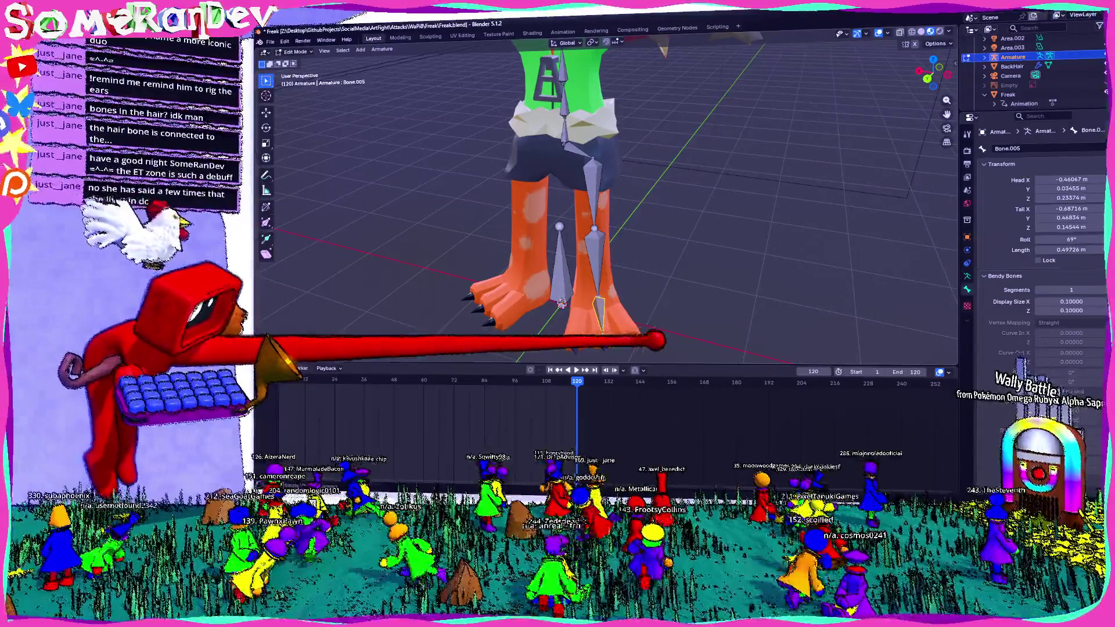
{"action": "middle_click_drag", "start_coordinate": [705, 319], "coordinate": [953, 215]}
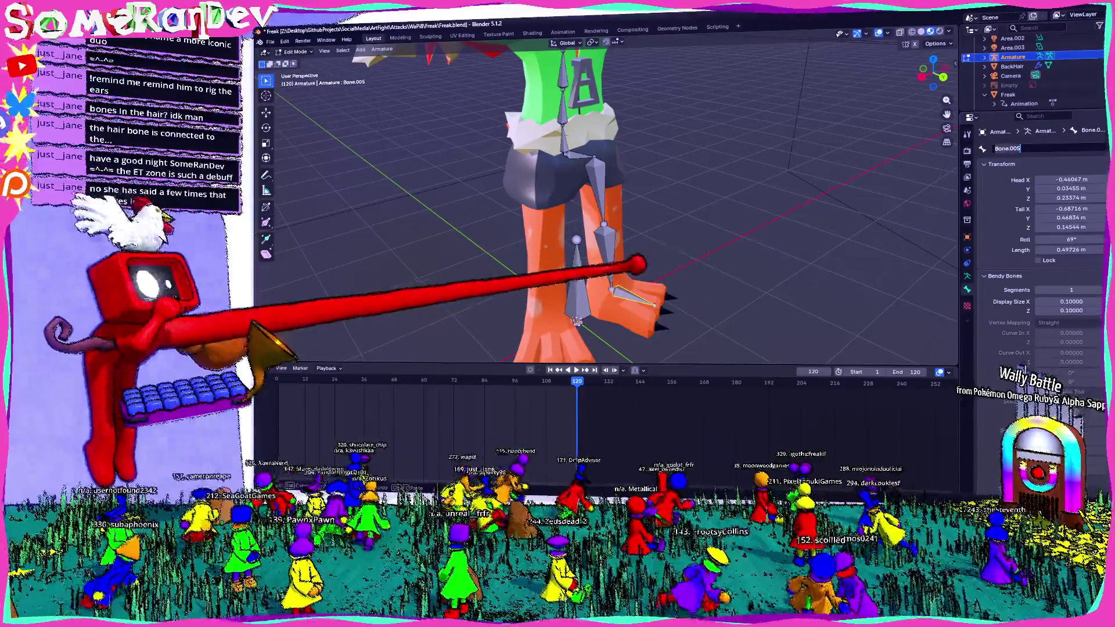
{"action": "middle_click_drag", "start_coordinate": [776, 254], "coordinate": [821, 200]}
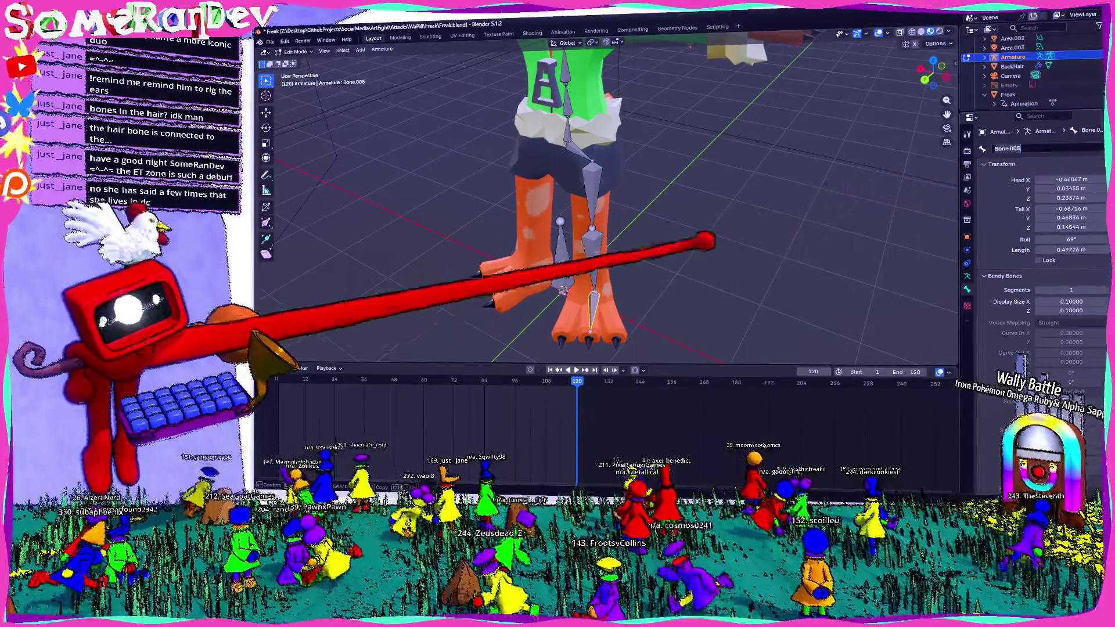
{"action": "middle_click_drag", "start_coordinate": [717, 312], "coordinate": [640, 305]}
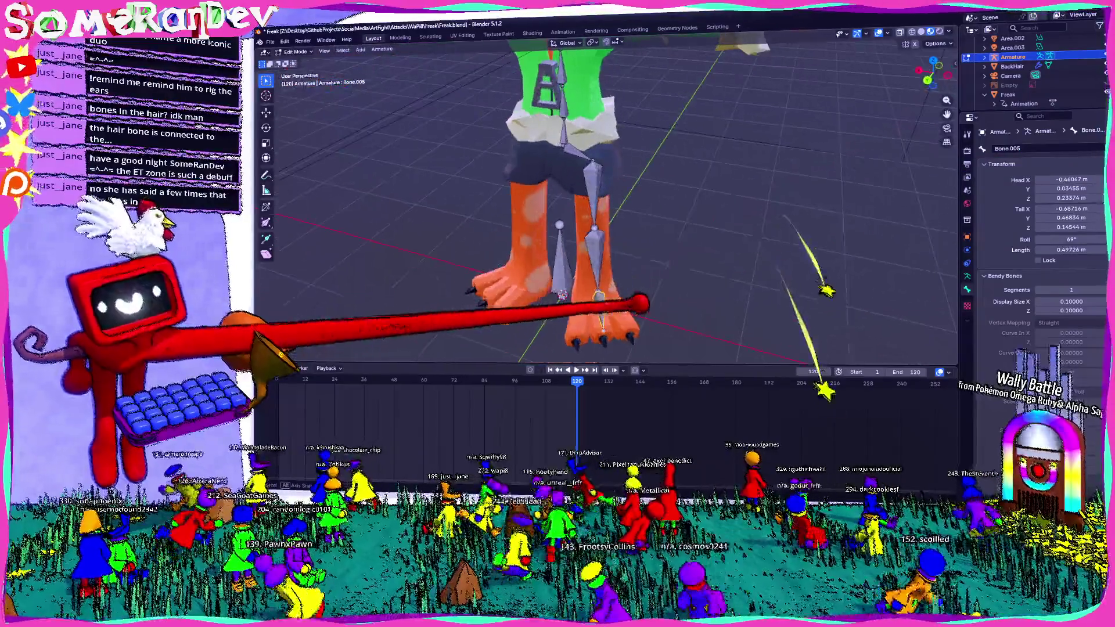
{"action": "type", "text": "Foot.L"}
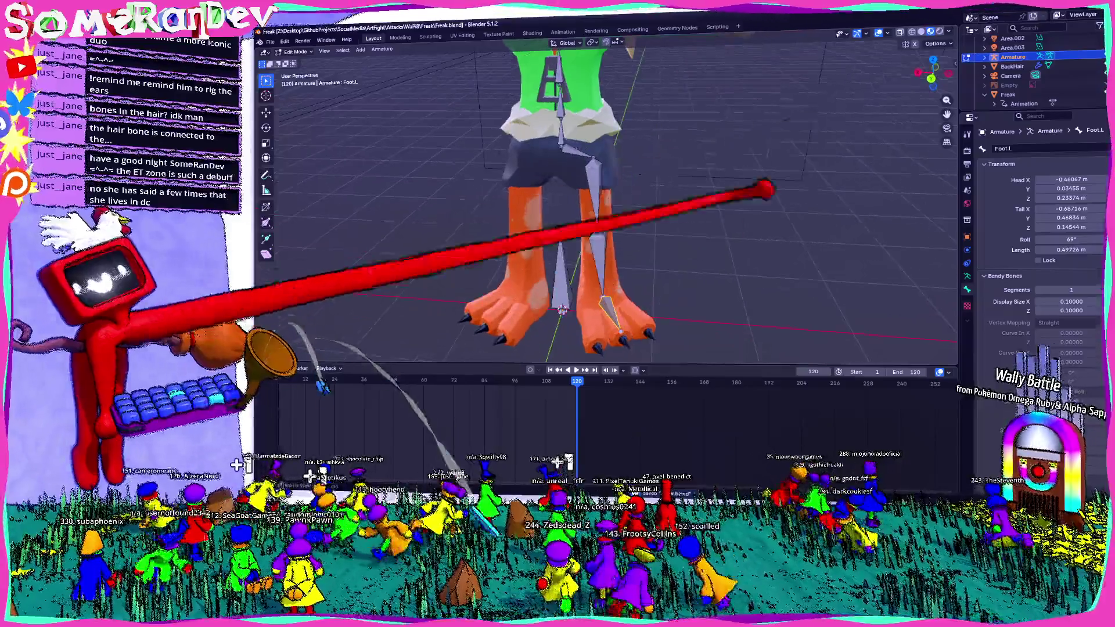
{"action": "left_click", "coordinate": [928, 78]}
{"action": "scroll", "coordinate": [636, 203], "scroll_direction": "up", "scroll_amount": 2}
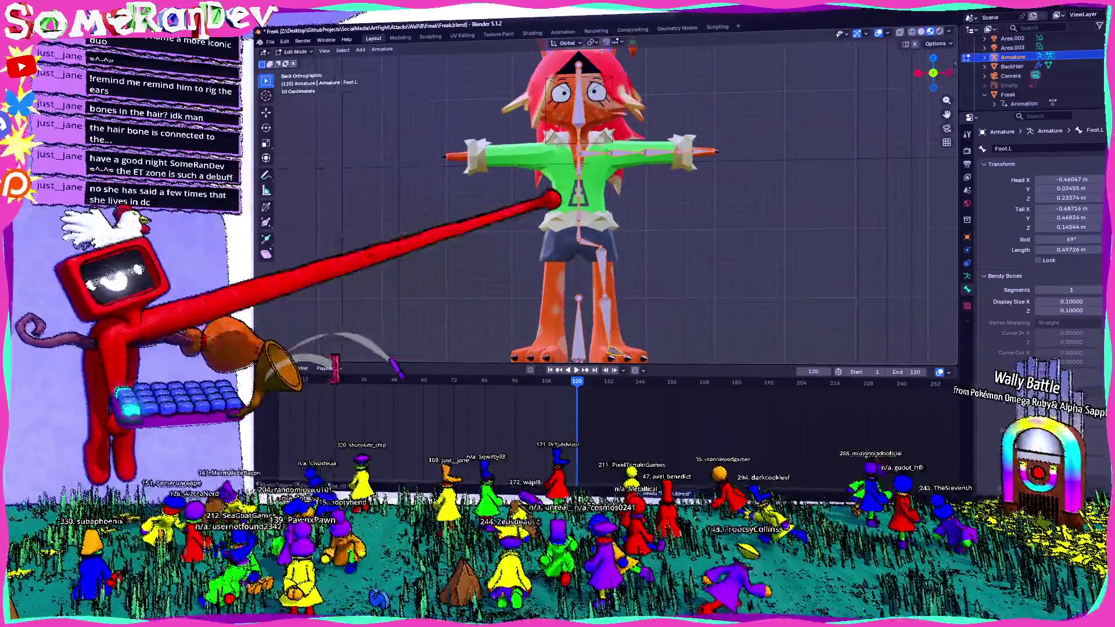
- Recalculate the Foot.L bone's roll from the active bone so it reads 0°, showing its roll details
{"action": "left_click", "coordinate": [381, 50]}
{"action": "mouse_move", "coordinate": [510, 80]}
{"action": "mouse_move", "coordinate": [394, 84]}
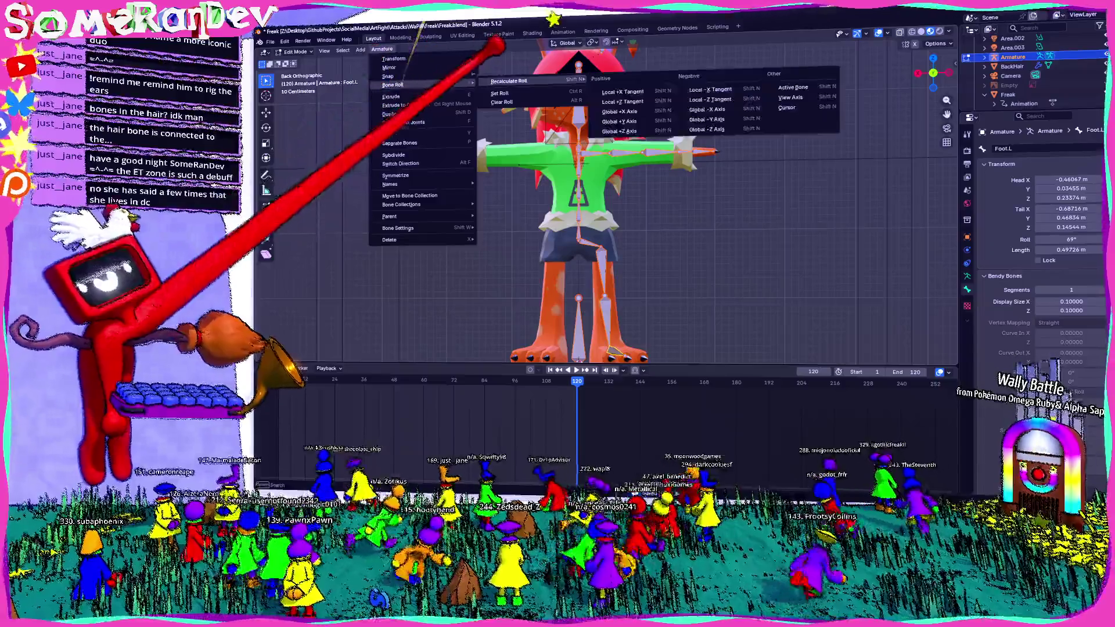
{"action": "left_click", "coordinate": [788, 88]}
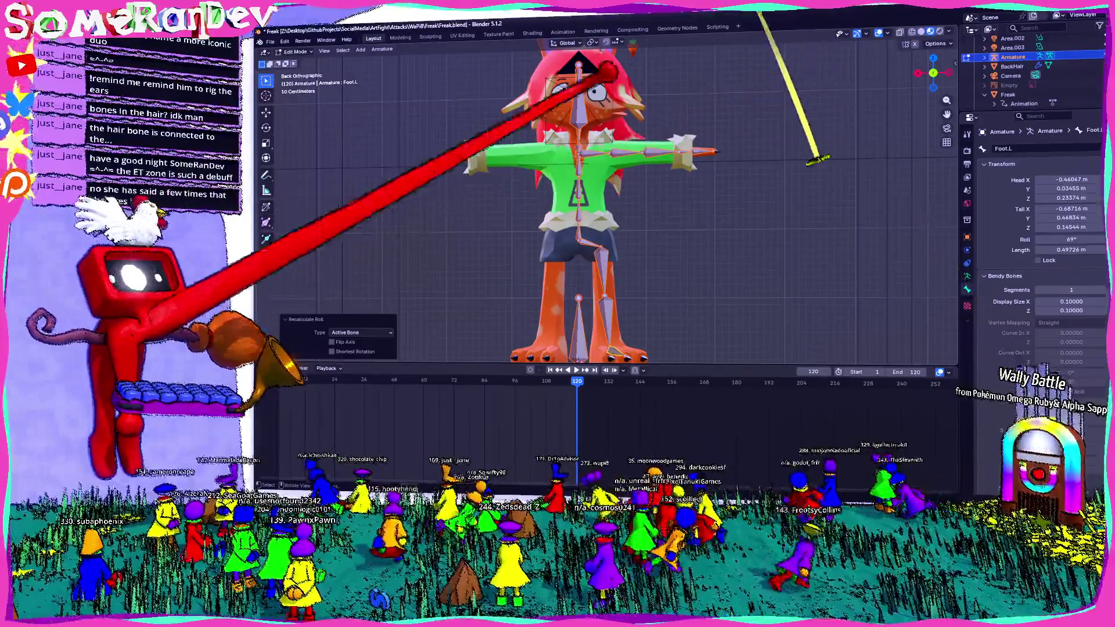
{"action": "left_click", "coordinate": [381, 50]}
{"action": "mouse_move", "coordinate": [557, 174]}
{"action": "middle_mouse_down"}
{"action": "mouse_move", "coordinate": [653, 230]}
{"action": "mouse_move", "coordinate": [620, 272]}
{"action": "mouse_move", "coordinate": [663, 227]}
{"action": "mouse_move", "coordinate": [610, 262]}
{"action": "middle_mouse_up"}
{"action": "scroll", "coordinate": [610, 262], "scroll_direction": "up", "scroll_amount": 4}
{"action": "middle_click_drag", "start_coordinate": [611, 218], "coordinate": [610, 191]}
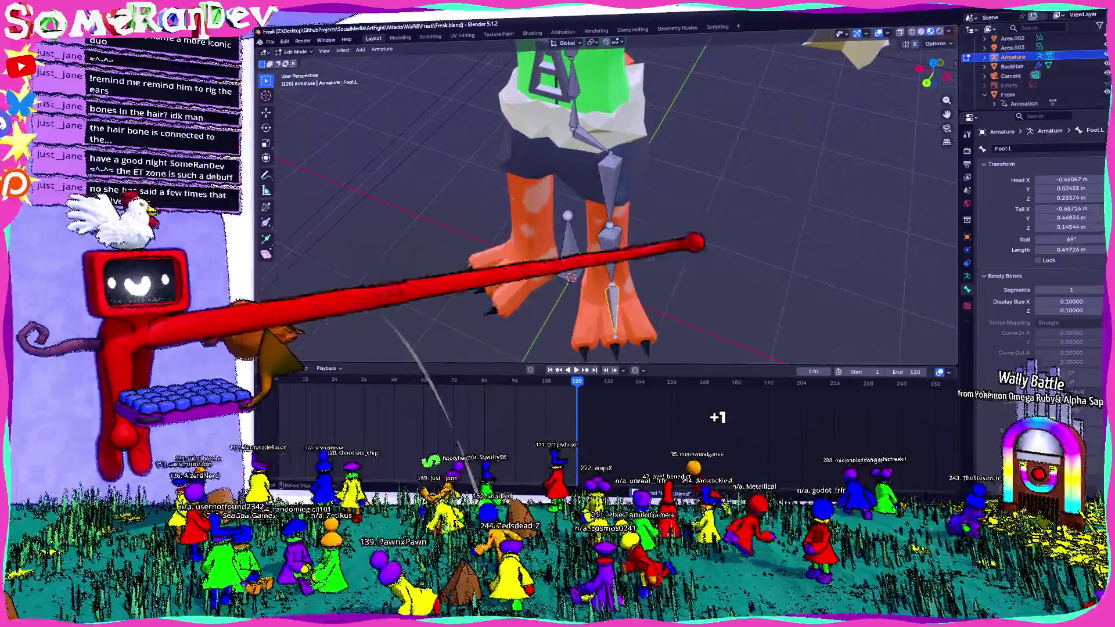
{"action": "key", "text": "n"}
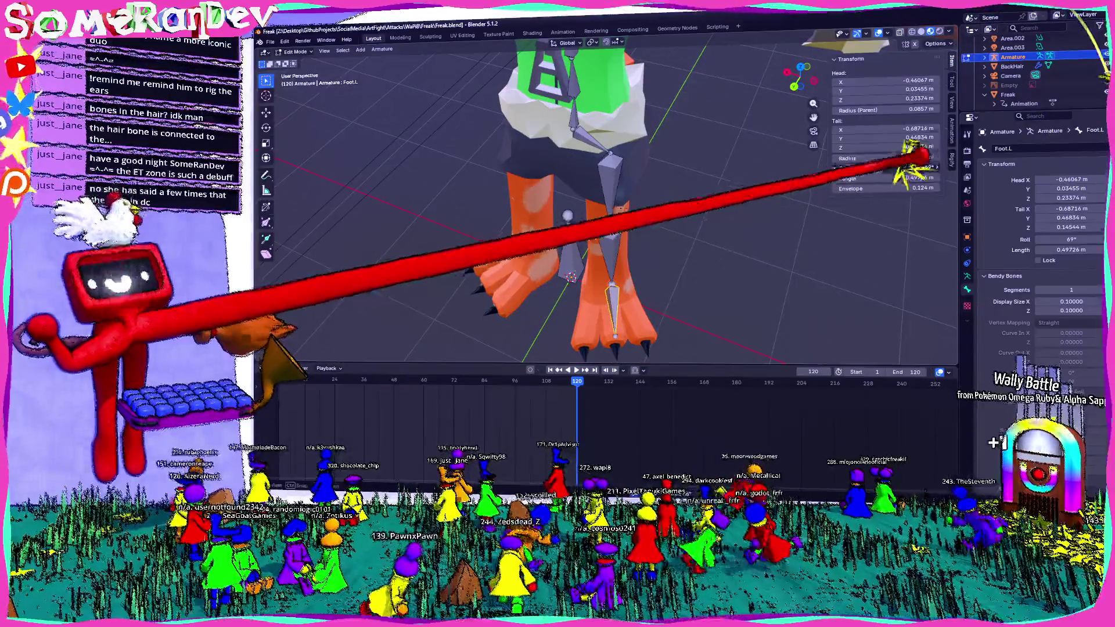
- Check the Leg1.L and Head bones' values from a back orthographic view
{"action": "middle_click_drag", "start_coordinate": [834, 187], "coordinate": [688, 227]}
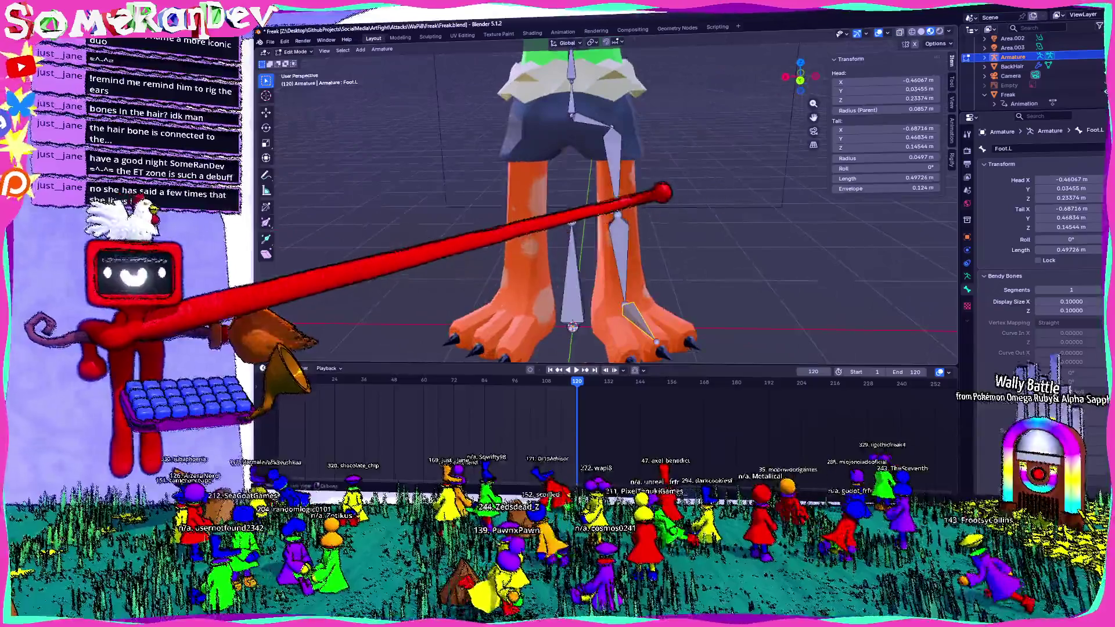
{"action": "middle_click_drag", "start_coordinate": [610, 262], "coordinate": [609, 174]}
{"action": "mouse_move", "coordinate": [610, 218]}
{"action": "middle_mouse_down"}
{"action": "mouse_move", "coordinate": [470, 223]}
{"action": "mouse_move", "coordinate": [662, 218]}
{"action": "mouse_move", "coordinate": [671, 209]}
{"action": "mouse_move", "coordinate": [630, 168]}
{"action": "middle_mouse_up"}
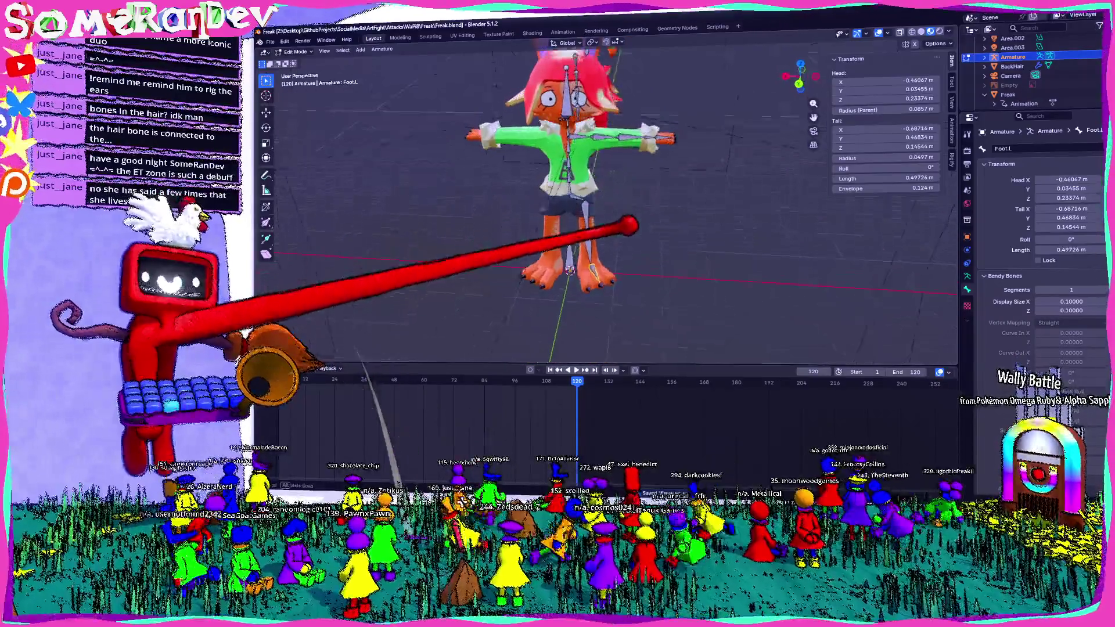
{"action": "scroll", "coordinate": [579, 277], "scroll_direction": "up", "scroll_amount": 3}
{"action": "left_click", "coordinate": [583, 237]}
{"action": "key", "text": "ctrl+KP_1"}
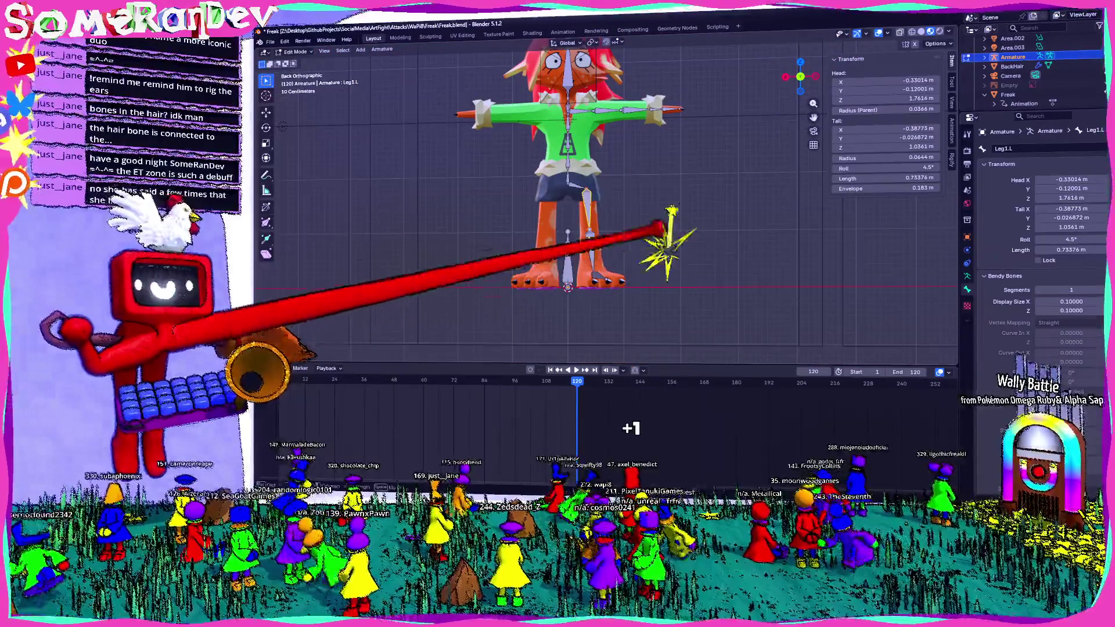
{"action": "left_click", "coordinate": [593, 96]}
{"action": "scroll", "coordinate": [593, 96], "scroll_direction": "up", "scroll_amount": 1}
{"action": "middle_click_drag", "start_coordinate": [611, 99], "coordinate": [697, 131]}
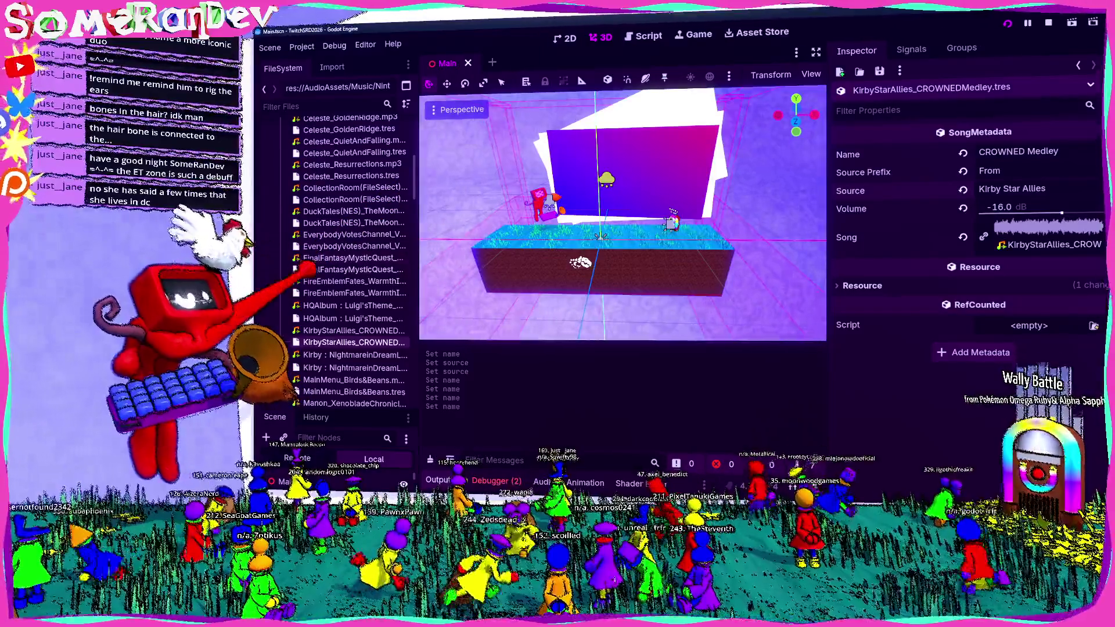
{"action": "scroll", "coordinate": [353, 261], "scroll_direction": "down", "scroll_amount": 5}
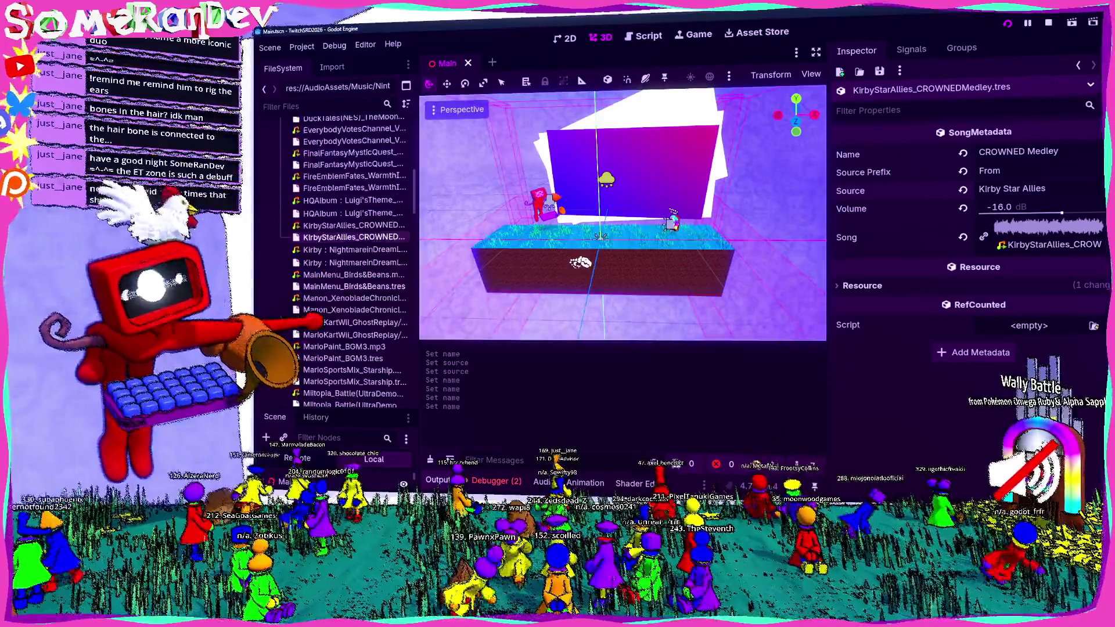
{"action": "scroll", "coordinate": [353, 262], "scroll_direction": "down", "scroll_amount": 5}
{"action": "scroll", "coordinate": [354, 262], "scroll_direction": "down", "scroll_amount": 5}
{"action": "scroll", "coordinate": [353, 261], "scroll_direction": "down", "scroll_amount": 5}
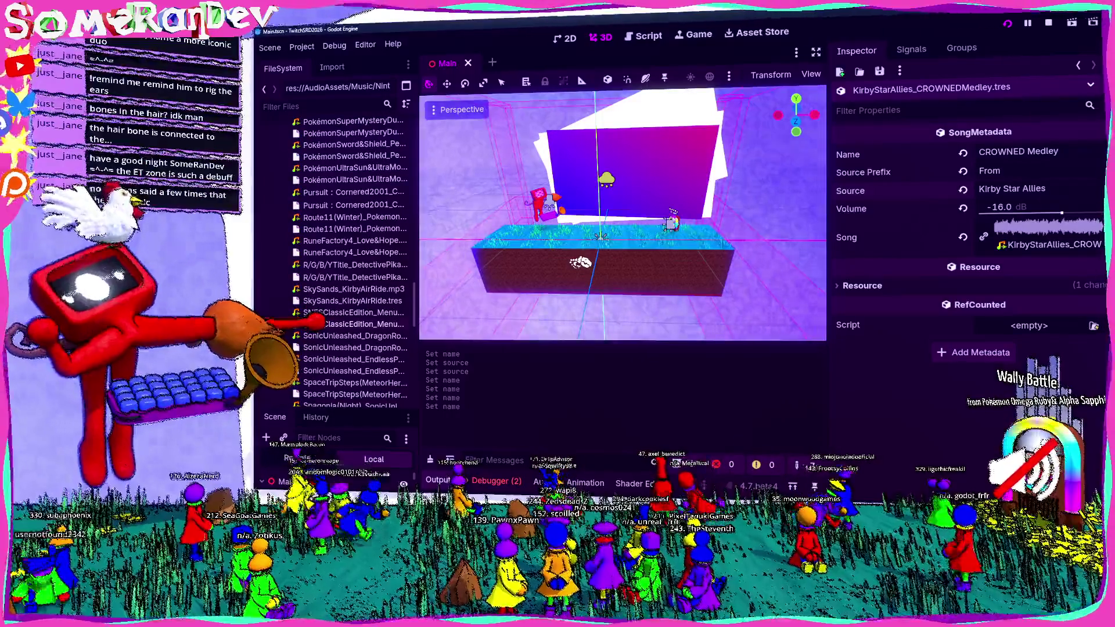
{"action": "scroll", "coordinate": [353, 325], "scroll_direction": "up", "scroll_amount": 3}
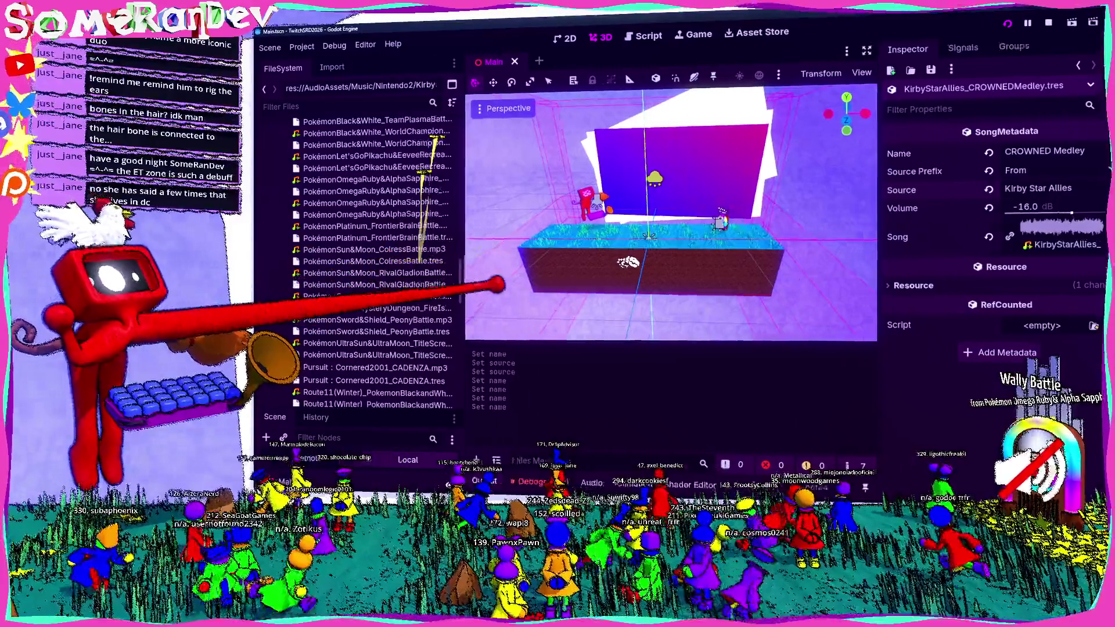
- Widen the FileSystem dock and view the WallyBattle mp3's audio import settings
{"action": "left_click_drag", "start_coordinate": [416, 261], "coordinate": [499, 262]}
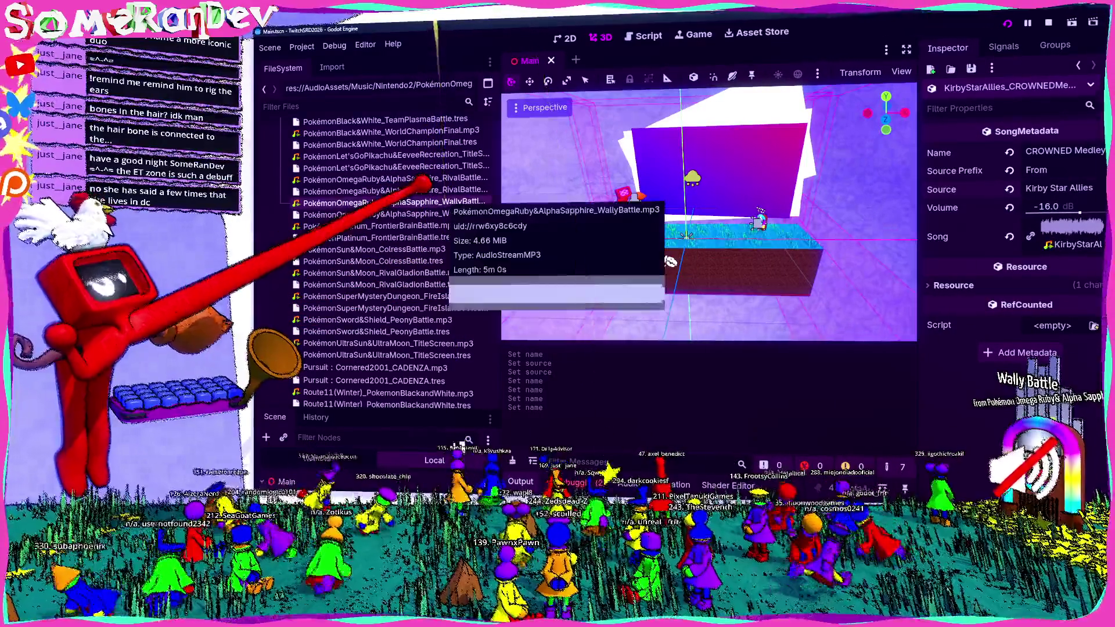
{"action": "left_click", "coordinate": [393, 203]}
{"action": "double_click", "coordinate": [392, 203]}
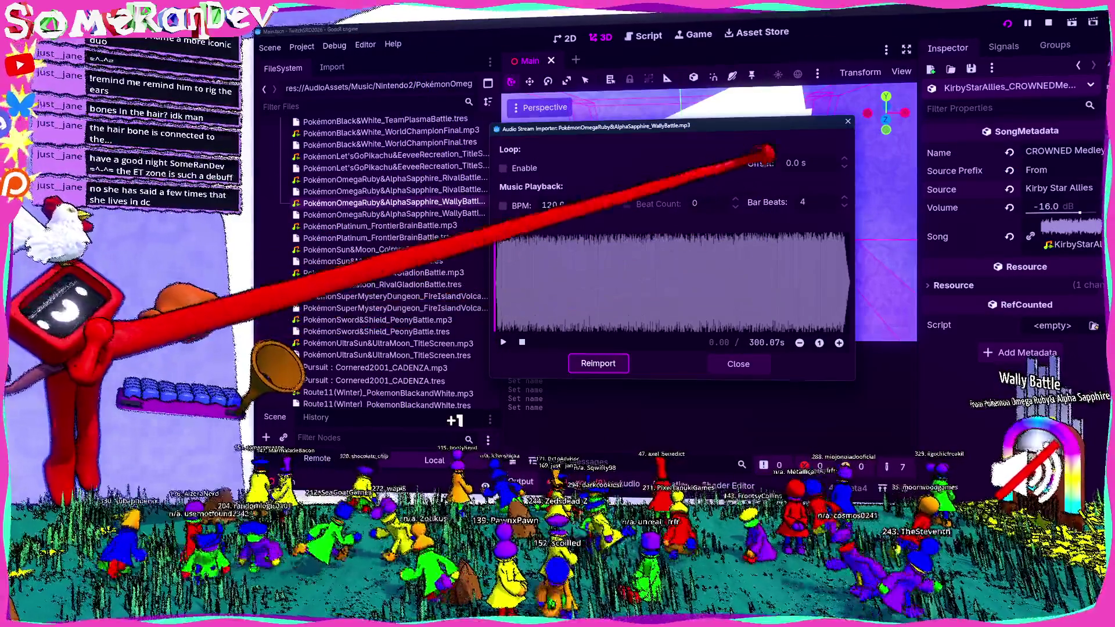
{"action": "left_click", "coordinate": [848, 121]}
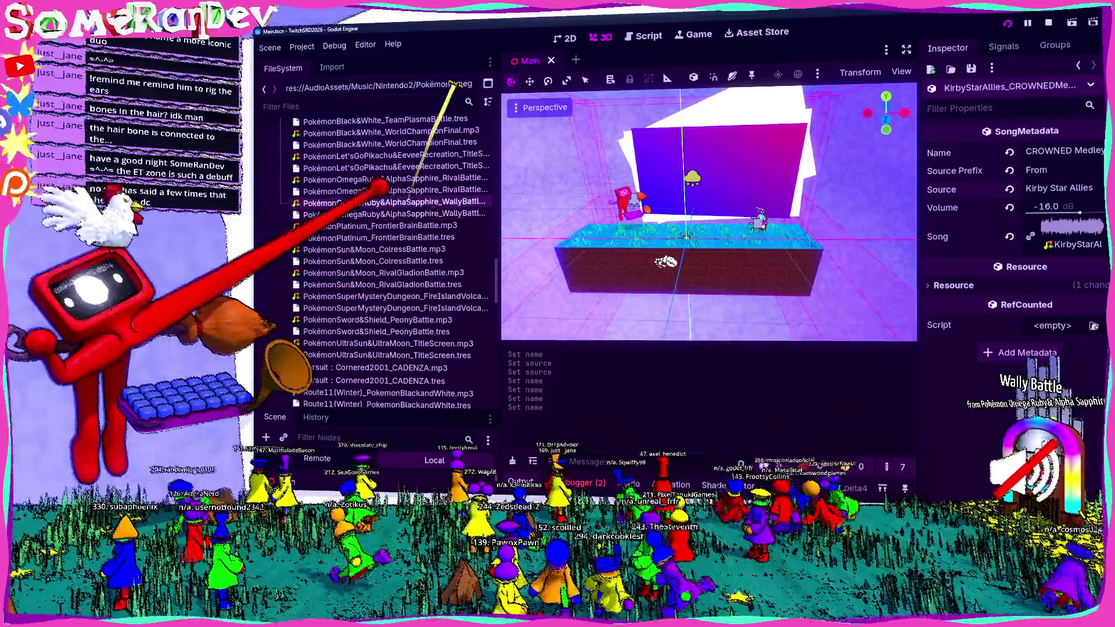
- Reveal the WallyBattle mp3 in the system file manager from its file actions
{"action": "right_click", "coordinate": [390, 207]}
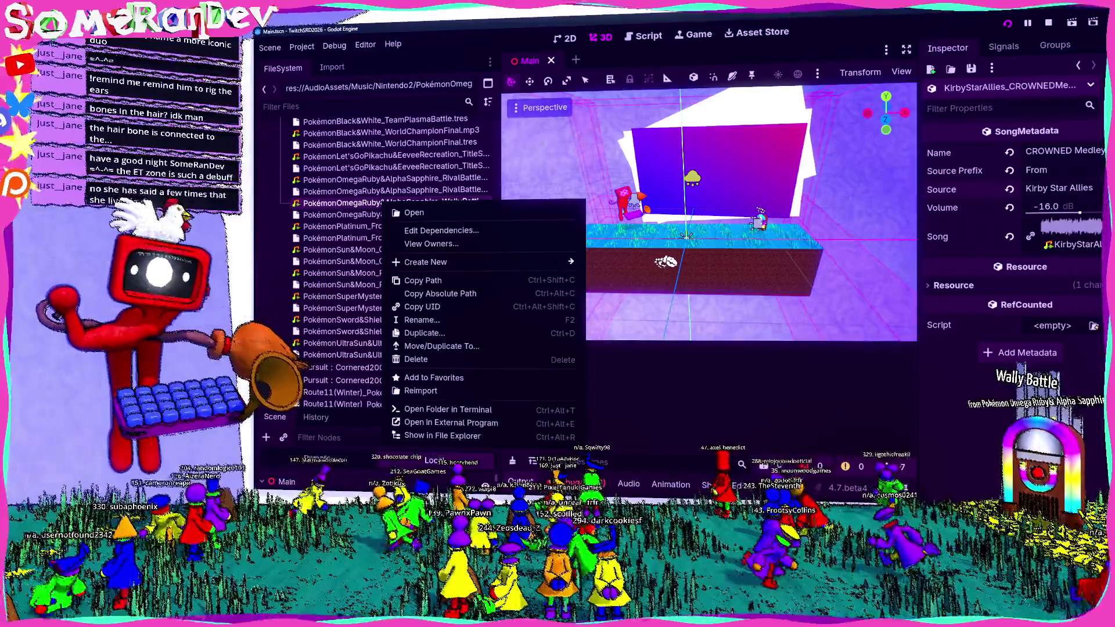
{"action": "key", "text": "Escape"}
{"action": "right_click", "coordinate": [296, 203]}
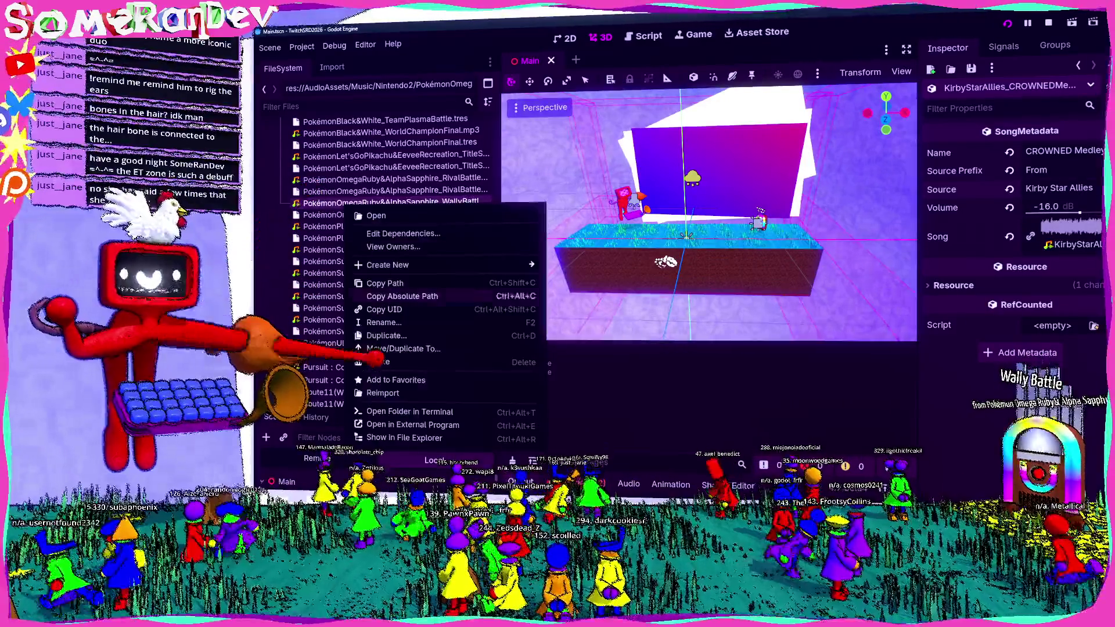
{"action": "left_click", "coordinate": [349, 404]}
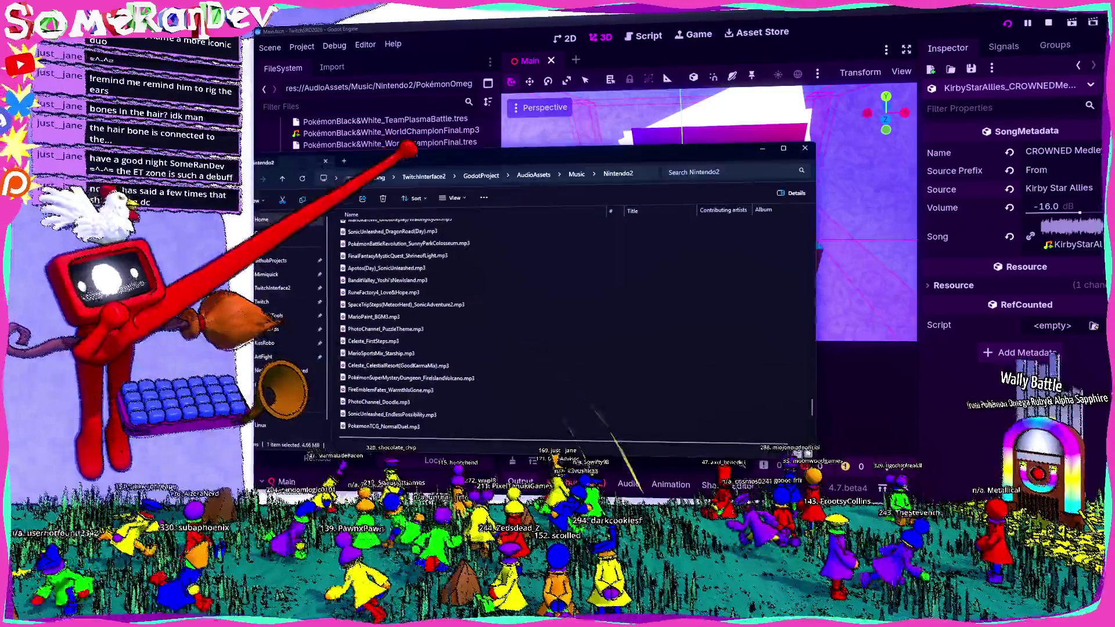
- Dismiss the File Explorer window showing the Nintendo2 music folder
{"action": "left_click", "coordinate": [463, 84]}
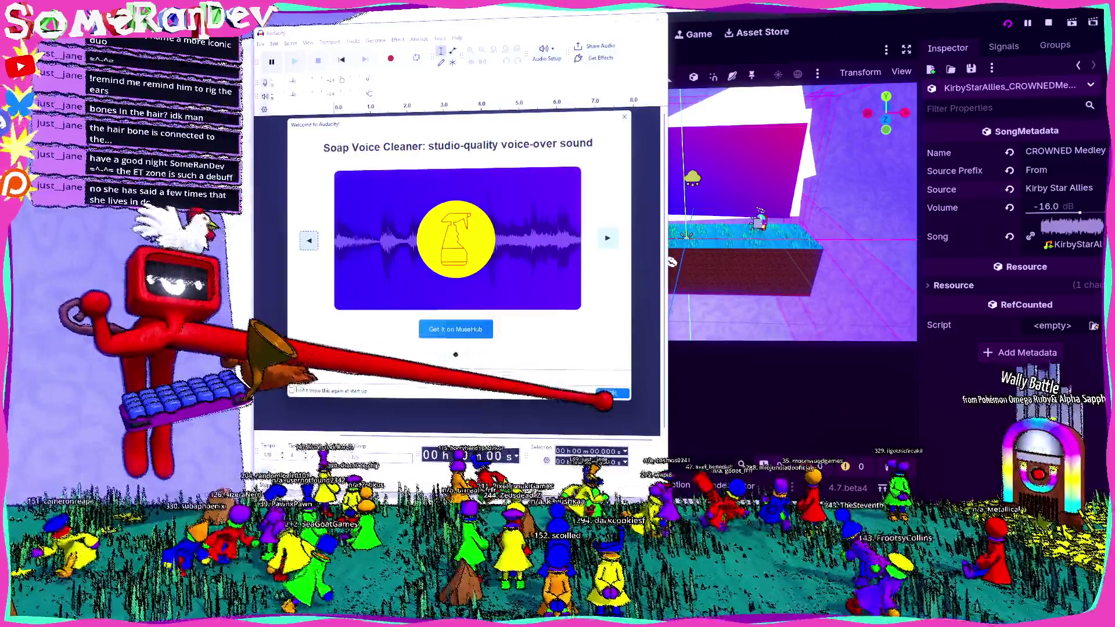
- Load the Wally Battle track into Audacity and delete the audio after about 1:25
{"action": "left_click", "coordinate": [611, 392]}
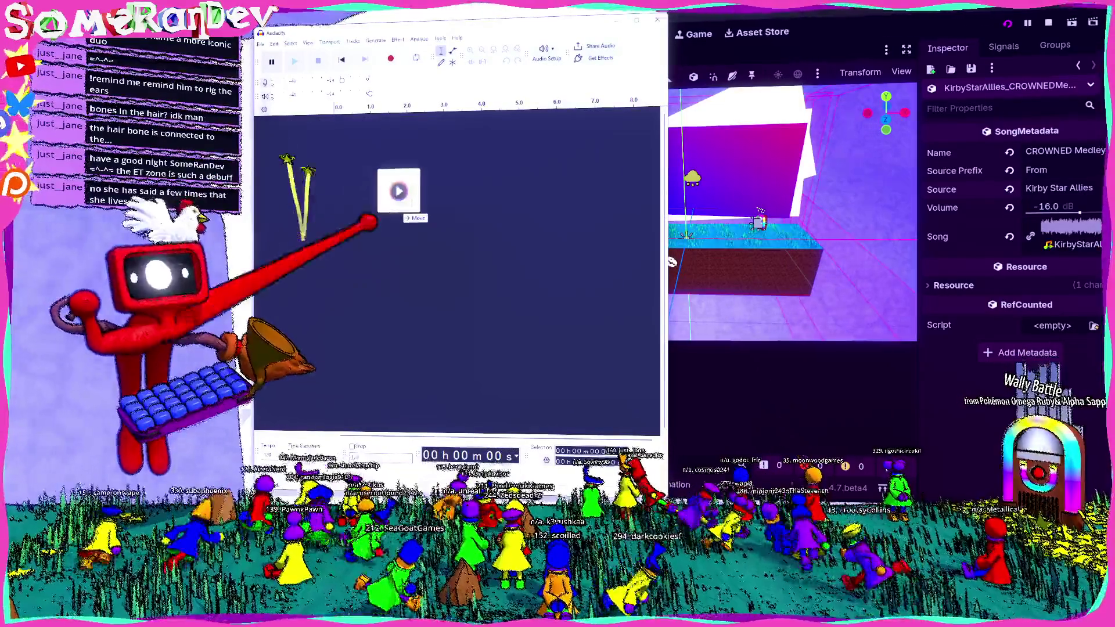
{"action": "left_click_drag", "start_coordinate": [393, 189], "coordinate": [399, 187]}
{"action": "double_click", "coordinate": [597, 15]}
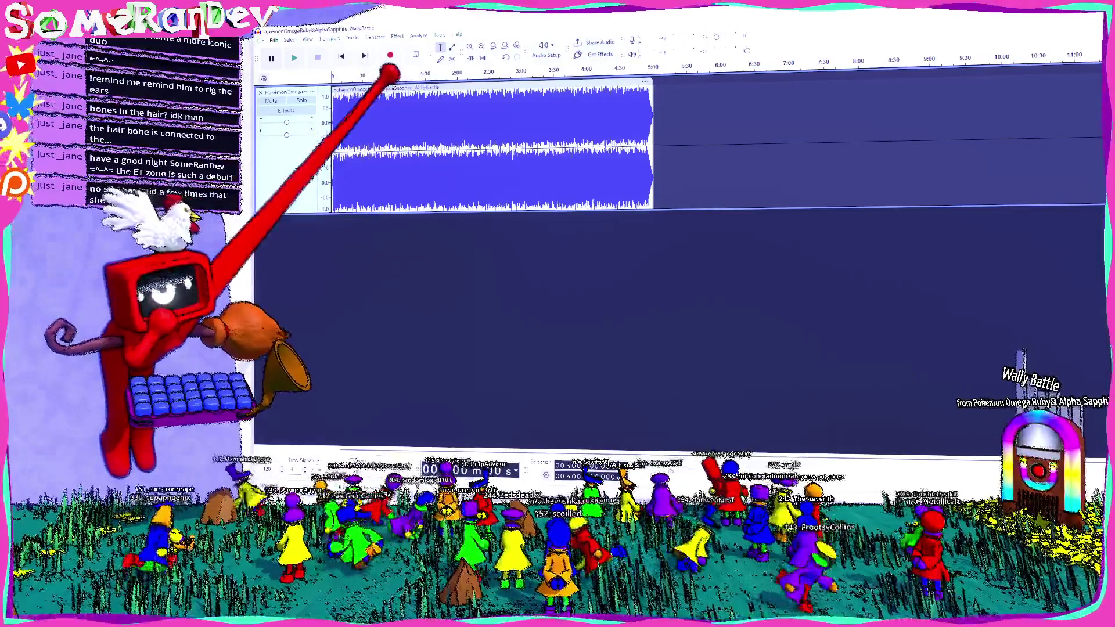
{"action": "left_click_drag", "start_coordinate": [420, 131], "coordinate": [692, 131]}
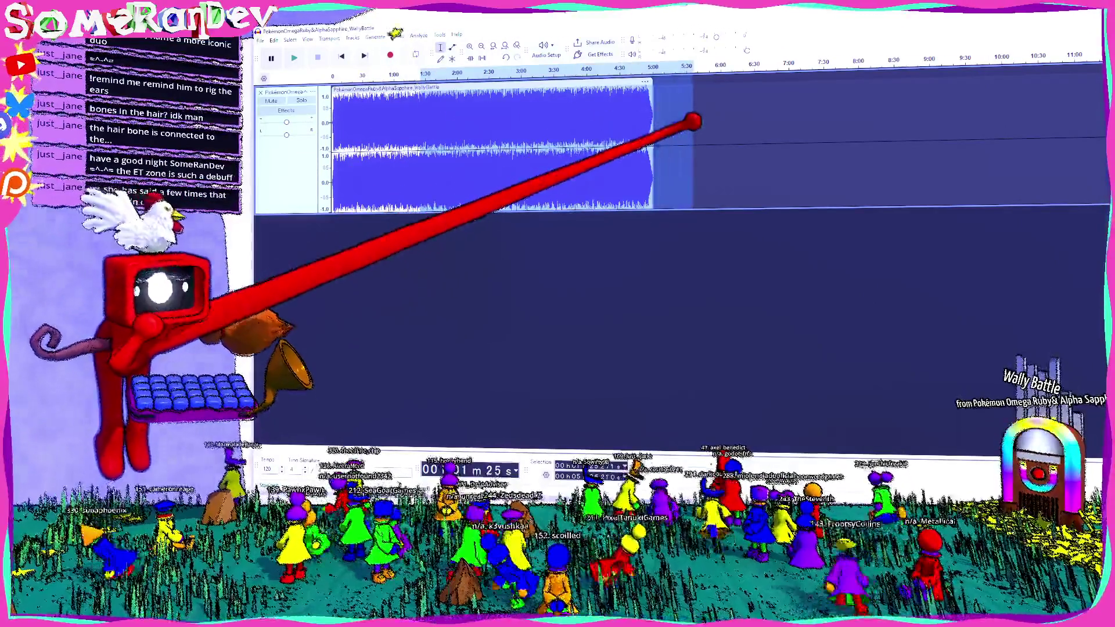
{"action": "key", "text": "Delete"}
{"action": "scroll", "coordinate": [524, 172], "scroll_direction": "up", "scroll_amount": 1, "text": "ctrl"}
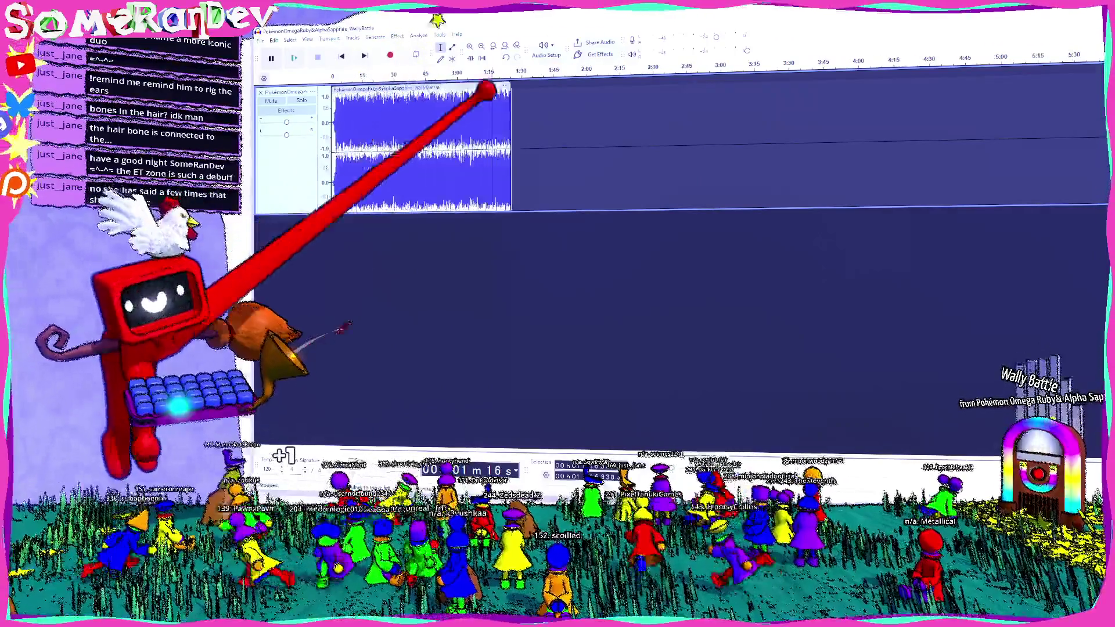
{"action": "scroll", "coordinate": [524, 171], "scroll_direction": "up", "scroll_amount": 2, "text": "ctrl"}
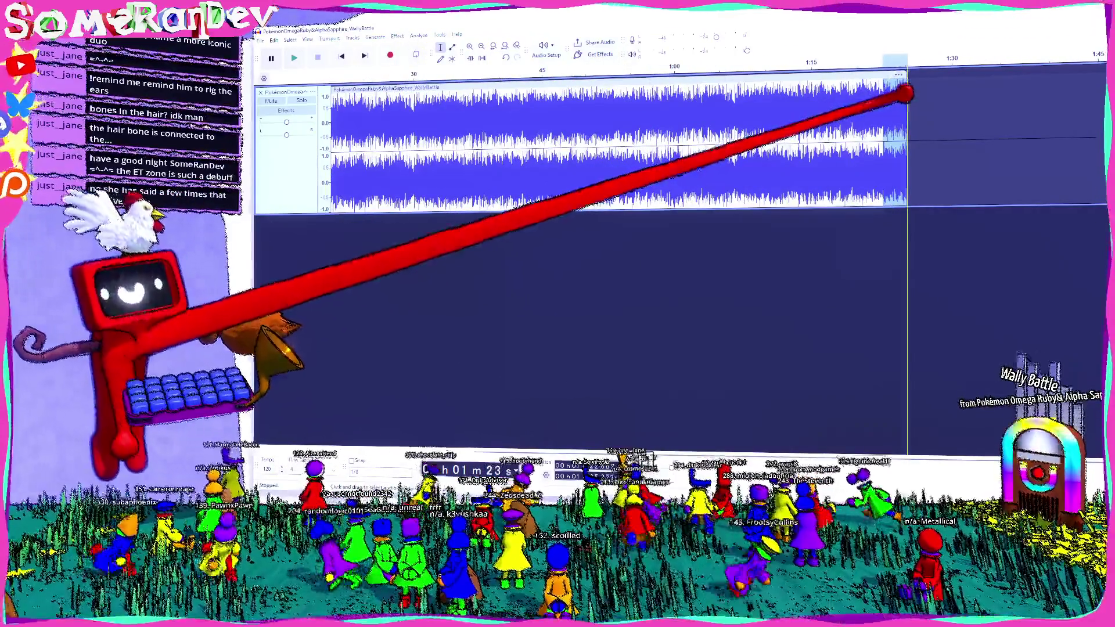
{"action": "left_click", "coordinate": [904, 92]}
{"action": "left_click", "coordinate": [396, 36]}
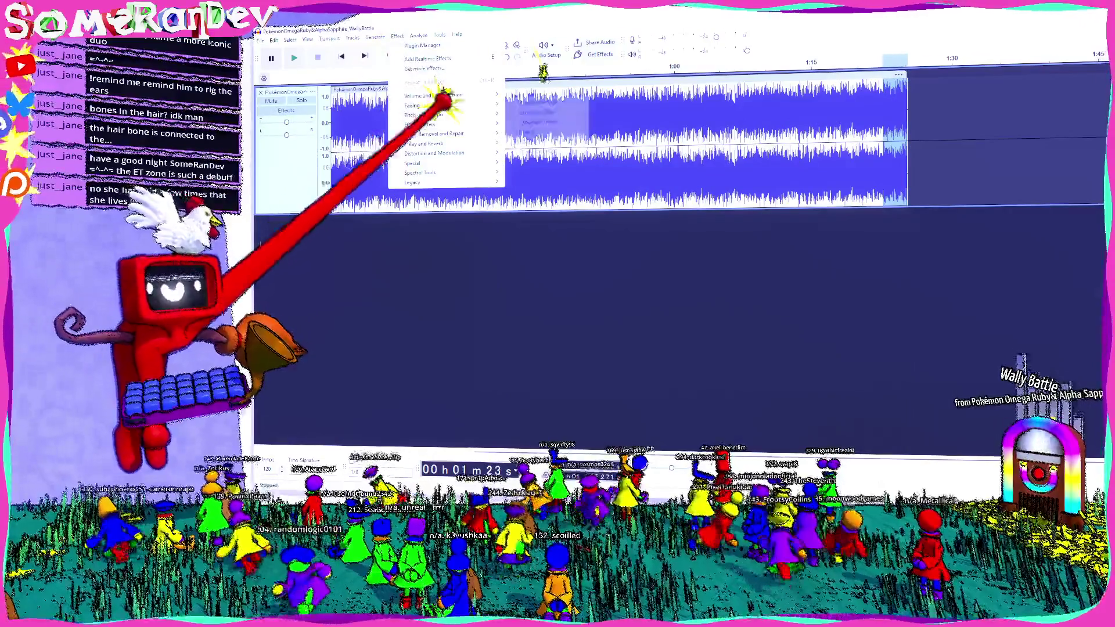
{"action": "left_click", "coordinate": [566, 124]}
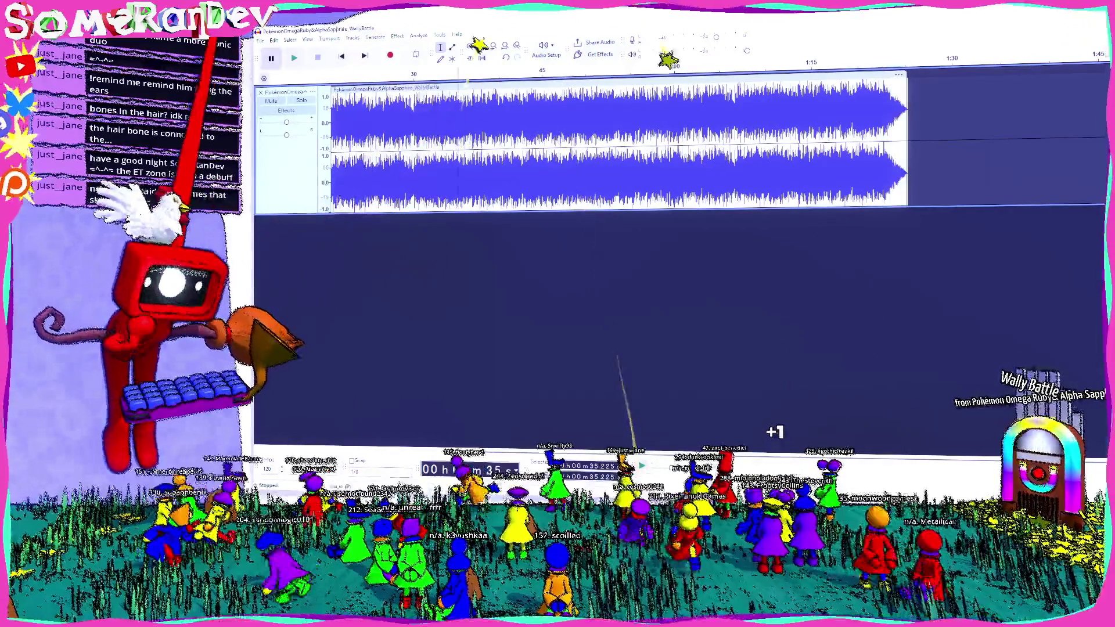
- Export the track as MP3 over the existing file, then close Audacity without saving
{"action": "left_click", "coordinate": [260, 40]}
{"action": "left_click", "coordinate": [288, 123]}
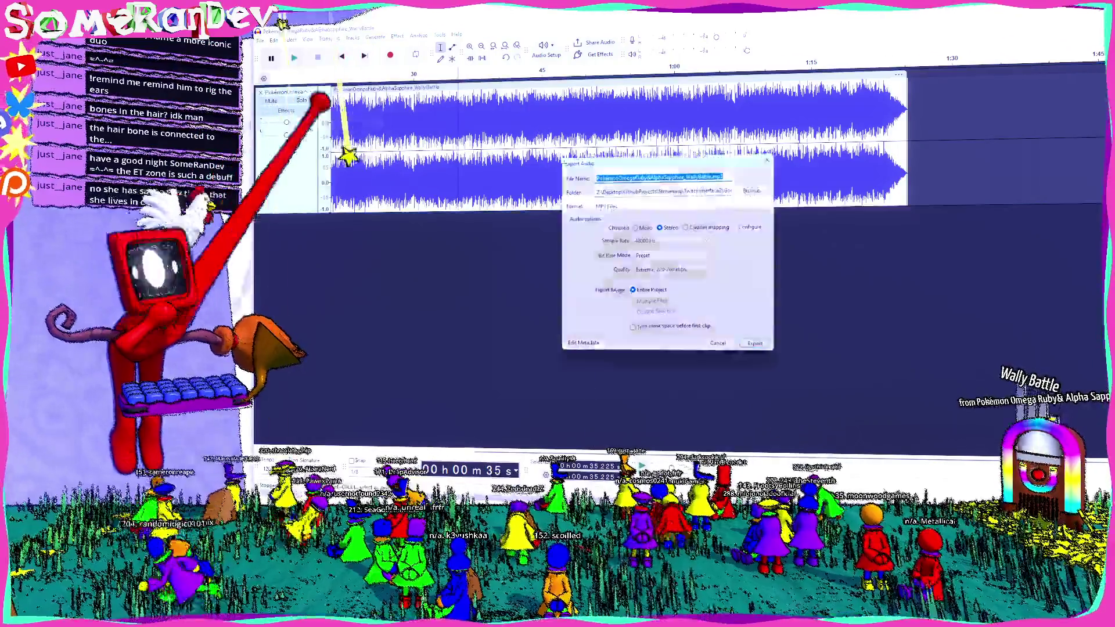
{"action": "triple_click", "coordinate": [710, 189]}
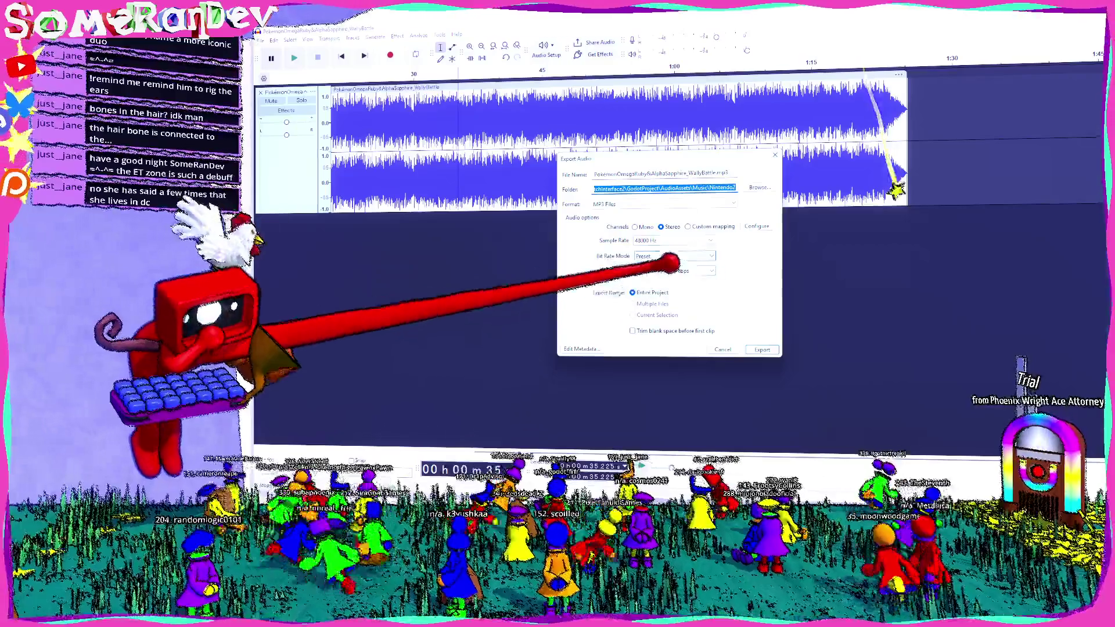
{"action": "left_click", "coordinate": [761, 349]}
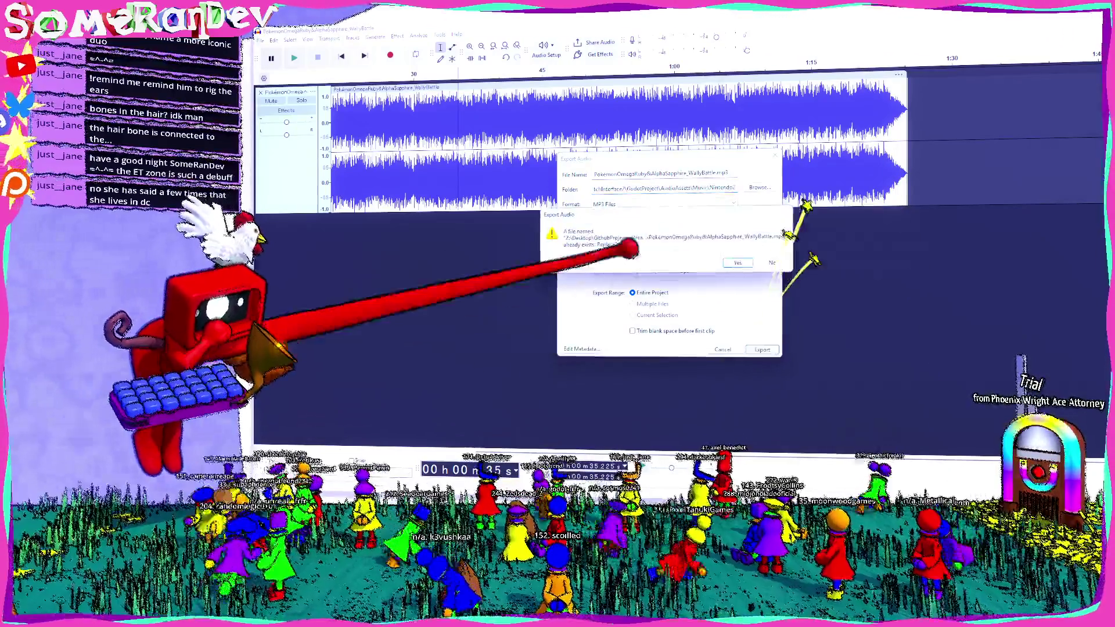
{"action": "left_click", "coordinate": [756, 255]}
{"action": "left_click", "coordinate": [1094, 16]}
{"action": "left_click", "coordinate": [688, 258]}
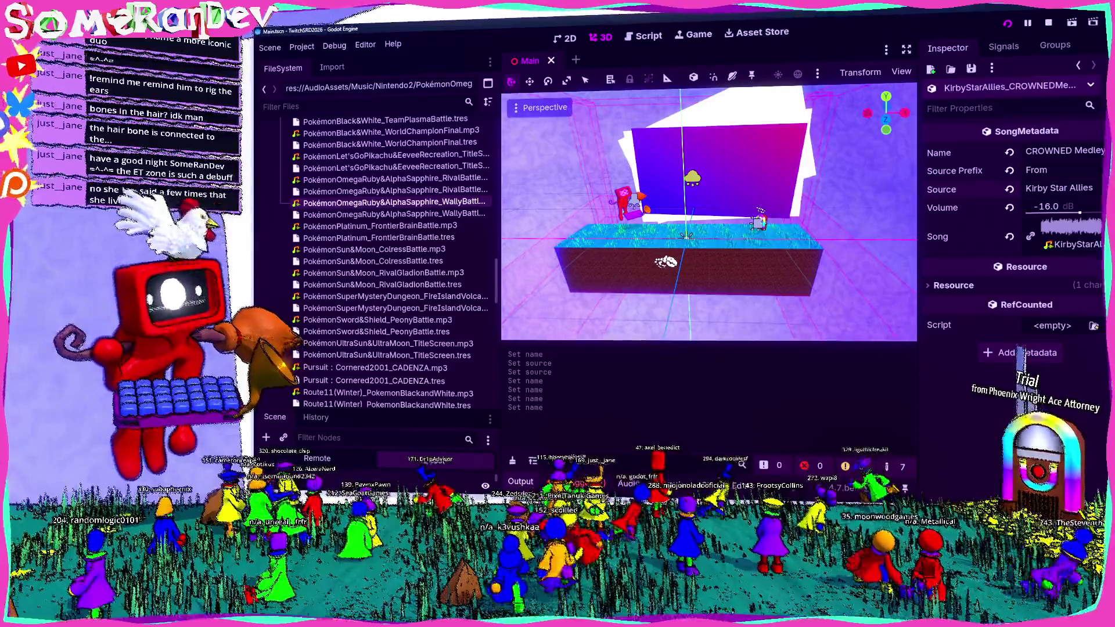
- Switch from the Godot editor over to the Blender window with Freak's rig
{"action": "key", "text": "alt+Tab"}
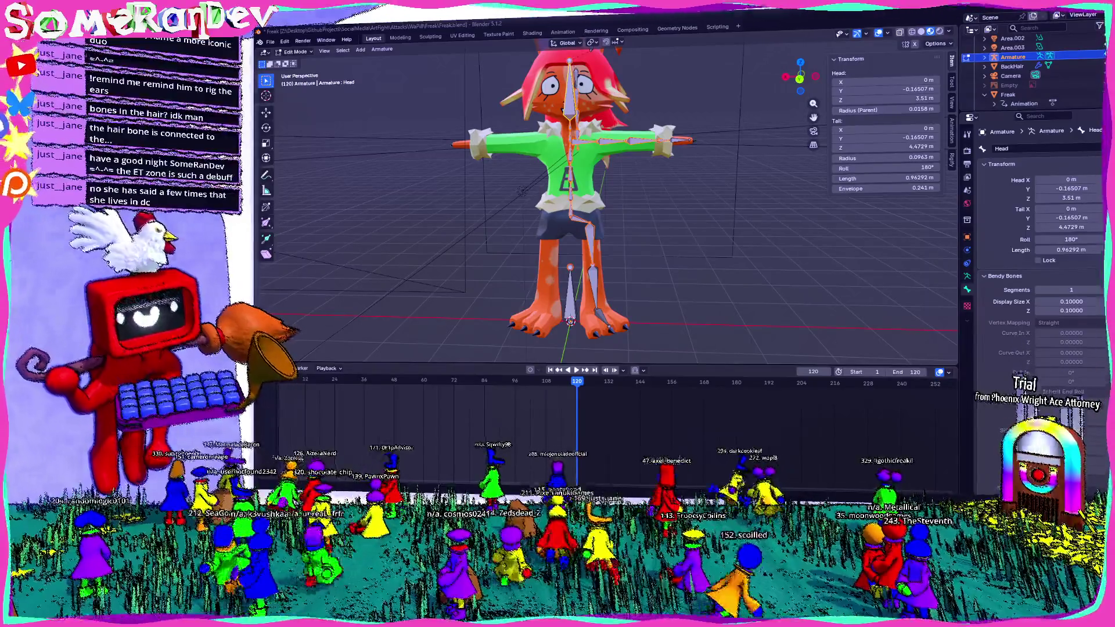
- Switch from Blender back to the Godot editor with the song resources
{"action": "key", "text": "alt+Tab"}
{"action": "scroll", "coordinate": [383, 261], "scroll_direction": "up", "scroll_amount": 10}
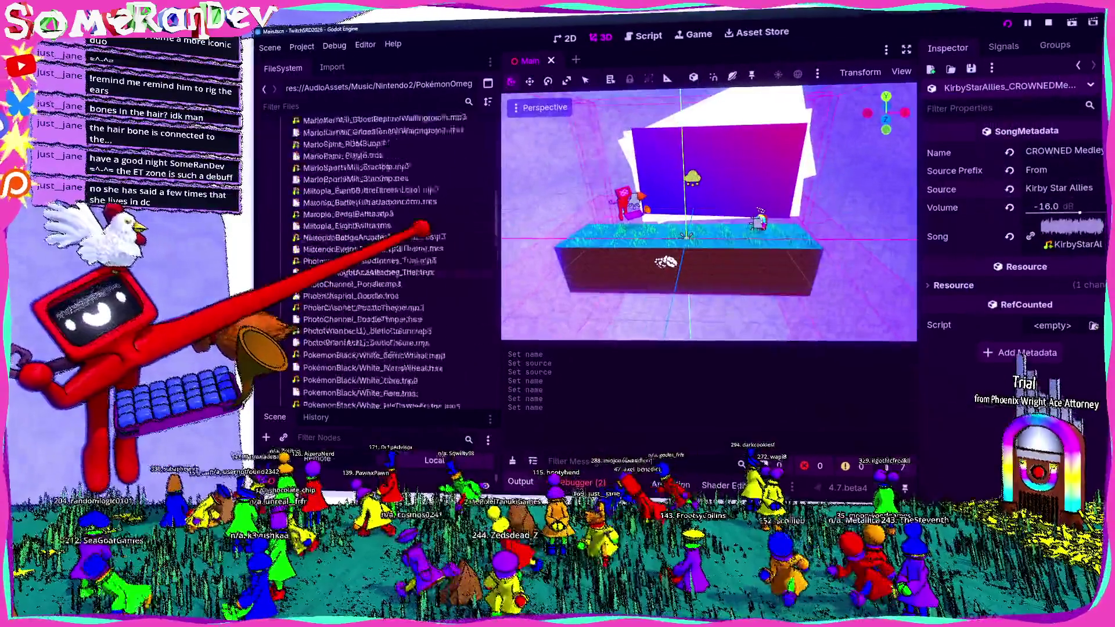
{"action": "scroll", "coordinate": [384, 262], "scroll_direction": "down", "scroll_amount": 3}
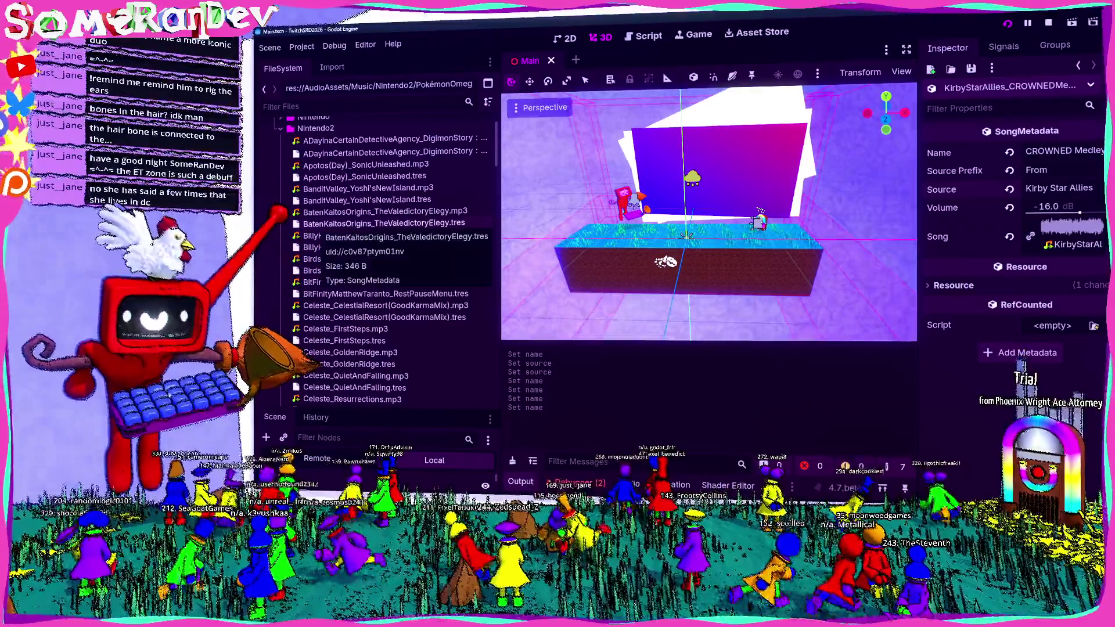
{"action": "scroll", "coordinate": [383, 261], "scroll_direction": "down", "scroll_amount": 5}
{"action": "scroll", "coordinate": [384, 261], "scroll_direction": "down", "scroll_amount": 5}
{"action": "scroll", "coordinate": [384, 261], "scroll_direction": "down", "scroll_amount": 5}
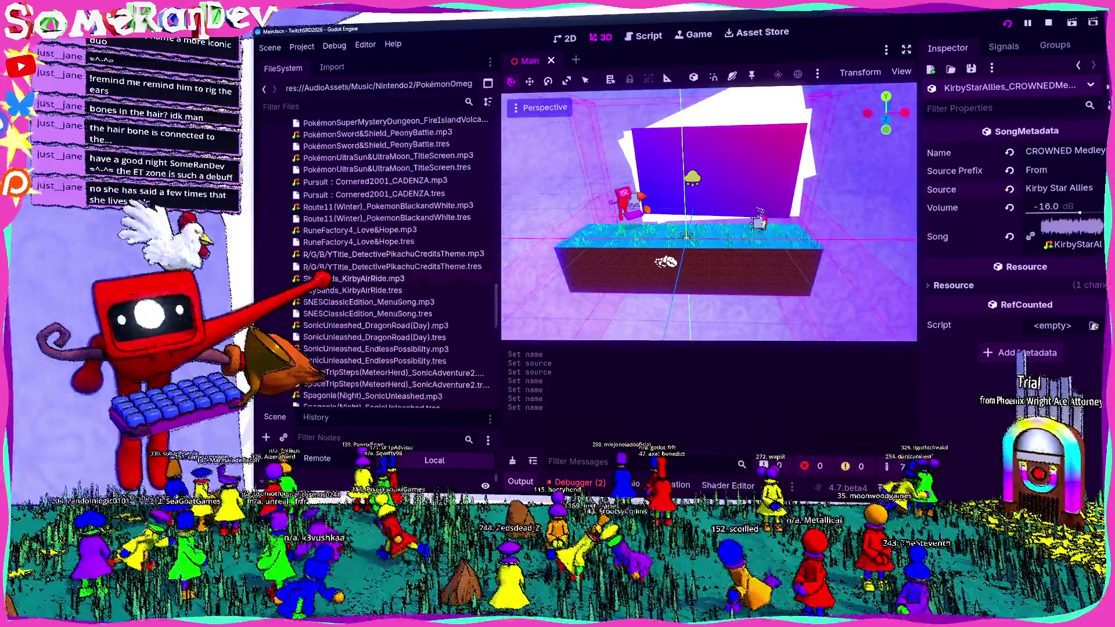
{"action": "scroll", "coordinate": [383, 261], "scroll_direction": "down", "scroll_amount": 3}
{"action": "scroll", "coordinate": [384, 261], "scroll_direction": "up", "scroll_amount": 3}
{"action": "scroll", "coordinate": [384, 262], "scroll_direction": "up", "scroll_amount": 3}
{"action": "scroll", "coordinate": [384, 261], "scroll_direction": "up", "scroll_amount": 2}
{"action": "scroll", "coordinate": [383, 261], "scroll_direction": "up", "scroll_amount": 3}
{"action": "scroll", "coordinate": [383, 262], "scroll_direction": "up", "scroll_amount": 3}
{"action": "scroll", "coordinate": [383, 261], "scroll_direction": "up", "scroll_amount": 3}
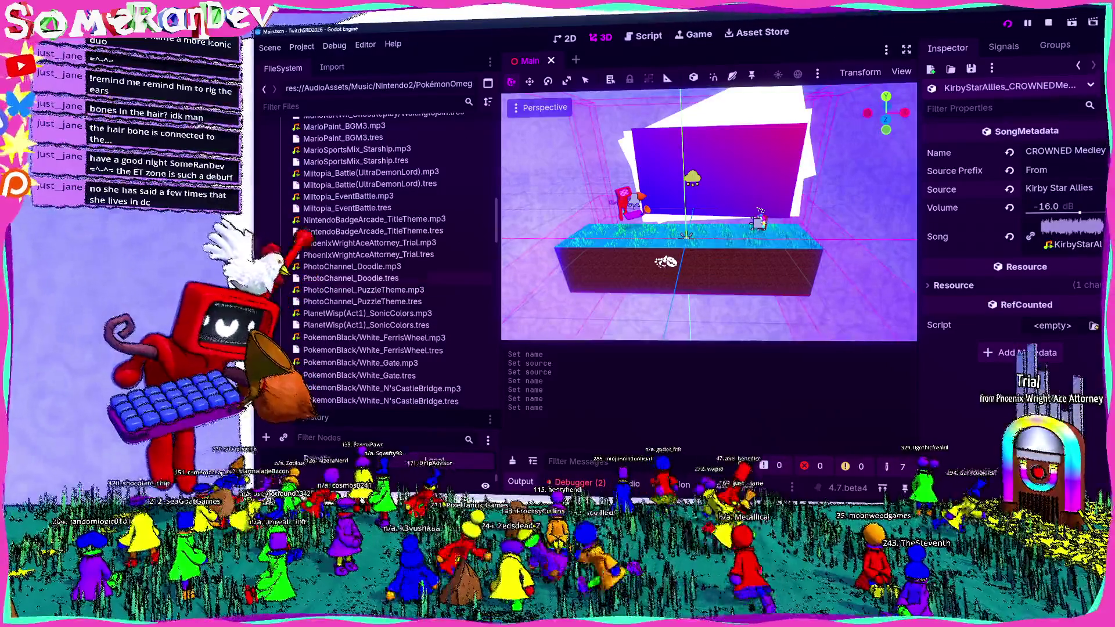
- Match Wally Battle's volume to Trial's at -22 dB, save, and return to Blender
{"action": "left_click", "coordinate": [366, 254]}
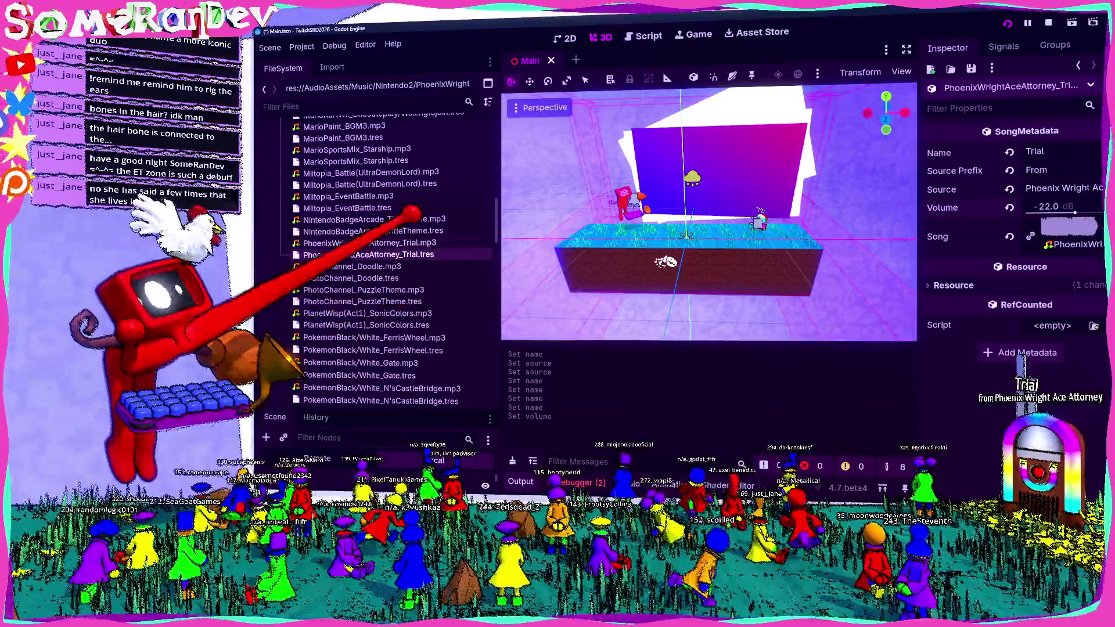
{"action": "scroll", "coordinate": [416, 216], "scroll_direction": "up", "scroll_amount": 2}
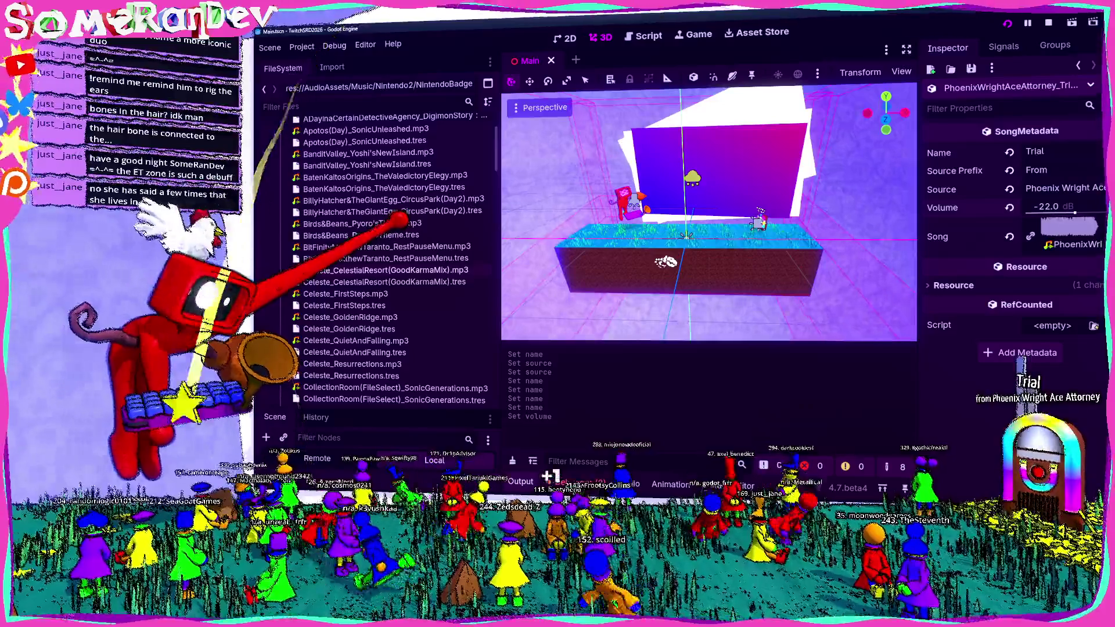
{"action": "scroll", "coordinate": [399, 223], "scroll_direction": "up", "scroll_amount": 2}
{"action": "scroll", "coordinate": [392, 262], "scroll_direction": "down", "scroll_amount": 3}
{"action": "scroll", "coordinate": [392, 262], "scroll_direction": "down", "scroll_amount": 2}
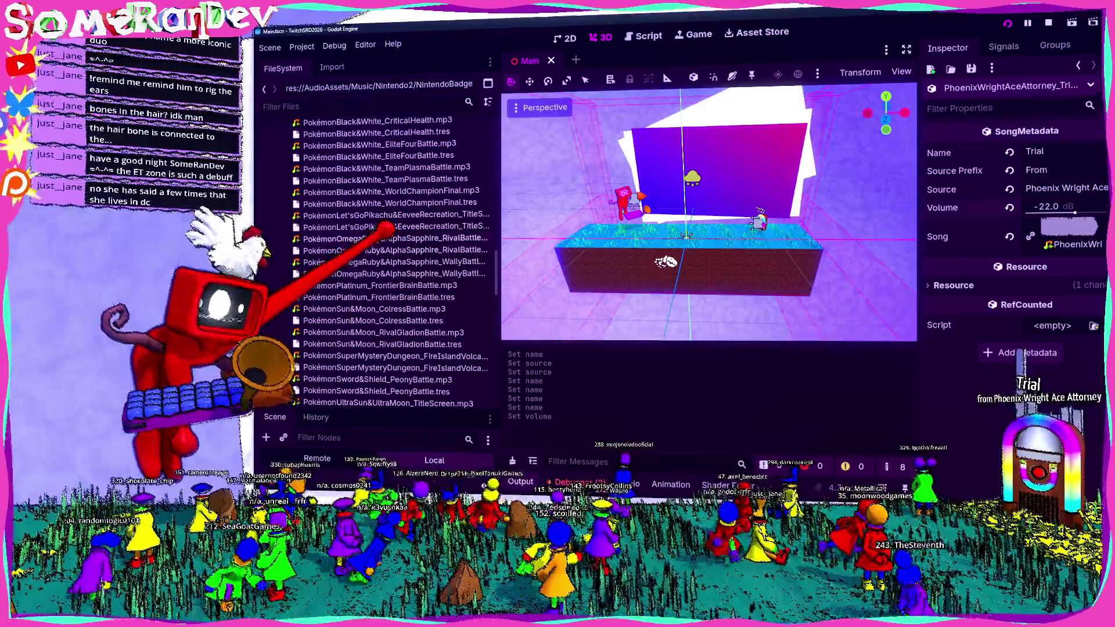
{"action": "left_click", "coordinate": [393, 273]}
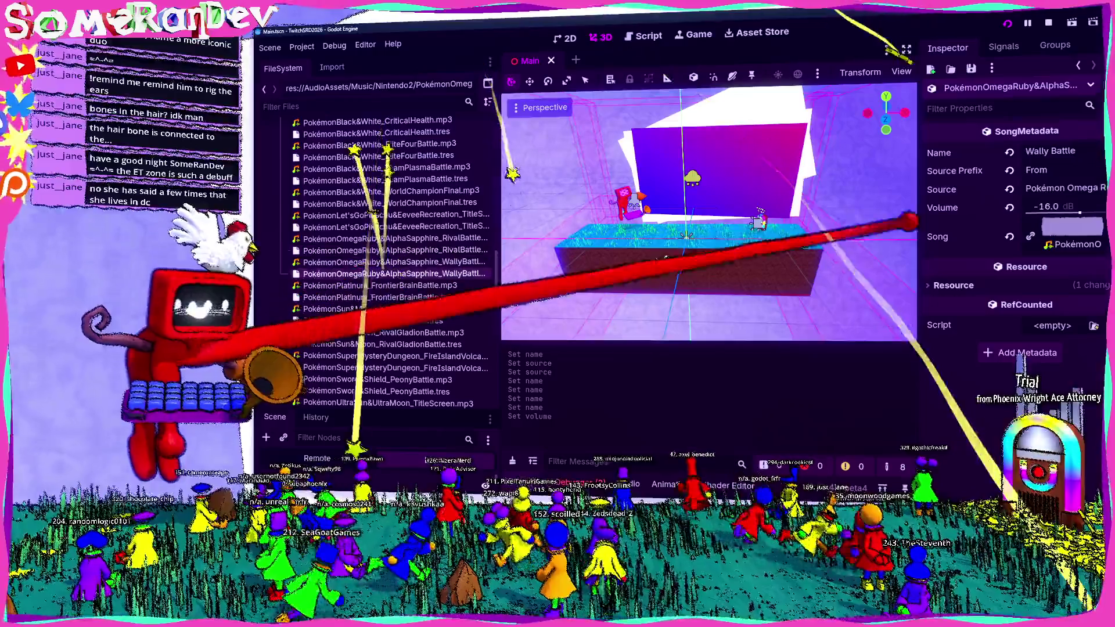
{"action": "left_click_drag", "start_coordinate": [1054, 207], "coordinate": [1037, 206]}
{"action": "key", "text": "ctrl+s"}
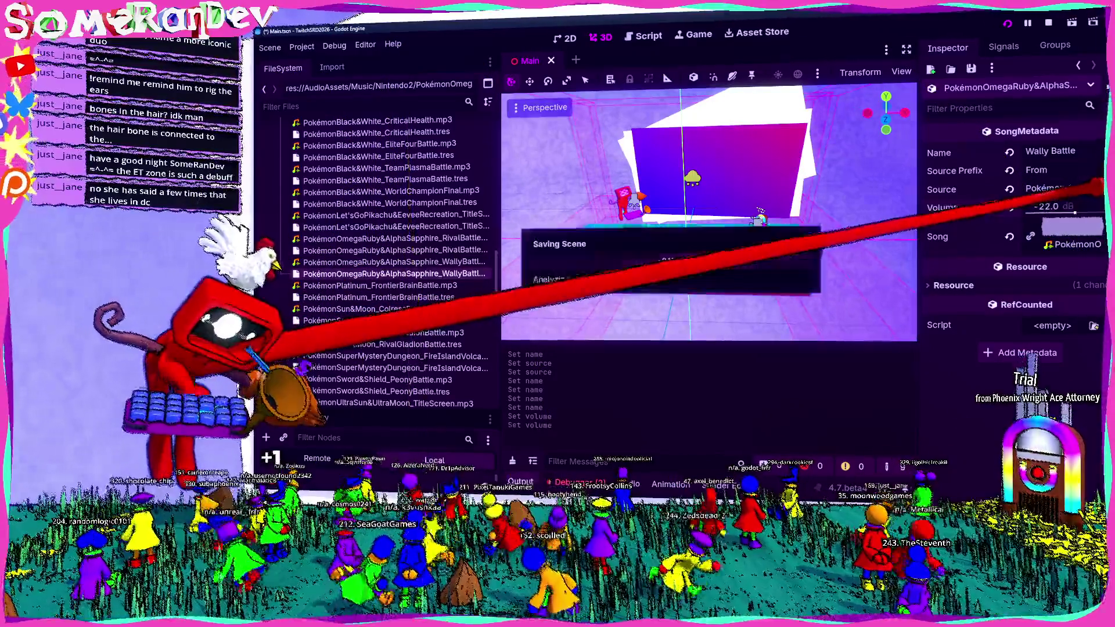
{"action": "key", "text": "alt+Tab"}
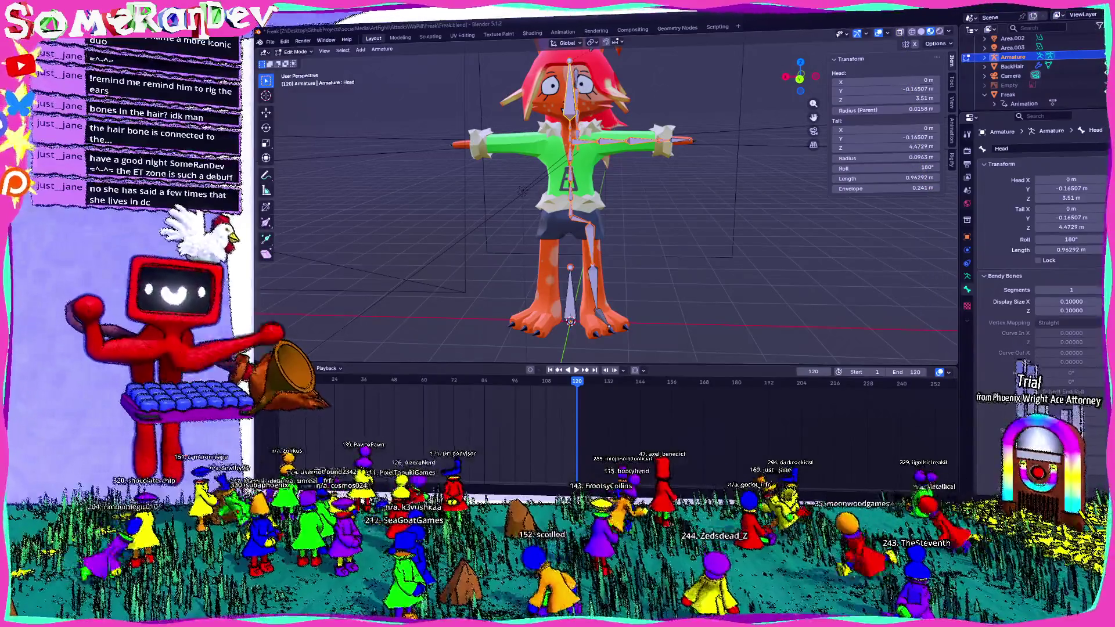
- Symmetrize the armature's bones from -X to +X in Edit Mode and inspect the mirrored side
{"action": "mouse_move", "coordinate": [523, 192]}
{"action": "middle_mouse_down"}
{"action": "mouse_move", "coordinate": [566, 227]}
{"action": "mouse_move", "coordinate": [558, 231]}
{"action": "middle_mouse_up"}
{"action": "scroll", "coordinate": [566, 201], "scroll_direction": "up", "scroll_amount": 5}
{"action": "scroll", "coordinate": [559, 230], "scroll_direction": "down", "scroll_amount": 4}
{"action": "right_click", "coordinate": [557, 231]}
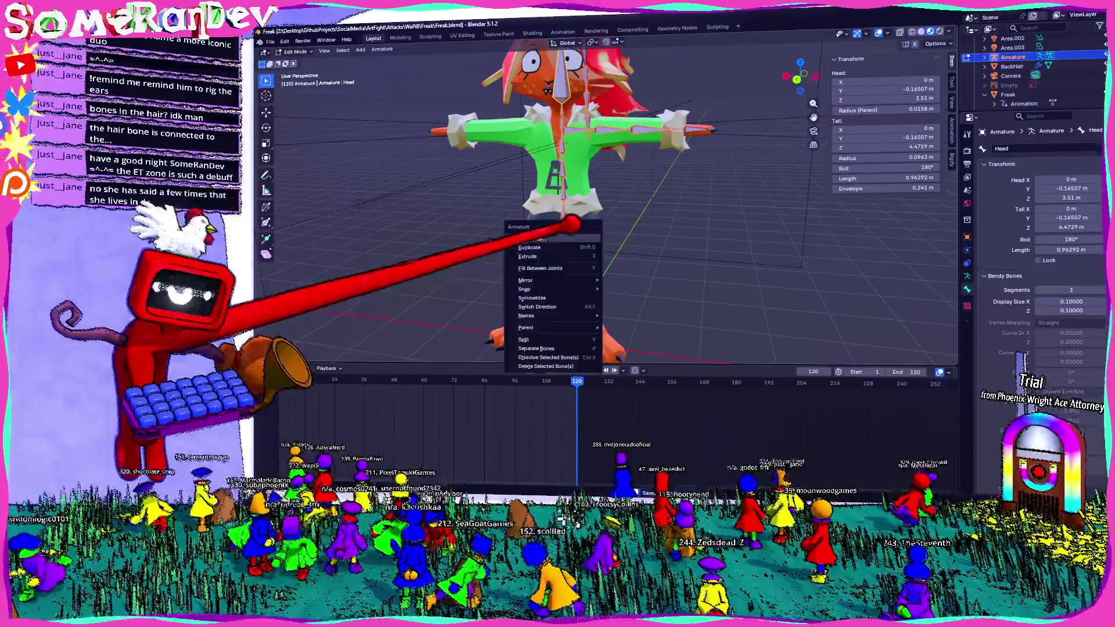
{"action": "left_click", "coordinate": [544, 298]}
{"action": "middle_click_drag", "start_coordinate": [558, 261], "coordinate": [610, 253]}
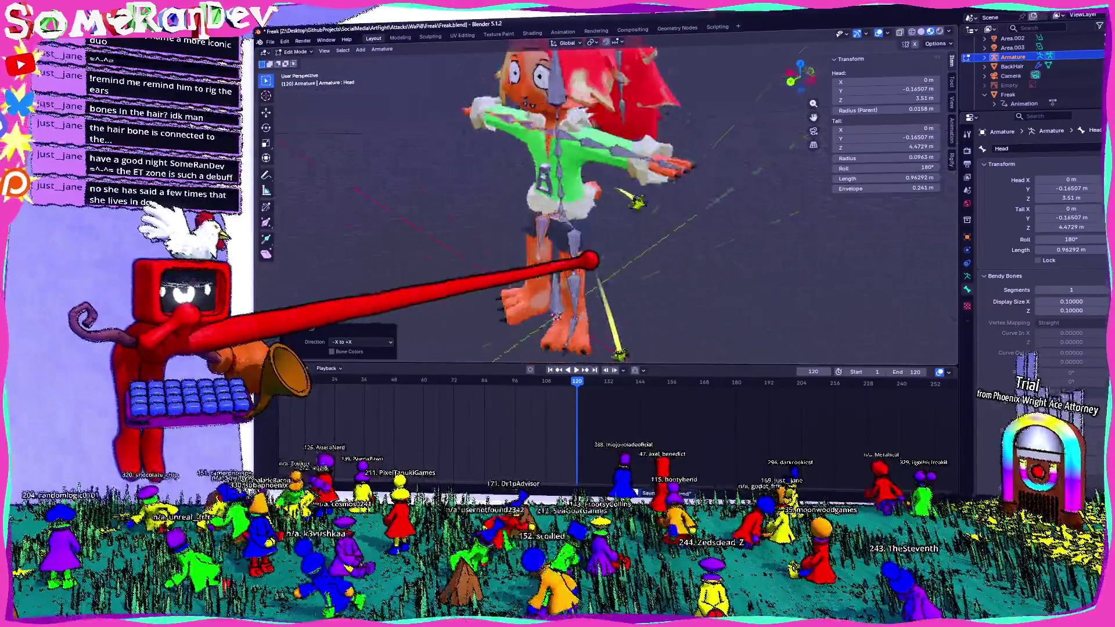
{"action": "scroll", "coordinate": [675, 243], "scroll_direction": "down", "scroll_amount": 3}
{"action": "middle_click_drag", "start_coordinate": [675, 242], "coordinate": [667, 257]}
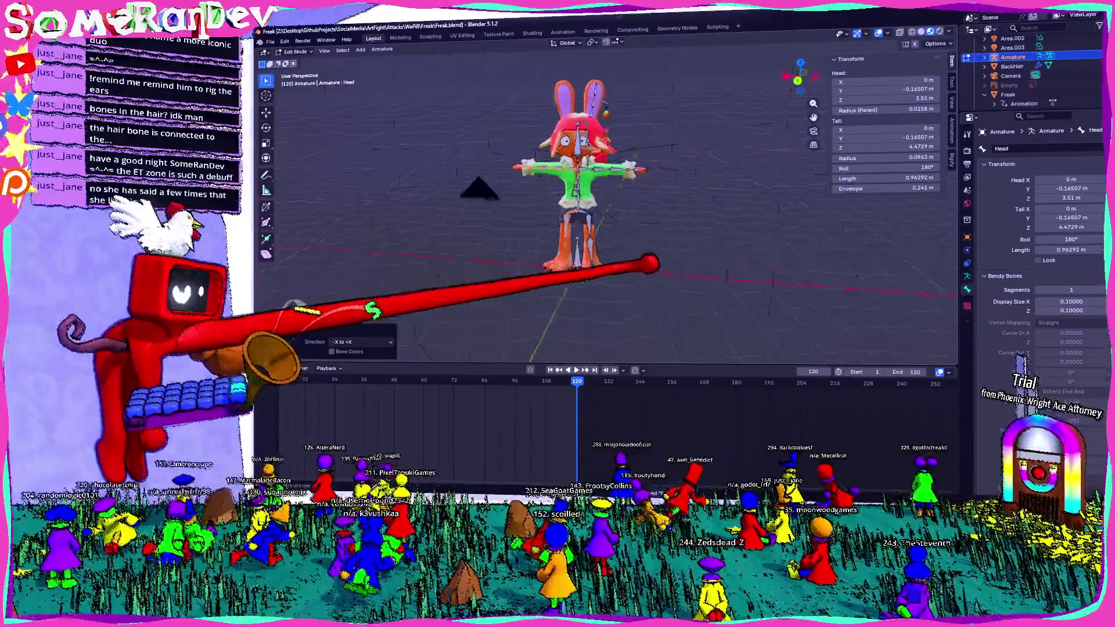
{"action": "scroll", "coordinate": [649, 263], "scroll_direction": "up", "scroll_amount": 8}
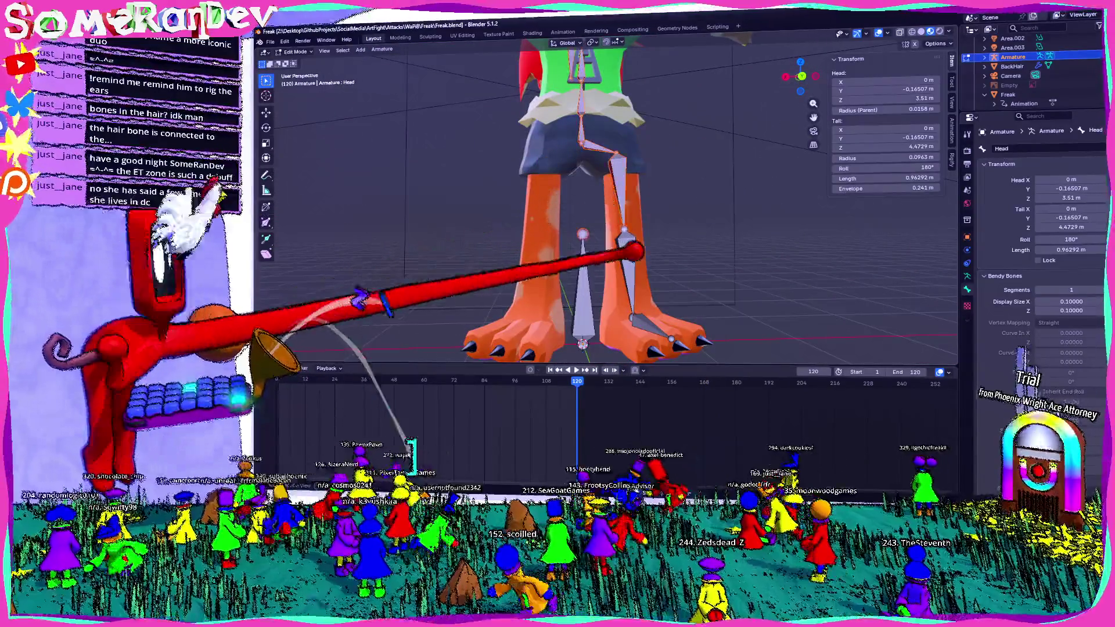
- Check the Foot.L and torso bones, then leave bone editing for Object Mode
{"action": "left_click", "coordinate": [657, 321]}
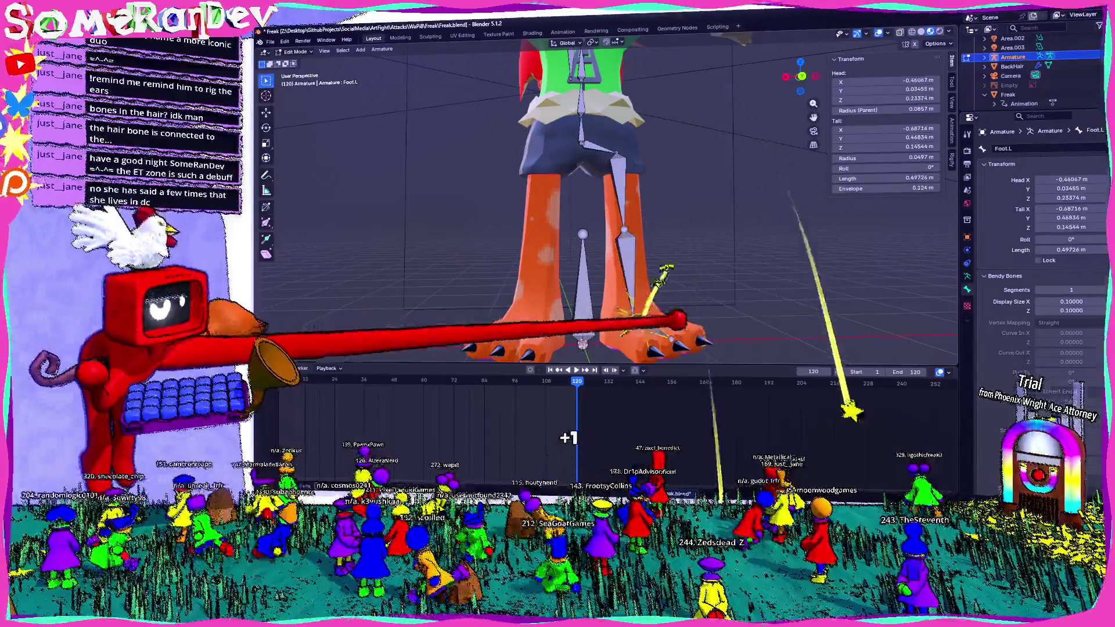
{"action": "middle_click_drag", "start_coordinate": [660, 322], "coordinate": [598, 298]}
{"action": "scroll", "coordinate": [628, 280], "scroll_direction": "down", "scroll_amount": 3}
{"action": "right_click", "coordinate": [605, 253]}
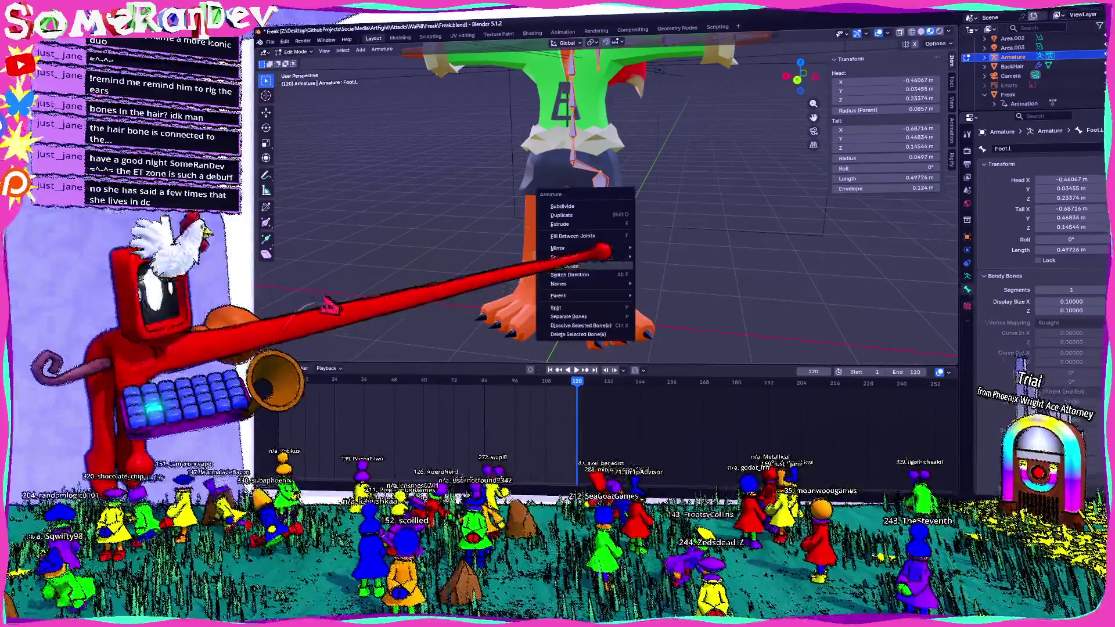
{"action": "key", "text": "Escape"}
{"action": "key", "text": "Tab"}
{"action": "scroll", "coordinate": [652, 244], "scroll_direction": "down", "scroll_amount": 3}
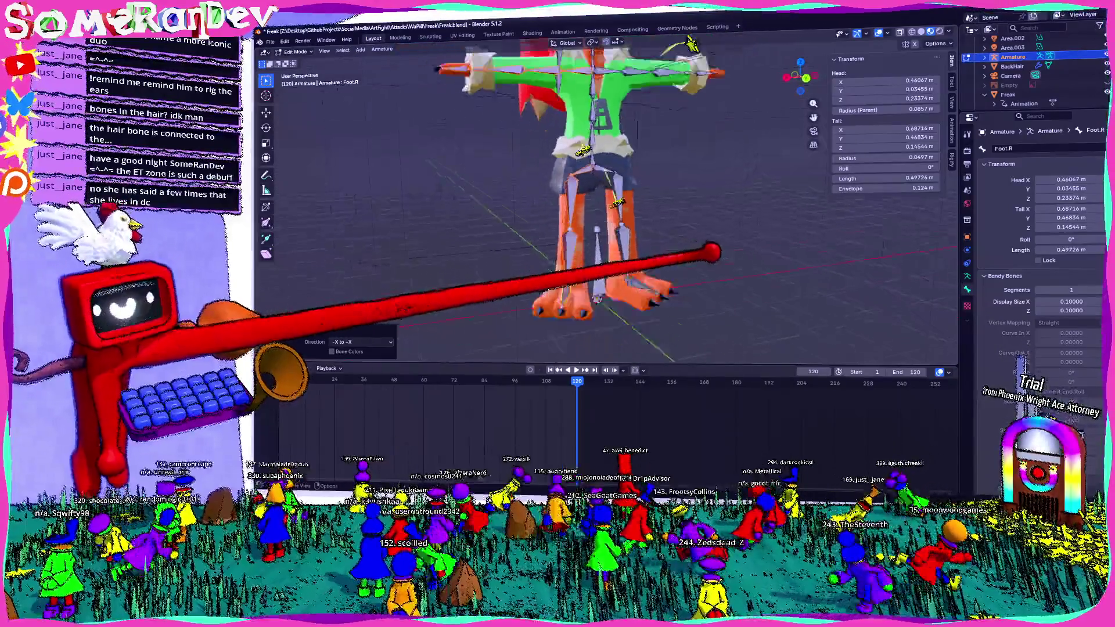
{"action": "middle_click_drag", "start_coordinate": [714, 250], "coordinate": [677, 249]}
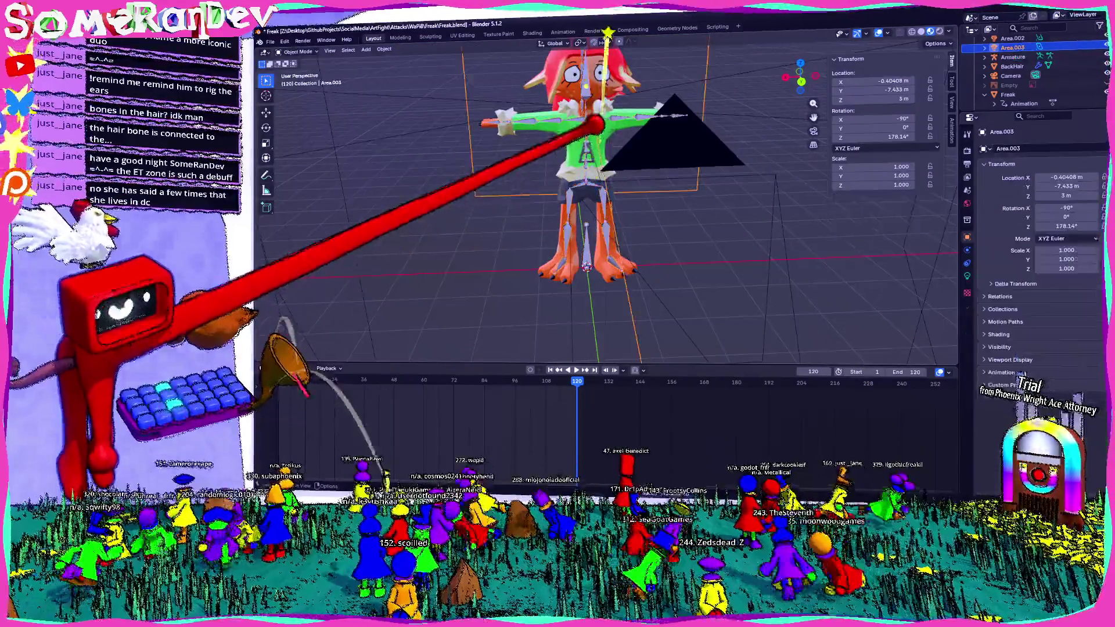
{"action": "scroll", "coordinate": [602, 174], "scroll_direction": "up", "scroll_amount": 5}
- Parent the Freak mesh to the armature with automatic weights and look over the result
{"action": "left_click", "coordinate": [624, 166]}
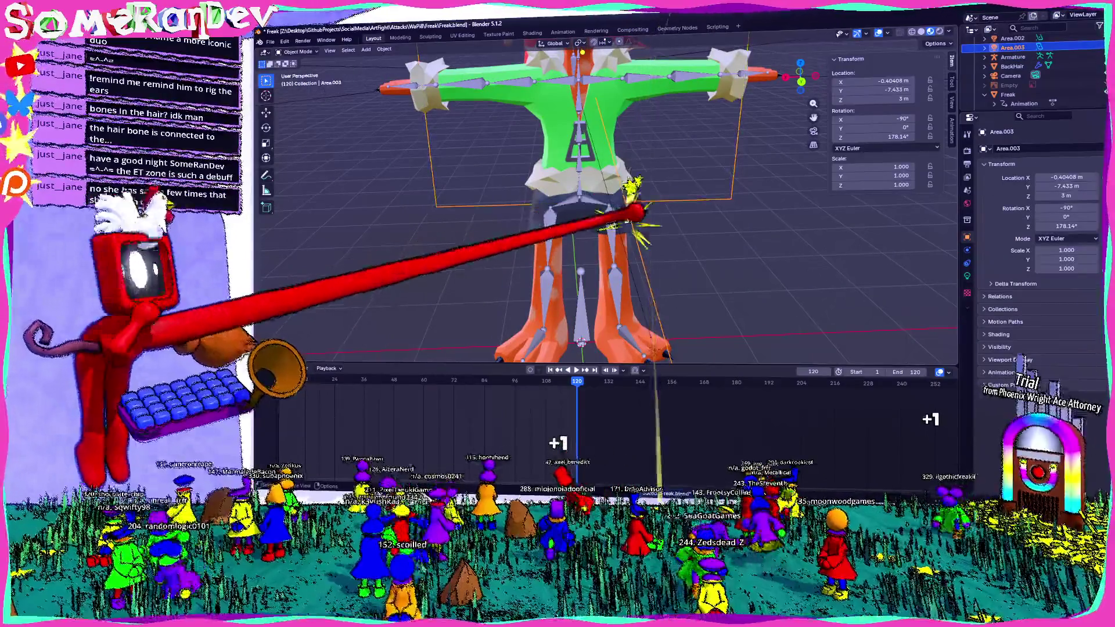
{"action": "middle_click_drag", "start_coordinate": [636, 211], "coordinate": [601, 217]}
{"action": "left_click", "coordinate": [579, 162]}
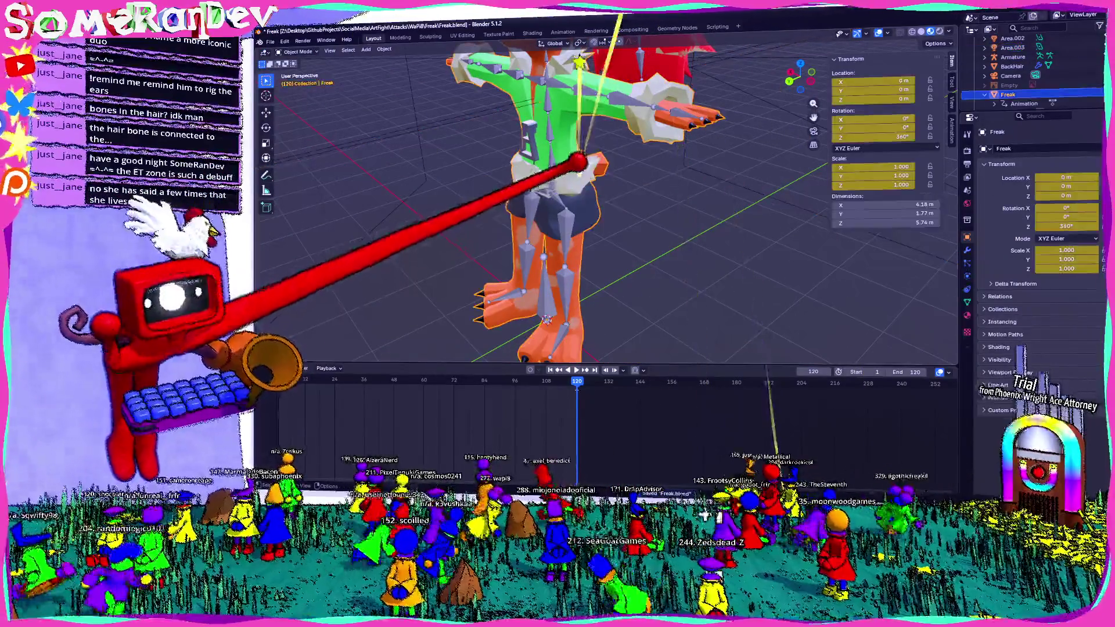
{"action": "left_click", "coordinate": [583, 52]}
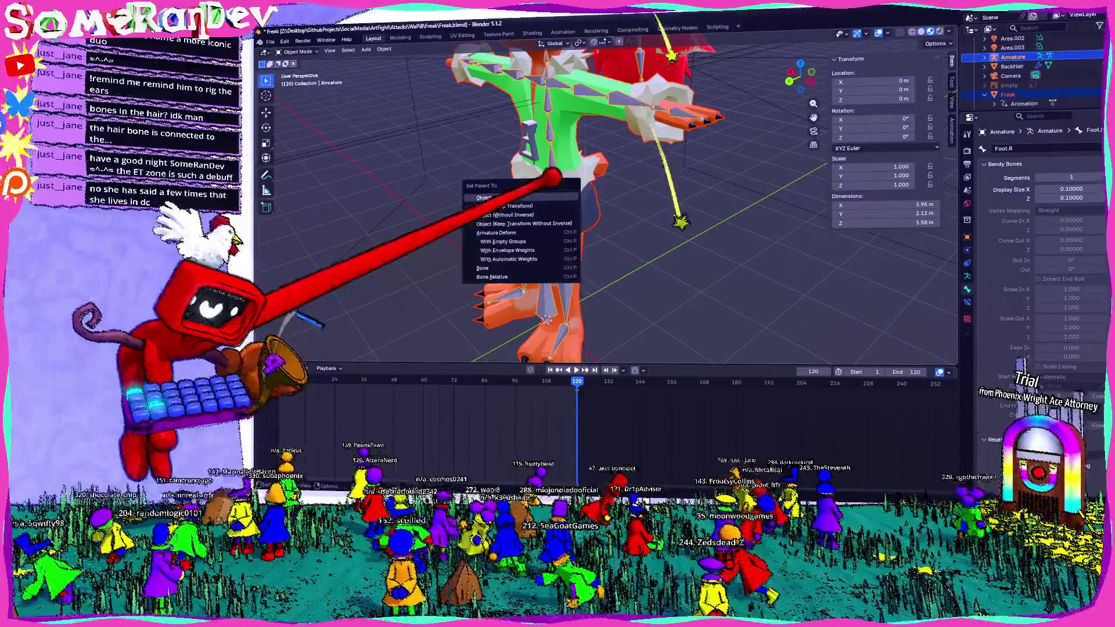
{"action": "left_click", "coordinate": [521, 259]}
{"action": "mouse_move", "coordinate": [641, 236]}
{"action": "middle_mouse_down"}
{"action": "mouse_move", "coordinate": [671, 211]}
{"action": "mouse_move", "coordinate": [746, 209]}
{"action": "mouse_move", "coordinate": [646, 266]}
{"action": "mouse_move", "coordinate": [598, 194]}
{"action": "mouse_move", "coordinate": [667, 214]}
{"action": "mouse_move", "coordinate": [746, 212]}
{"action": "mouse_move", "coordinate": [729, 189]}
{"action": "mouse_move", "coordinate": [572, 226]}
{"action": "mouse_move", "coordinate": [575, 201]}
{"action": "middle_mouse_up"}
- Enter Pose Mode and test-rotate the Leg2.L bone to check the weights
{"action": "left_click", "coordinate": [534, 201]}
{"action": "left_click", "coordinate": [298, 80]}
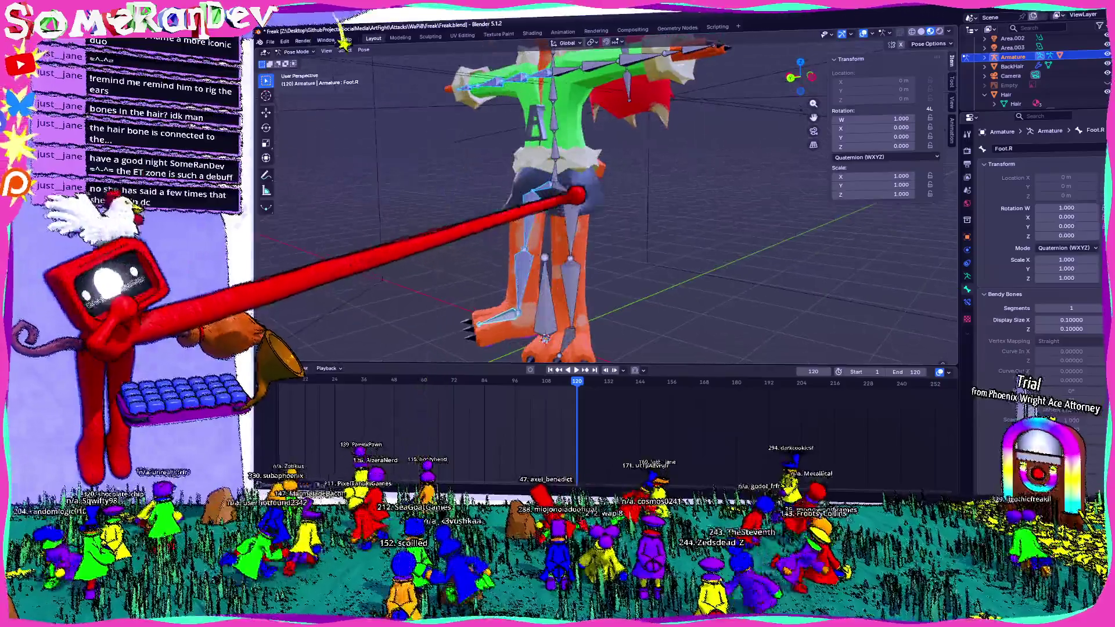
{"action": "mouse_move", "coordinate": [571, 270]}
{"action": "middle_mouse_down"}
{"action": "mouse_move", "coordinate": [833, 44]}
{"action": "mouse_move", "coordinate": [705, 170]}
{"action": "middle_mouse_up"}
{"action": "mouse_move", "coordinate": [705, 104]}
{"action": "middle_mouse_down"}
{"action": "mouse_move", "coordinate": [669, 209]}
{"action": "mouse_move", "coordinate": [609, 253]}
{"action": "middle_mouse_up"}
{"action": "key", "text": "r"}
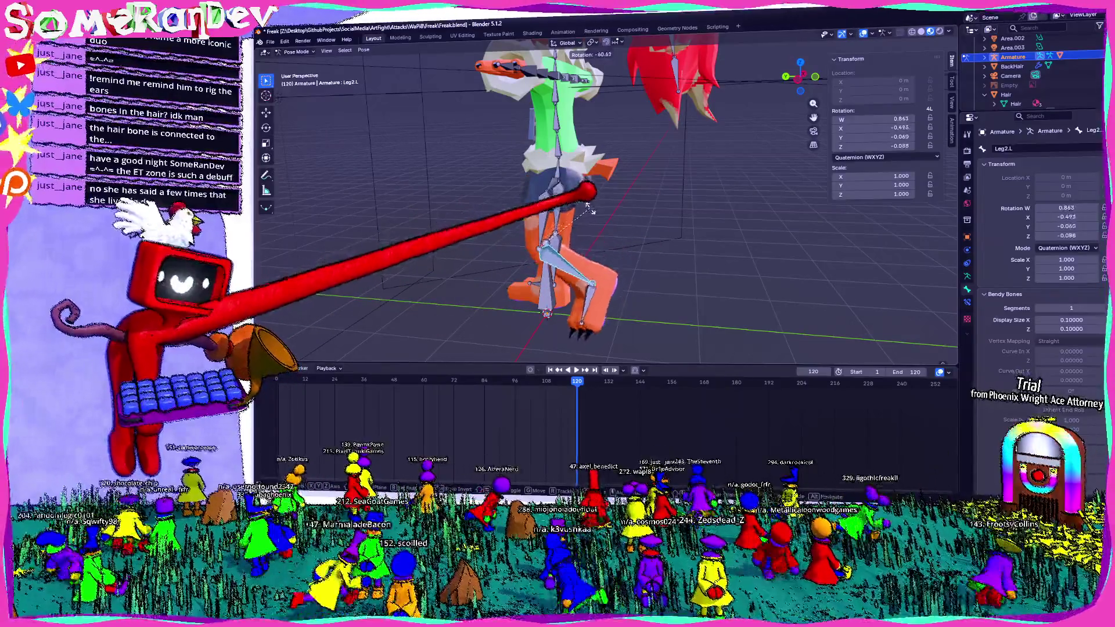
{"action": "left_click", "coordinate": [573, 193]}
- Clear Leg2.L's rotation, briefly check the bones in Edit Mode, and view the legs
{"action": "mouse_move", "coordinate": [572, 193]}
{"action": "middle_mouse_down"}
{"action": "mouse_move", "coordinate": [576, 218]}
{"action": "mouse_move", "coordinate": [510, 212]}
{"action": "middle_mouse_up"}
{"action": "scroll", "coordinate": [575, 226], "scroll_direction": "up", "scroll_amount": 3}
{"action": "key", "text": "alt+r"}
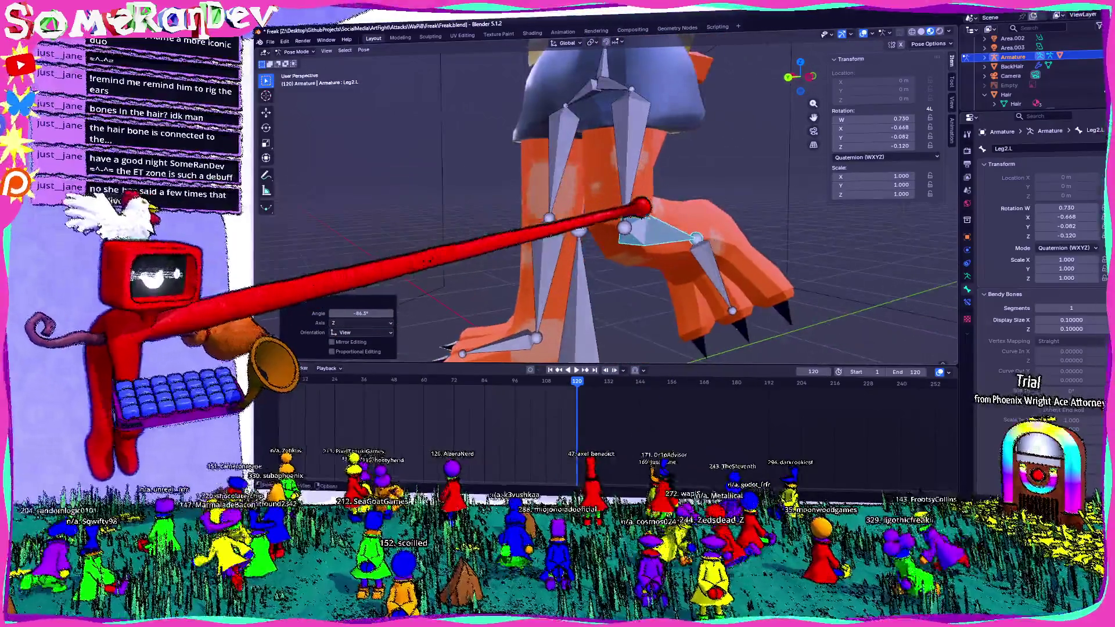
{"action": "middle_click_drag", "start_coordinate": [585, 212], "coordinate": [642, 211]}
{"action": "key", "text": "Tab"}
{"action": "key", "text": "Tab"}
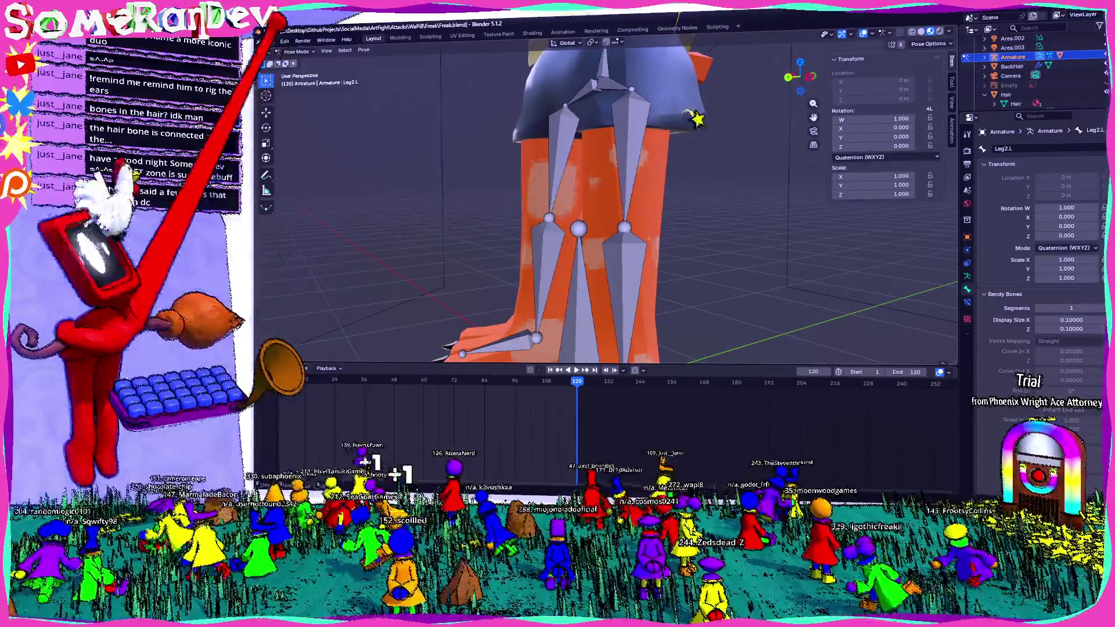
{"action": "key", "text": "Escape"}
{"action": "middle_click_drag", "start_coordinate": [734, 236], "coordinate": [410, 287]}
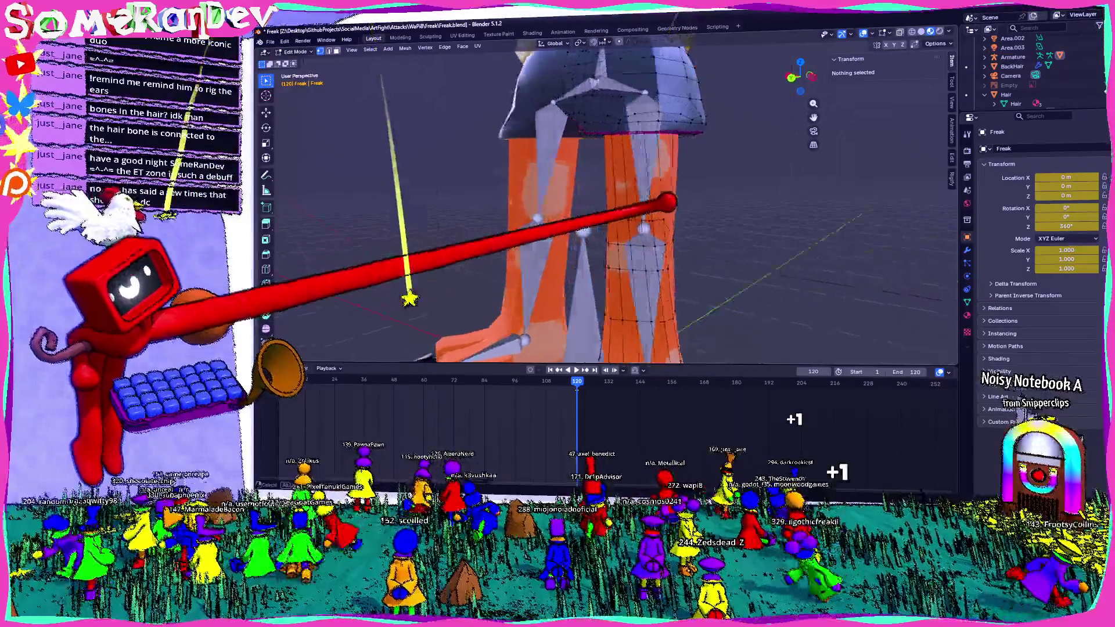
- Toggle the Freak mesh in and out of Edit Mode while viewing it from behind
{"action": "left_click", "coordinate": [505, 261]}
{"action": "key", "text": "Tab"}
{"action": "key", "text": "Tab"}
{"action": "left_click", "coordinate": [799, 77]}
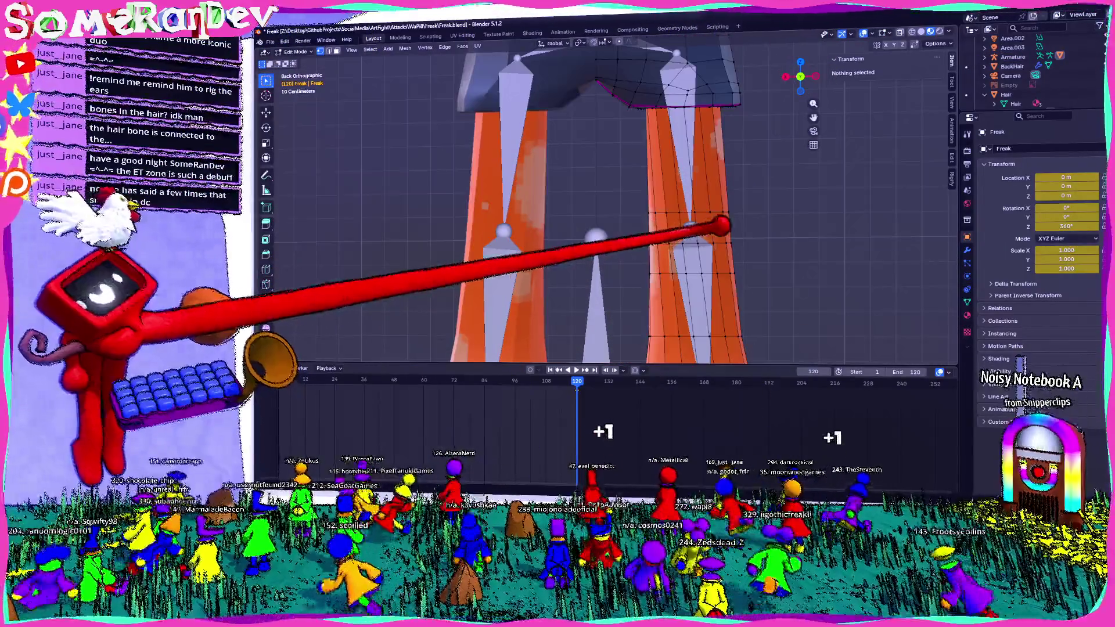
{"action": "key", "text": "n"}
{"action": "key", "text": "Tab"}
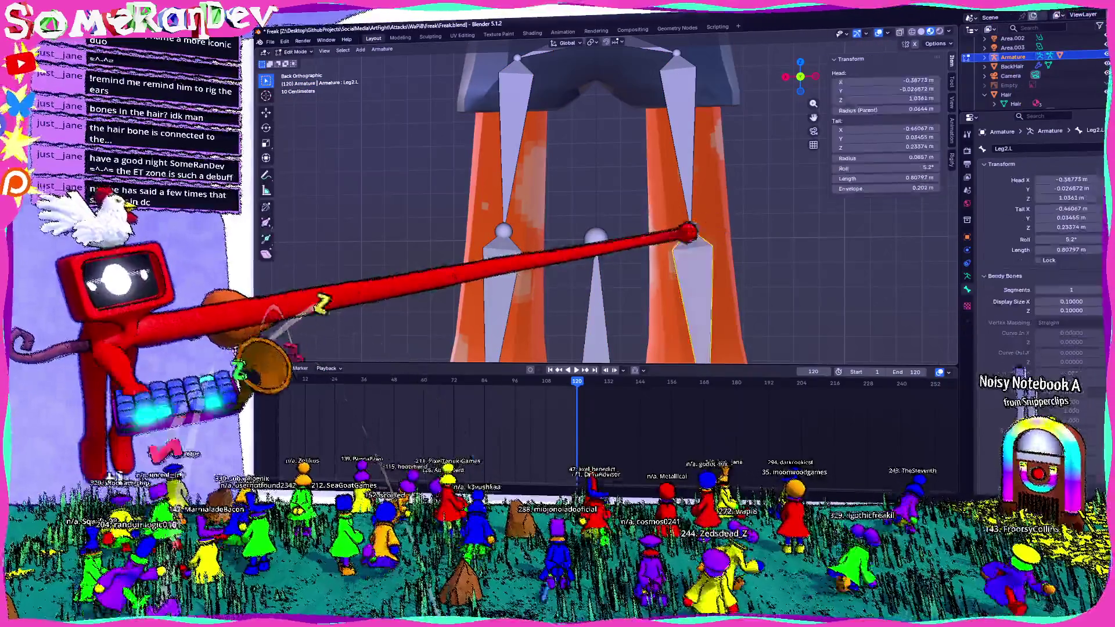
{"action": "key", "text": "ctrl+Tab"}
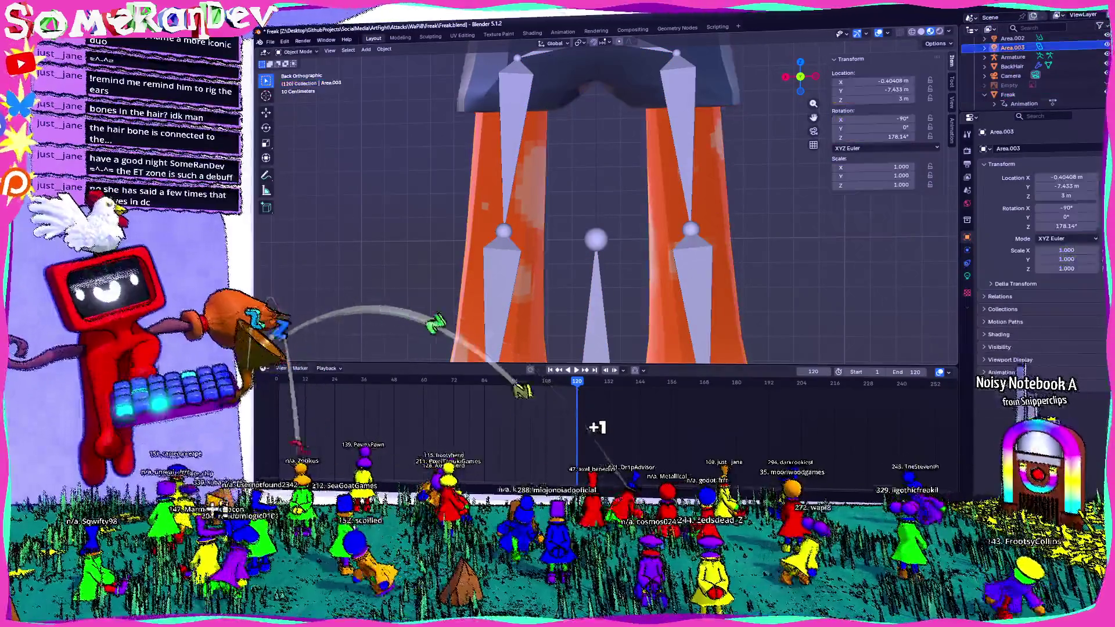
- Compare the armature's bones against the mesh legs, then return to Object Mode
{"action": "key", "text": "Tab"}
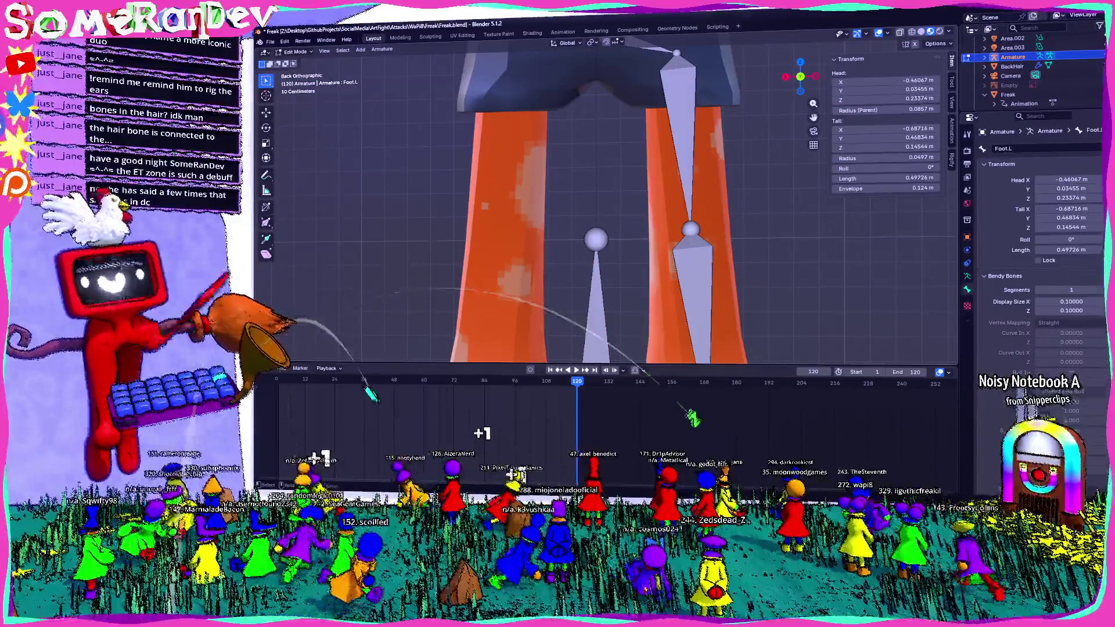
{"action": "key", "text": "Tab"}
{"action": "left_click", "coordinate": [723, 174]}
{"action": "key", "text": "Tab"}
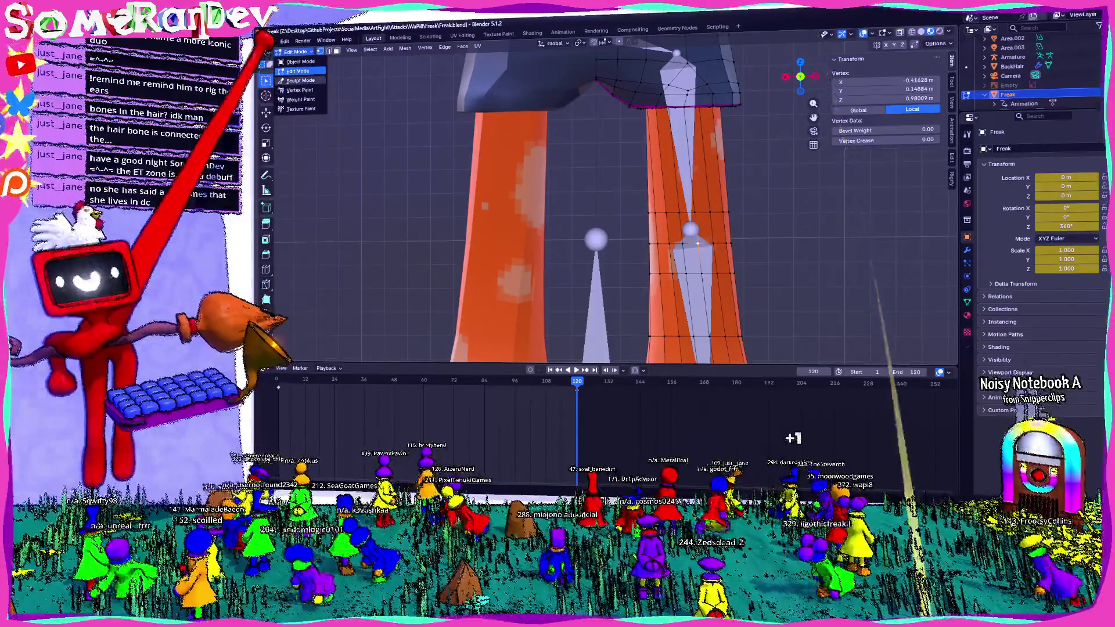
{"action": "left_click", "coordinate": [301, 80]}
{"action": "left_click", "coordinate": [300, 63]}
- Check the Leg1.L bone in armature Edit Mode, leave it, and view the whole character from the back
{"action": "left_click", "coordinate": [693, 142]}
{"action": "key", "text": "Tab"}
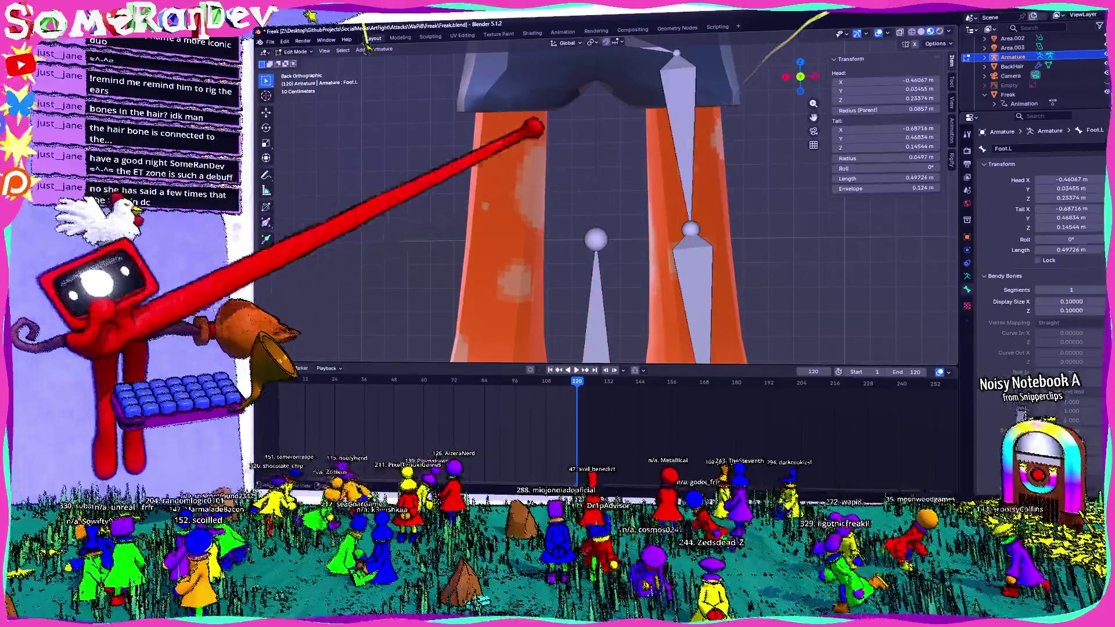
{"action": "left_click", "coordinate": [694, 217]}
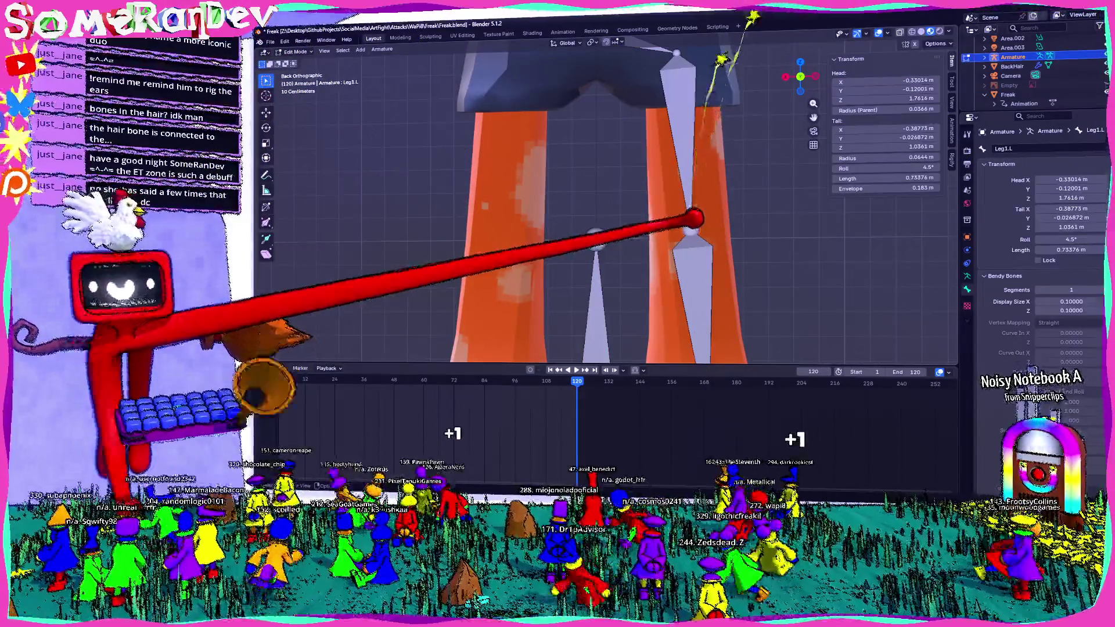
{"action": "key", "text": "Tab"}
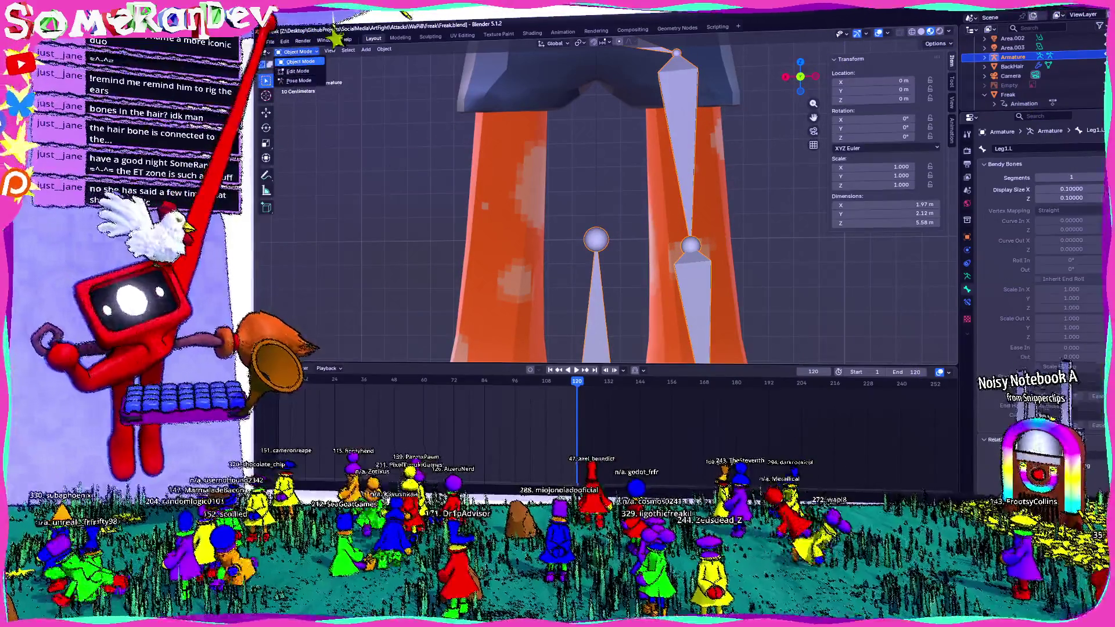
{"action": "key", "text": "ctrl+KP_1"}
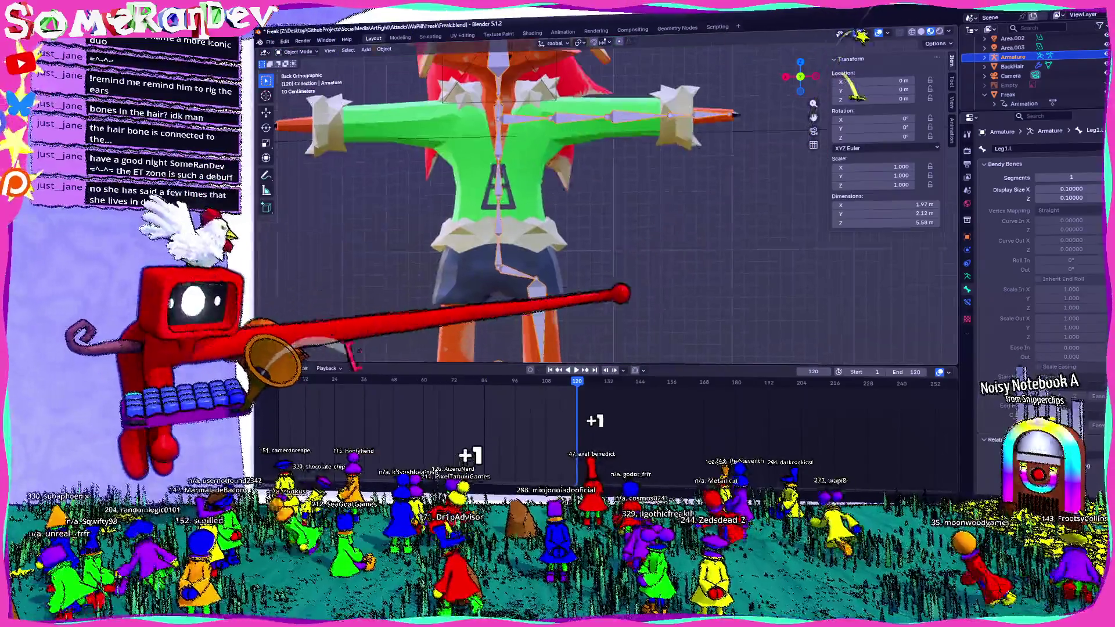
- Focus on the Freak mesh's torso and glance at it in Edit Mode
{"action": "left_click", "coordinate": [997, 95]}
{"action": "key", "text": "KP_Decimal"}
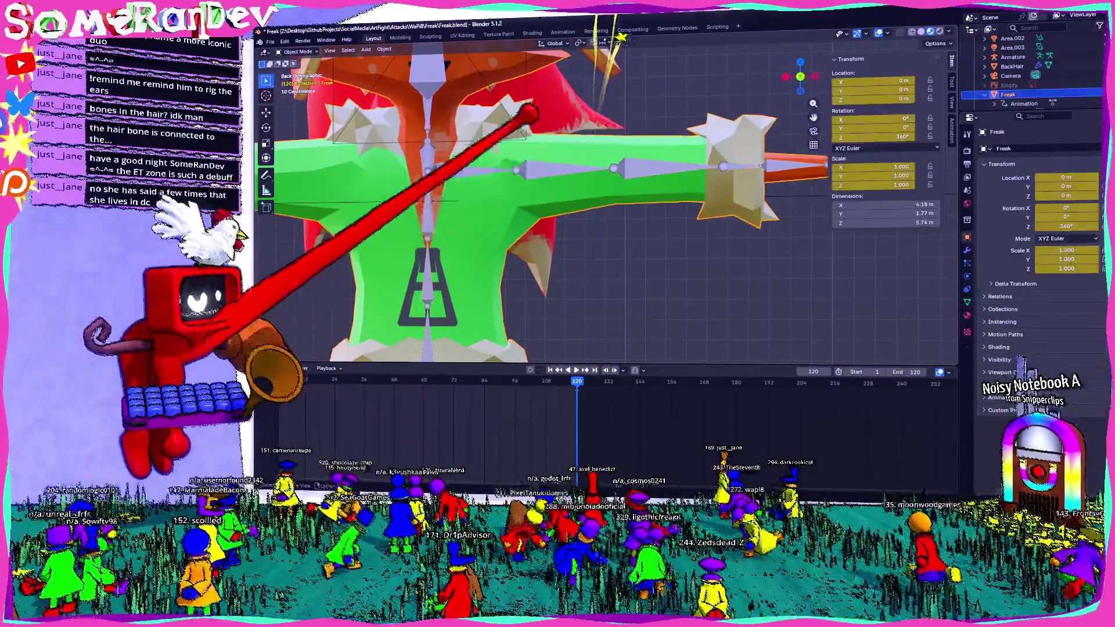
{"action": "key", "text": "Tab"}
{"action": "key", "text": "Tab"}
- Inspect the armature's Arm.L bone in Edit and Pose Mode, ending in Object Mode
{"action": "left_click", "coordinate": [1012, 57]}
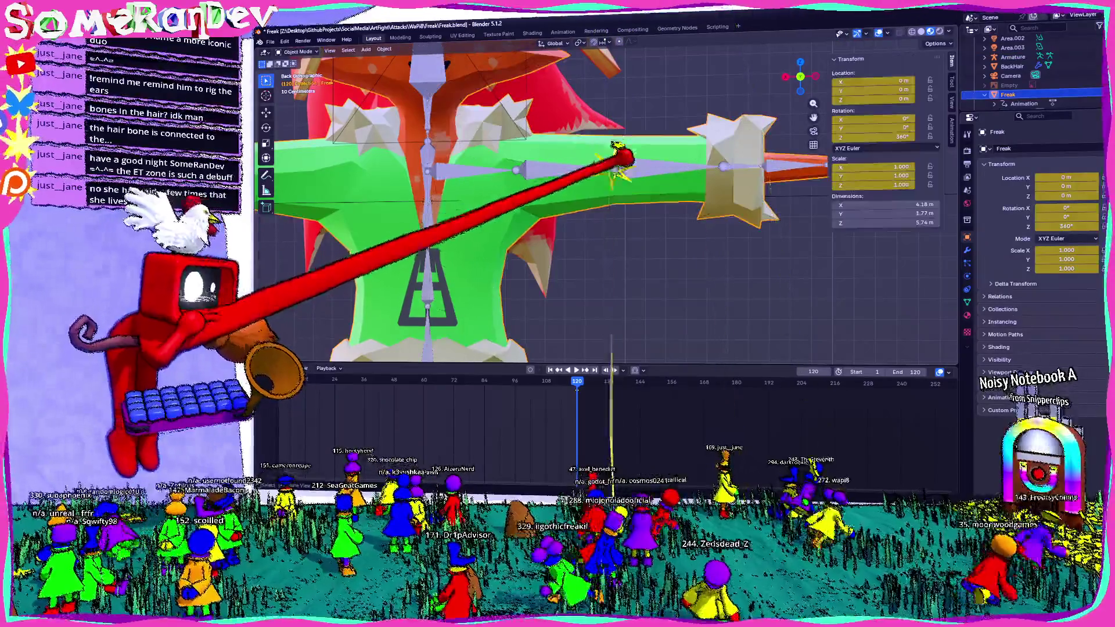
{"action": "key", "text": "Tab"}
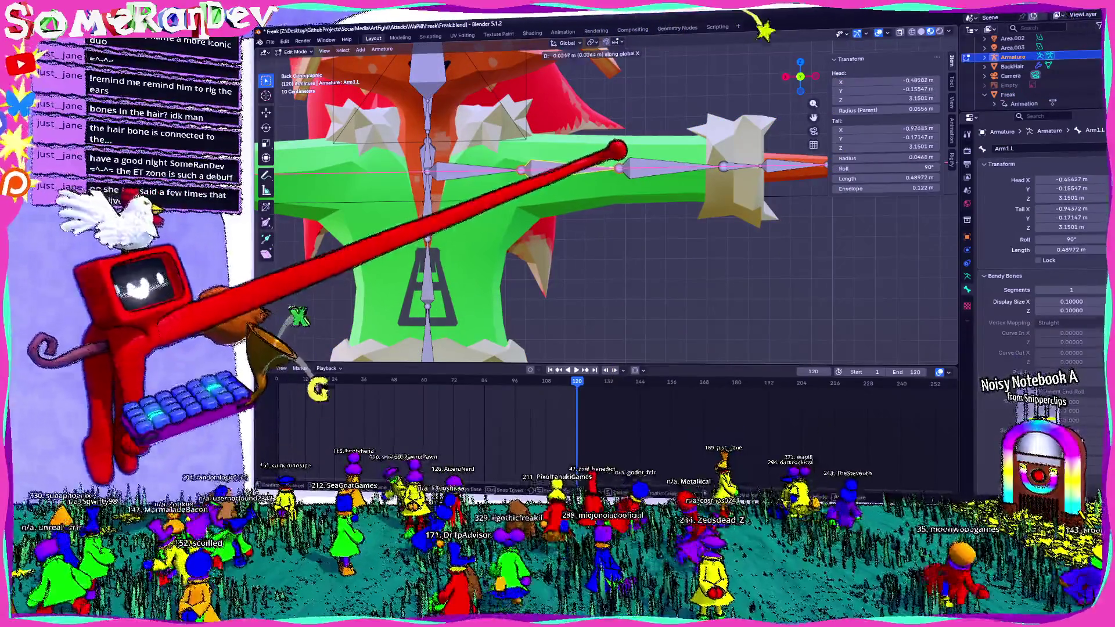
{"action": "key", "text": "Tab"}
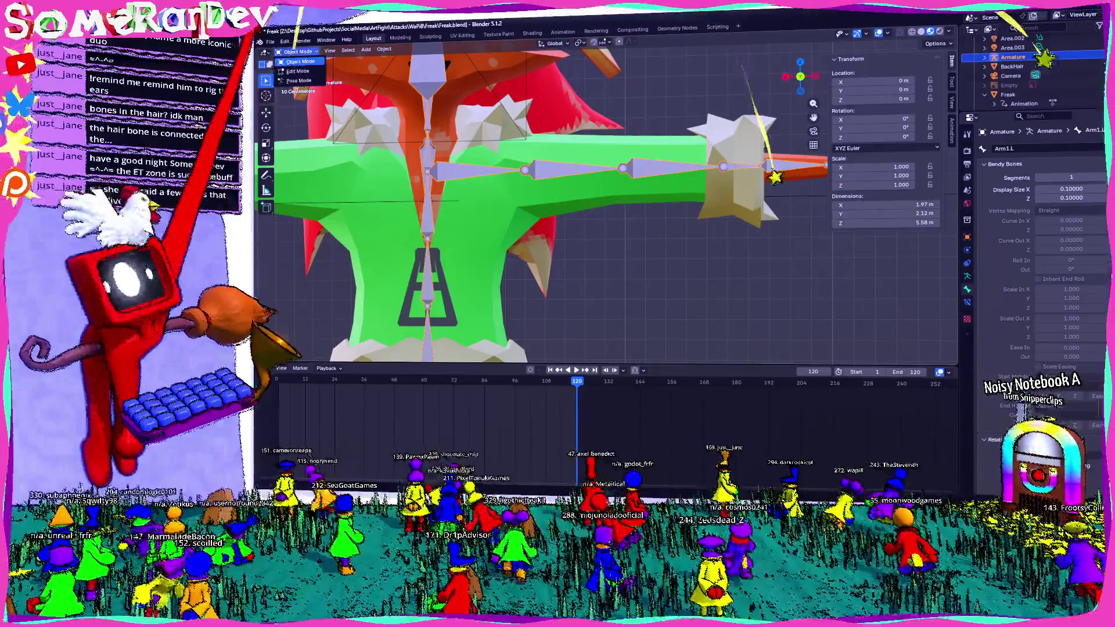
{"action": "left_click", "coordinate": [299, 81]}
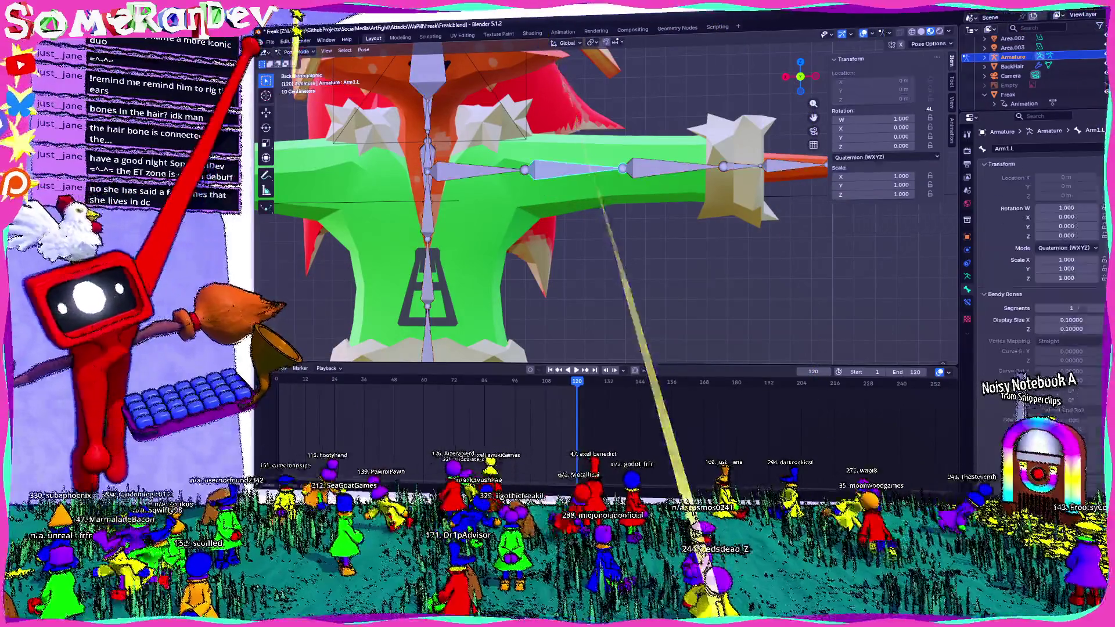
{"action": "left_click", "coordinate": [301, 70]}
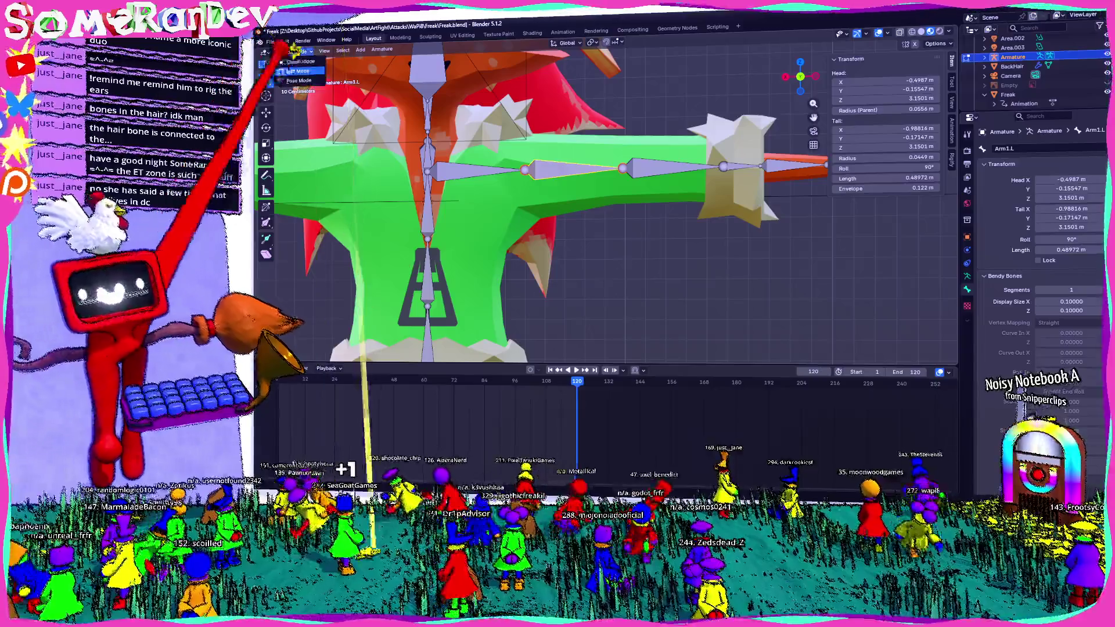
{"action": "key", "text": "Tab"}
- Open the Freak mesh in Edit Mode and orbit around it to check it
{"action": "left_click", "coordinate": [436, 262]}
{"action": "left_click", "coordinate": [302, 41]}
{"action": "key", "text": "Escape"}
{"action": "key", "text": "Tab"}
{"action": "mouse_move", "coordinate": [523, 218]}
{"action": "middle_mouse_down"}
{"action": "mouse_move", "coordinate": [610, 200]}
{"action": "mouse_move", "coordinate": [411, 225]}
{"action": "mouse_move", "coordinate": [435, 186]}
{"action": "mouse_move", "coordinate": [598, 219]}
{"action": "mouse_move", "coordinate": [488, 209]}
{"action": "middle_mouse_up"}
{"action": "scroll", "coordinate": [598, 218], "scroll_direction": "down", "scroll_amount": 4}
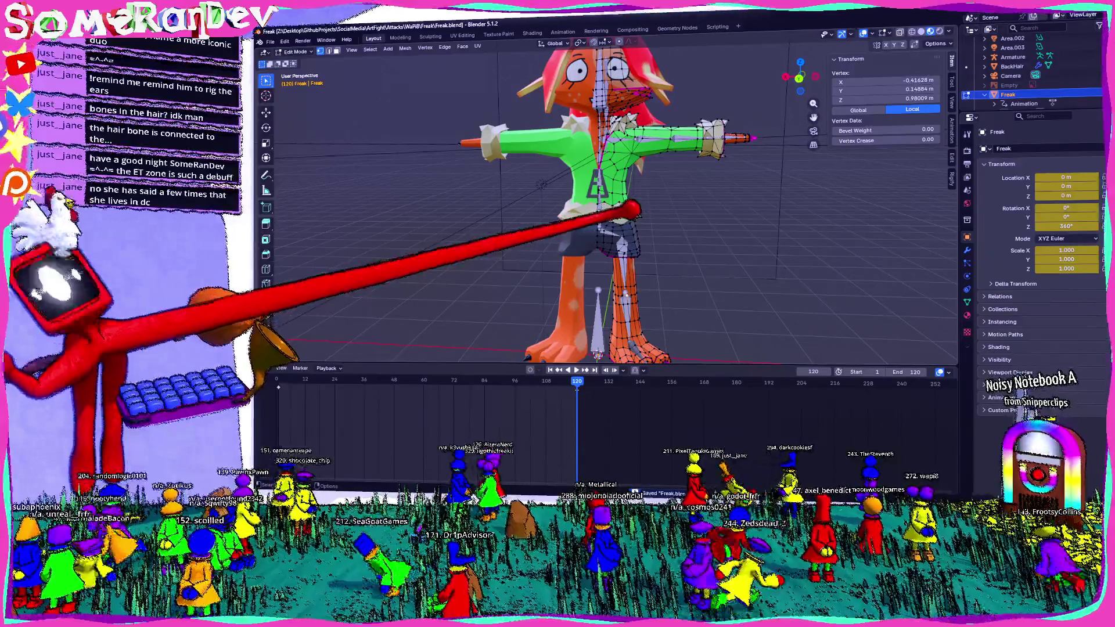
{"action": "mouse_move", "coordinate": [602, 209]}
{"action": "middle_mouse_down"}
{"action": "mouse_move", "coordinate": [515, 209]}
{"action": "mouse_move", "coordinate": [602, 209]}
{"action": "mouse_move", "coordinate": [601, 157]}
{"action": "middle_mouse_up"}
- Select all armature bones in Edit Mode and Symmetrize the left side onto the right
{"action": "key", "text": "Tab"}
{"action": "left_click", "coordinate": [623, 217]}
{"action": "scroll", "coordinate": [688, 181], "scroll_direction": "up", "scroll_amount": 3}
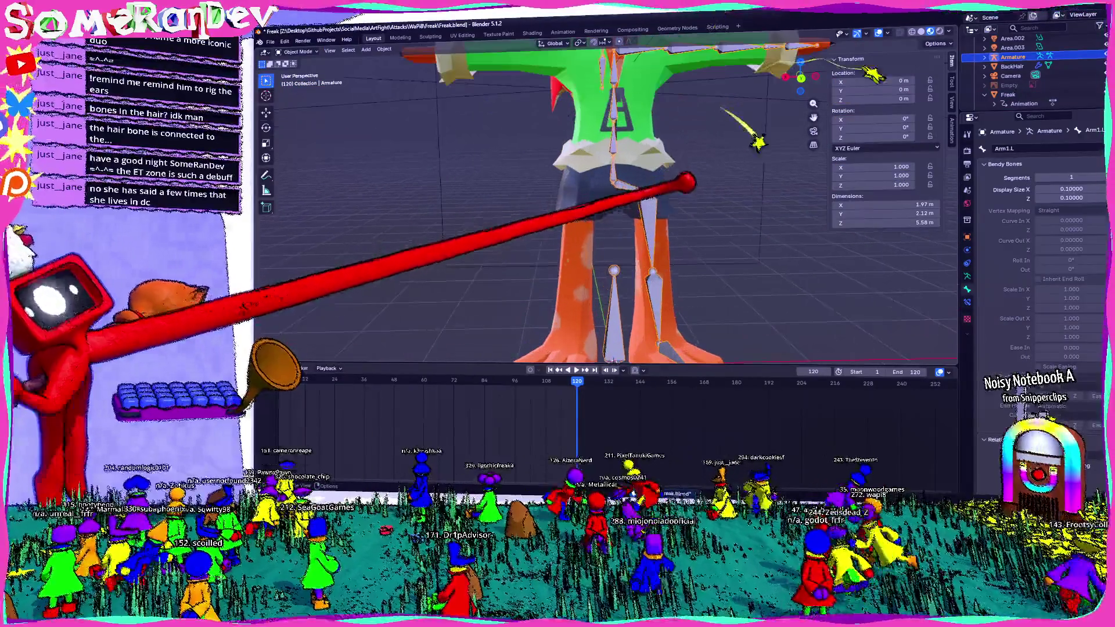
{"action": "right_click", "coordinate": [614, 222]}
{"action": "key", "text": "Escape"}
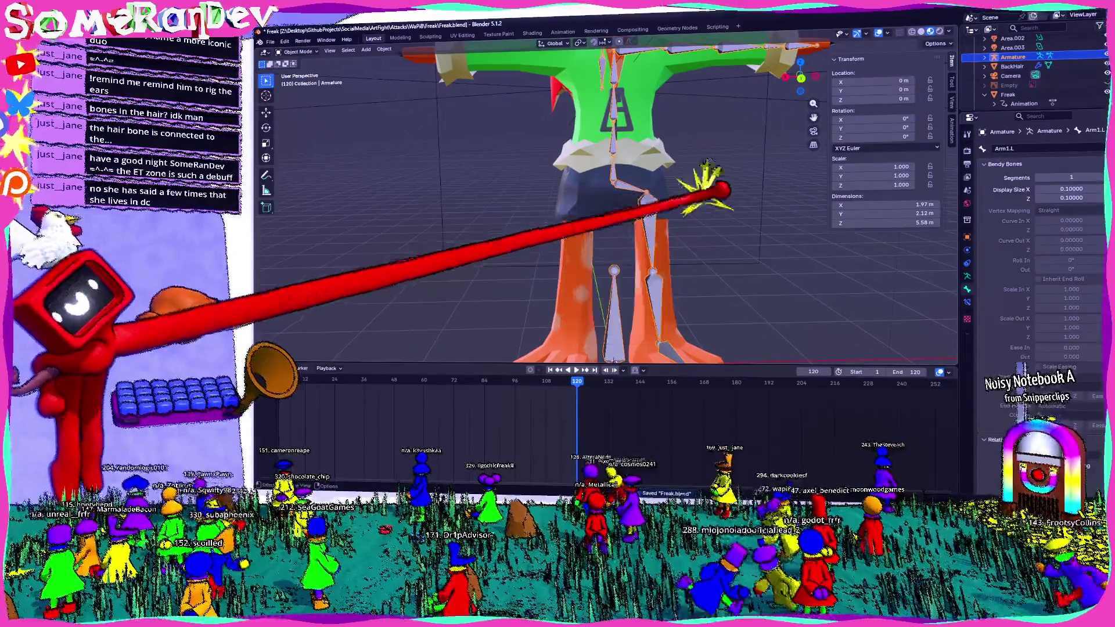
{"action": "key", "text": "Tab"}
{"action": "right_click", "coordinate": [623, 189]}
{"action": "left_click", "coordinate": [610, 207]}
{"action": "mouse_move", "coordinate": [642, 199]}
{"action": "middle_mouse_down"}
{"action": "mouse_move", "coordinate": [618, 224]}
{"action": "mouse_move", "coordinate": [709, 219]}
{"action": "middle_mouse_up"}
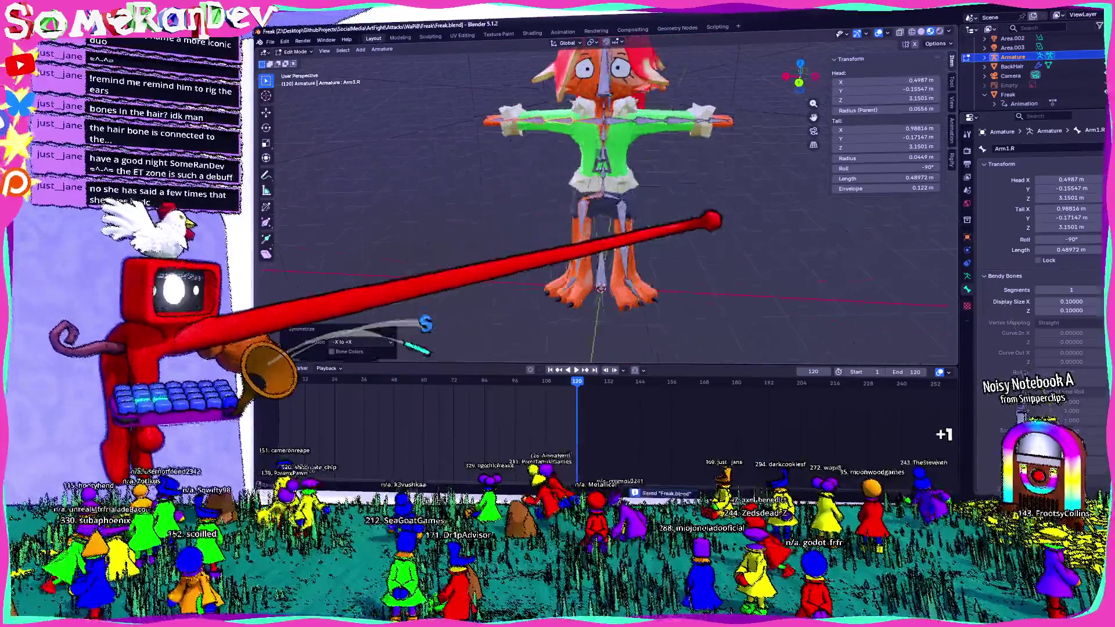
{"action": "key", "text": "Tab"}
- Parent Freak to the armature with Ctrl+P automatic weights, inspect it, and enter Pose Mode
{"action": "left_click", "coordinate": [593, 96]}
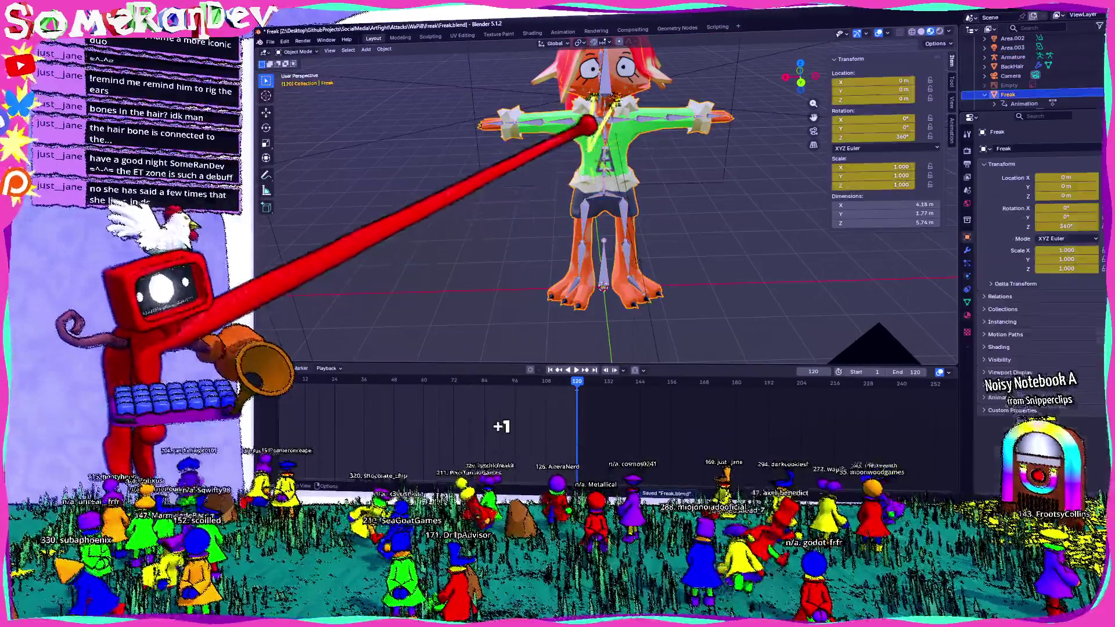
{"action": "left_click", "coordinate": [590, 125], "text": "shift"}
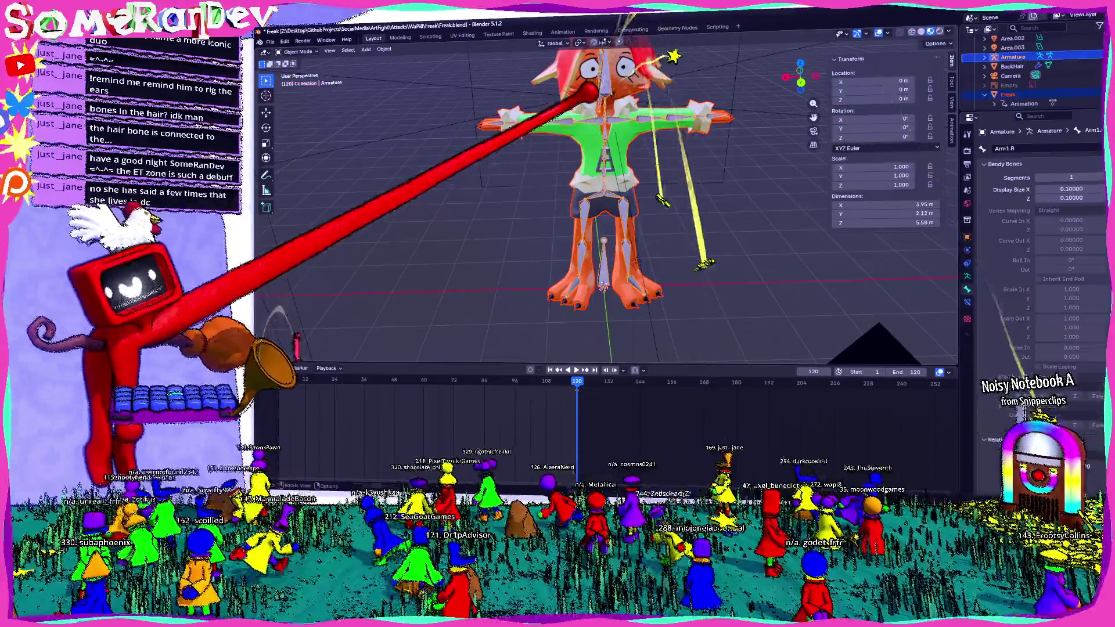
{"action": "key", "text": "ctrl+p"}
{"action": "left_click", "coordinate": [603, 112]}
{"action": "middle_click_drag", "start_coordinate": [622, 163], "coordinate": [629, 254]}
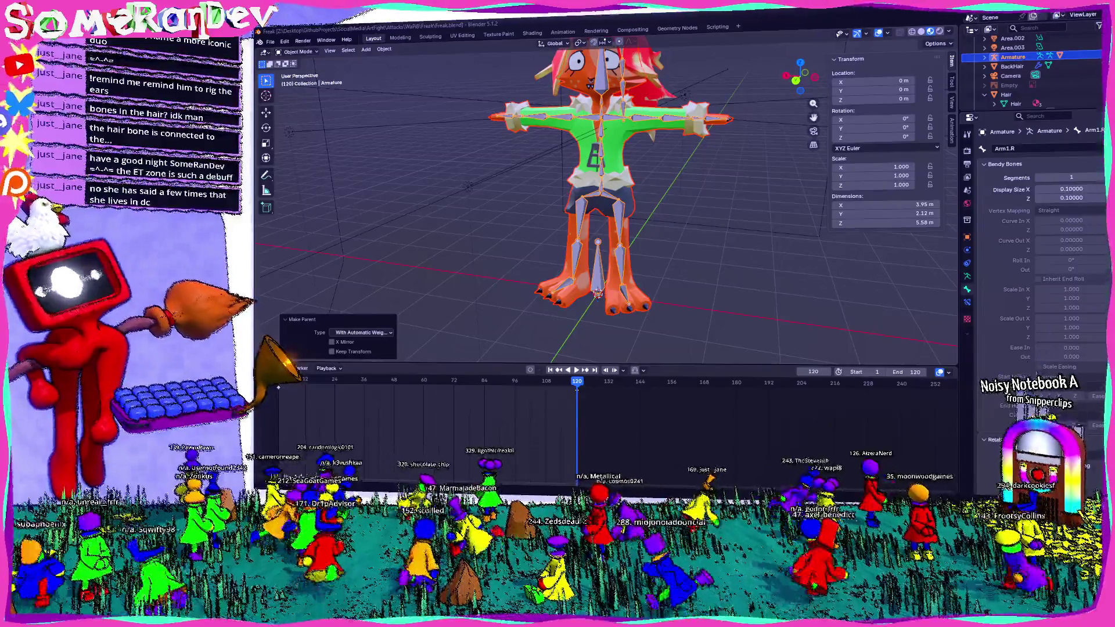
{"action": "middle_click_drag", "start_coordinate": [678, 228], "coordinate": [349, 87]}
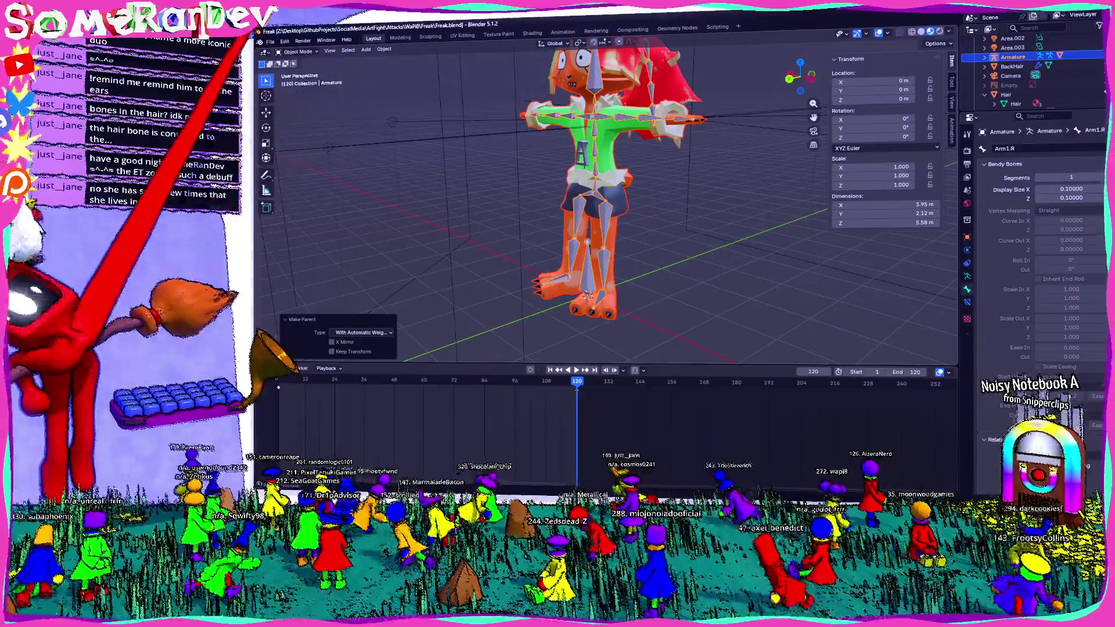
{"action": "left_click", "coordinate": [298, 81]}
{"action": "middle_click_drag", "start_coordinate": [536, 186], "coordinate": [828, 45]}
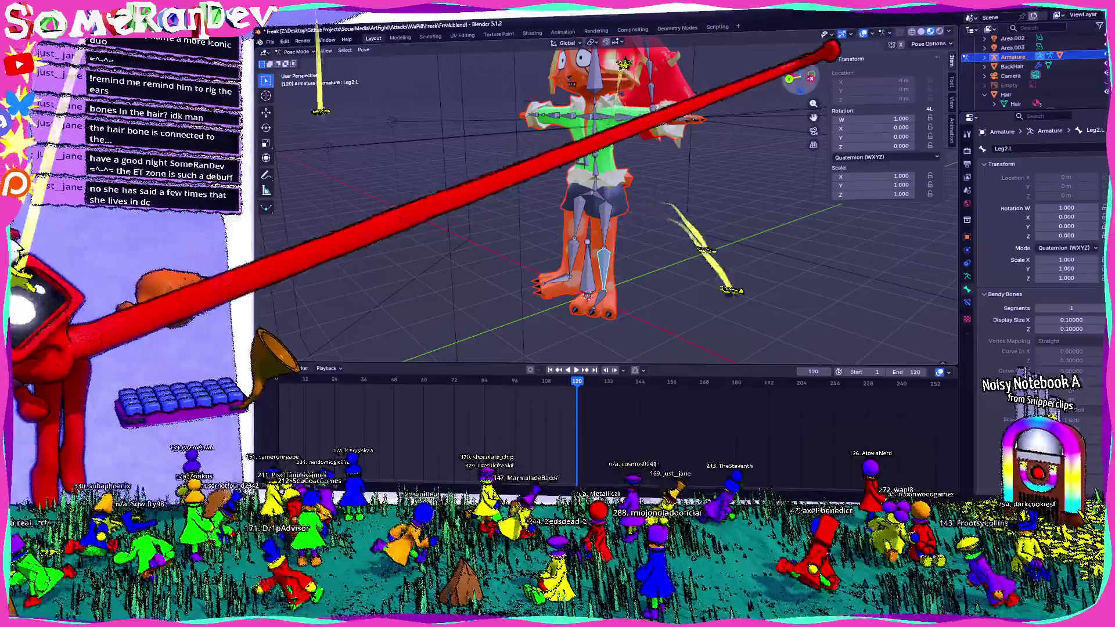
- Test-bend the Leg2.L bone in Pose Mode and clear its rotation
{"action": "left_click", "coordinate": [578, 262]}
{"action": "scroll", "coordinate": [575, 200], "scroll_direction": "up", "scroll_amount": 3}
{"action": "scroll", "coordinate": [576, 200], "scroll_direction": "up", "scroll_amount": 3}
{"action": "scroll", "coordinate": [575, 201], "scroll_direction": "up", "scroll_amount": 3}
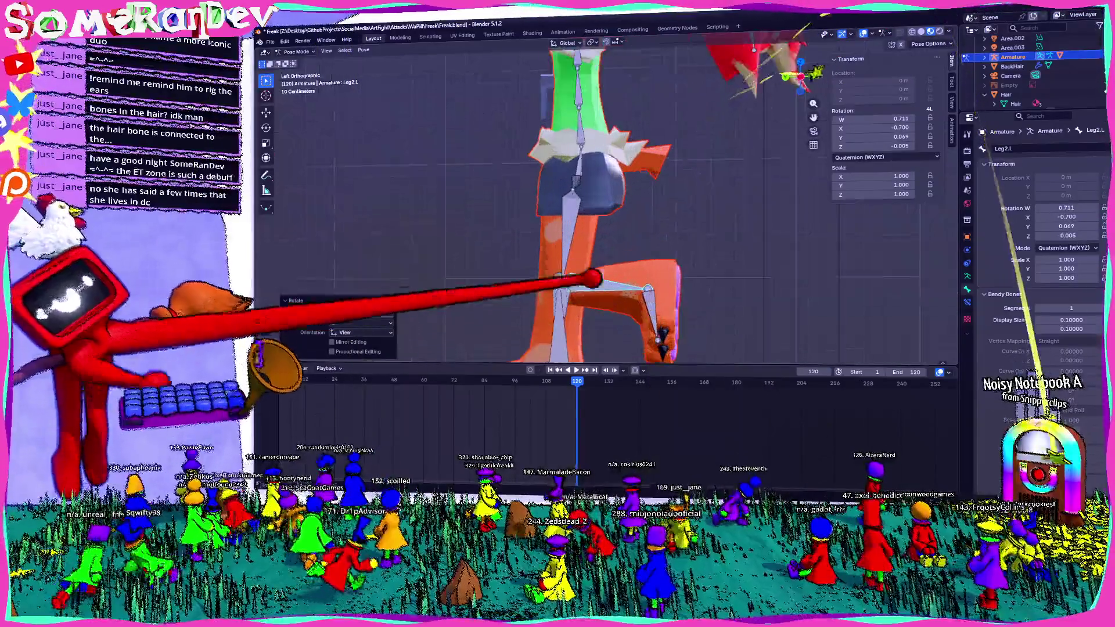
{"action": "key", "text": "r"}
{"action": "key", "text": "Return"}
{"action": "mouse_move", "coordinate": [609, 200]}
{"action": "middle_mouse_down"}
{"action": "mouse_move", "coordinate": [541, 157]}
{"action": "mouse_move", "coordinate": [479, 139]}
{"action": "middle_mouse_up"}
{"action": "scroll", "coordinate": [610, 201], "scroll_direction": "down", "scroll_amount": 2}
{"action": "scroll", "coordinate": [610, 200], "scroll_direction": "down", "scroll_amount": 3}
{"action": "key", "text": "alt+r"}
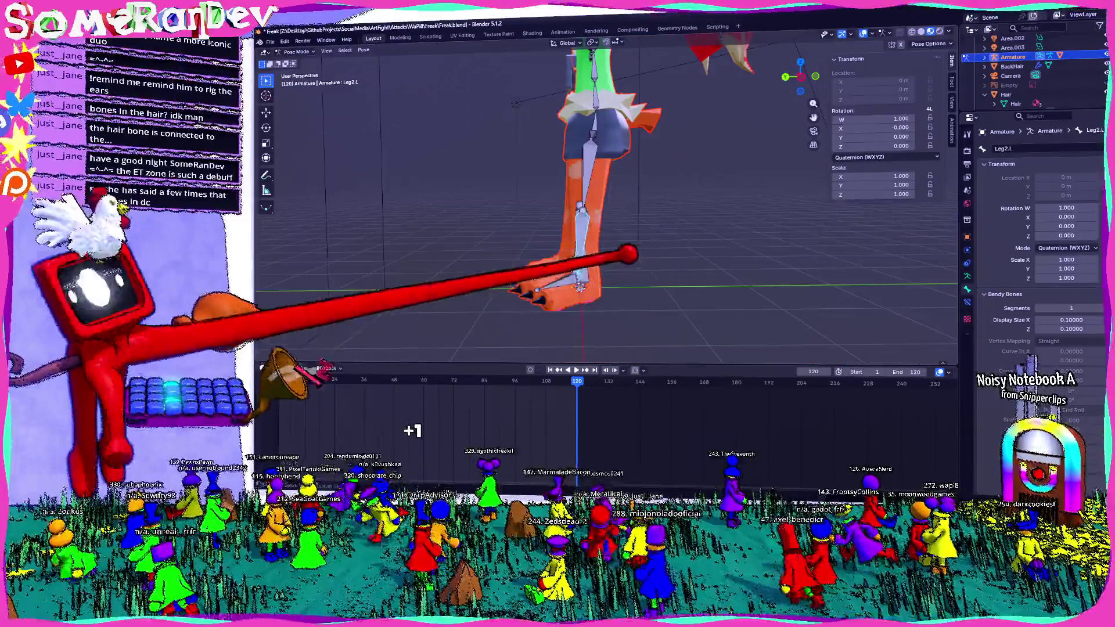
{"action": "scroll", "coordinate": [610, 200], "scroll_direction": "down", "scroll_amount": 3}
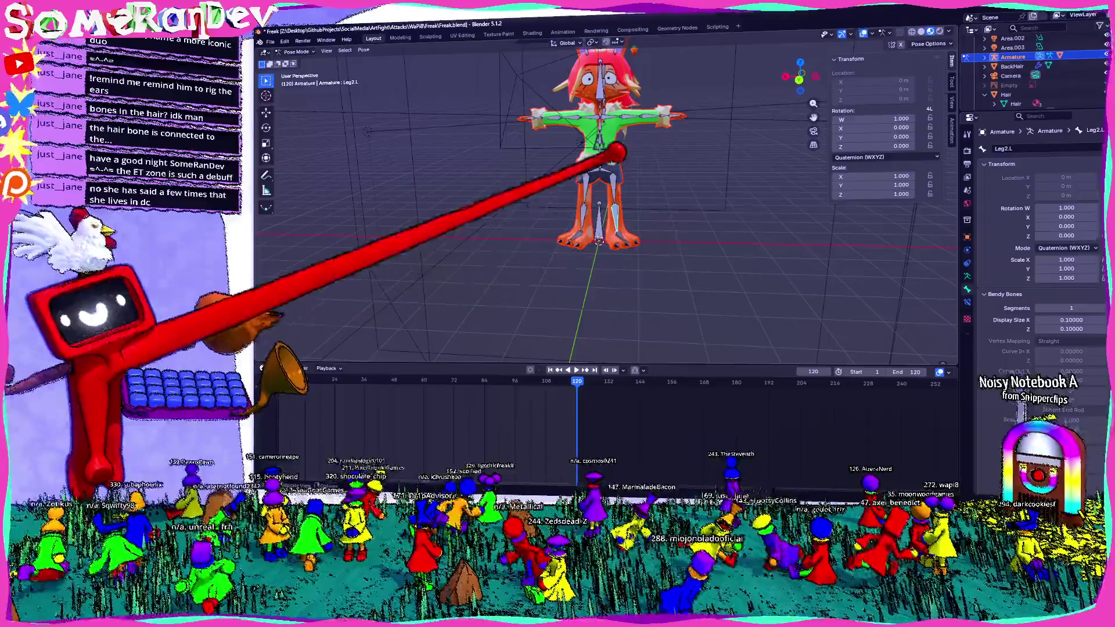
{"action": "scroll", "coordinate": [623, 137], "scroll_direction": "up", "scroll_amount": 2}
{"action": "scroll", "coordinate": [610, 129], "scroll_direction": "up", "scroll_amount": 2}
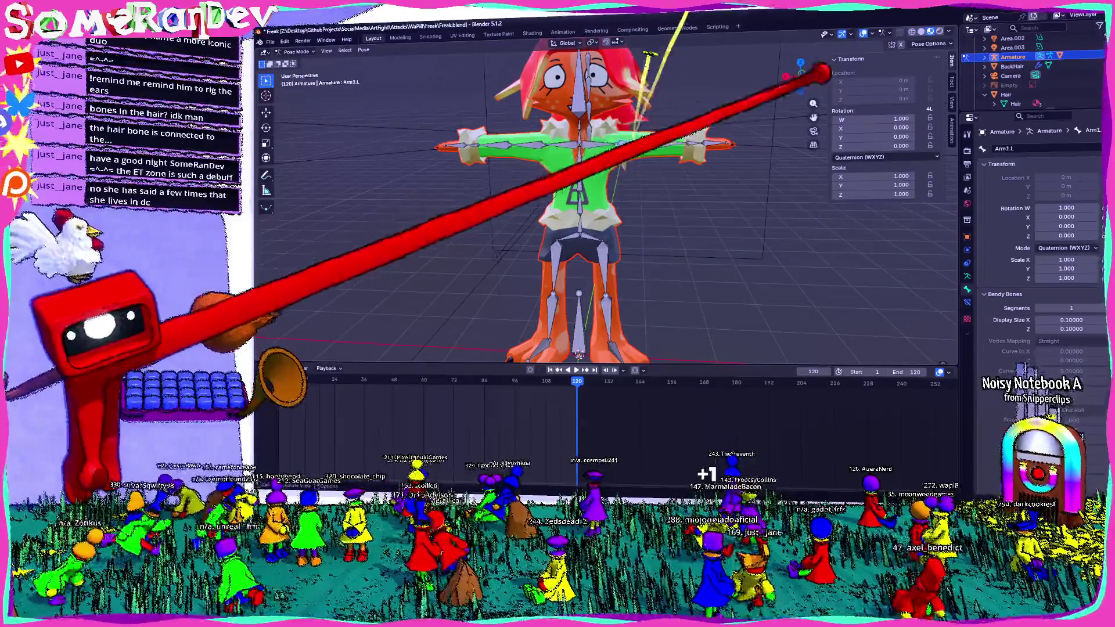
- From the back view, test-rotate the Arm1.L bone and return it to rest
{"action": "key", "text": "ctrl+KP_1"}
{"action": "key", "text": "r"}
{"action": "key", "text": "Escape"}
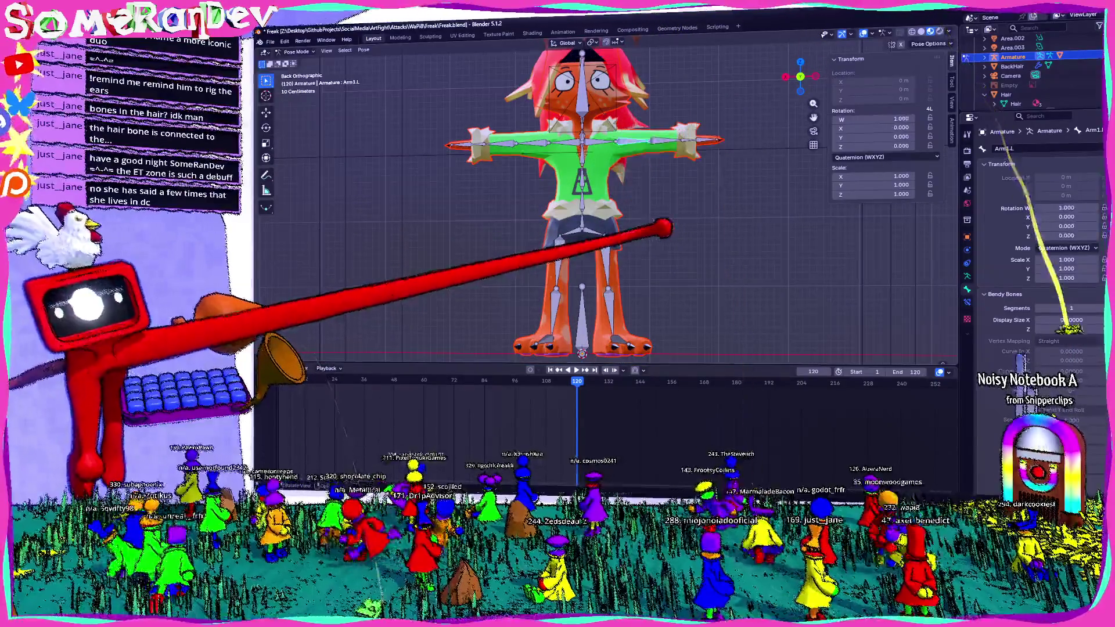
{"action": "left_click", "coordinate": [656, 216]}
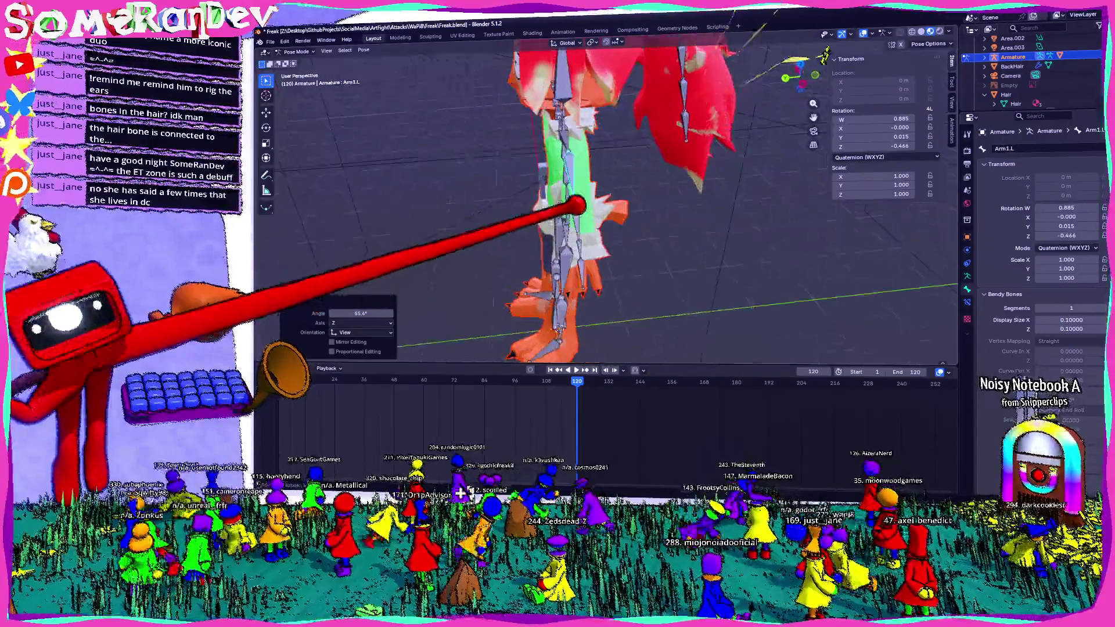
{"action": "mouse_move", "coordinate": [659, 217]}
{"action": "middle_mouse_down"}
{"action": "mouse_move", "coordinate": [625, 182]}
{"action": "mouse_move", "coordinate": [654, 263]}
{"action": "mouse_move", "coordinate": [678, 207]}
{"action": "middle_mouse_up"}
{"action": "key", "text": "alt+r"}
- Cycle through Edit and Object Mode, reselect the armature, and return to Pose Mode
{"action": "key", "text": "Tab"}
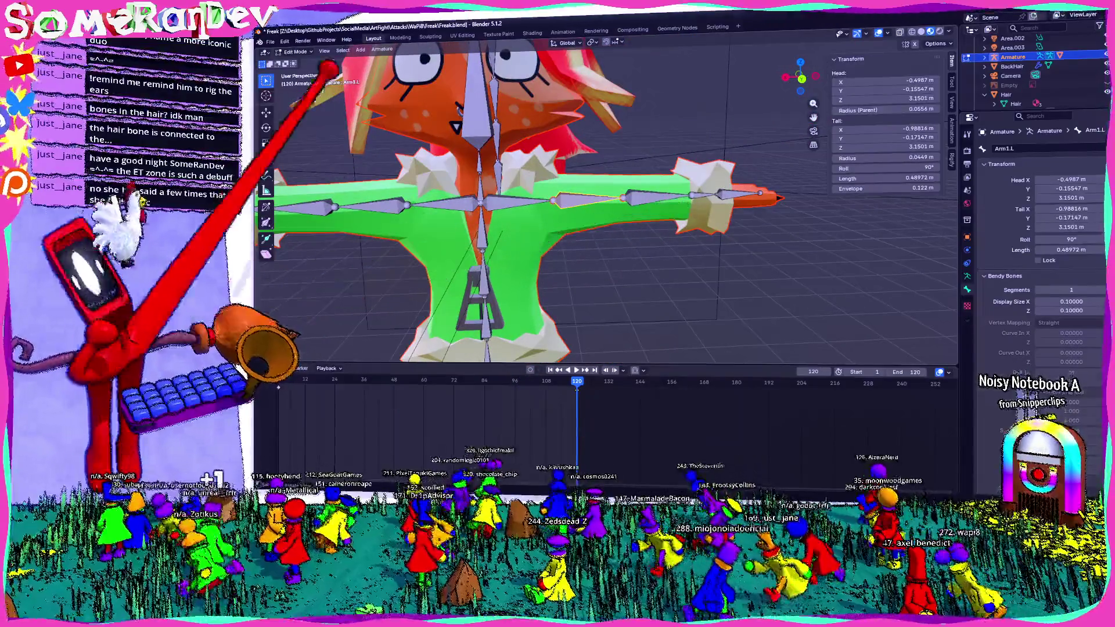
{"action": "left_click", "coordinate": [300, 70]}
{"action": "left_click", "coordinate": [635, 211]}
{"action": "middle_click_drag", "start_coordinate": [636, 211], "coordinate": [564, 305]}
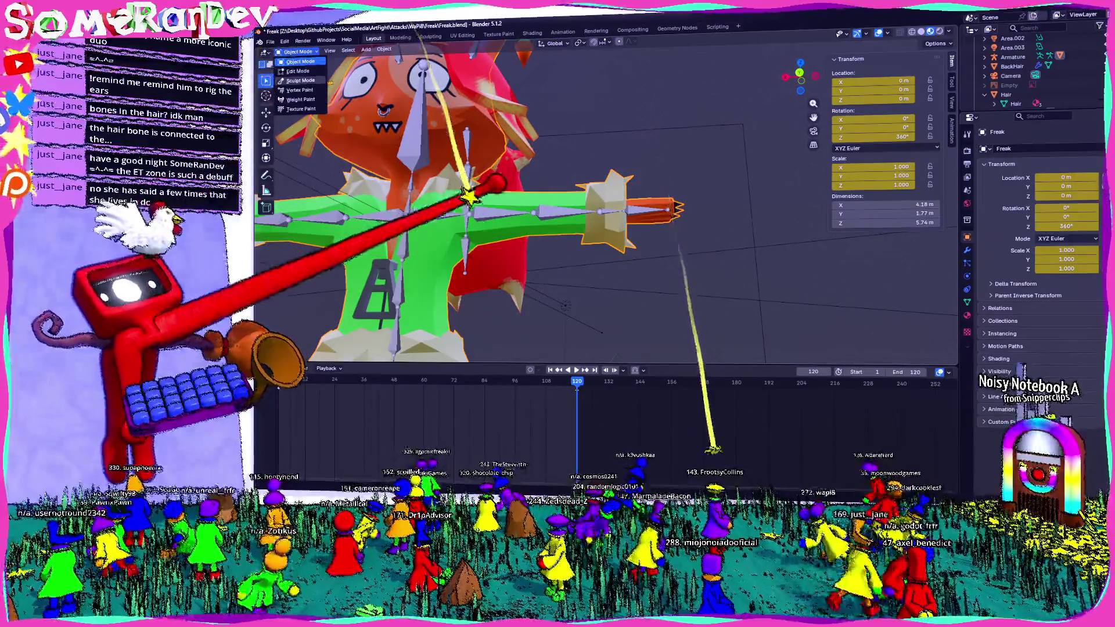
{"action": "left_click", "coordinate": [511, 187]}
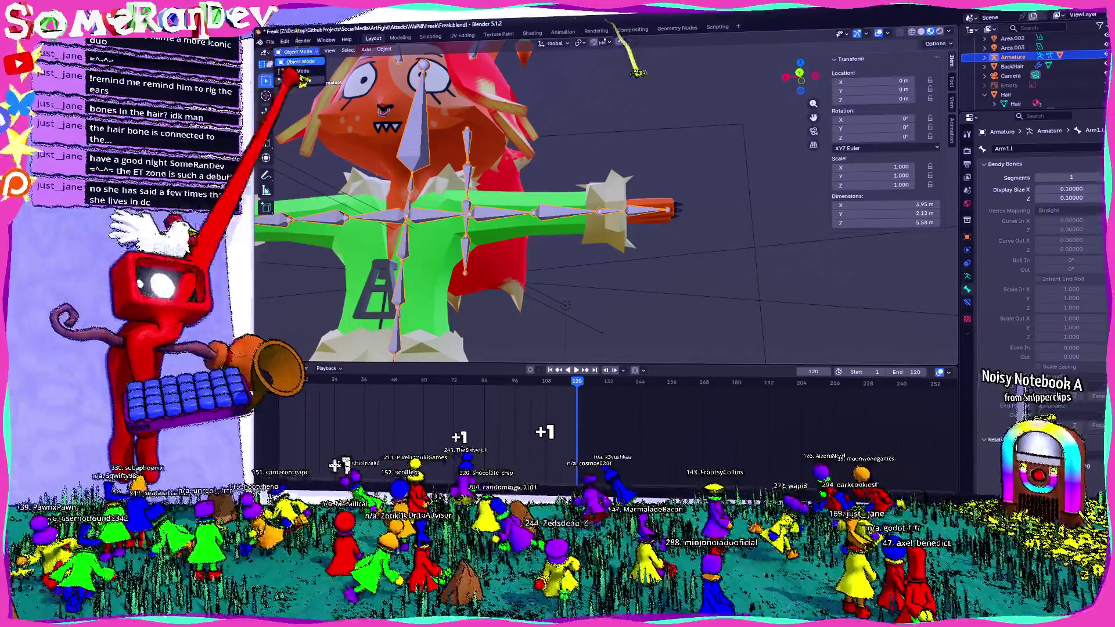
{"action": "left_click", "coordinate": [300, 79]}
{"action": "left_click", "coordinate": [799, 62]}
- Rotate Arm1.L and Arm1.R downward, compare with the rest pose, then select the Freak mesh
{"action": "key", "text": "r"}
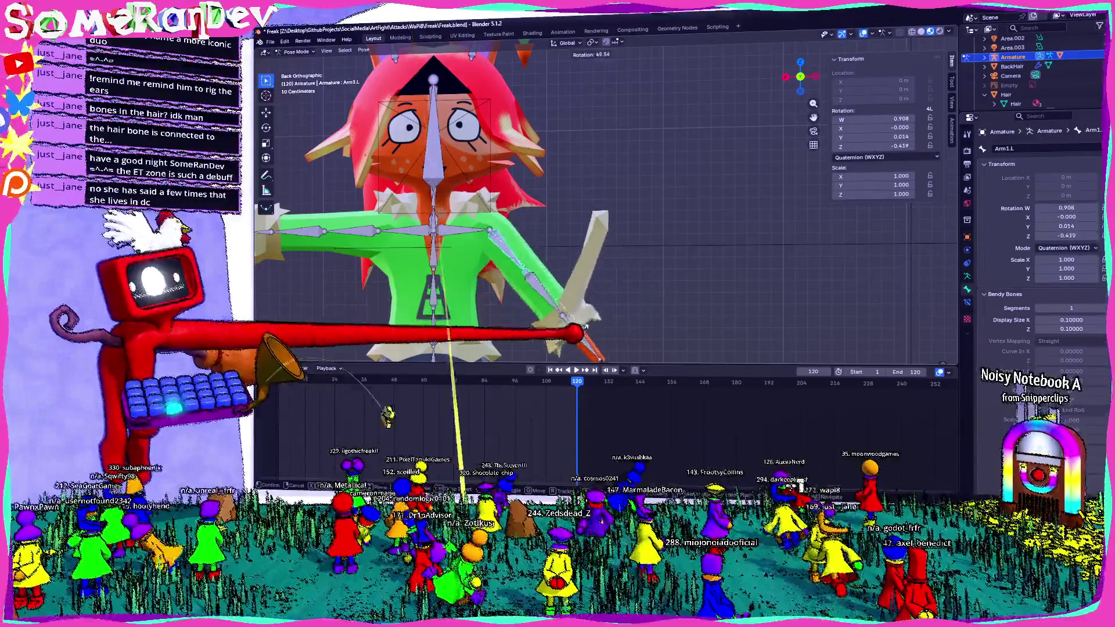
{"action": "left_click", "coordinate": [727, 468]}
{"action": "middle_click_drag", "start_coordinate": [610, 261], "coordinate": [727, 467]}
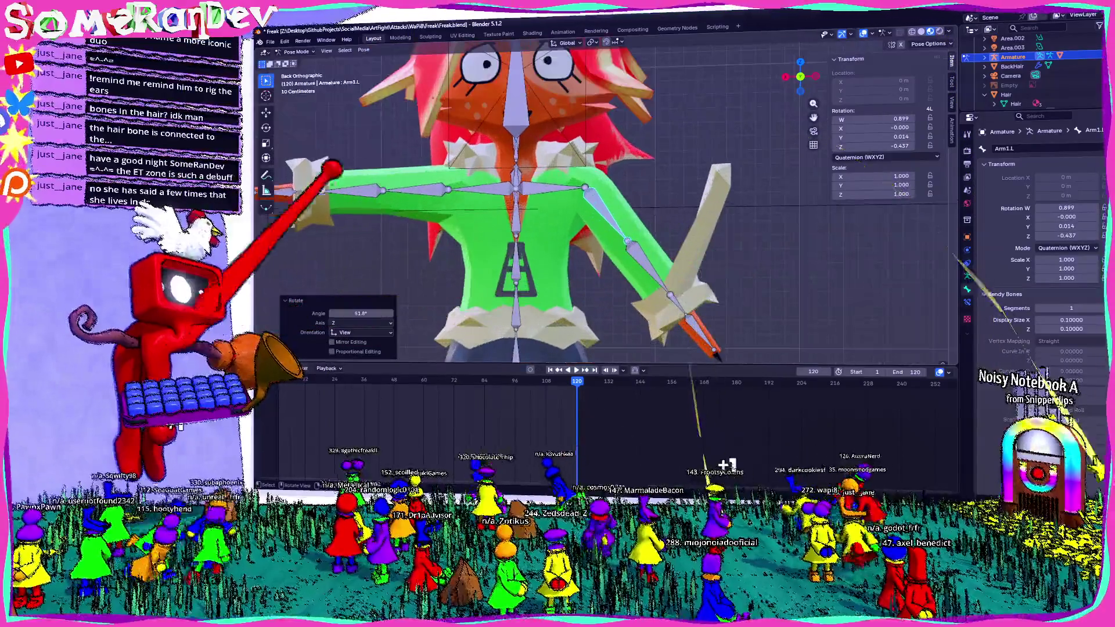
{"action": "left_click", "coordinate": [387, 187]}
{"action": "key", "text": "r"}
{"action": "left_click", "coordinate": [524, 398]}
{"action": "scroll", "coordinate": [642, 212], "scroll_direction": "down", "scroll_amount": 2}
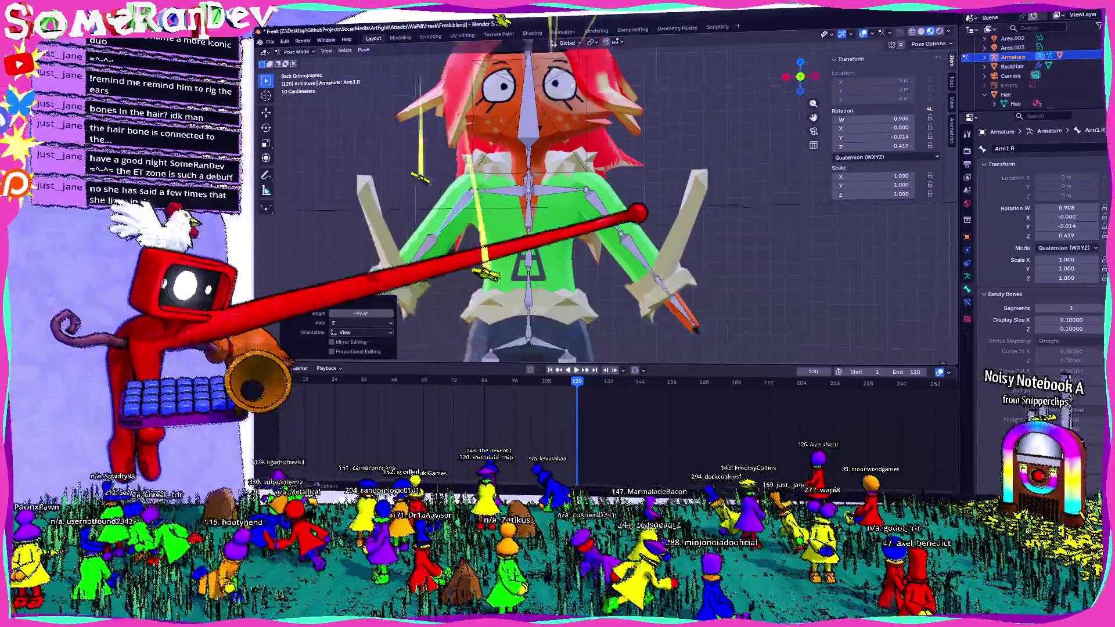
{"action": "key", "text": "Tab"}
{"action": "key", "text": "Tab"}
{"action": "key", "text": "Tab"}
{"action": "key", "text": "Tab"}
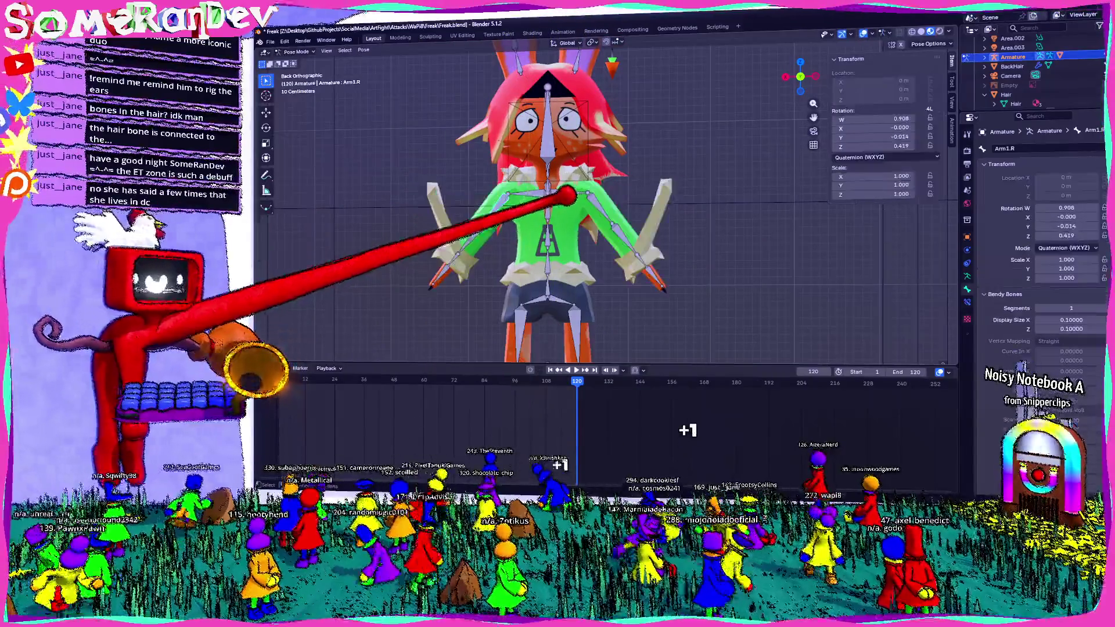
{"action": "key", "text": "Tab"}
{"action": "key", "text": "Tab"}
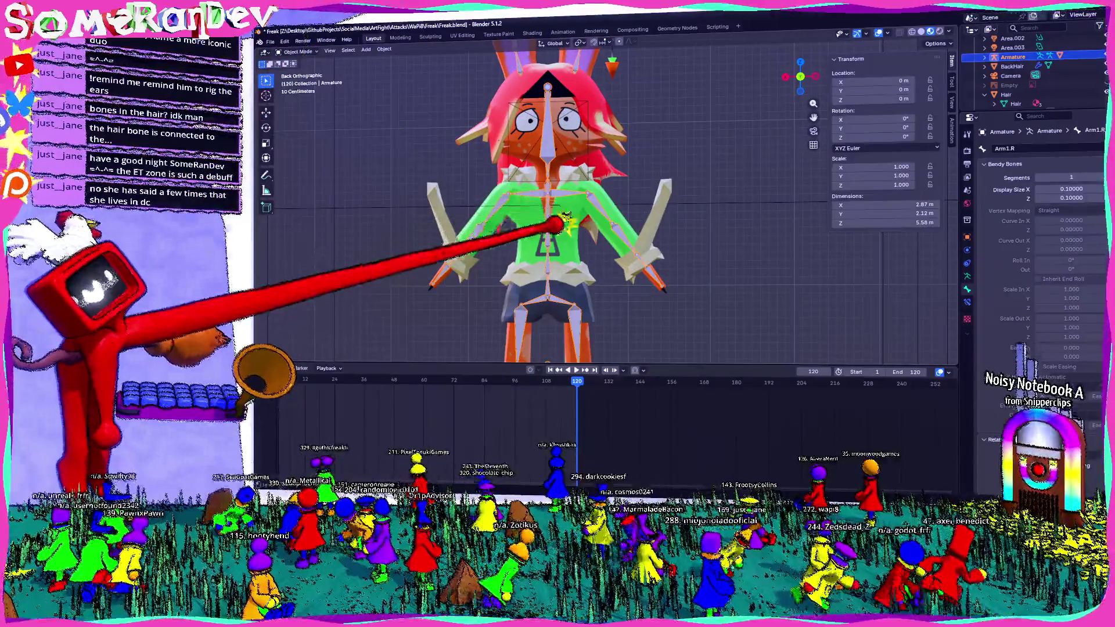
{"action": "scroll", "coordinate": [558, 218], "scroll_direction": "up", "scroll_amount": 2}
{"action": "left_click", "coordinate": [540, 261]}
- Put the Freak mesh in Weight Paint mode and display the Wrist.R vertex group's weights
{"action": "left_click", "coordinate": [296, 52]}
{"action": "left_click", "coordinate": [301, 99]}
{"action": "mouse_move", "coordinate": [522, 218]}
{"action": "middle_mouse_down"}
{"action": "mouse_move", "coordinate": [609, 192]}
{"action": "mouse_move", "coordinate": [566, 218]}
{"action": "middle_mouse_up"}
{"action": "middle_click_drag", "start_coordinate": [654, 221], "coordinate": [697, 244]}
{"action": "left_click", "coordinate": [967, 301]}
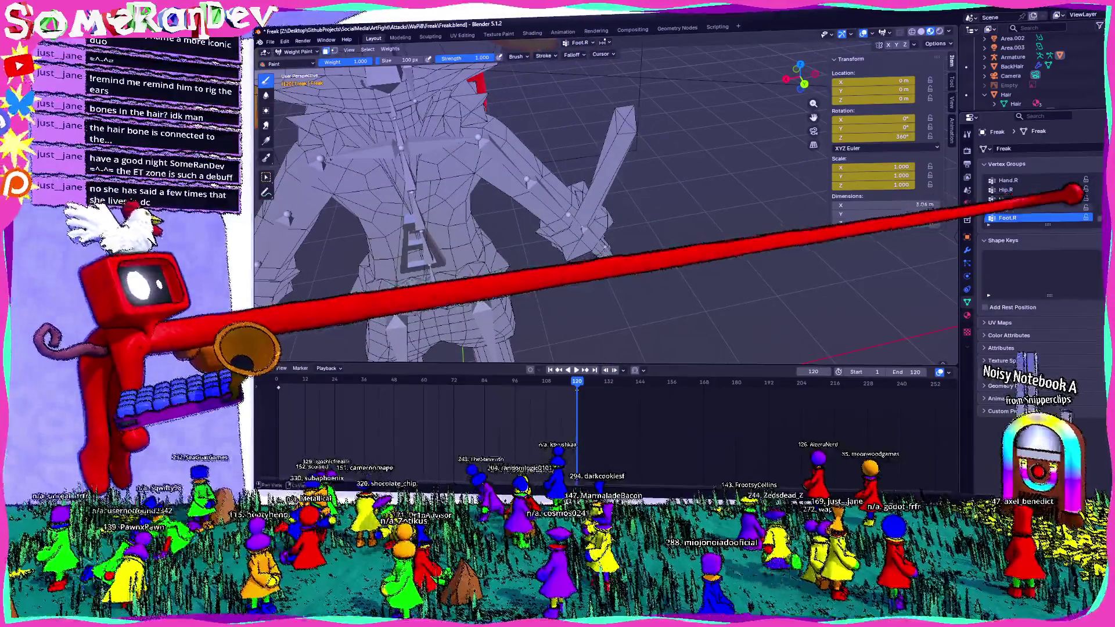
{"action": "left_click_drag", "start_coordinate": [1041, 225], "coordinate": [1041, 299]}
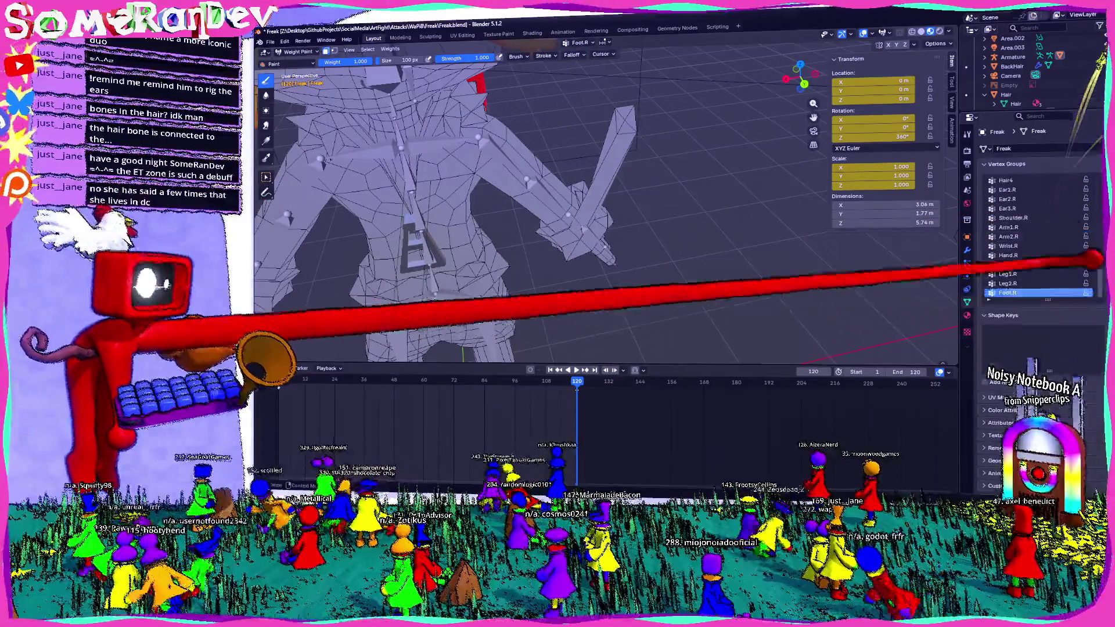
{"action": "scroll", "coordinate": [1038, 240], "scroll_direction": "up", "scroll_amount": 4}
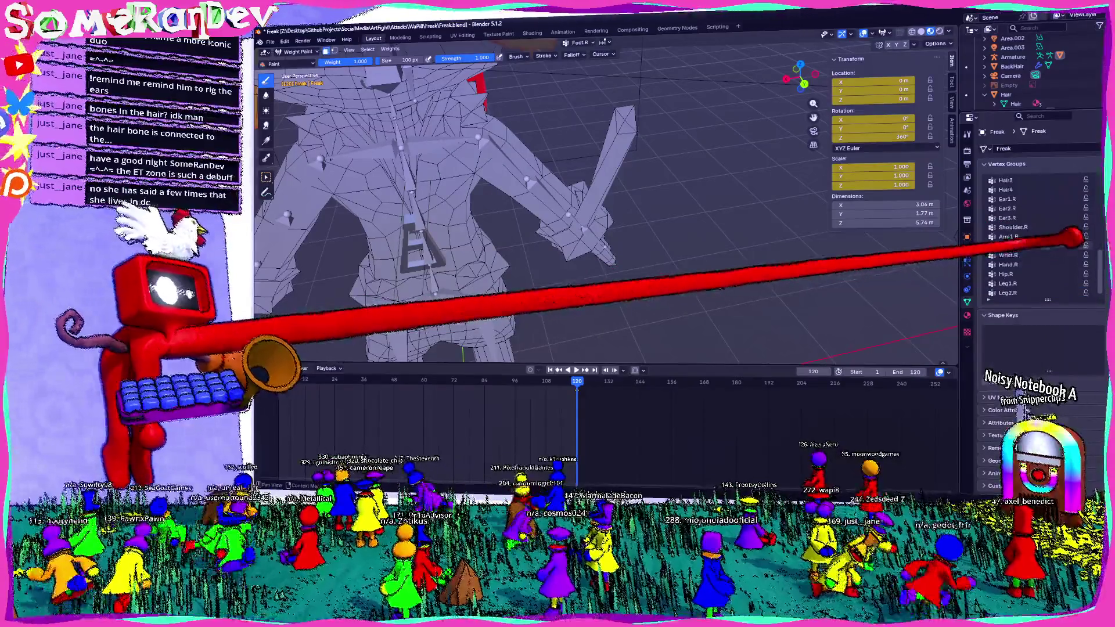
{"action": "left_click", "coordinate": [1011, 255]}
- Inspect the right wrist weights with X-ray off, then switch the mesh to Edit Mode
{"action": "mouse_move", "coordinate": [542, 175]}
{"action": "middle_mouse_down"}
{"action": "mouse_move", "coordinate": [713, 185]}
{"action": "mouse_move", "coordinate": [473, 180]}
{"action": "mouse_move", "coordinate": [579, 167]}
{"action": "middle_mouse_up"}
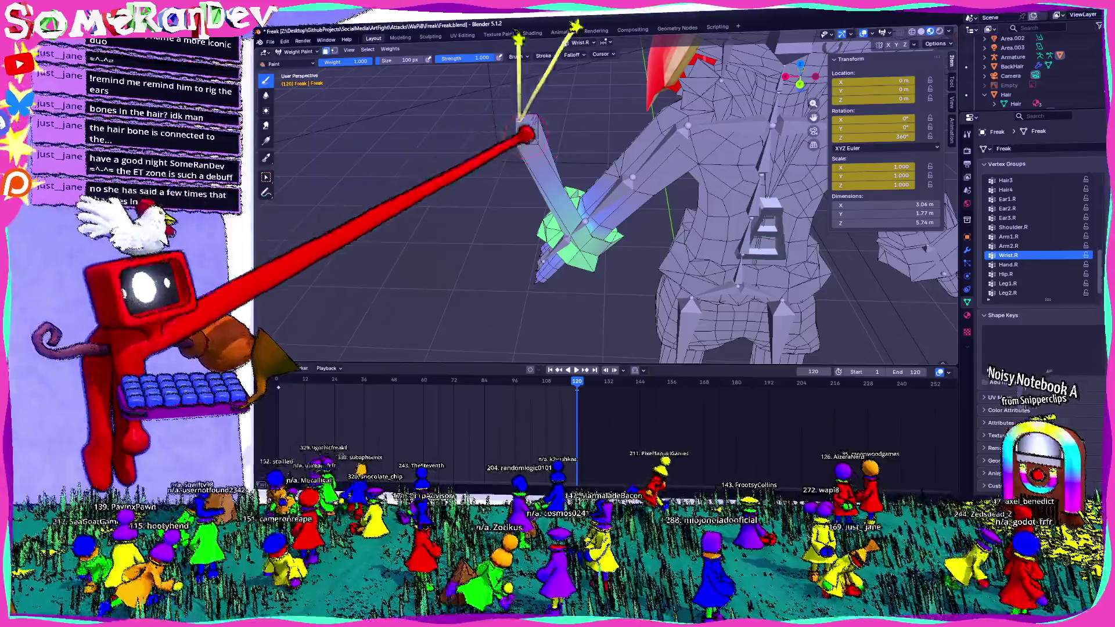
{"action": "middle_click_drag", "start_coordinate": [531, 107], "coordinate": [535, 130]}
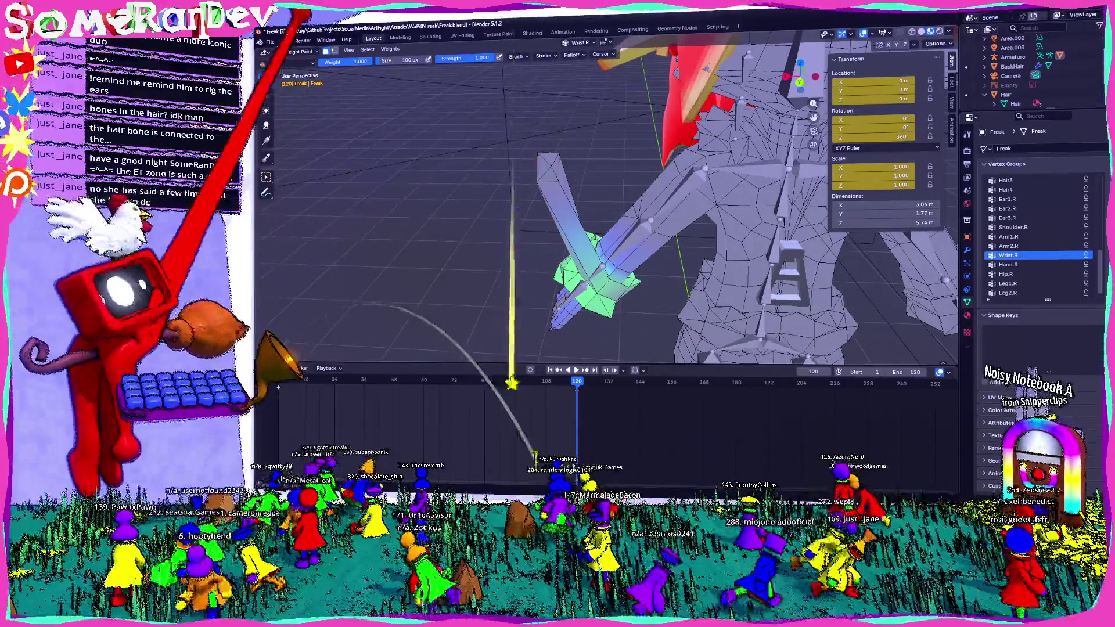
{"action": "key", "text": "alt+z"}
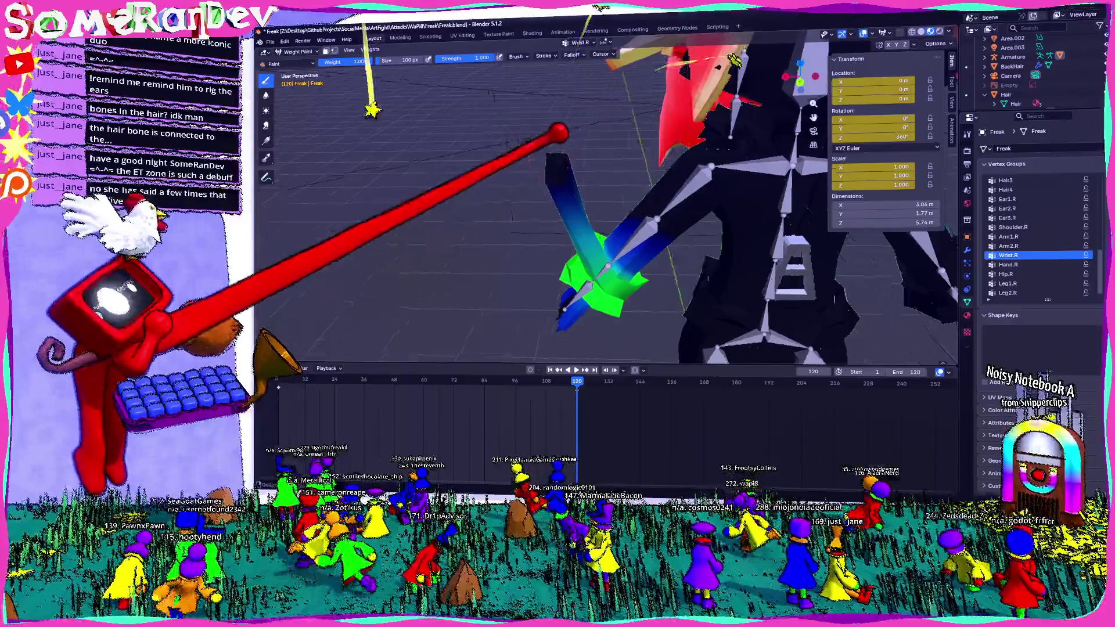
{"action": "mouse_move", "coordinate": [610, 218]}
{"action": "middle_mouse_down"}
{"action": "mouse_move", "coordinate": [566, 209]}
{"action": "mouse_move", "coordinate": [662, 201]}
{"action": "mouse_move", "coordinate": [601, 214]}
{"action": "middle_mouse_up"}
{"action": "middle_click_drag", "start_coordinate": [465, 191], "coordinate": [618, 225]}
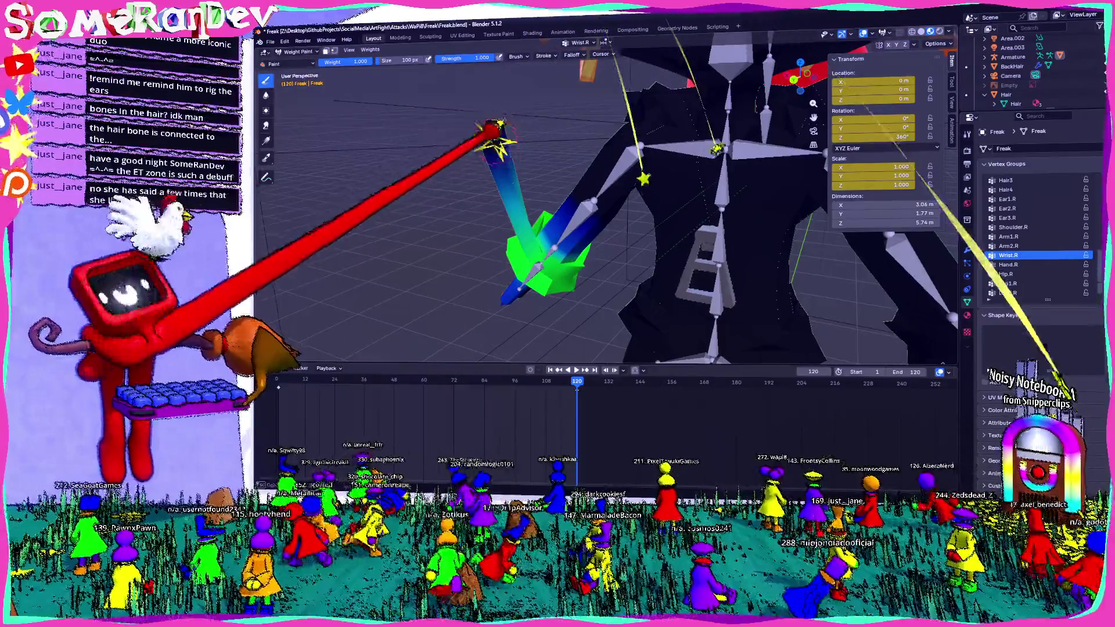
{"action": "middle_click_drag", "start_coordinate": [610, 218], "coordinate": [680, 209]}
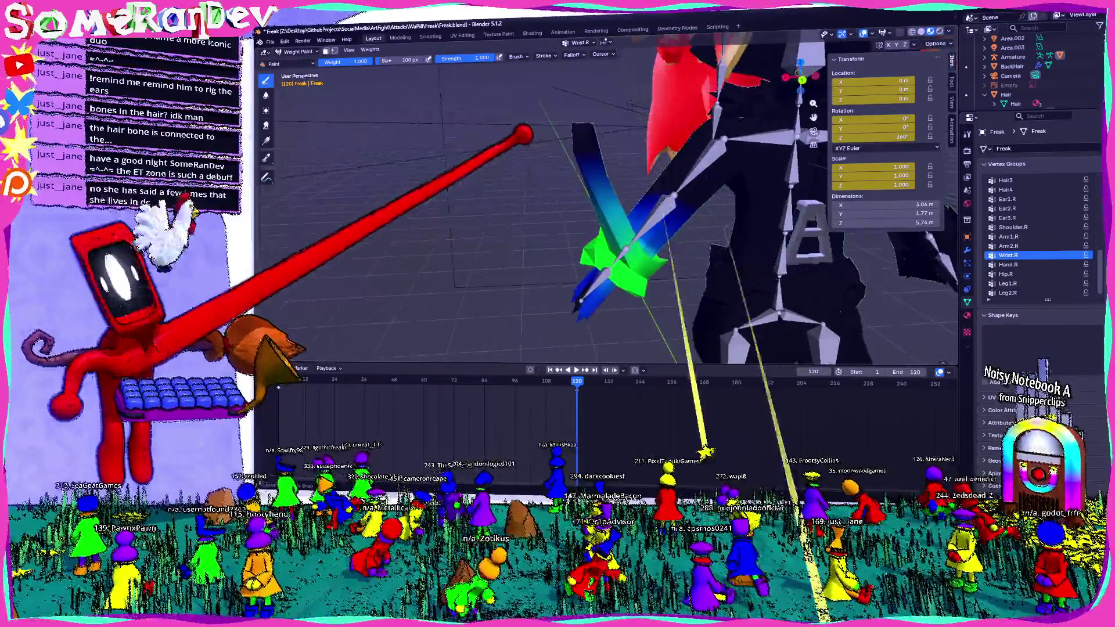
{"action": "middle_click_drag", "start_coordinate": [610, 218], "coordinate": [557, 210]}
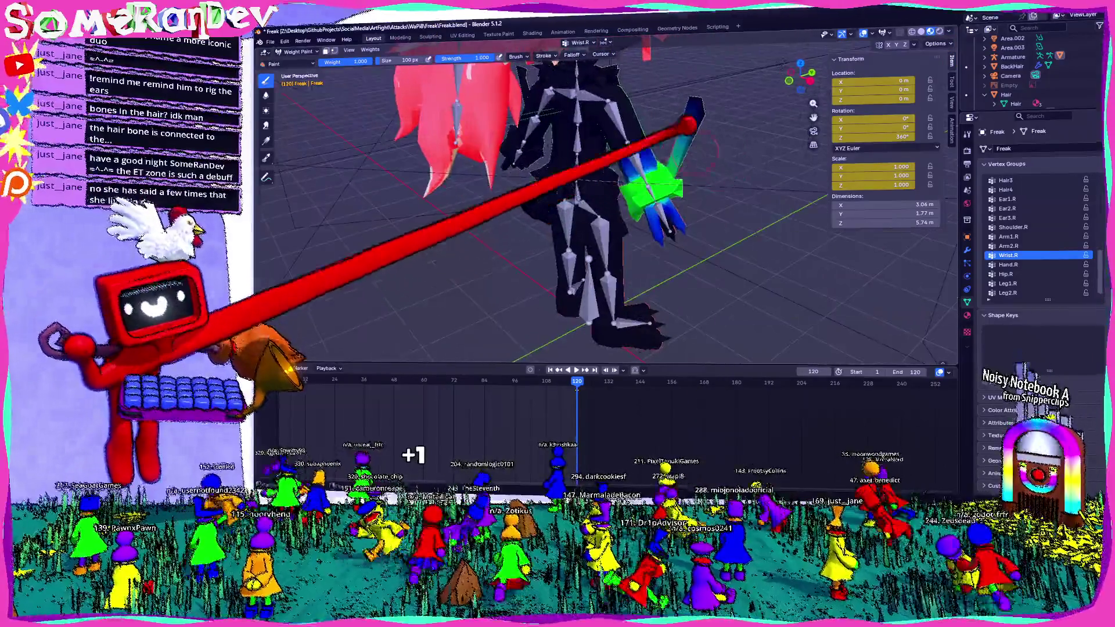
{"action": "key", "text": "Tab"}
{"action": "mouse_move", "coordinate": [615, 185]}
{"action": "middle_mouse_down"}
{"action": "mouse_move", "coordinate": [598, 216]}
{"action": "mouse_move", "coordinate": [795, 72]}
{"action": "middle_mouse_up"}
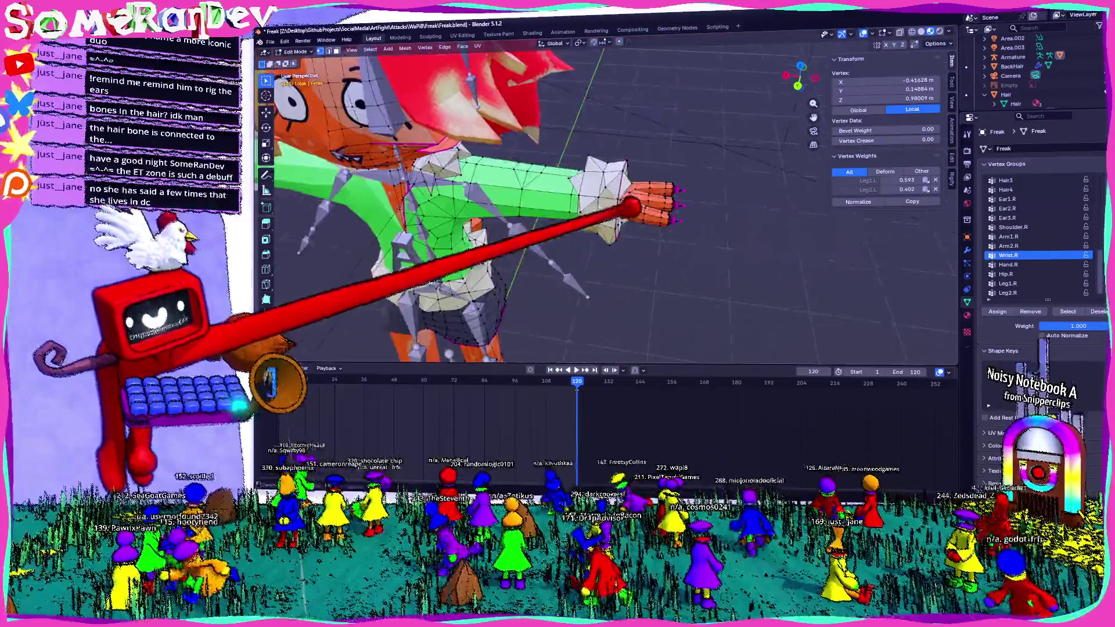
- Review the Wrist.R weights from a straight back view and around the arm, toggling weight paint and edit mode
{"action": "left_click", "coordinate": [801, 77]}
{"action": "key", "text": "alt+a"}
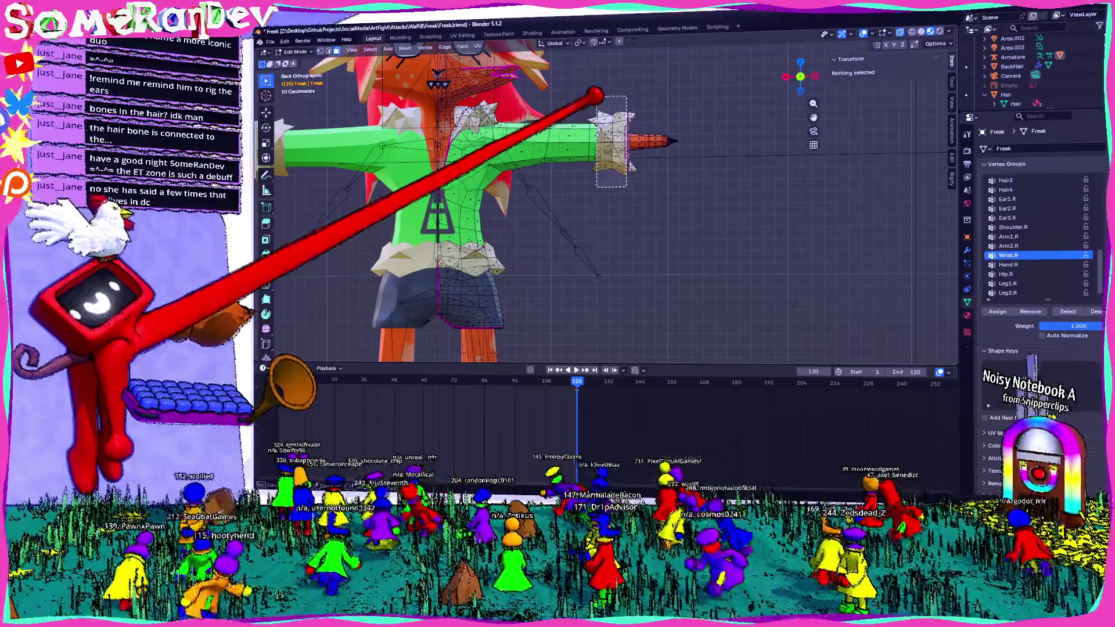
{"action": "scroll", "coordinate": [591, 198], "scroll_direction": "up", "scroll_amount": 3}
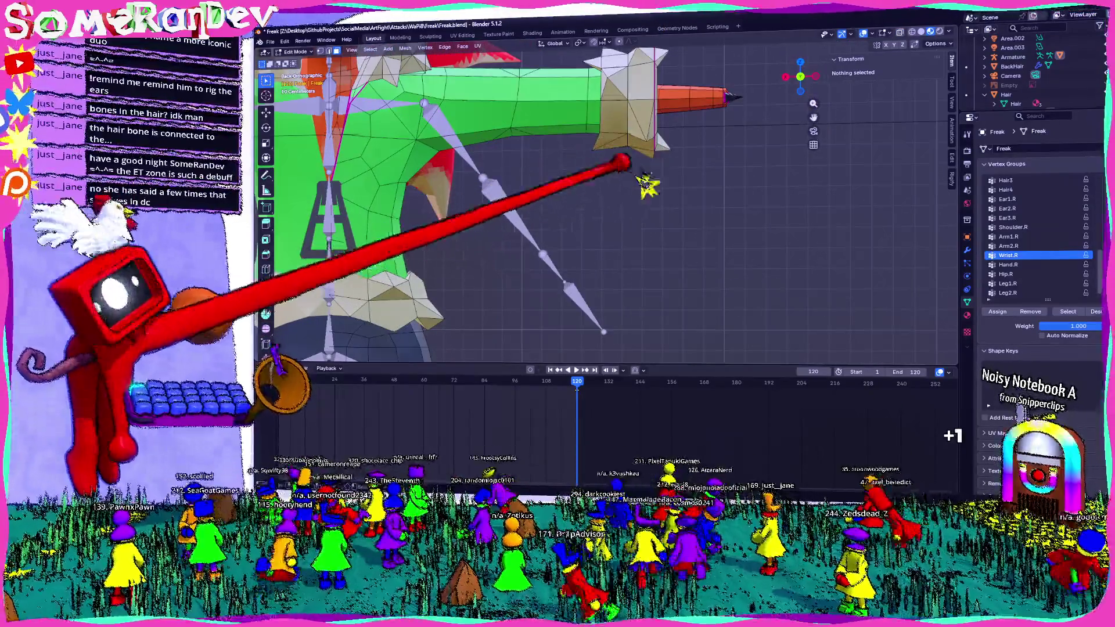
{"action": "key", "text": "ctrl+Tab"}
{"action": "mouse_move", "coordinate": [607, 33]}
{"action": "middle_mouse_down"}
{"action": "mouse_move", "coordinate": [645, 198]}
{"action": "mouse_move", "coordinate": [660, 218]}
{"action": "mouse_move", "coordinate": [713, 161]}
{"action": "mouse_move", "coordinate": [629, 189]}
{"action": "mouse_move", "coordinate": [662, 183]}
{"action": "middle_mouse_up"}
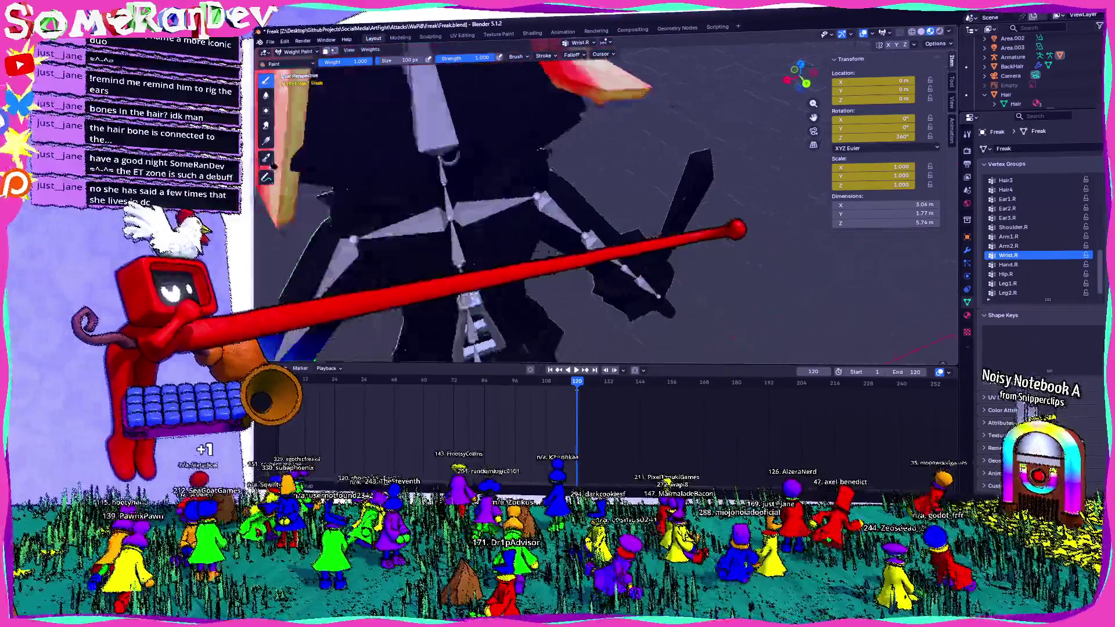
{"action": "key", "text": "Tab"}
{"action": "mouse_move", "coordinate": [722, 211]}
{"action": "middle_mouse_down"}
{"action": "mouse_move", "coordinate": [660, 219]}
{"action": "mouse_move", "coordinate": [668, 223]}
{"action": "mouse_move", "coordinate": [651, 163]}
{"action": "mouse_move", "coordinate": [550, 162]}
{"action": "middle_mouse_up"}
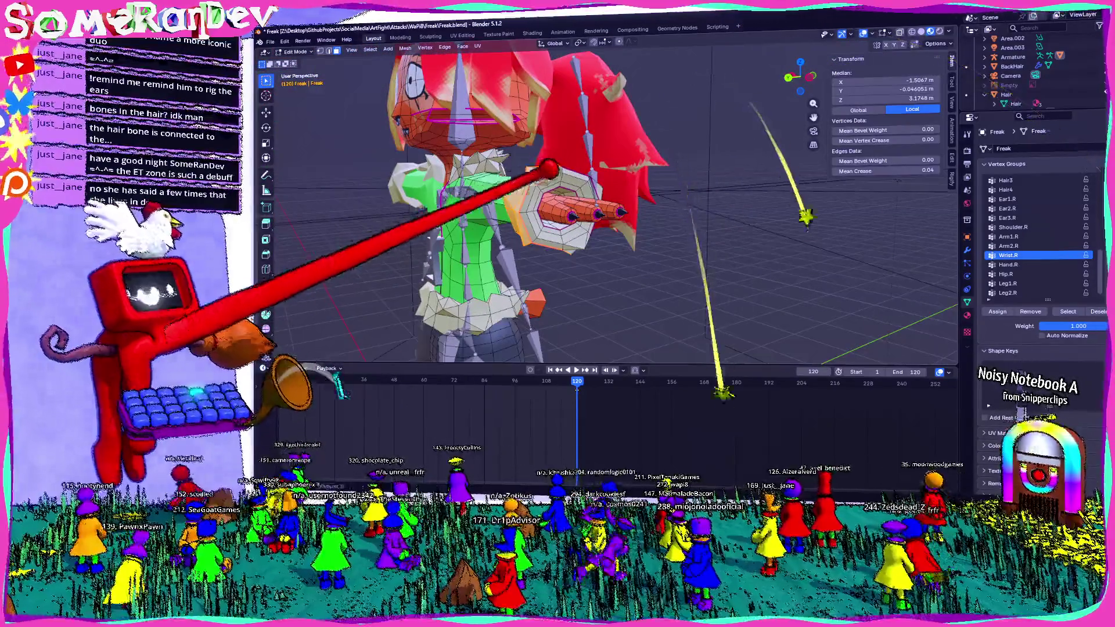
{"action": "scroll", "coordinate": [610, 209], "scroll_direction": "up", "scroll_amount": 4}
{"action": "mouse_move", "coordinate": [610, 210]}
{"action": "middle_mouse_down"}
{"action": "mouse_move", "coordinate": [575, 174]}
{"action": "mouse_move", "coordinate": [610, 200]}
{"action": "mouse_move", "coordinate": [593, 201]}
{"action": "middle_mouse_up"}
{"action": "key", "text": "Tab"}
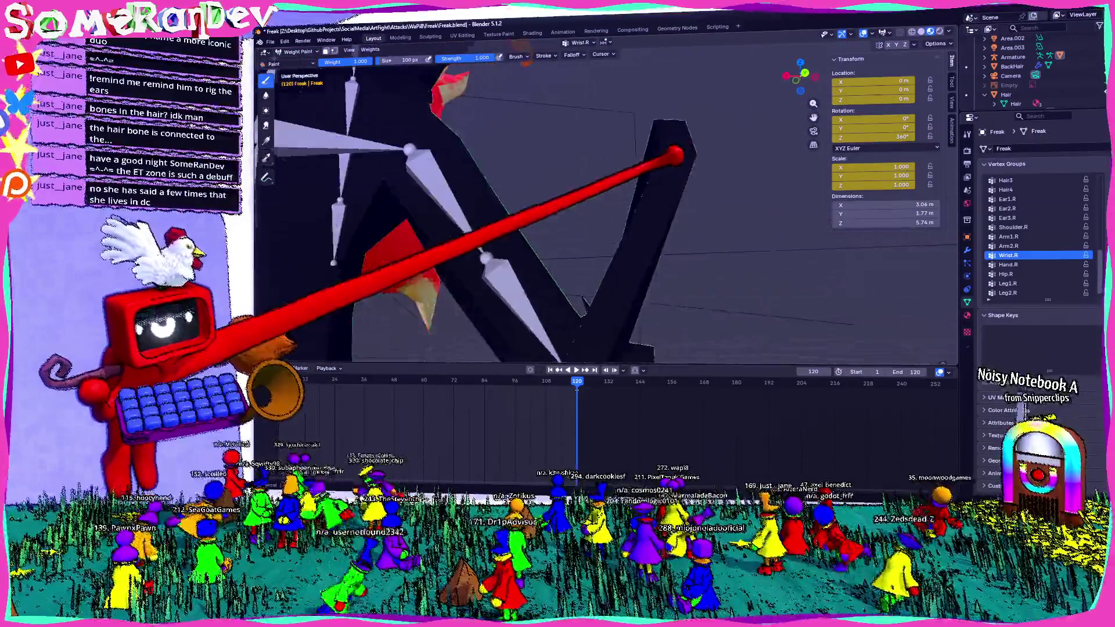
{"action": "scroll", "coordinate": [592, 200], "scroll_direction": "down", "scroll_amount": 4}
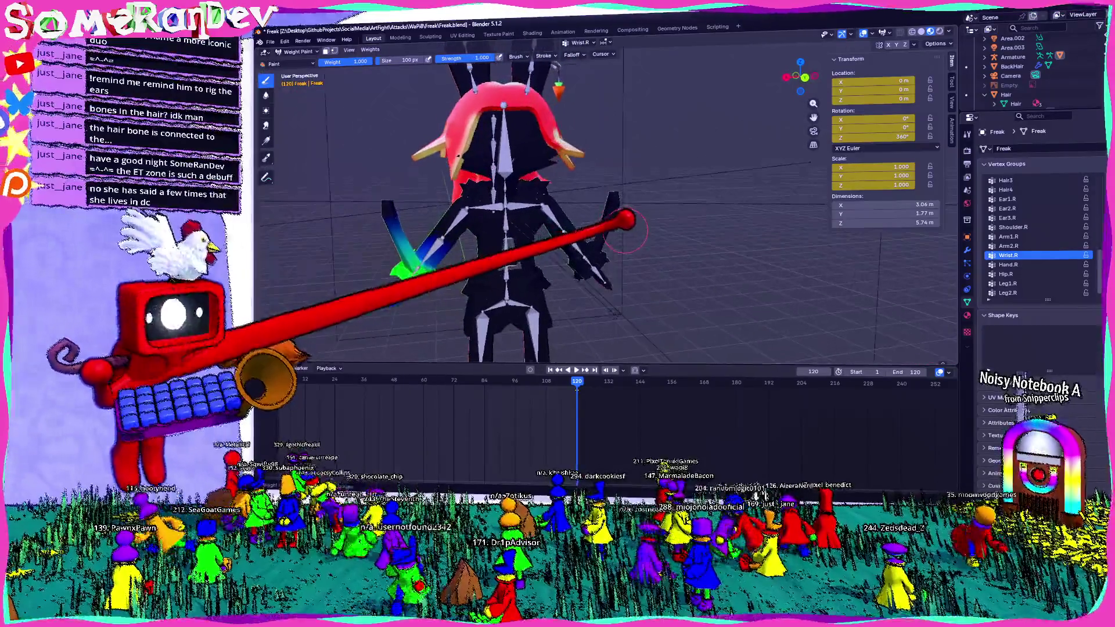
- Check the wrist weights from side and rear angles, then put Freak's mesh into Edit Mode
{"action": "key", "text": "Tab"}
{"action": "key", "text": "Tab"}
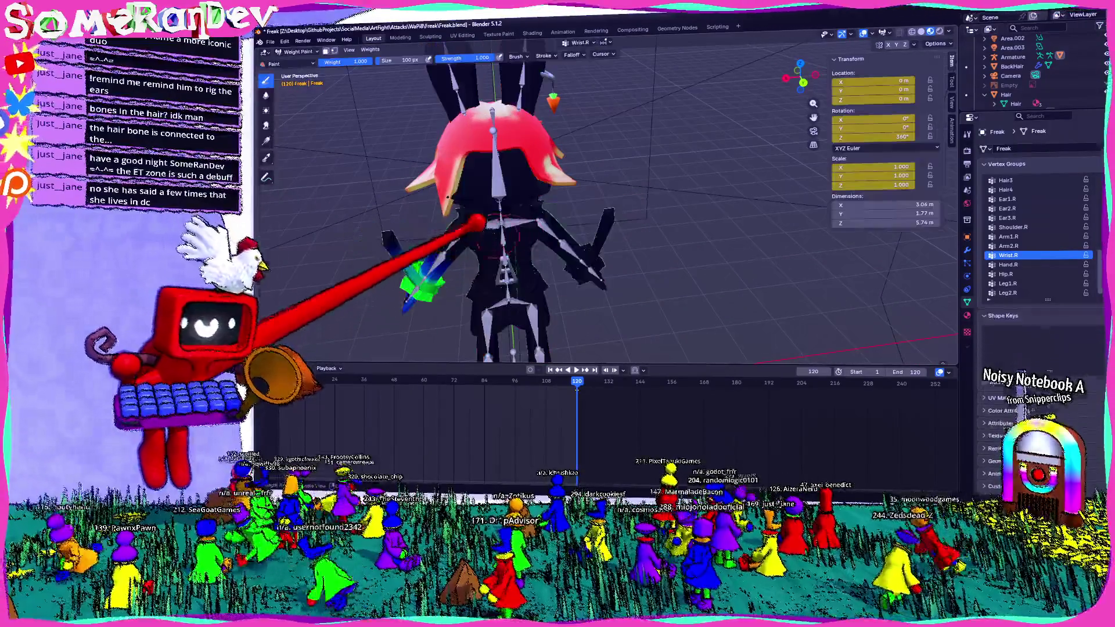
{"action": "middle_click_drag", "start_coordinate": [401, 222], "coordinate": [593, 214]}
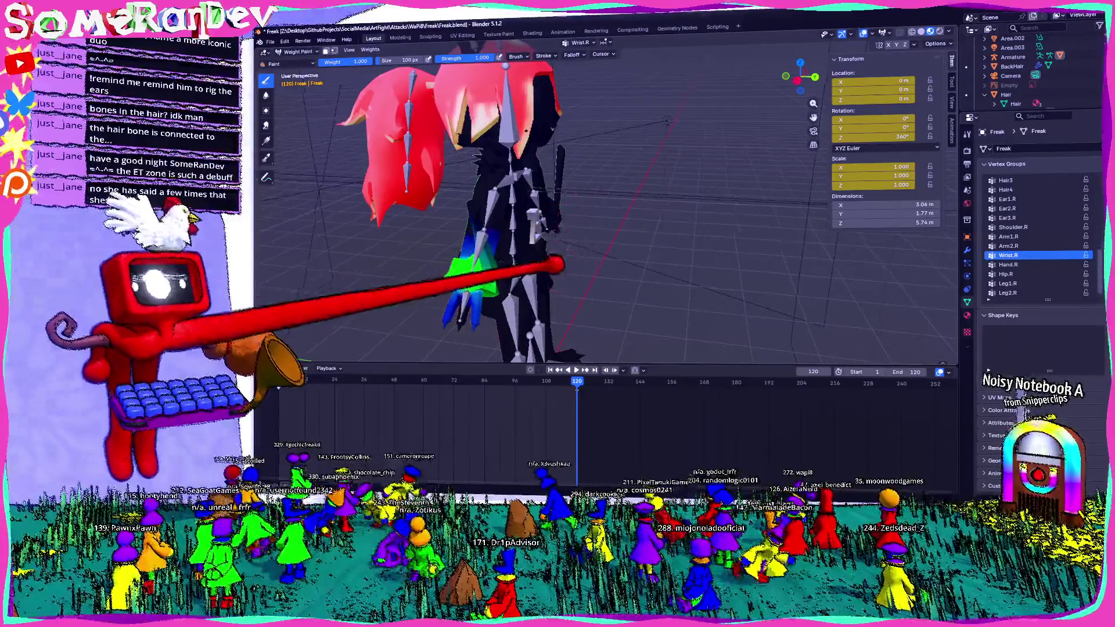
{"action": "middle_click_drag", "start_coordinate": [523, 218], "coordinate": [593, 218]}
{"action": "mouse_move", "coordinate": [688, 160]}
{"action": "middle_mouse_down"}
{"action": "mouse_move", "coordinate": [588, 174]}
{"action": "mouse_move", "coordinate": [503, 155]}
{"action": "mouse_move", "coordinate": [558, 174]}
{"action": "middle_mouse_up"}
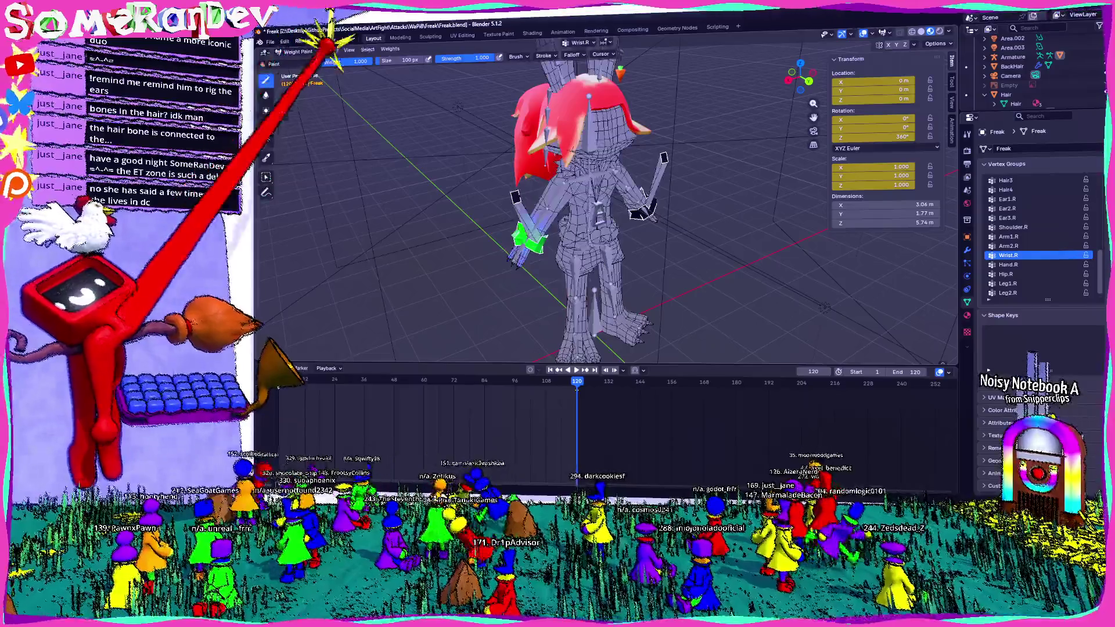
{"action": "mouse_move", "coordinate": [672, 180]}
{"action": "middle_mouse_down"}
{"action": "mouse_move", "coordinate": [577, 237]}
{"action": "mouse_move", "coordinate": [722, 224]}
{"action": "mouse_move", "coordinate": [662, 219]}
{"action": "middle_mouse_up"}
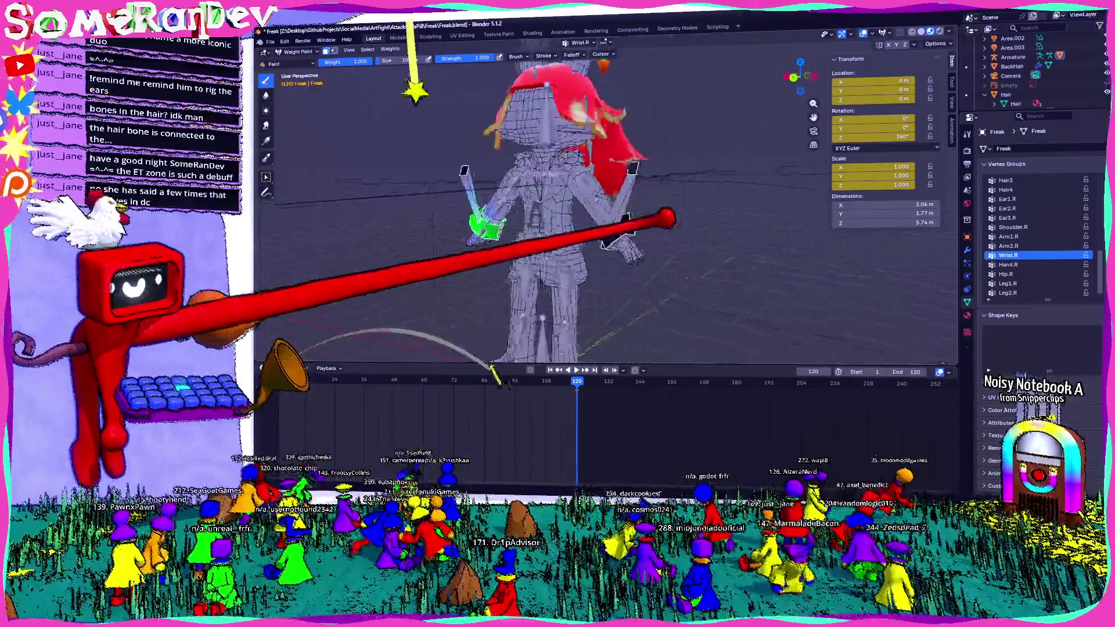
{"action": "middle_click_drag", "start_coordinate": [558, 218], "coordinate": [541, 209]}
{"action": "scroll", "coordinate": [540, 210], "scroll_direction": "up", "scroll_amount": 3}
{"action": "scroll", "coordinate": [541, 209], "scroll_direction": "up", "scroll_amount": 3}
{"action": "mouse_move", "coordinate": [518, 129]}
{"action": "middle_mouse_down"}
{"action": "mouse_move", "coordinate": [660, 170]}
{"action": "mouse_move", "coordinate": [580, 178]}
{"action": "middle_mouse_up"}
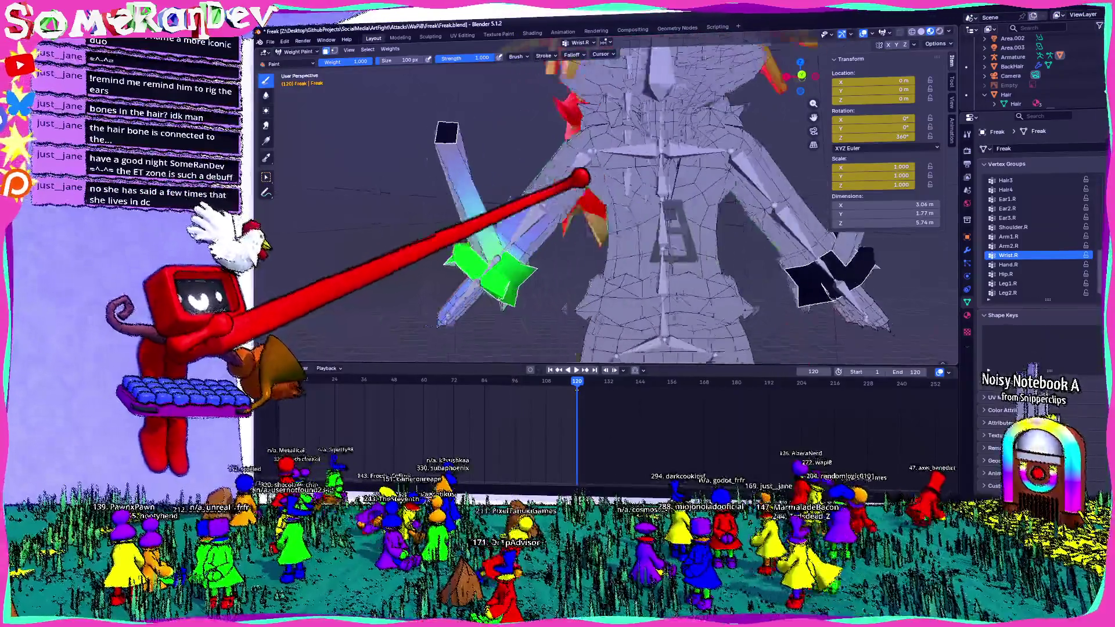
{"action": "key", "text": "Tab"}
{"action": "scroll", "coordinate": [722, 212], "scroll_direction": "down", "scroll_amount": 3}
{"action": "mouse_move", "coordinate": [722, 212]}
{"action": "middle_mouse_down"}
{"action": "mouse_move", "coordinate": [584, 249]}
{"action": "mouse_move", "coordinate": [784, 241]}
{"action": "mouse_move", "coordinate": [671, 222]}
{"action": "mouse_move", "coordinate": [704, 237]}
{"action": "mouse_move", "coordinate": [772, 236]}
{"action": "mouse_move", "coordinate": [710, 253]}
{"action": "middle_mouse_up"}
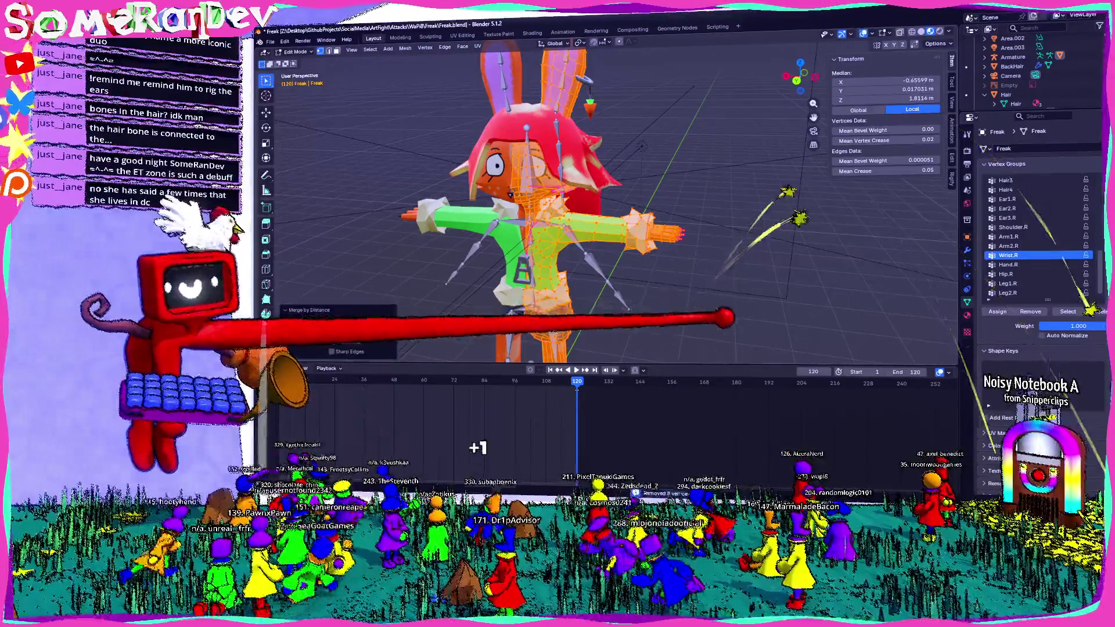
{"action": "scroll", "coordinate": [611, 201], "scroll_direction": "up", "scroll_amount": 3}
- Flip Freak's mesh between edit, weight paint and object mode while orbiting the arm to compare views
{"action": "mouse_move", "coordinate": [659, 306]}
{"action": "middle_mouse_down"}
{"action": "mouse_move", "coordinate": [672, 304]}
{"action": "mouse_move", "coordinate": [617, 286]}
{"action": "mouse_move", "coordinate": [636, 306]}
{"action": "mouse_move", "coordinate": [686, 298]}
{"action": "middle_mouse_up"}
{"action": "scroll", "coordinate": [687, 298], "scroll_direction": "up", "scroll_amount": 3}
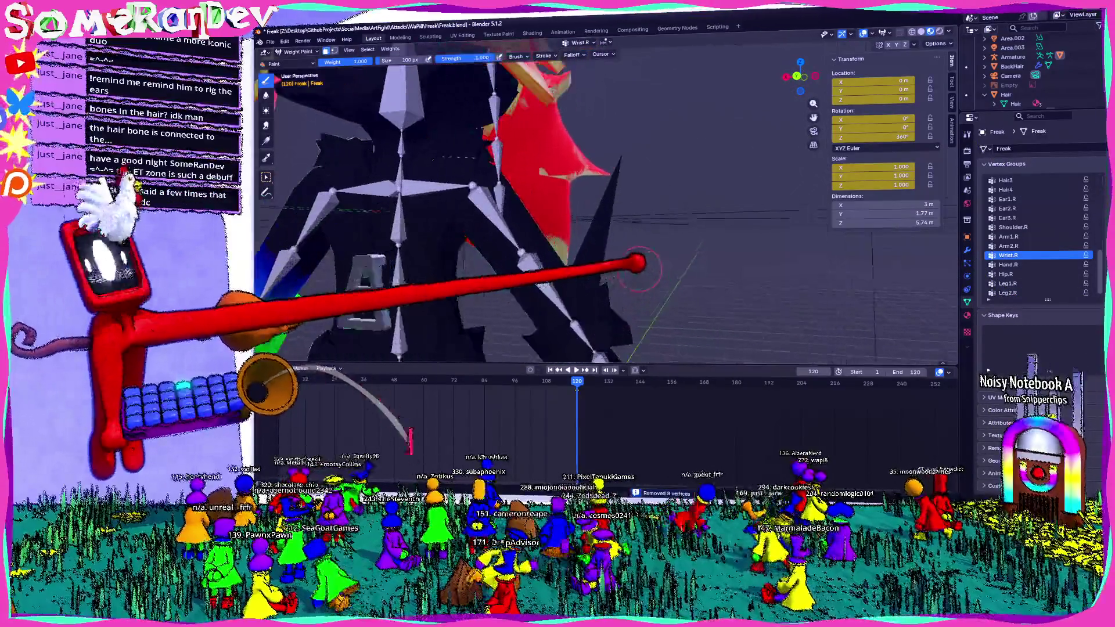
{"action": "middle_click_drag", "start_coordinate": [635, 262], "coordinate": [734, 287]}
{"action": "key", "text": "Tab"}
{"action": "middle_click_drag", "start_coordinate": [801, 304], "coordinate": [720, 272]}
{"action": "key", "text": "Tab"}
{"action": "mouse_move", "coordinate": [653, 219]}
{"action": "middle_mouse_down"}
{"action": "mouse_move", "coordinate": [659, 319]}
{"action": "mouse_move", "coordinate": [672, 269]}
{"action": "middle_mouse_up"}
{"action": "scroll", "coordinate": [680, 271], "scroll_direction": "up", "scroll_amount": 2}
{"action": "key", "text": "Tab"}
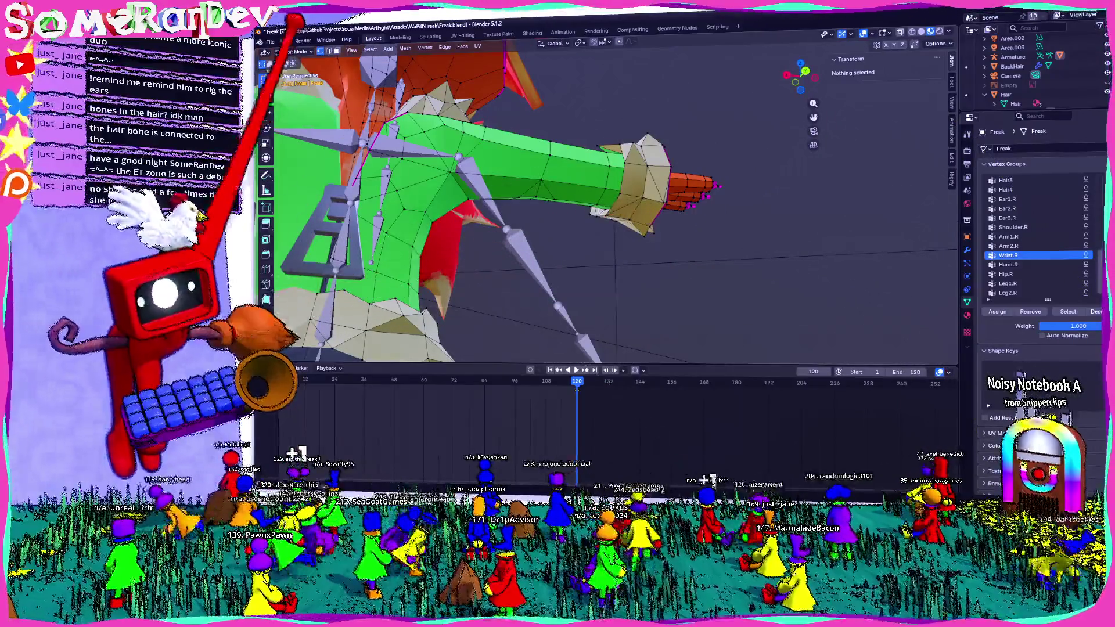
{"action": "left_click", "coordinate": [296, 62]}
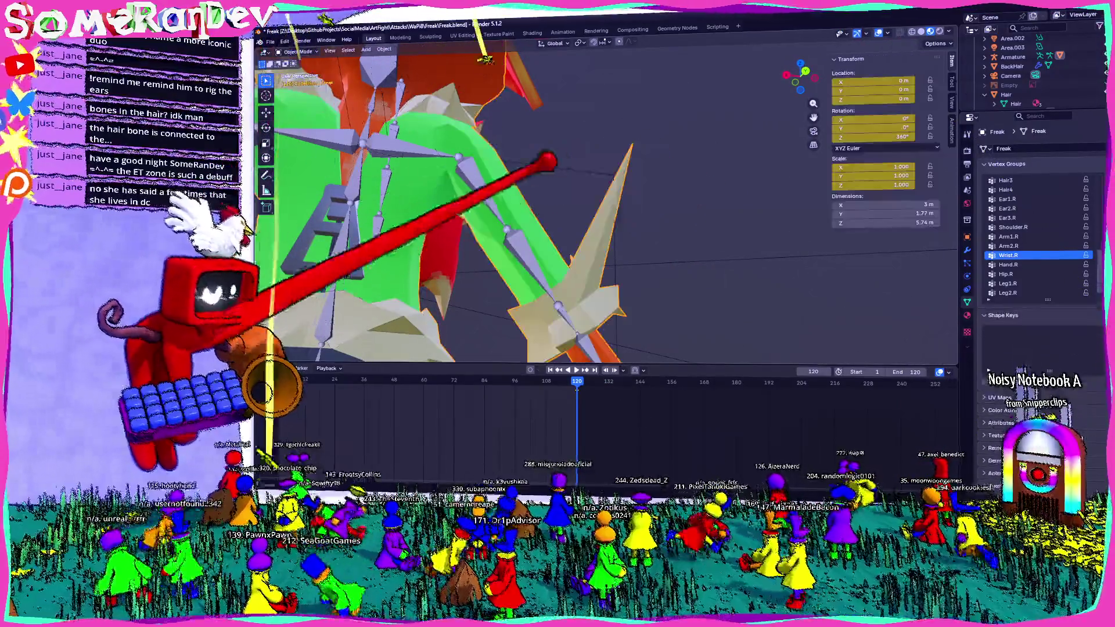
{"action": "middle_click_drag", "start_coordinate": [540, 331], "coordinate": [571, 68]}
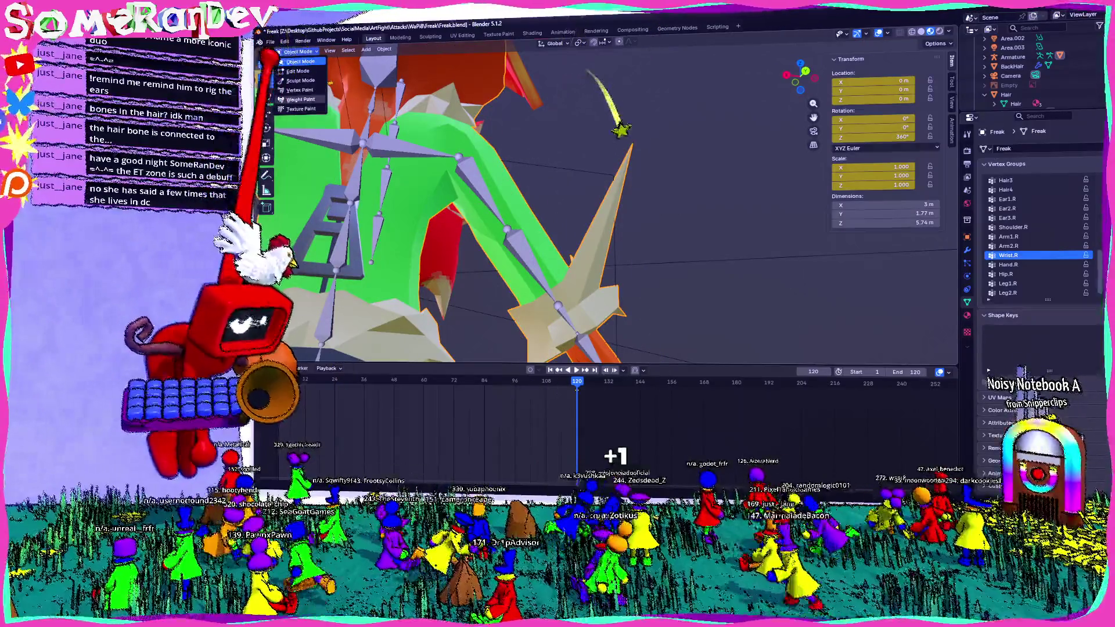
{"action": "left_click", "coordinate": [301, 98]}
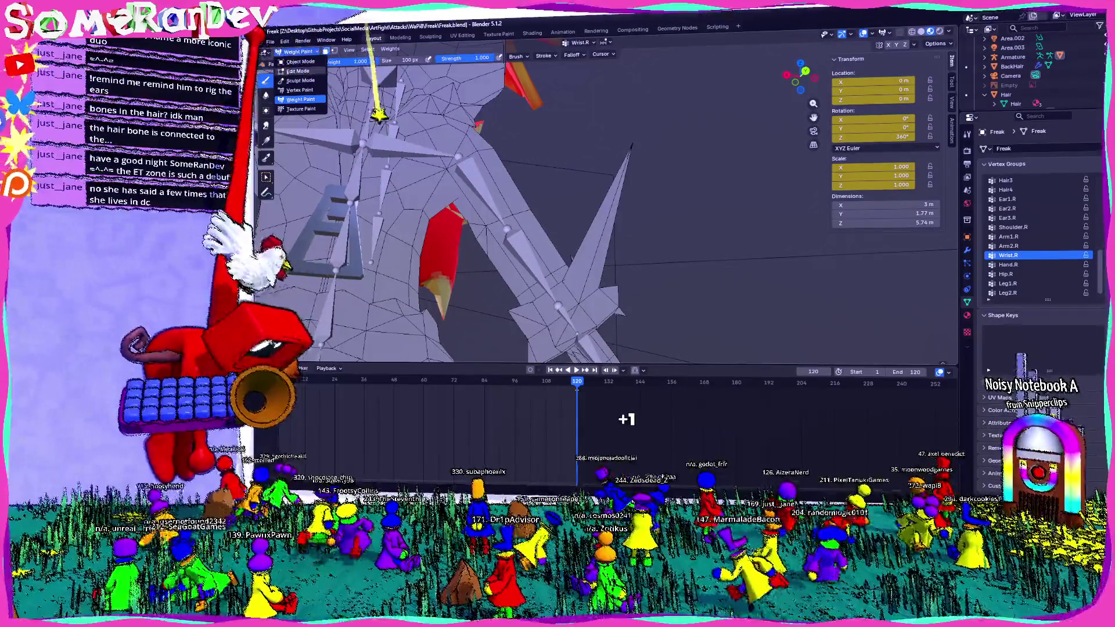
{"action": "left_click", "coordinate": [301, 62]}
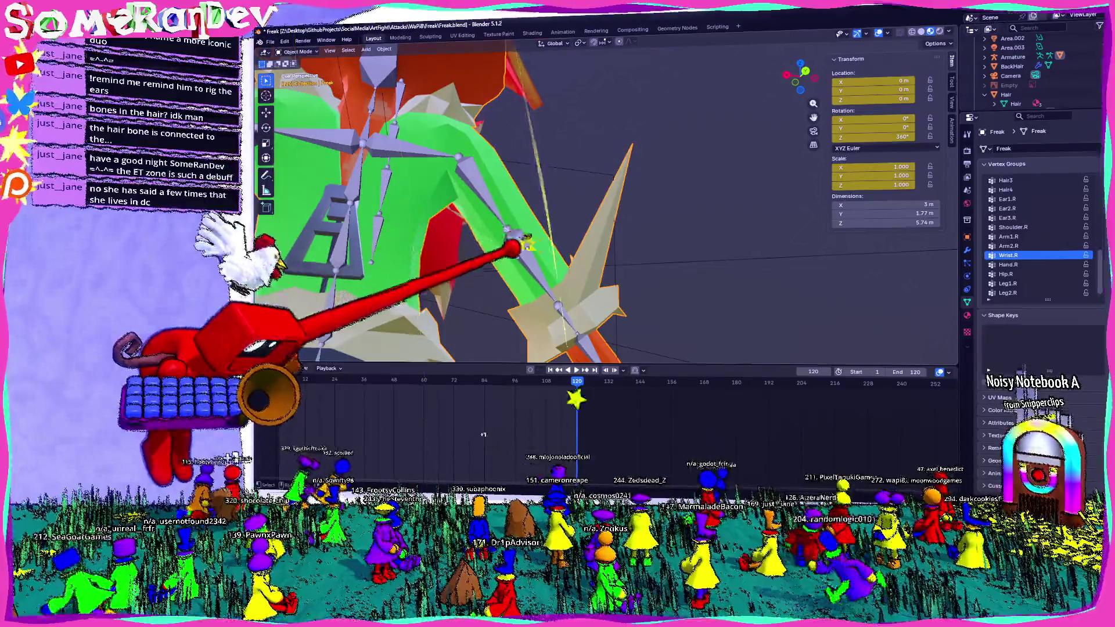
- Pose the armature's arm bone with a test rotation from behind, undo it, and return to object mode
{"action": "left_click", "coordinate": [541, 109]}
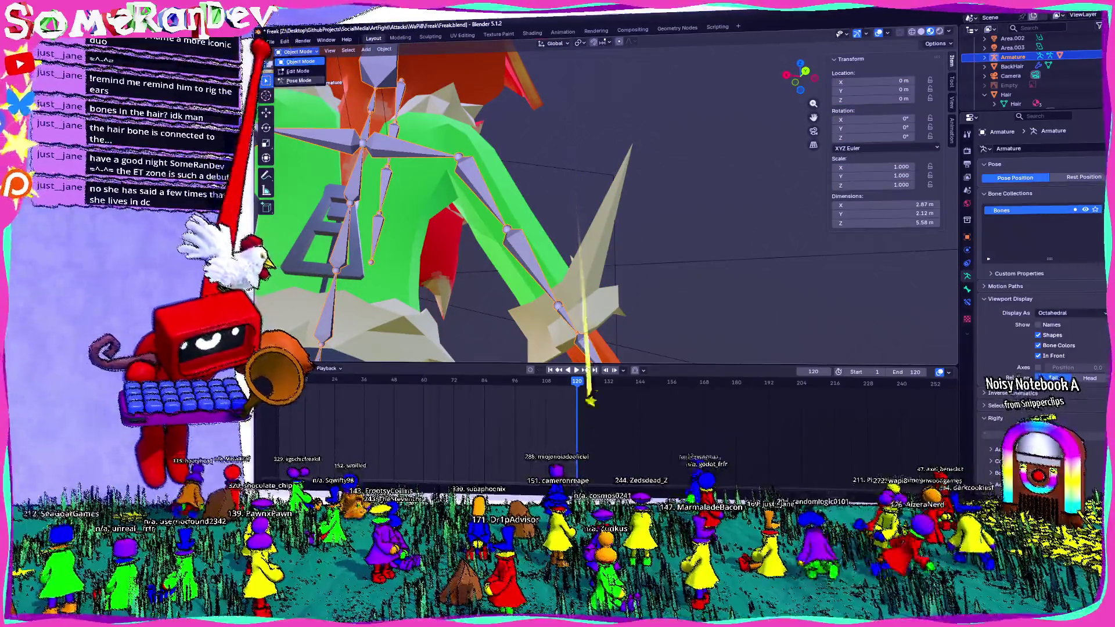
{"action": "left_click", "coordinate": [299, 80]}
{"action": "key", "text": "ctrl+KP_1"}
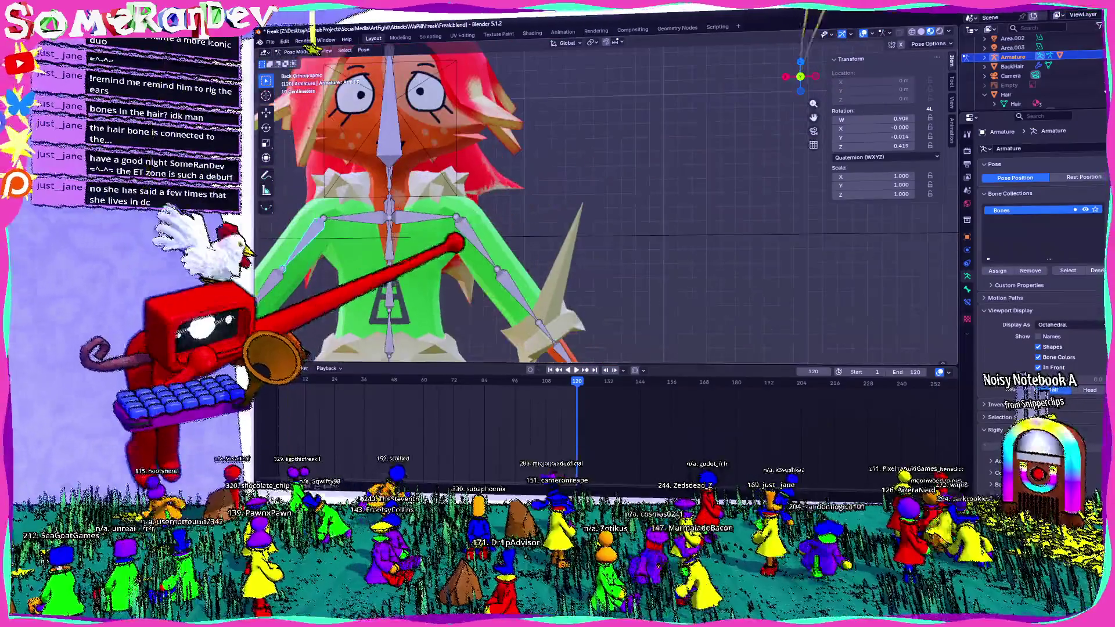
{"action": "key", "text": "r"}
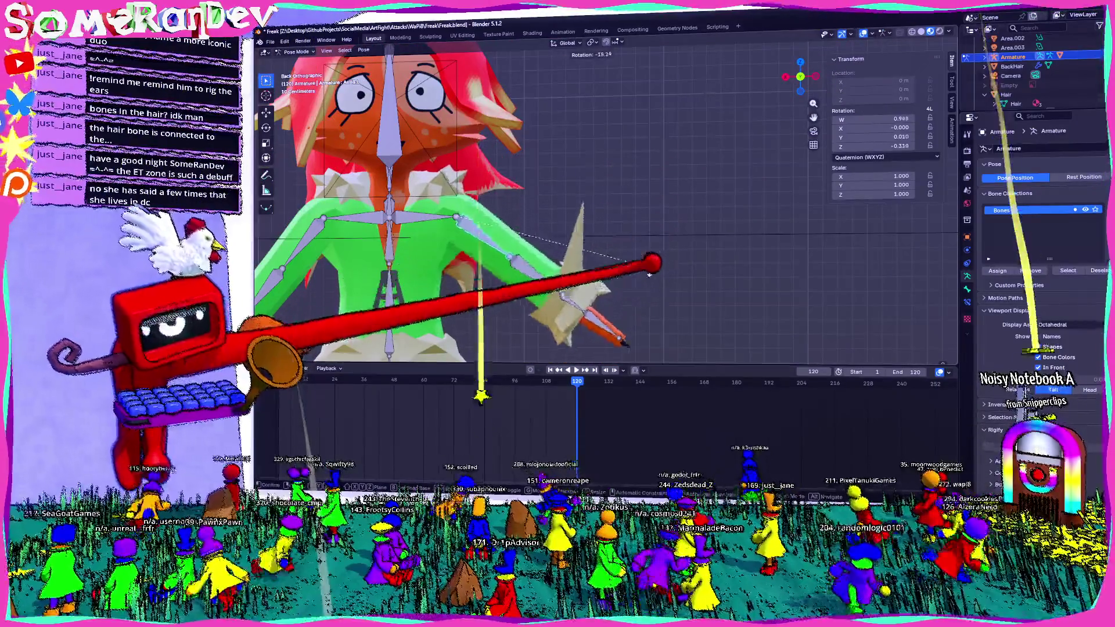
{"action": "key", "text": "Return"}
{"action": "key", "text": "ctrl+z"}
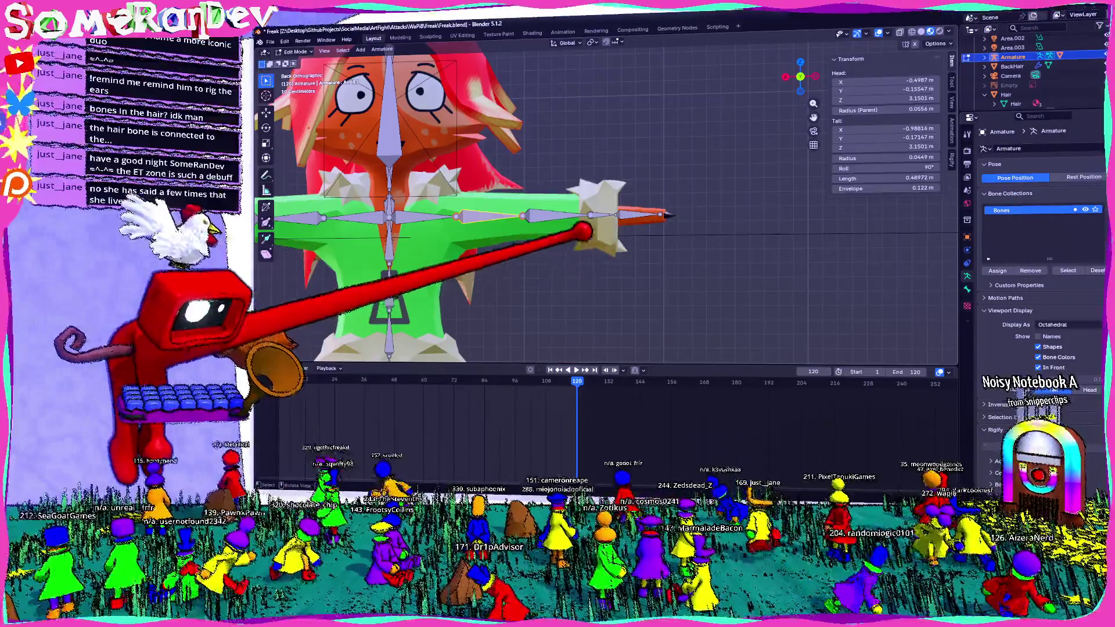
{"action": "key", "text": "ctrl+shift+z"}
{"action": "left_click", "coordinate": [300, 61]}
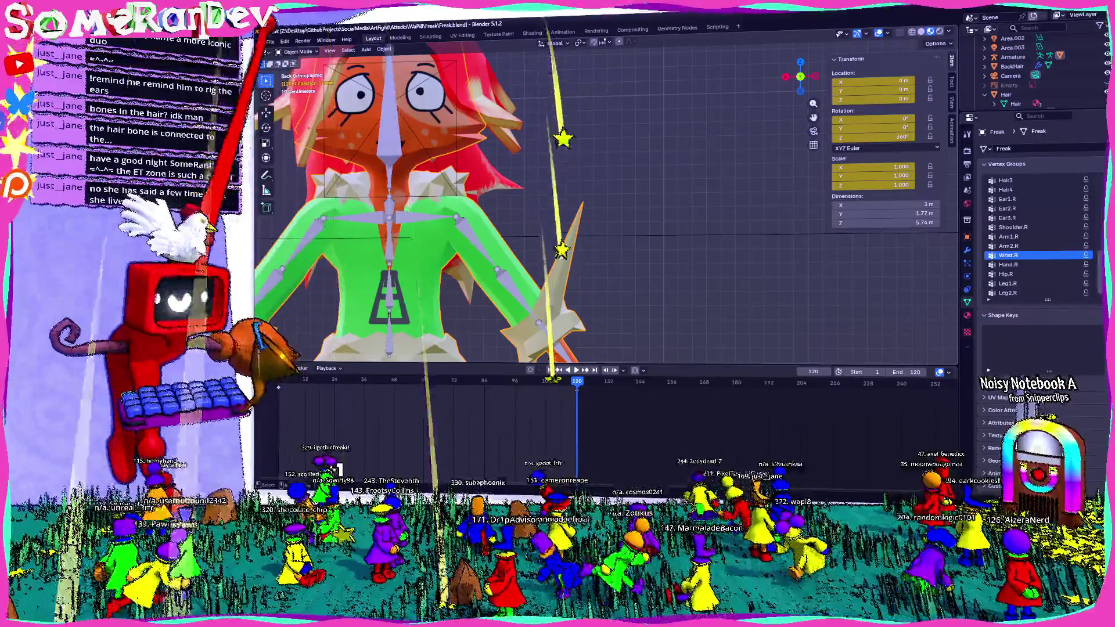
- Select individual wrist vertices on Freak in Edit Mode to read their Vertex Weights, then go back to object mode
{"action": "key", "text": "Tab"}
{"action": "left_click", "coordinate": [593, 187]}
{"action": "key", "text": "g"}
{"action": "key", "text": "Escape"}
{"action": "scroll", "coordinate": [610, 201], "scroll_direction": "up", "scroll_amount": 4}
{"action": "mouse_move", "coordinate": [610, 200]}
{"action": "middle_mouse_down"}
{"action": "mouse_move", "coordinate": [663, 227]}
{"action": "mouse_move", "coordinate": [557, 252]}
{"action": "mouse_move", "coordinate": [575, 236]}
{"action": "mouse_move", "coordinate": [523, 227]}
{"action": "middle_mouse_up"}
{"action": "left_click", "coordinate": [522, 131]}
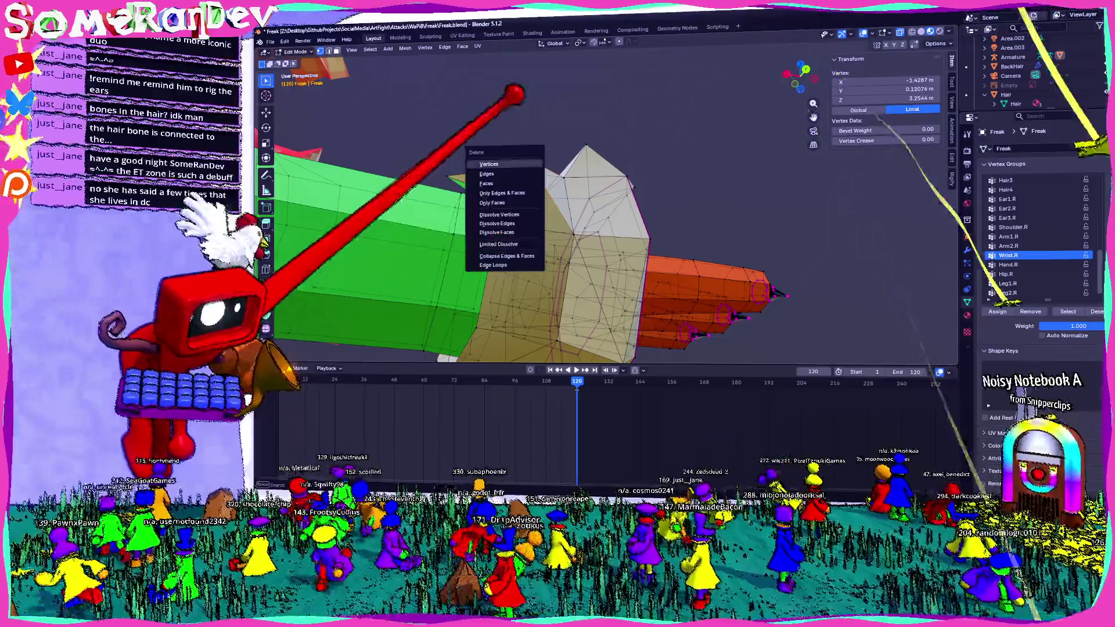
{"action": "key", "text": "Escape"}
{"action": "middle_click_drag", "start_coordinate": [538, 135], "coordinate": [570, 250]}
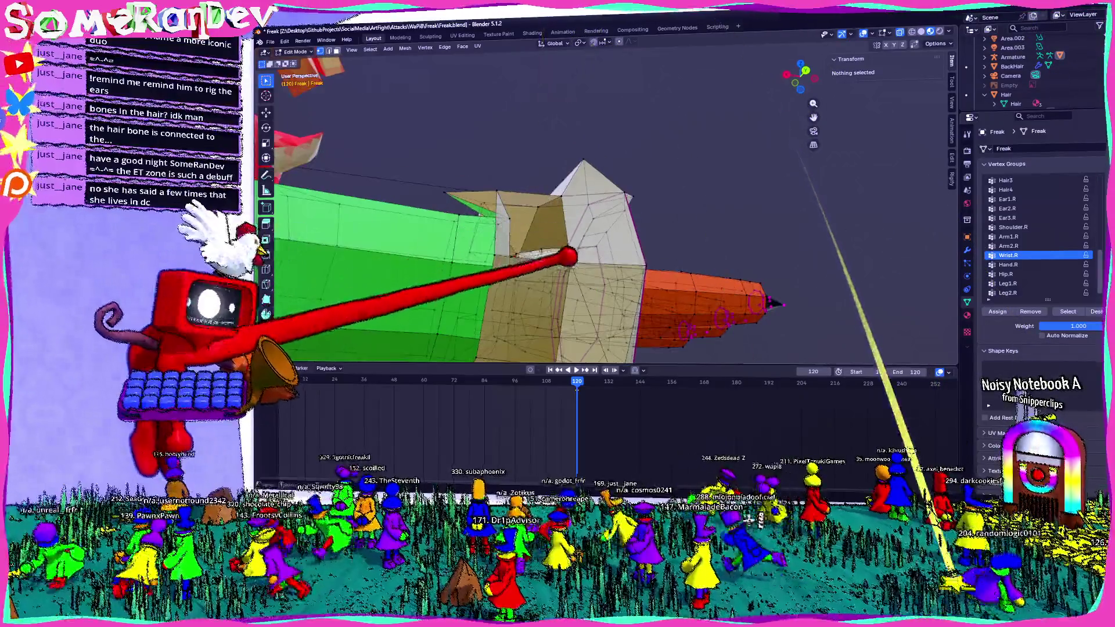
{"action": "left_click", "coordinate": [558, 262]}
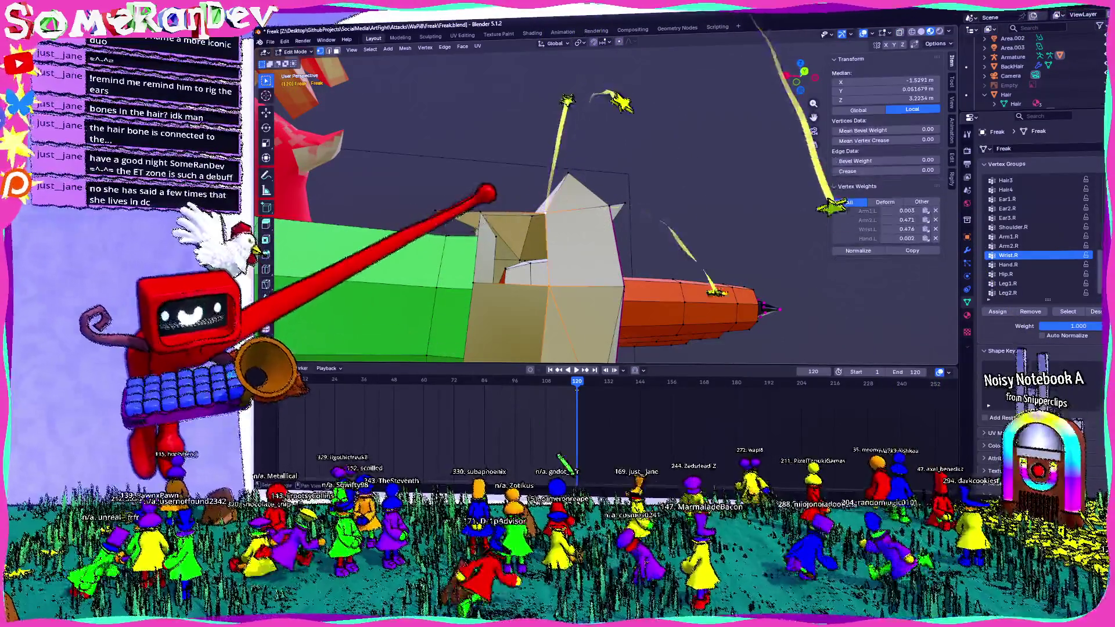
{"action": "mouse_move", "coordinate": [558, 218]}
{"action": "middle_mouse_down"}
{"action": "mouse_move", "coordinate": [575, 244]}
{"action": "mouse_move", "coordinate": [374, 300]}
{"action": "mouse_move", "coordinate": [443, 320]}
{"action": "middle_mouse_up"}
{"action": "key", "text": "Tab"}
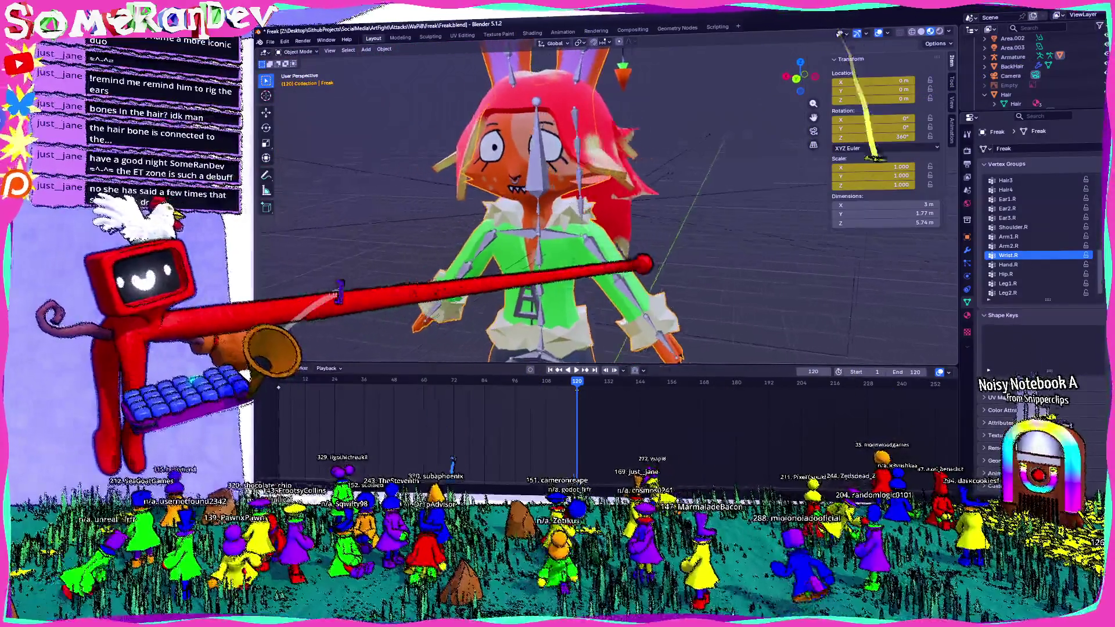
- Return Freak's mesh to object mode, select the armature and enter Pose Mode
{"action": "left_click", "coordinate": [300, 62]}
{"action": "left_click", "coordinate": [296, 52]}
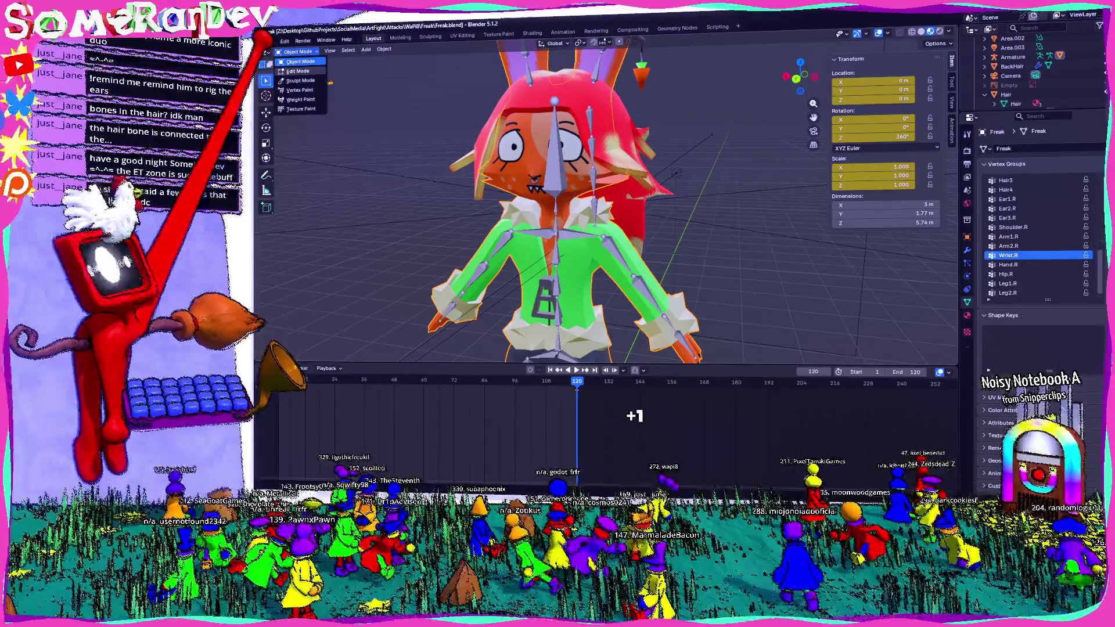
{"action": "left_click", "coordinate": [301, 100]}
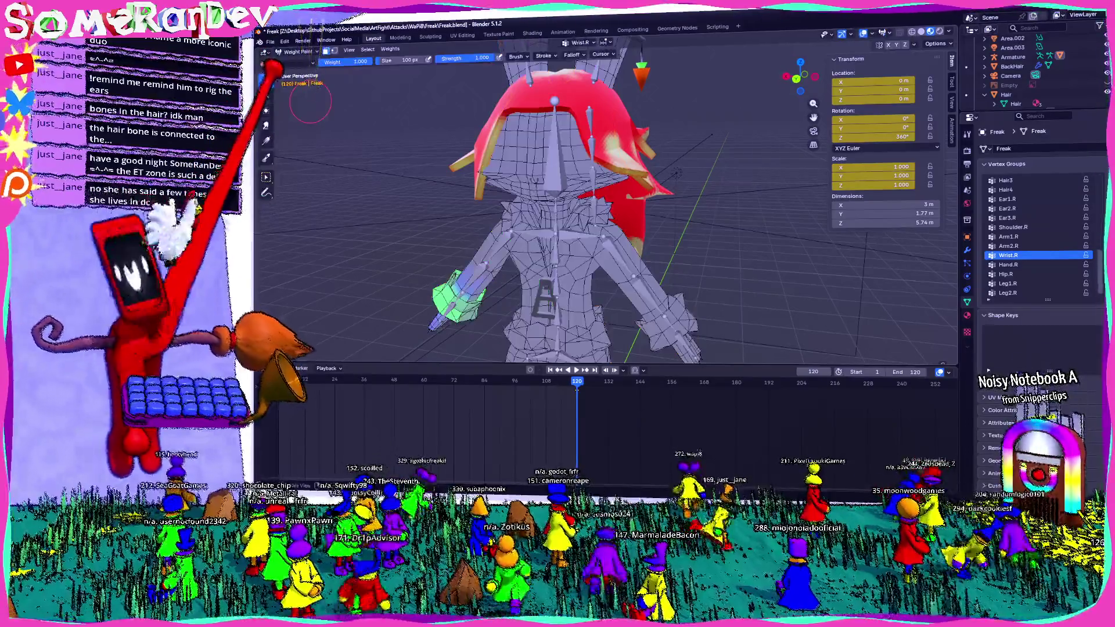
{"action": "left_click", "coordinate": [301, 74]}
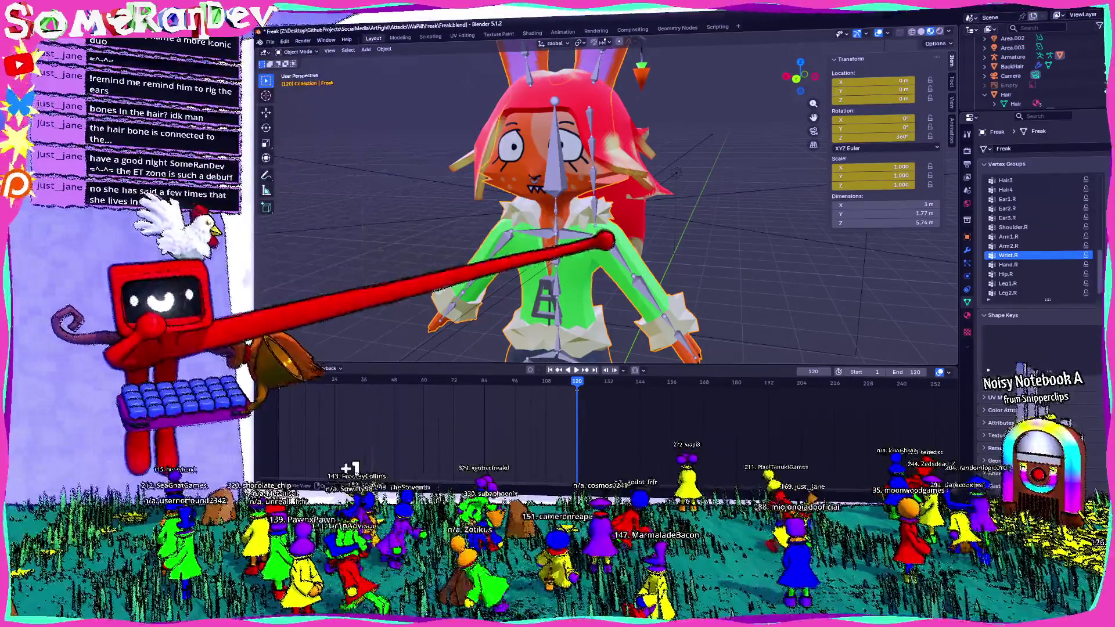
{"action": "left_click", "coordinate": [1013, 56]}
{"action": "left_click", "coordinate": [296, 51]}
{"action": "left_click", "coordinate": [301, 81]}
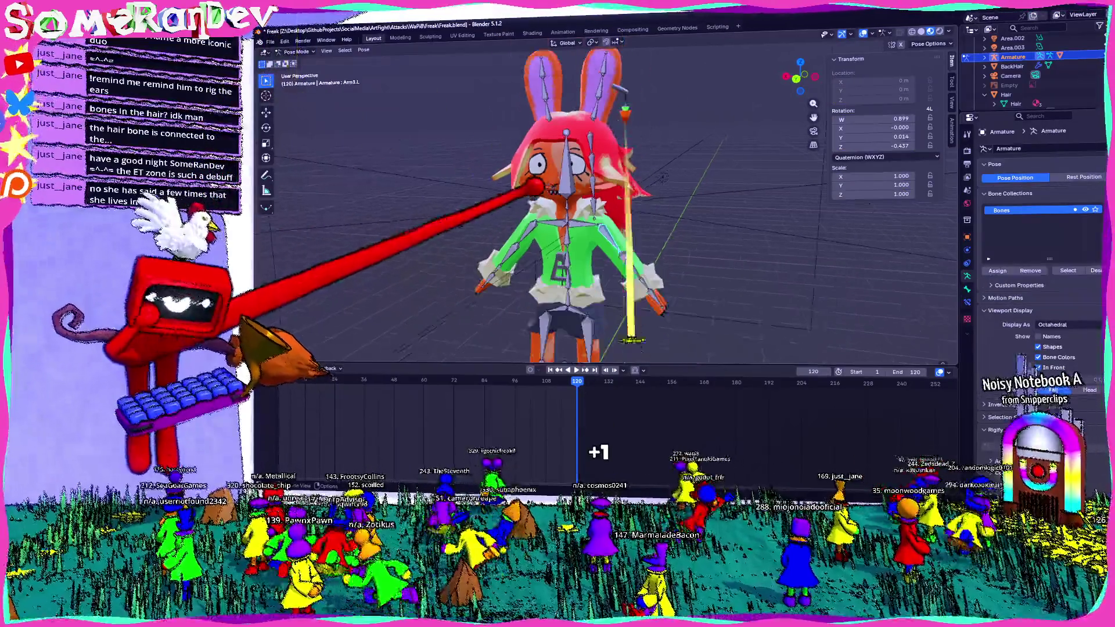
- Test-rotate the Spine2 bone from the left side view, then select the shoulder bone and view from behind
{"action": "middle_click_drag", "start_coordinate": [611, 236], "coordinate": [509, 205]}
{"action": "key", "text": "ctrl+KP_3"}
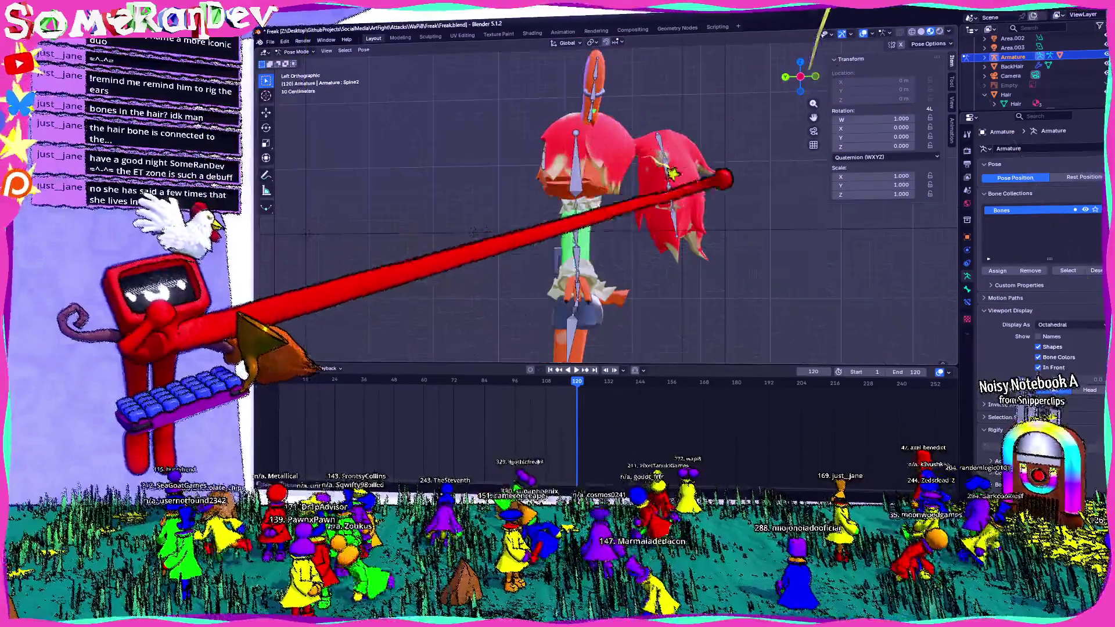
{"action": "left_click", "coordinate": [576, 245]}
{"action": "key", "text": "r"}
{"action": "left_click", "coordinate": [592, 179]}
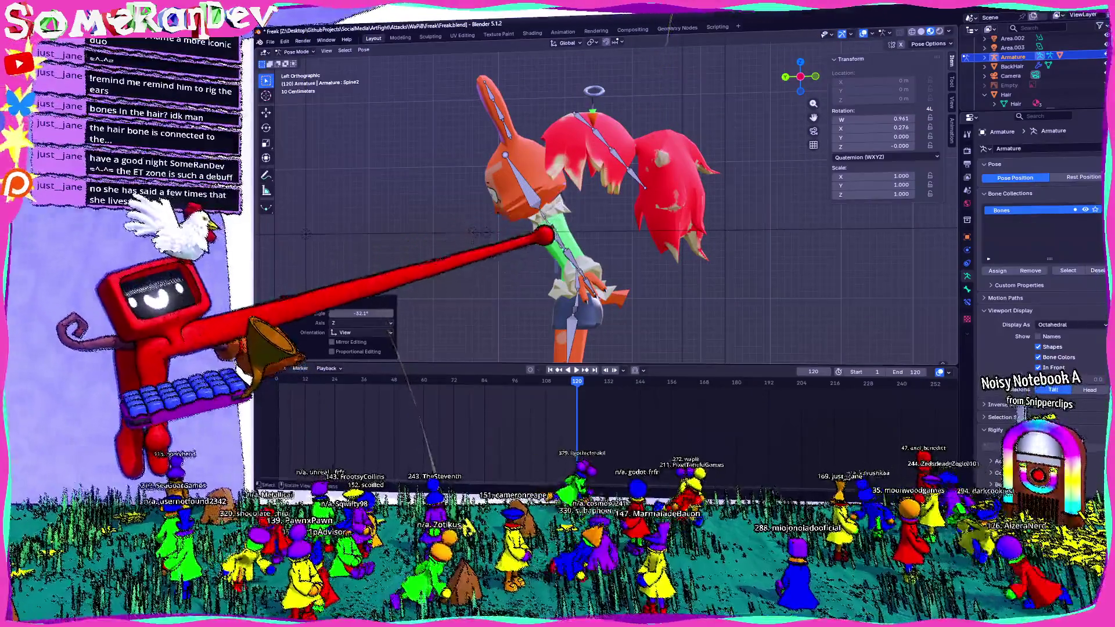
{"action": "left_click", "coordinate": [593, 246]}
{"action": "middle_click_drag", "start_coordinate": [592, 246], "coordinate": [614, 91]}
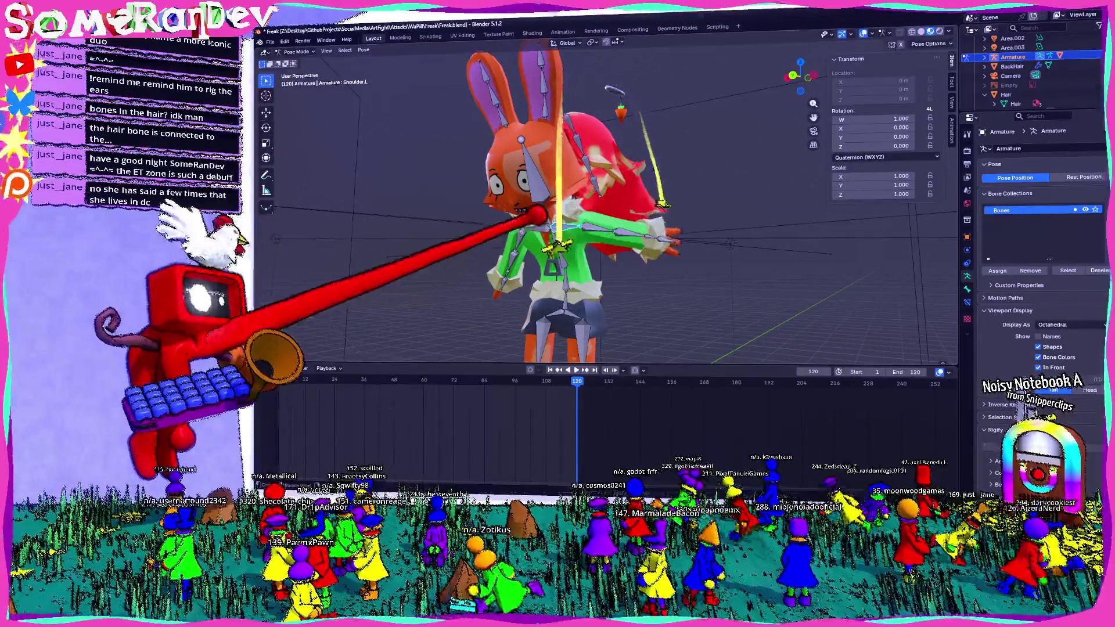
{"action": "left_click", "coordinate": [765, 54]}
{"action": "mouse_move", "coordinate": [933, 200]}
{"action": "middle_mouse_down"}
{"action": "mouse_move", "coordinate": [837, 366]}
{"action": "mouse_move", "coordinate": [956, 478]}
{"action": "mouse_move", "coordinate": [945, 286]}
{"action": "middle_mouse_up"}
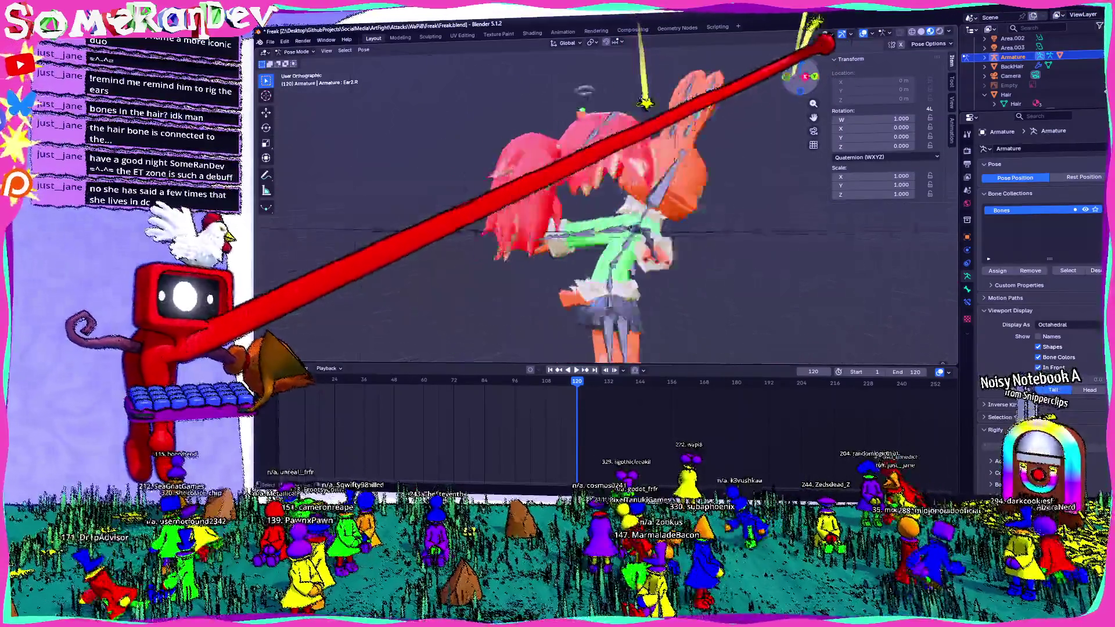
- Rotate a rabbit ear bone to check the ear bends, undo it, and repeat the test from side and back views
{"action": "middle_click_drag", "start_coordinate": [826, 41], "coordinate": [776, 125]}
{"action": "key", "text": "r"}
{"action": "left_click", "coordinate": [491, 316]}
{"action": "middle_click_drag", "start_coordinate": [490, 316], "coordinate": [433, 376]}
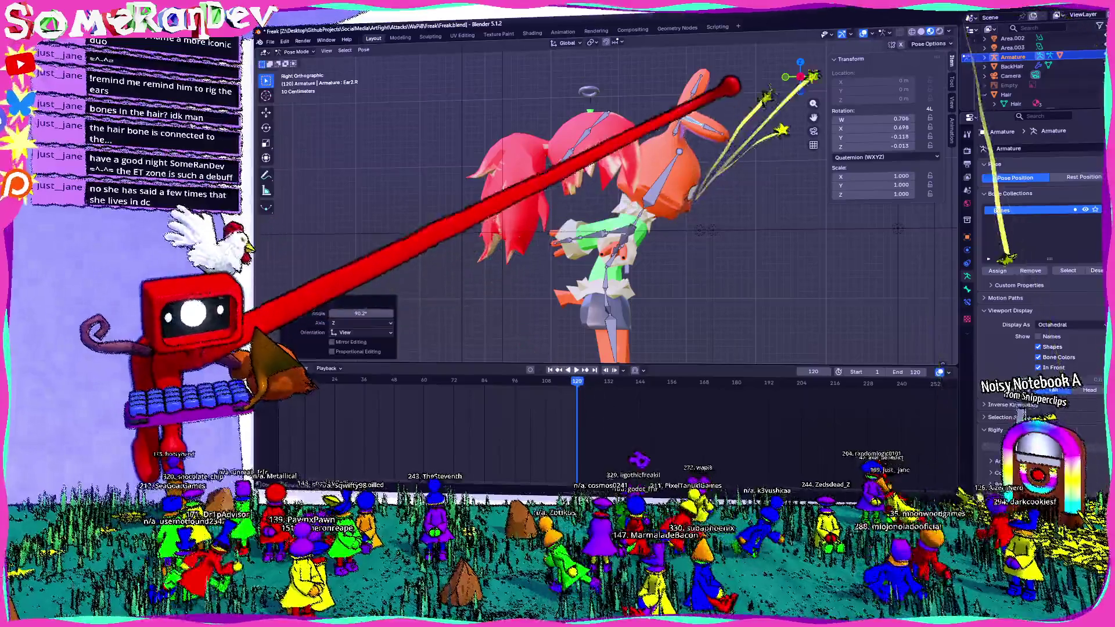
{"action": "mouse_move", "coordinate": [701, 202]}
{"action": "middle_mouse_down"}
{"action": "mouse_move", "coordinate": [740, 166]}
{"action": "mouse_move", "coordinate": [447, 94]}
{"action": "mouse_move", "coordinate": [567, 131]}
{"action": "middle_mouse_up"}
{"action": "key", "text": "ctrl+z"}
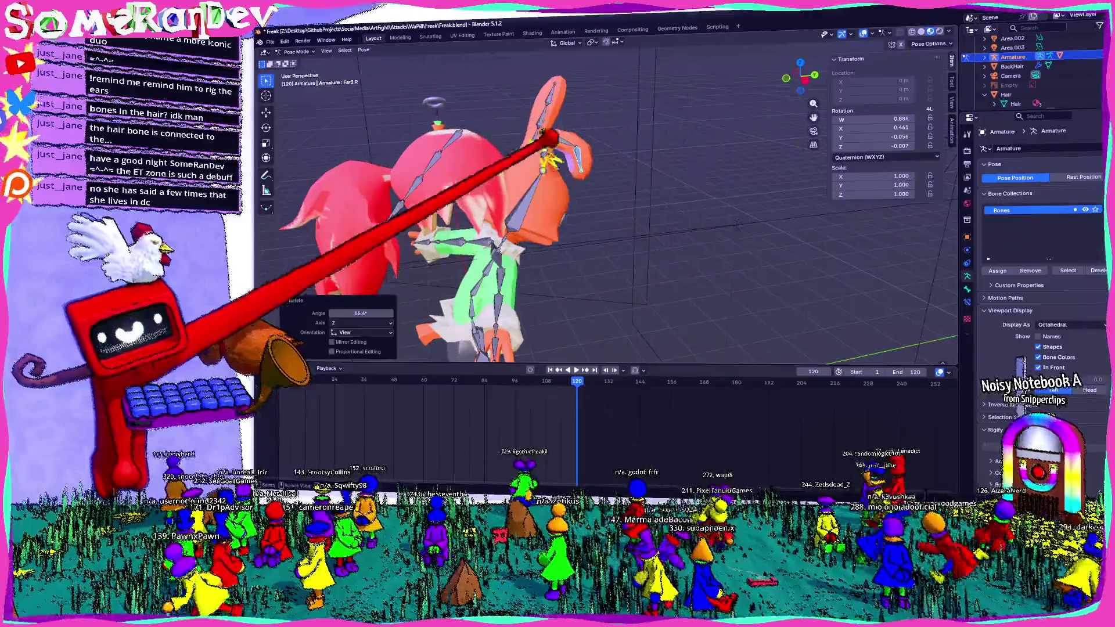
{"action": "left_click", "coordinate": [801, 77]}
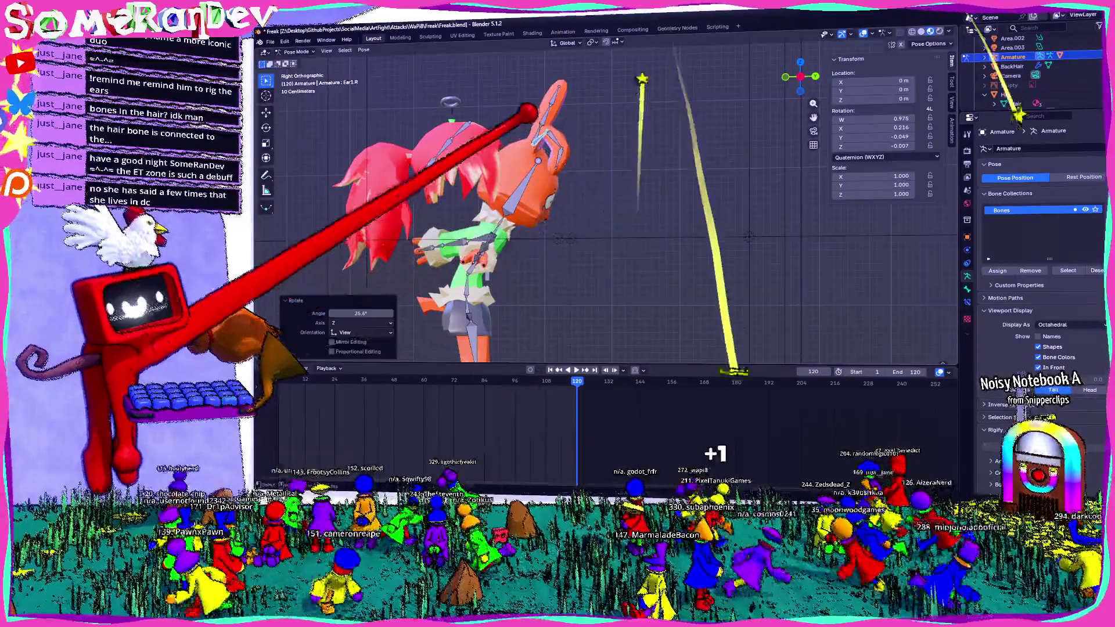
{"action": "left_click", "coordinate": [545, 131]}
{"action": "left_click", "coordinate": [594, 157]}
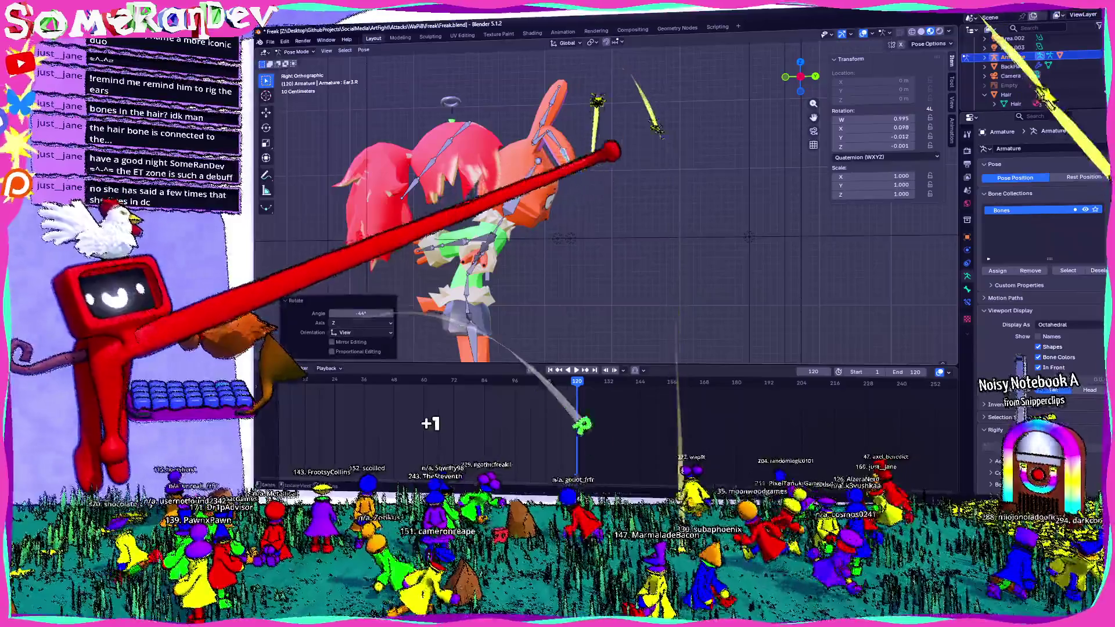
{"action": "middle_click_drag", "start_coordinate": [595, 157], "coordinate": [540, 140]}
{"action": "left_click", "coordinate": [801, 77]}
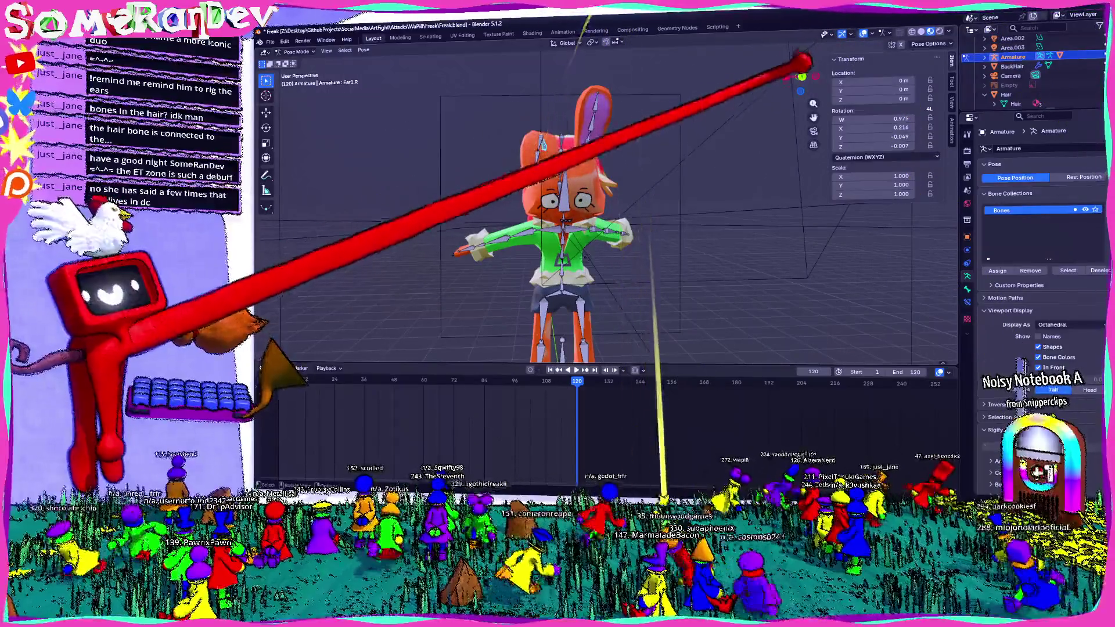
{"action": "key", "text": "r"}
- Tab the armature through bone editing and posing, then set it back to Object Mode
{"action": "key", "text": "Tab"}
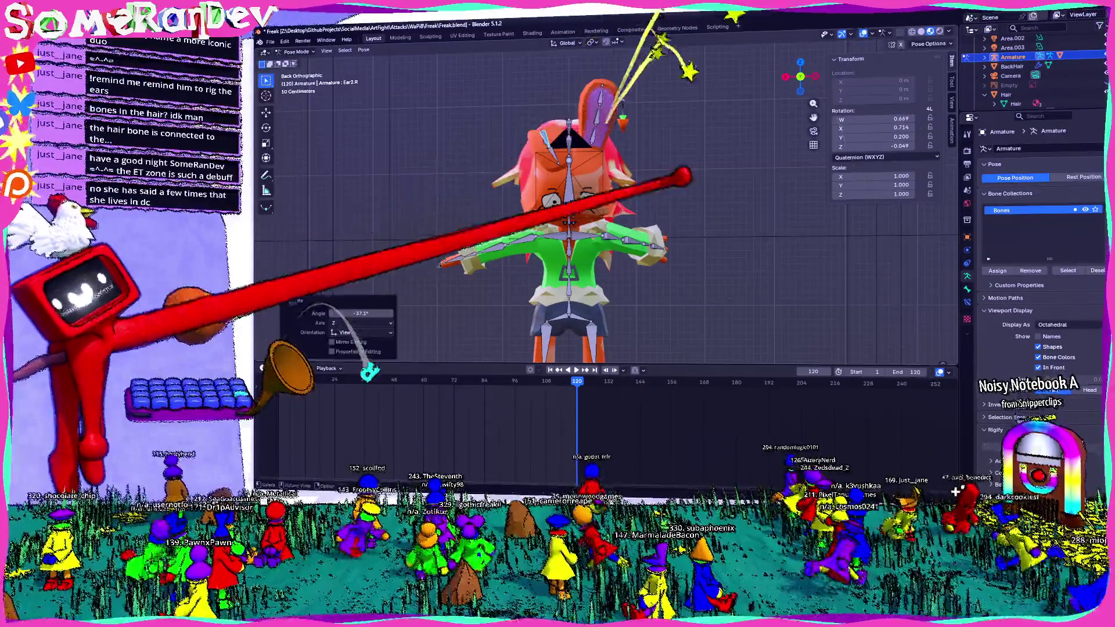
{"action": "middle_click_drag", "start_coordinate": [636, 149], "coordinate": [527, 214]}
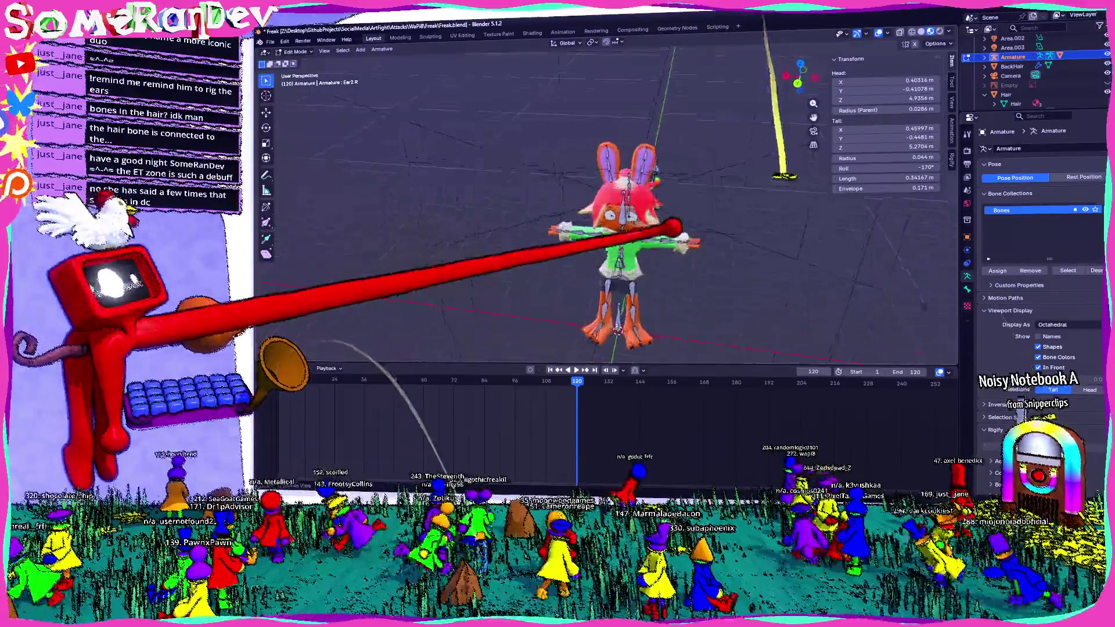
{"action": "key", "text": "Tab"}
{"action": "scroll", "coordinate": [609, 217], "scroll_direction": "up", "scroll_amount": 3}
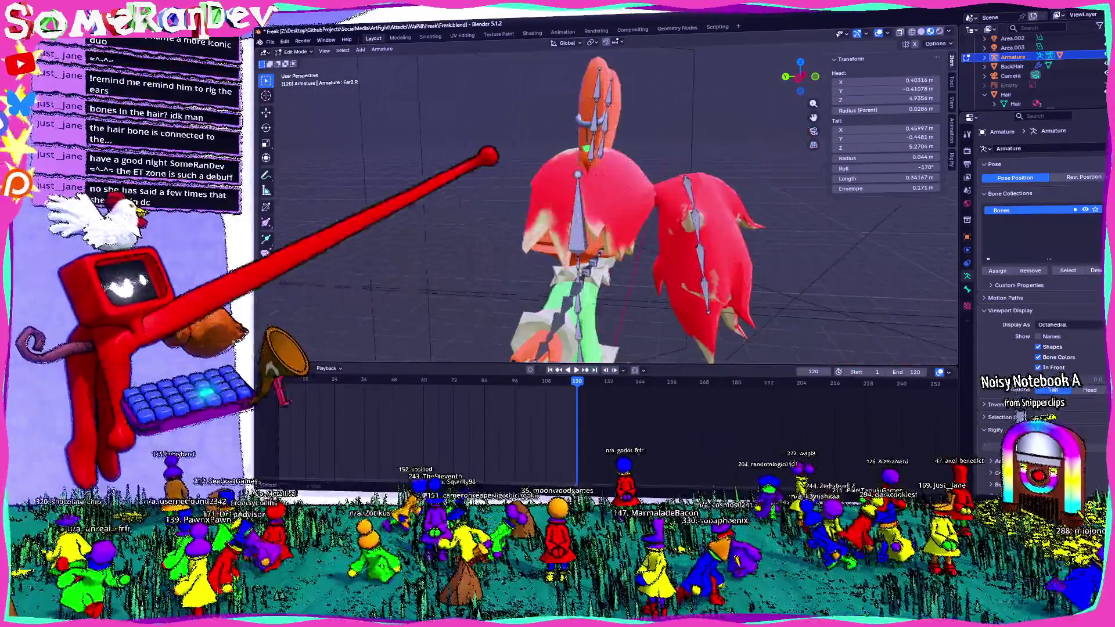
{"action": "middle_click_drag", "start_coordinate": [610, 218], "coordinate": [566, 201]}
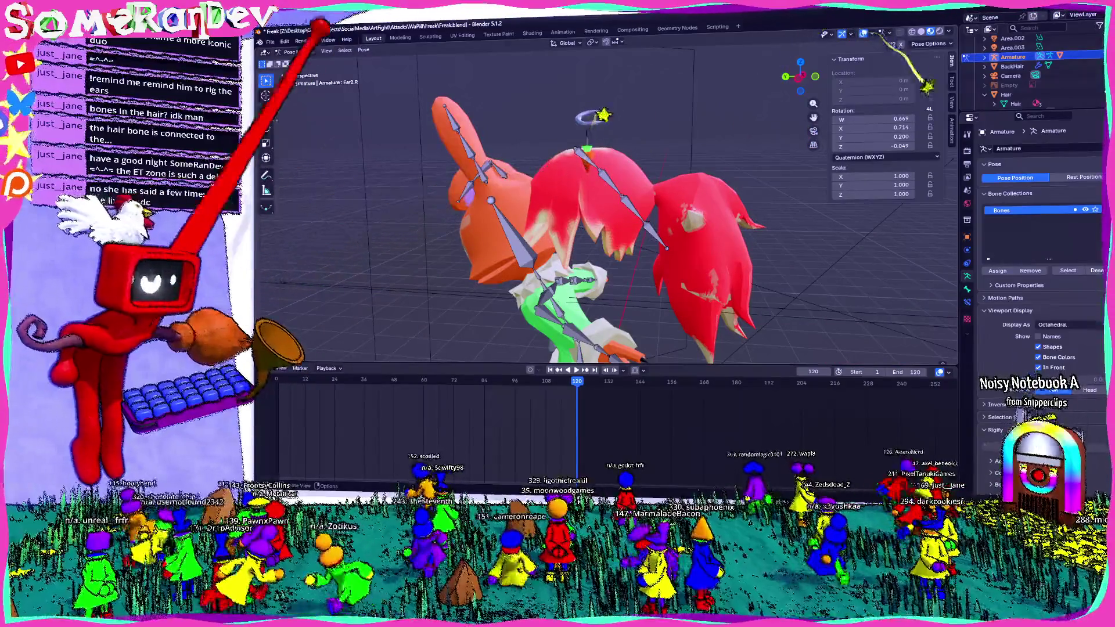
{"action": "left_click", "coordinate": [299, 61]}
{"action": "left_click", "coordinate": [632, 201]}
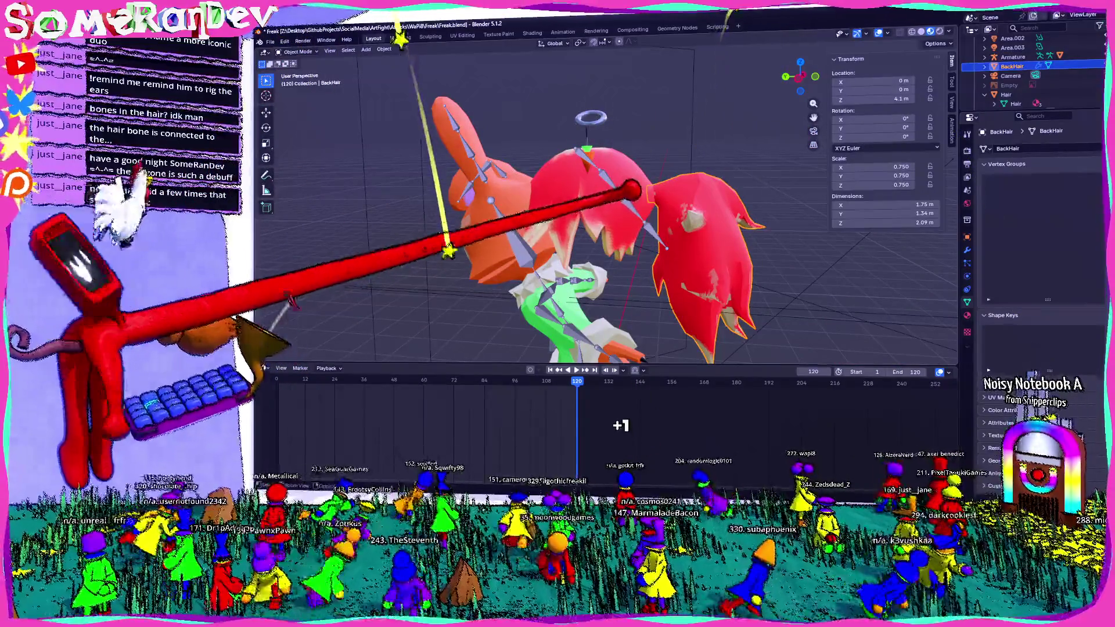
- Clear the hair bones' pose transforms, then parent the hair mesh to the armature With Automatic Weights
{"action": "left_click", "coordinate": [597, 175]}
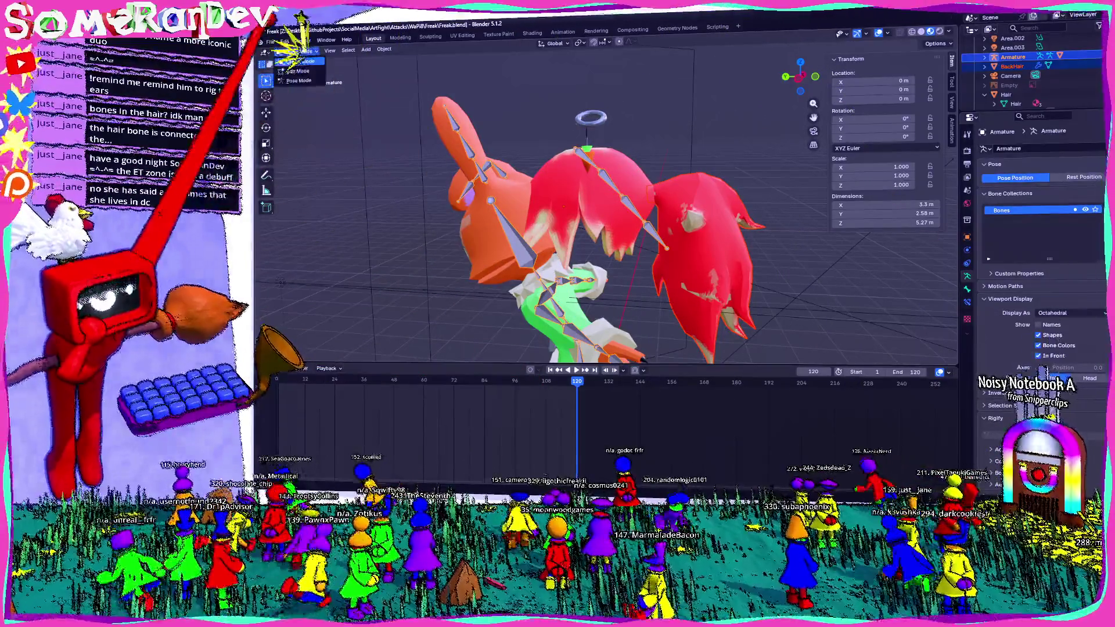
{"action": "key", "text": "ctrl+Tab"}
{"action": "left_click", "coordinate": [367, 49]}
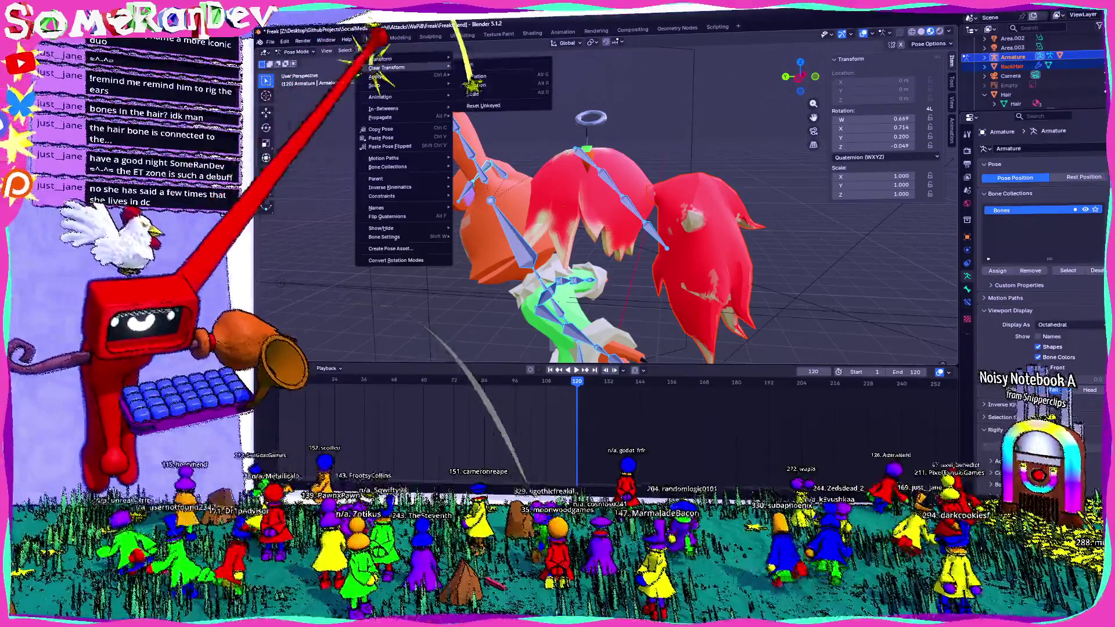
{"action": "left_click", "coordinate": [410, 174]}
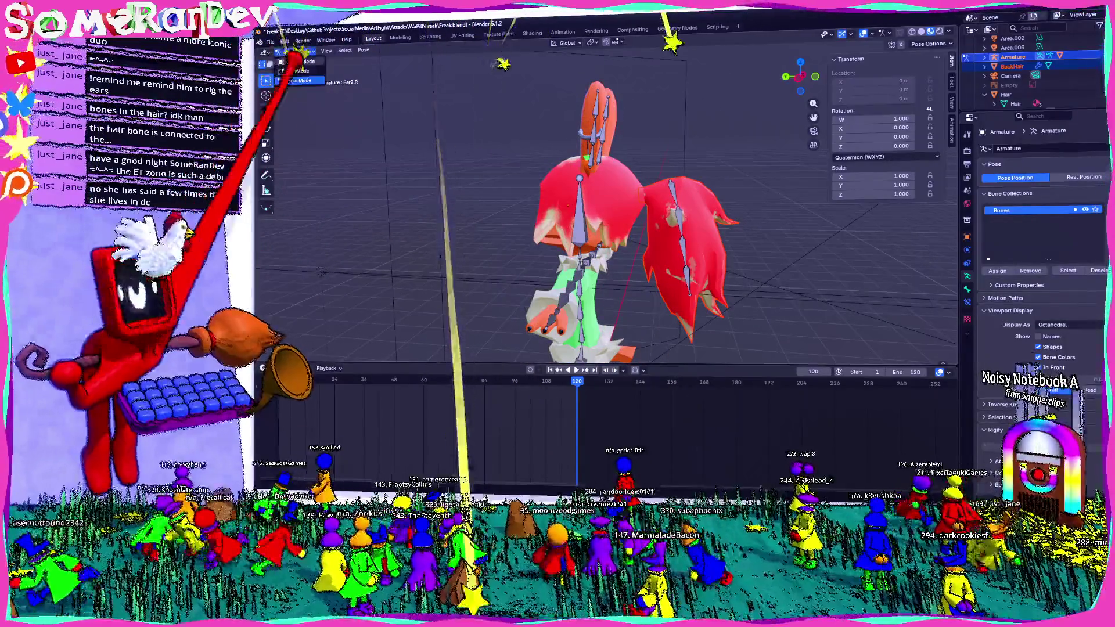
{"action": "key", "text": "ctrl+Tab"}
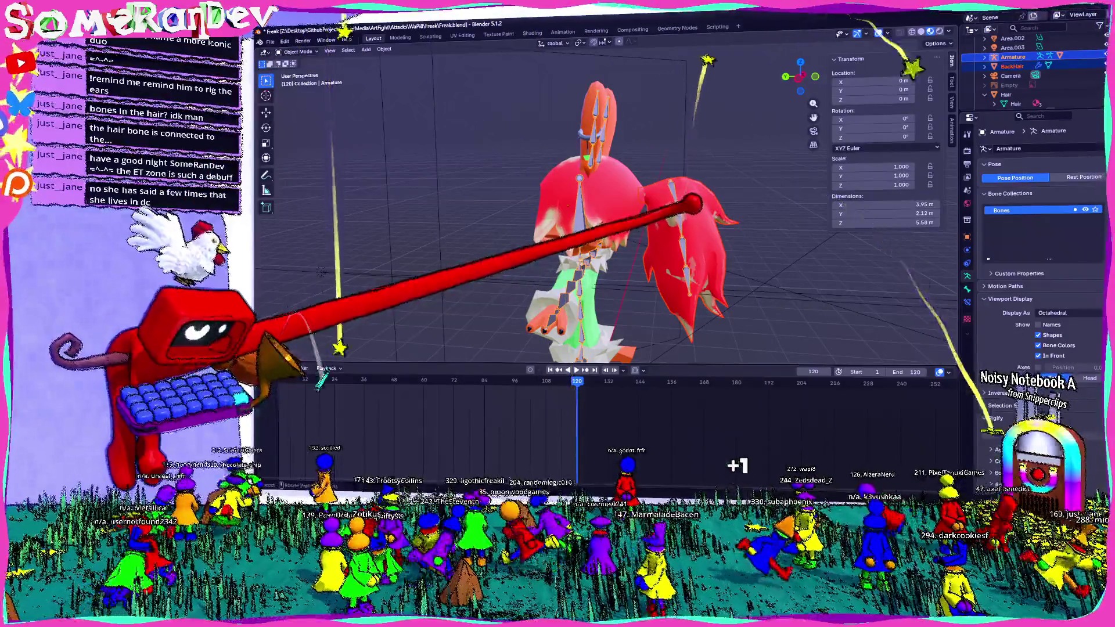
{"action": "key", "text": "ctrl+p"}
{"action": "left_click", "coordinate": [627, 219]}
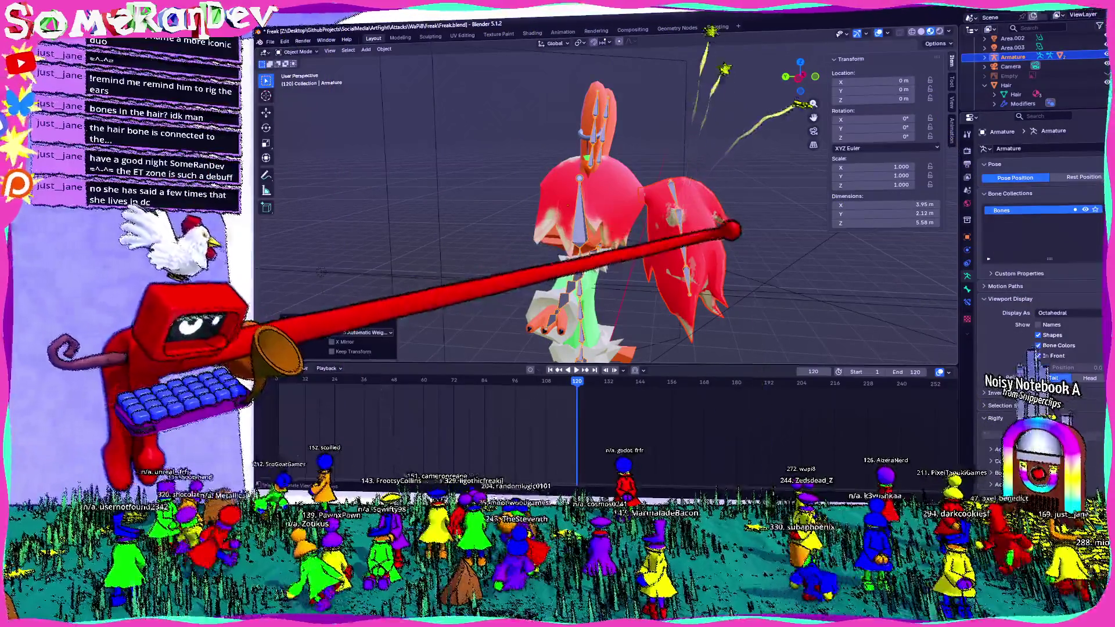
- Select the Hair3 bone in Pose Mode and test-rotate it to confirm the hair follows
{"action": "key", "text": "Tab"}
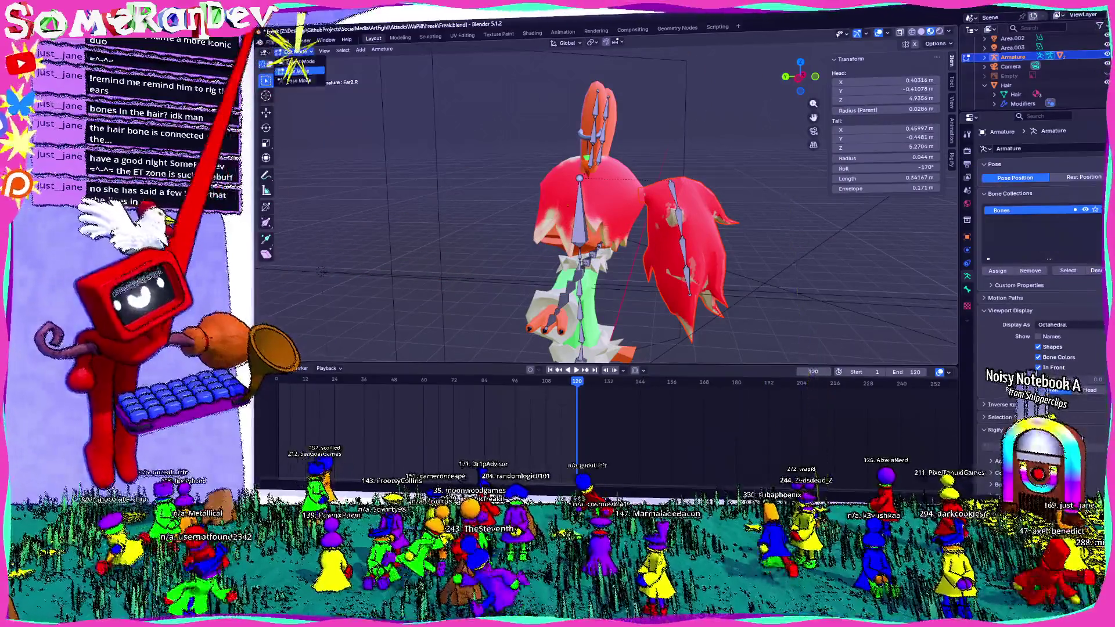
{"action": "left_click", "coordinate": [297, 71]}
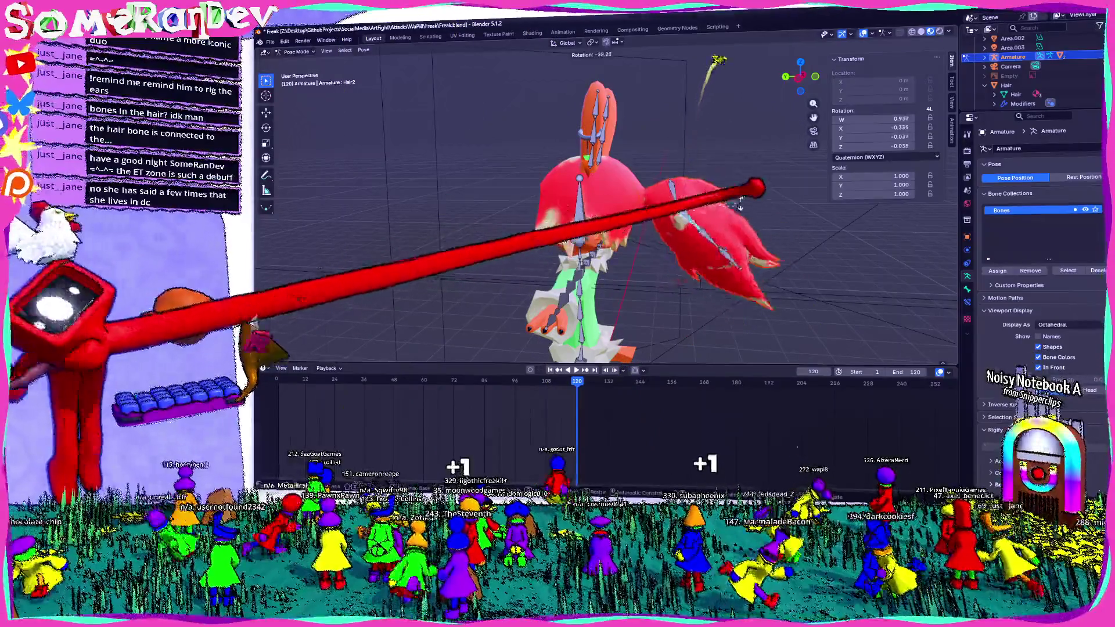
{"action": "left_click", "coordinate": [679, 213]}
{"action": "key", "text": "r"}
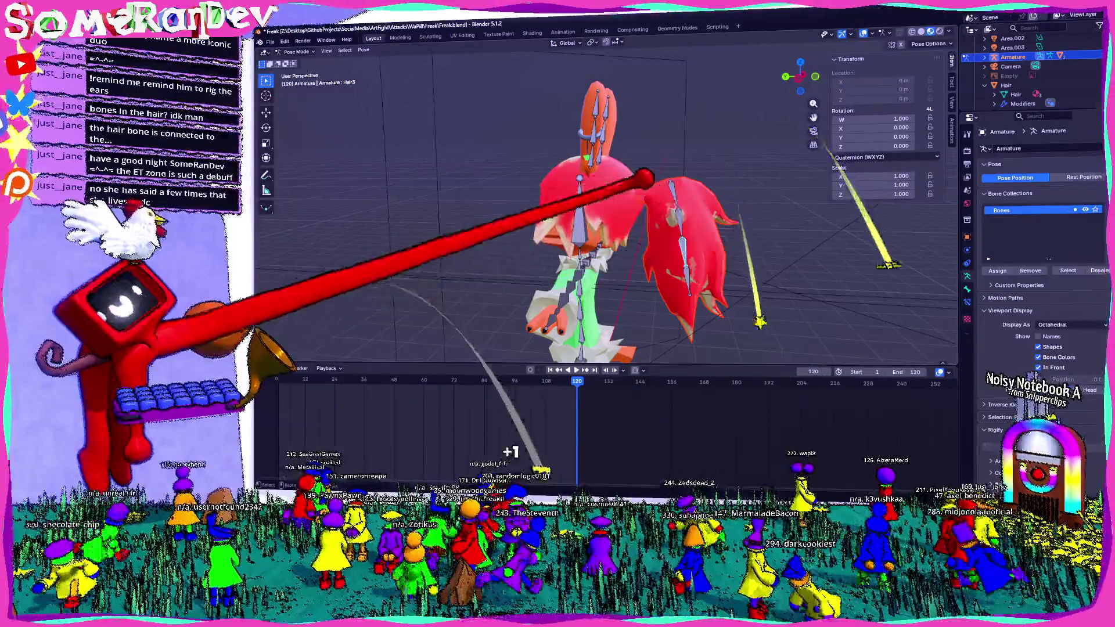
{"action": "mouse_move", "coordinate": [671, 218]}
{"action": "middle_mouse_down"}
{"action": "mouse_move", "coordinate": [557, 183]}
{"action": "mouse_move", "coordinate": [457, 203]}
{"action": "mouse_move", "coordinate": [535, 224]}
{"action": "middle_mouse_up"}
{"action": "key", "text": "Tab"}
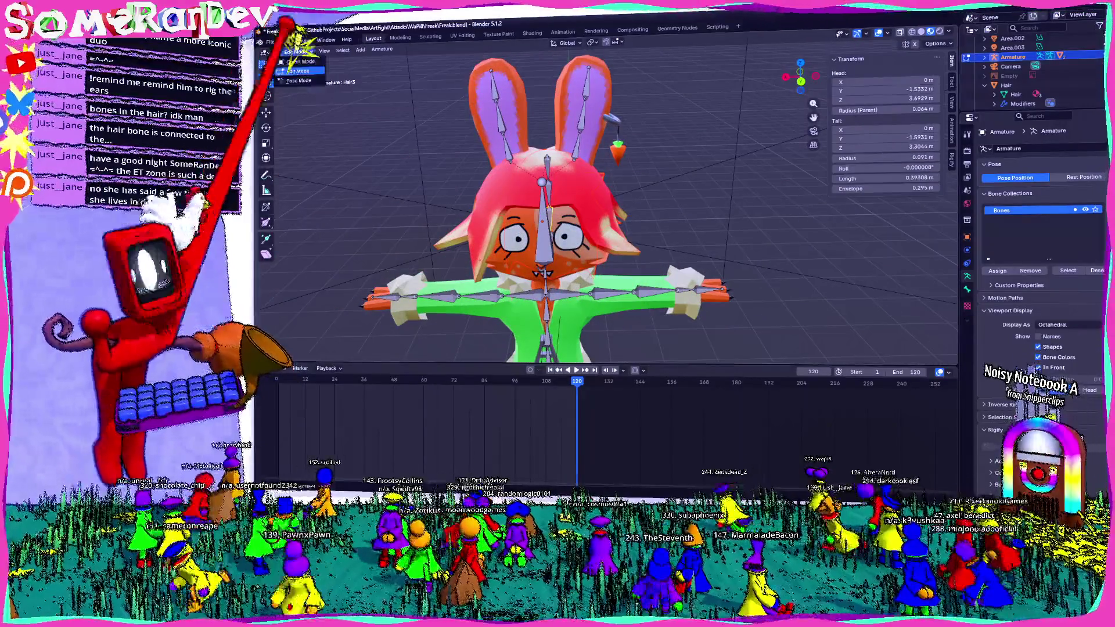
- Parent the Freak mesh to the armature's active bone using Ctrl+P > Bone
{"action": "left_click", "coordinate": [300, 70]}
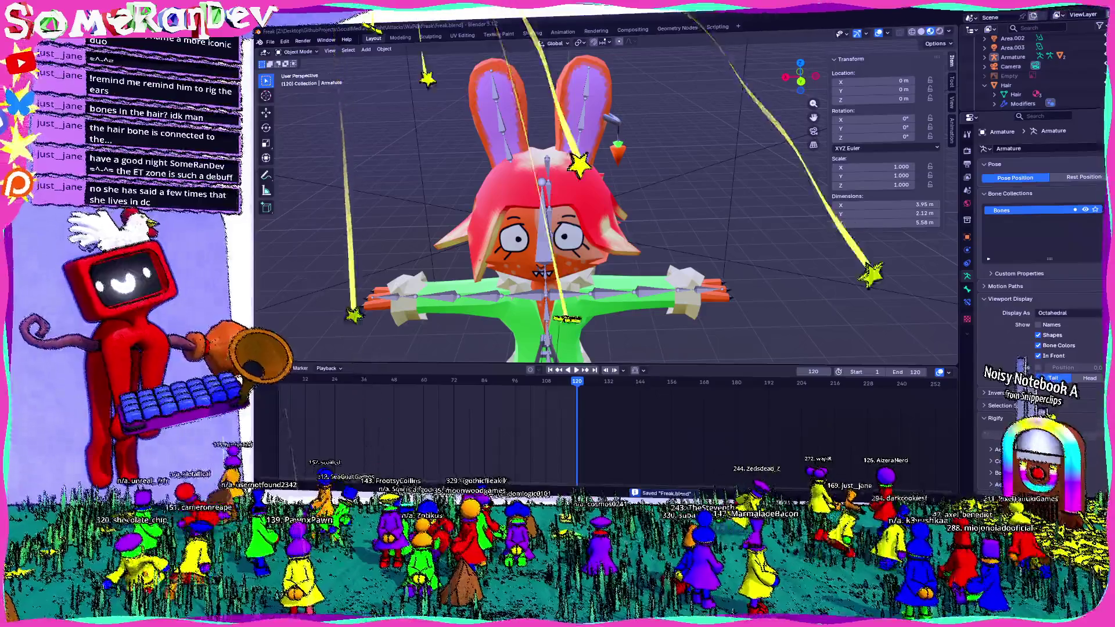
{"action": "left_click", "coordinate": [1013, 56]}
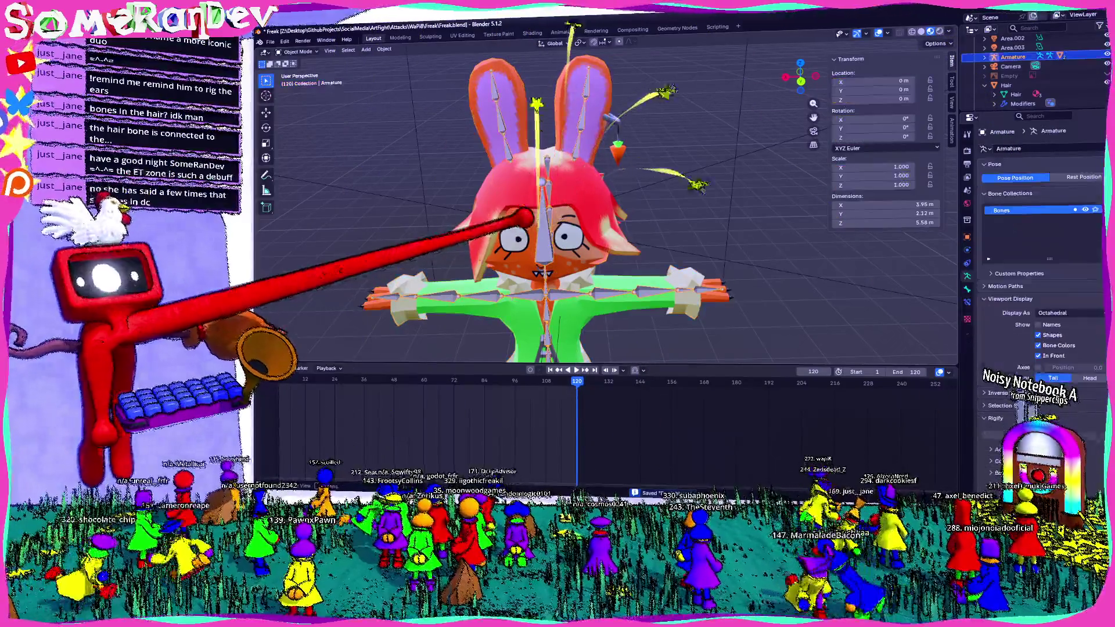
{"action": "key", "text": "Tab"}
{"action": "middle_click_drag", "start_coordinate": [609, 218], "coordinate": [524, 227]}
{"action": "key", "text": "Tab"}
{"action": "left_click", "coordinate": [523, 262]}
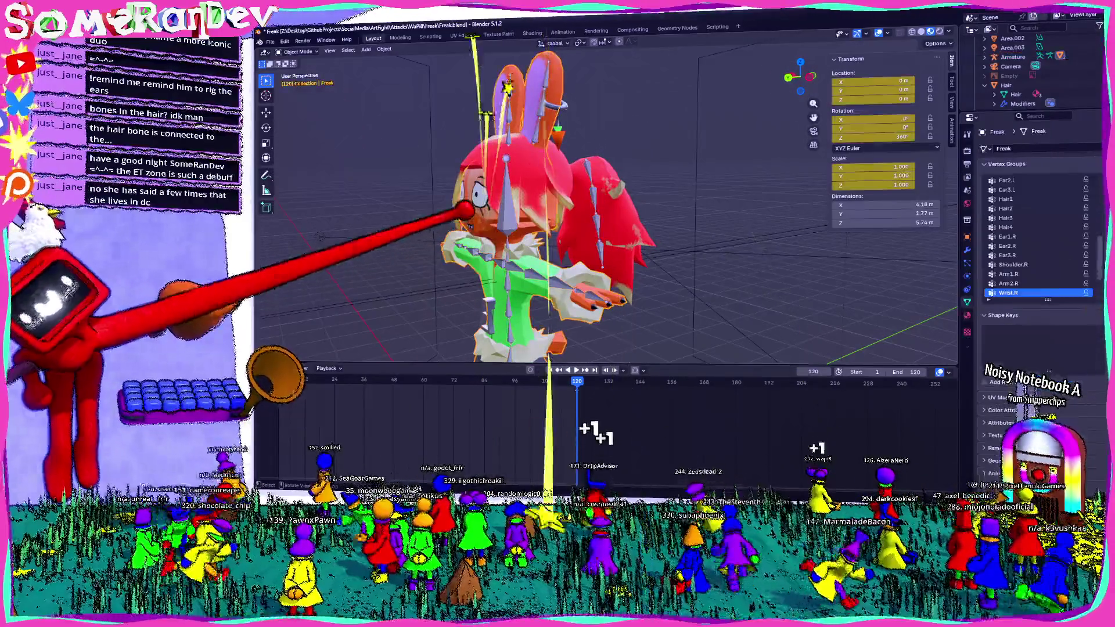
{"action": "left_click", "coordinate": [1012, 56], "text": "ctrl"}
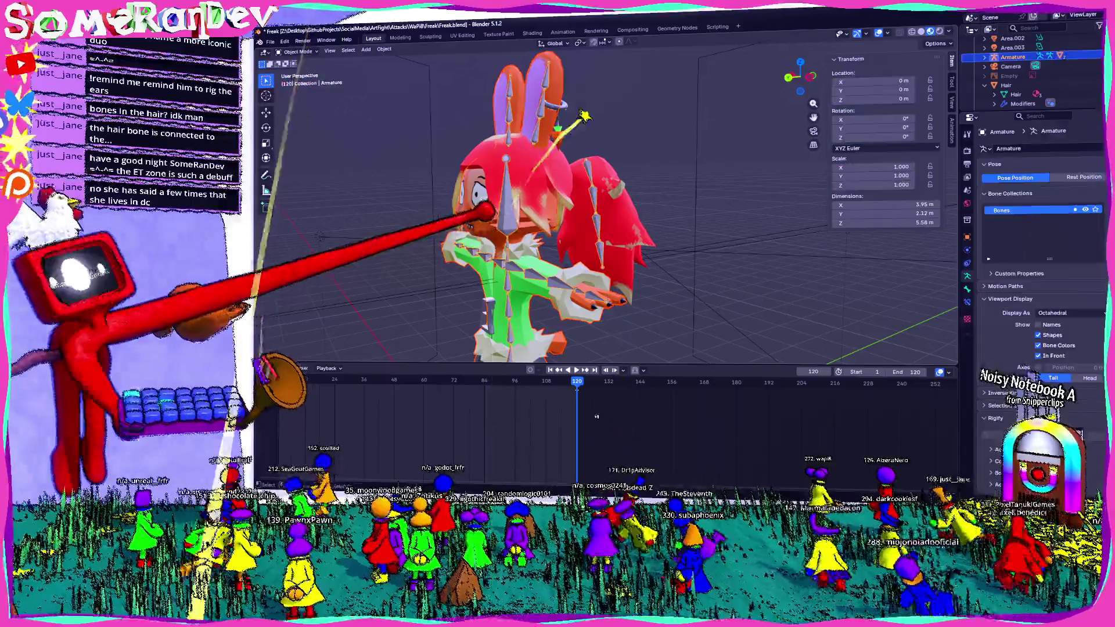
{"action": "key", "text": "ctrl+p"}
{"action": "left_click", "coordinate": [445, 231]}
{"action": "mouse_move", "coordinate": [444, 231]}
{"action": "middle_mouse_down"}
{"action": "mouse_move", "coordinate": [468, 155]}
{"action": "mouse_move", "coordinate": [522, 157]}
{"action": "middle_mouse_up"}
- Test-rotate the Head bone in Pose Mode from back and front, seeing much of the body swing with it
{"action": "key", "text": "Tab"}
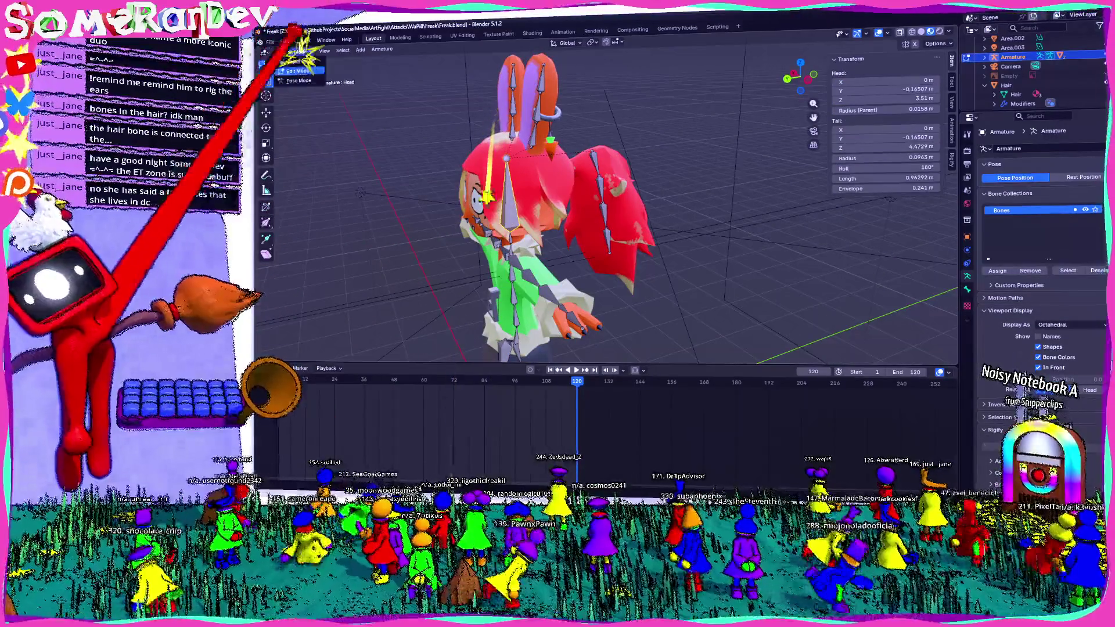
{"action": "left_click", "coordinate": [301, 79]}
{"action": "key", "text": "r"}
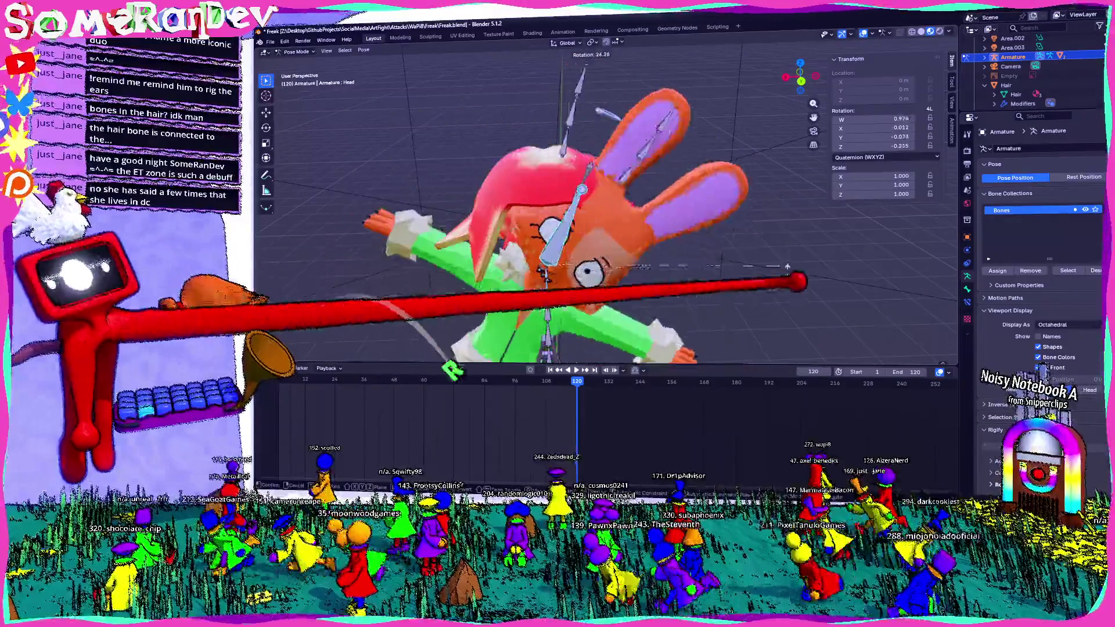
{"action": "key", "text": "Escape"}
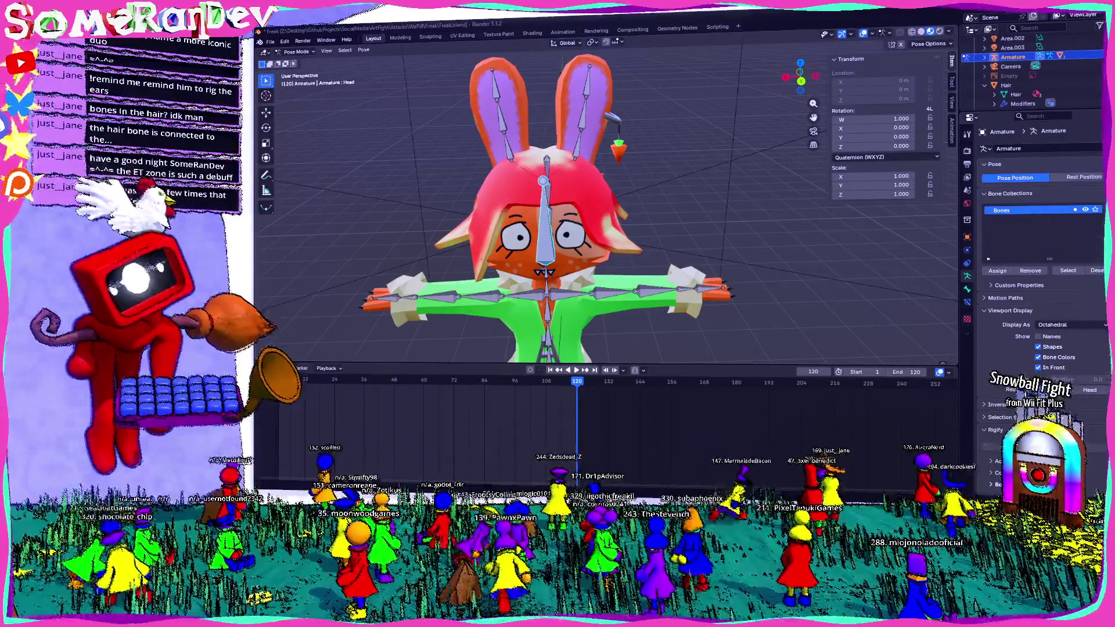
{"action": "left_click", "coordinate": [808, 75]}
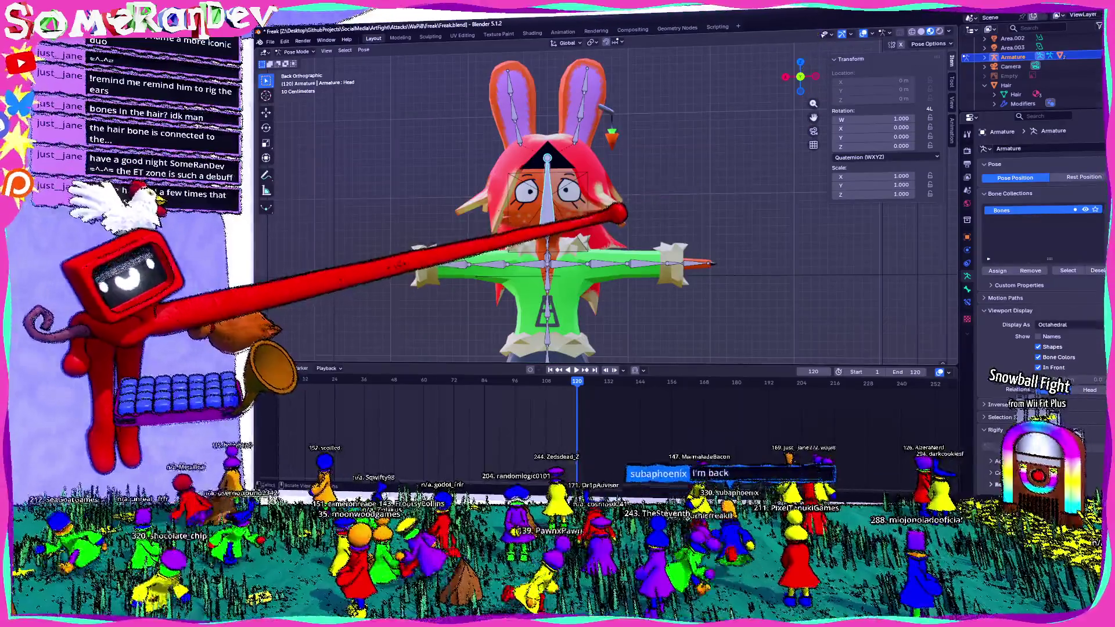
{"action": "key", "text": "r"}
{"action": "key", "text": "Escape"}
{"action": "scroll", "coordinate": [593, 203], "scroll_direction": "up", "scroll_amount": 3}
{"action": "middle_click_drag", "start_coordinate": [592, 202], "coordinate": [625, 211]}
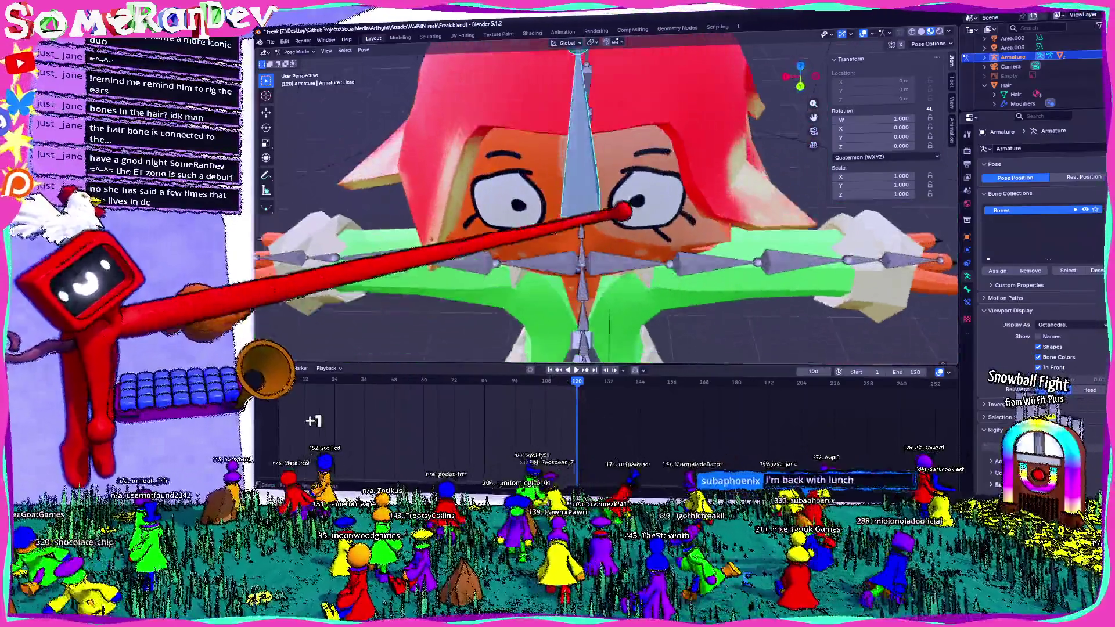
{"action": "scroll", "coordinate": [622, 212], "scroll_direction": "down", "scroll_amount": 4}
{"action": "middle_click_drag", "start_coordinate": [561, 187], "coordinate": [640, 189]}
{"action": "key", "text": "r"}
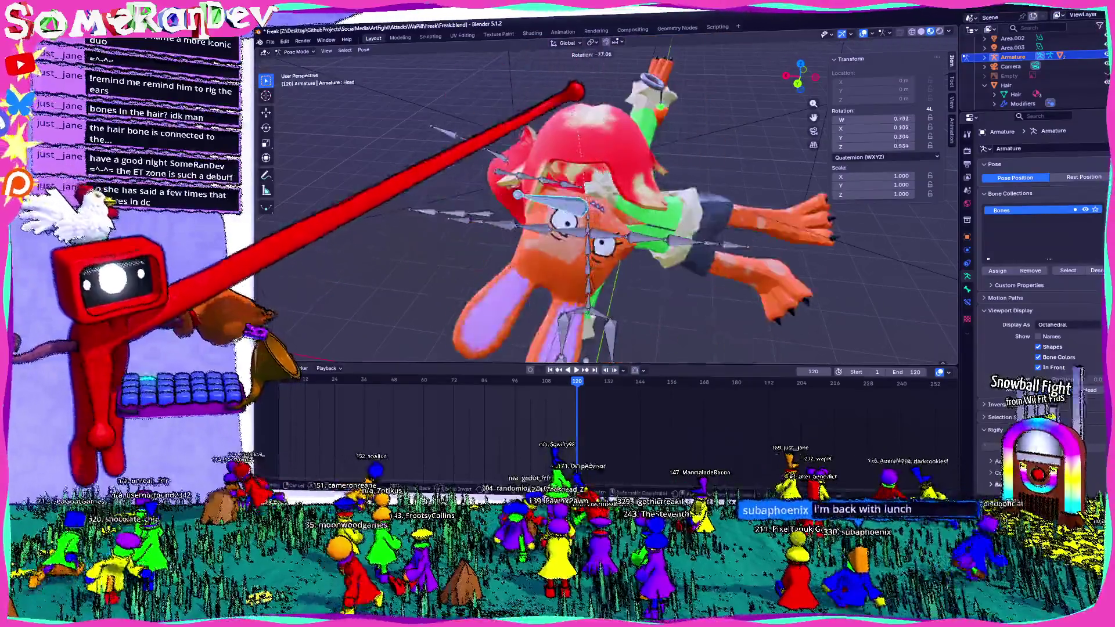
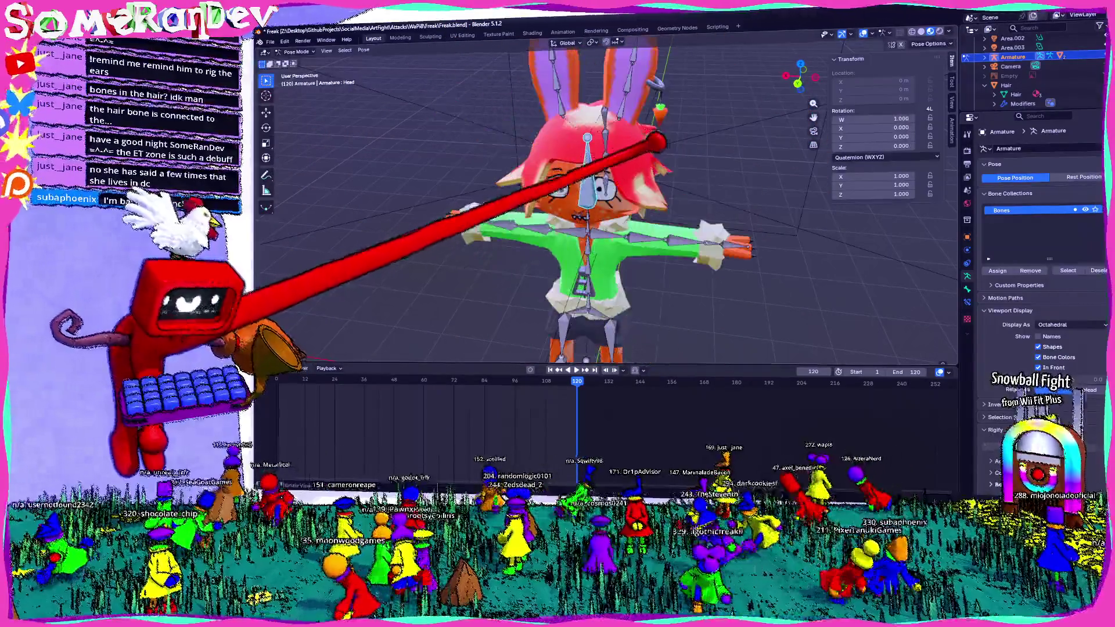
{"action": "scroll", "coordinate": [593, 209], "scroll_direction": "up", "scroll_amount": 4}
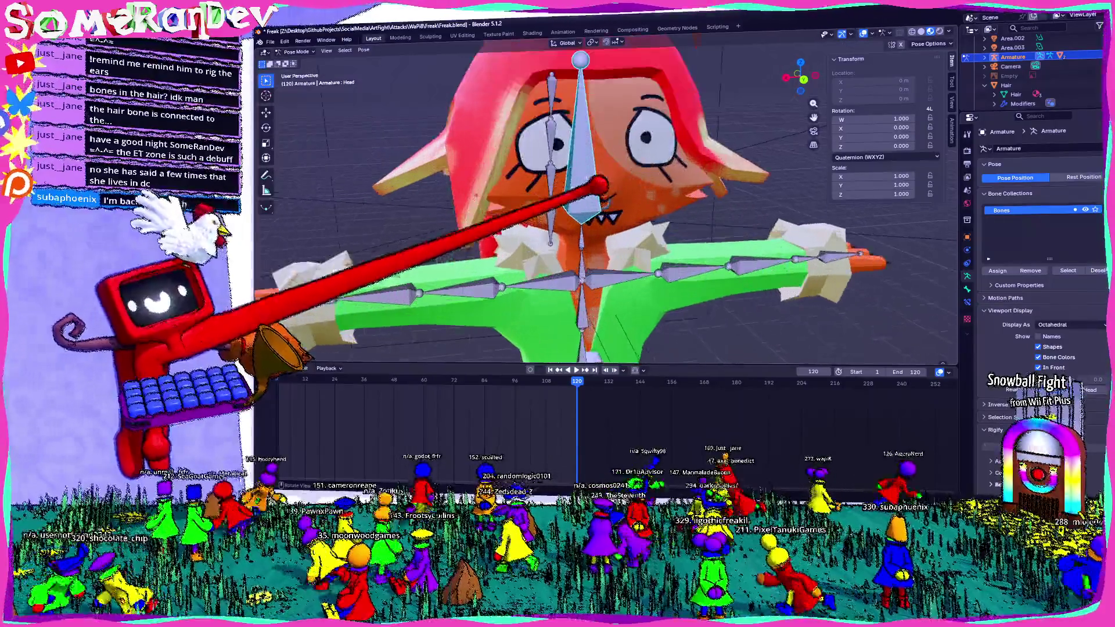
{"action": "scroll", "coordinate": [592, 209], "scroll_direction": "down", "scroll_amount": 4}
- Trial-rotate the ear and Head bones in Pose Mode, cancelling the Head rotation to keep the pose
{"action": "mouse_move", "coordinate": [593, 209]}
{"action": "middle_mouse_down"}
{"action": "mouse_move", "coordinate": [723, 174]}
{"action": "mouse_move", "coordinate": [749, 150]}
{"action": "middle_mouse_up"}
{"action": "key", "text": "r"}
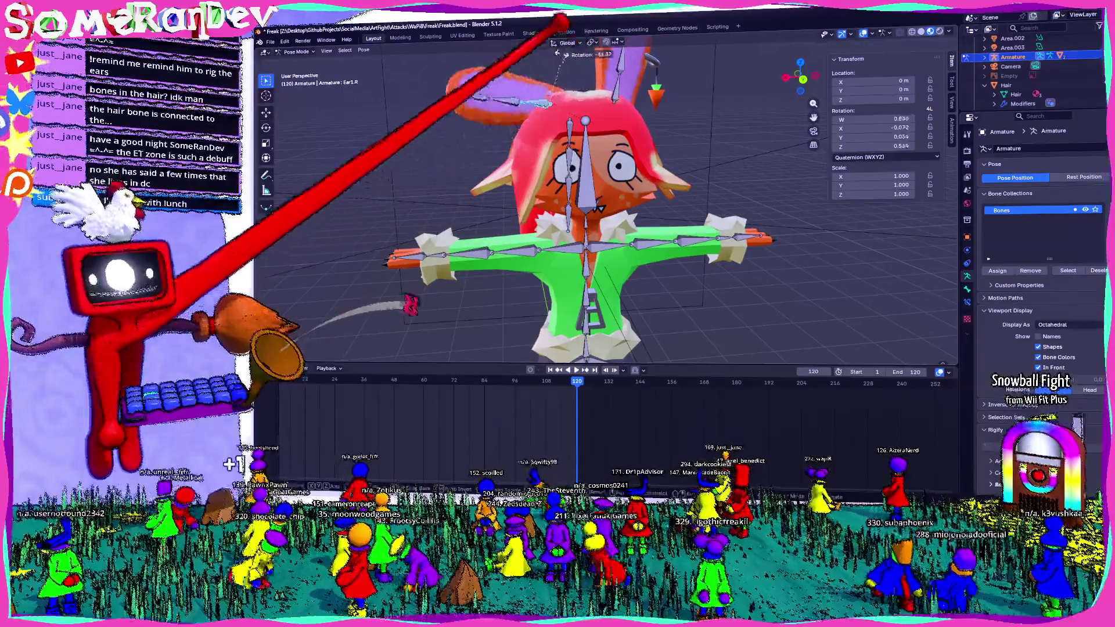
{"action": "middle_click_drag", "start_coordinate": [593, 175], "coordinate": [593, 226]}
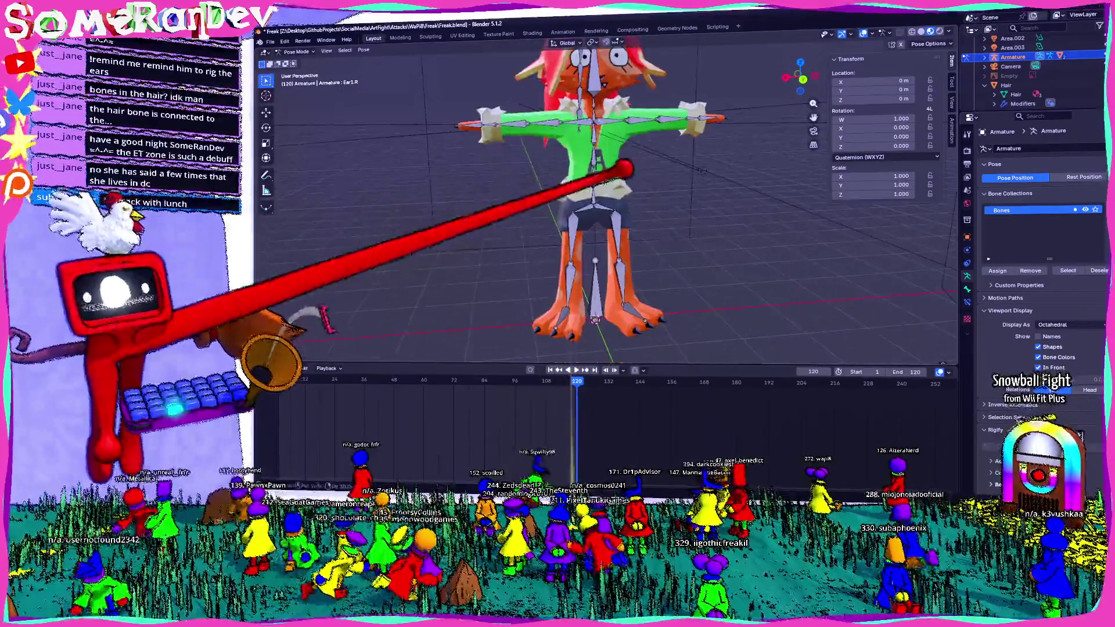
{"action": "left_click", "coordinate": [598, 74]}
{"action": "key", "text": "r"}
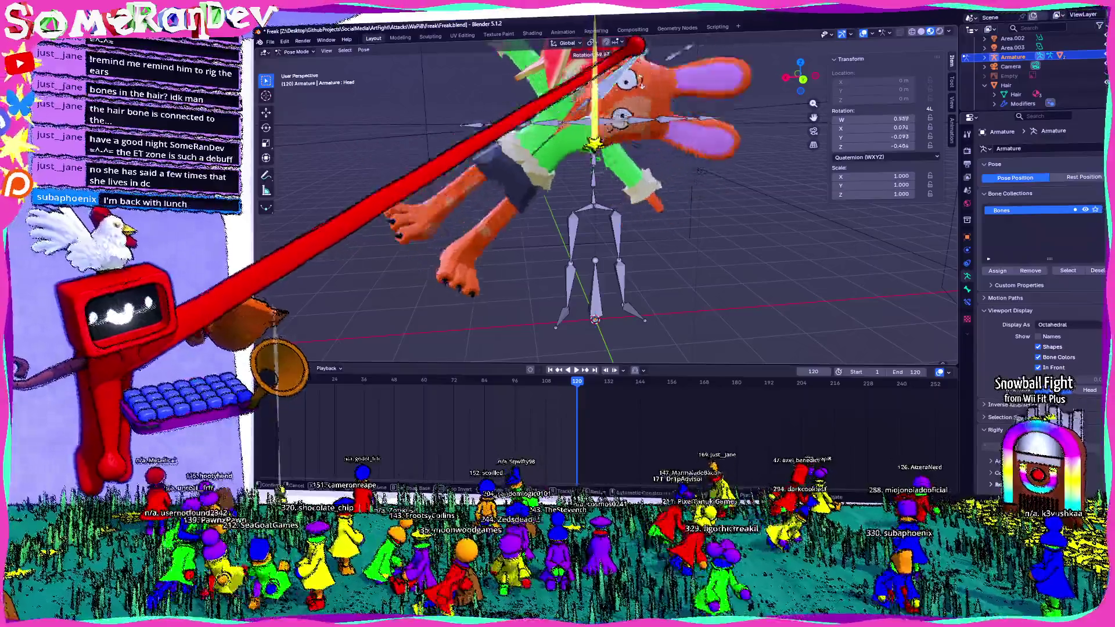
{"action": "key", "text": "Escape"}
{"action": "scroll", "coordinate": [601, 200], "scroll_direction": "down", "scroll_amount": 3}
{"action": "middle_click_drag", "start_coordinate": [601, 200], "coordinate": [645, 217]}
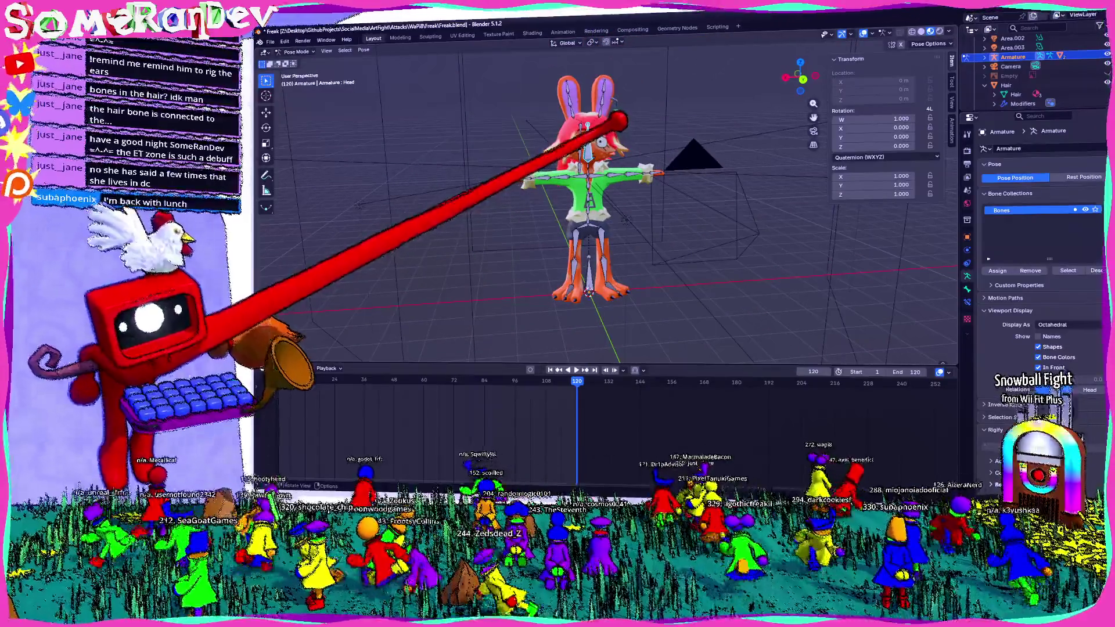
{"action": "scroll", "coordinate": [618, 122], "scroll_direction": "up", "scroll_amount": 3}
{"action": "middle_click_drag", "start_coordinate": [593, 163], "coordinate": [636, 149]}
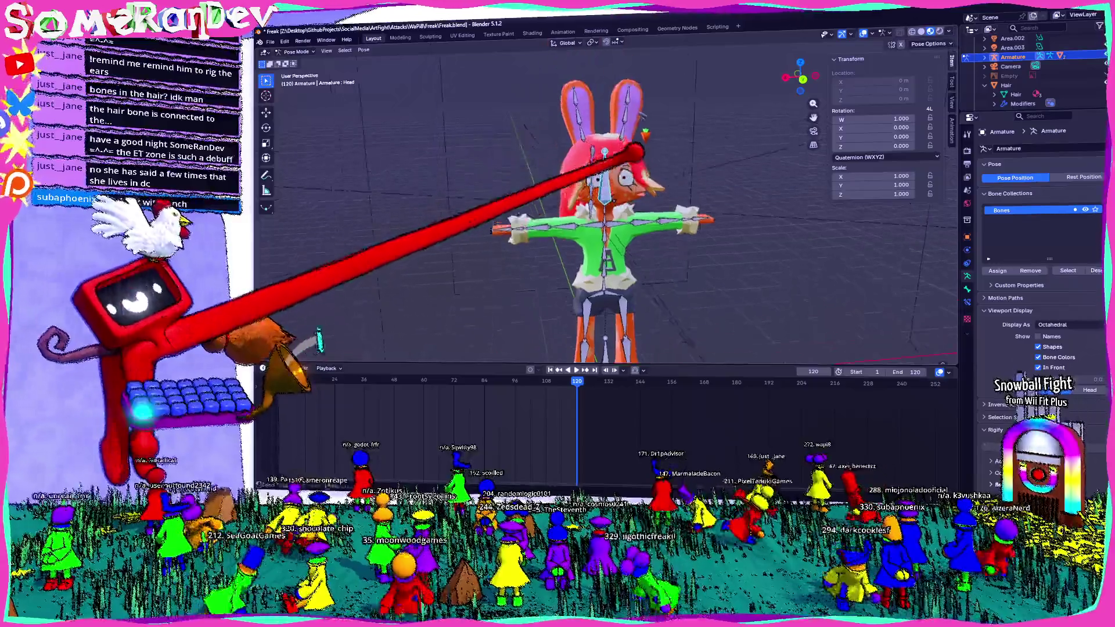
- Cycle the armature through Pose, Object and Edit modes so Head is the active bone
{"action": "key", "text": "ctrl+Tab"}
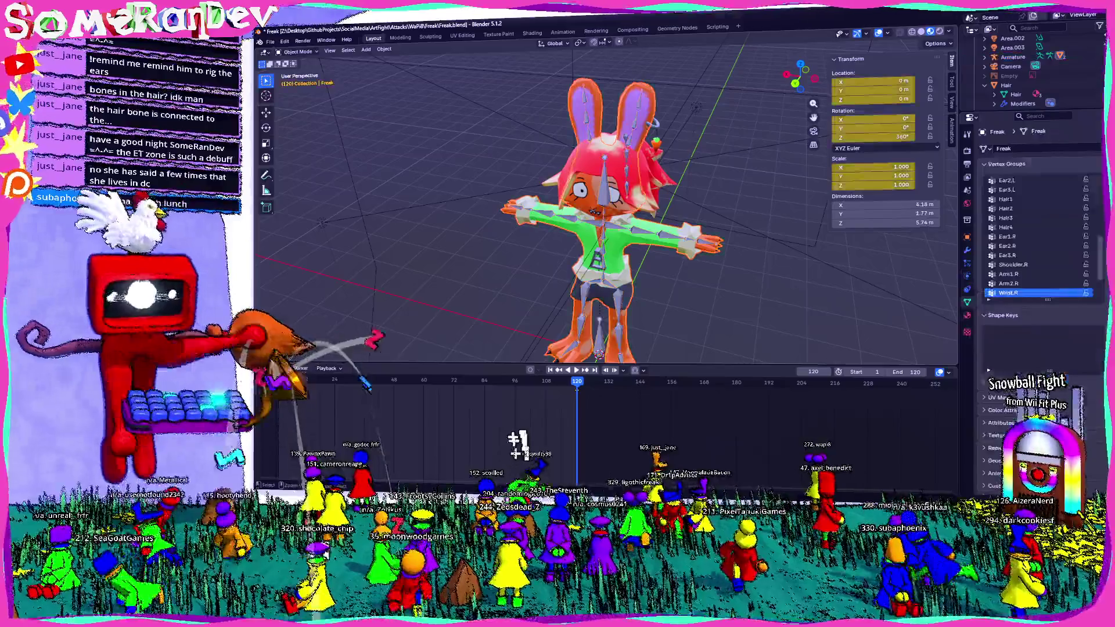
{"action": "key", "text": "Tab"}
{"action": "key", "text": "ctrl+Tab"}
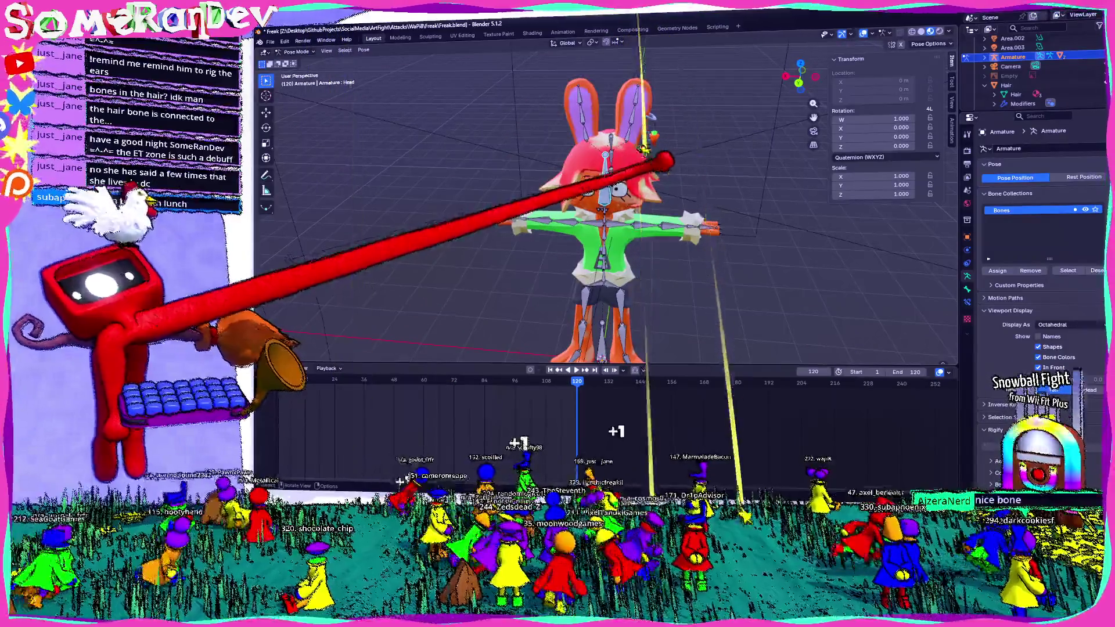
{"action": "scroll", "coordinate": [606, 200], "scroll_direction": "up", "scroll_amount": 3}
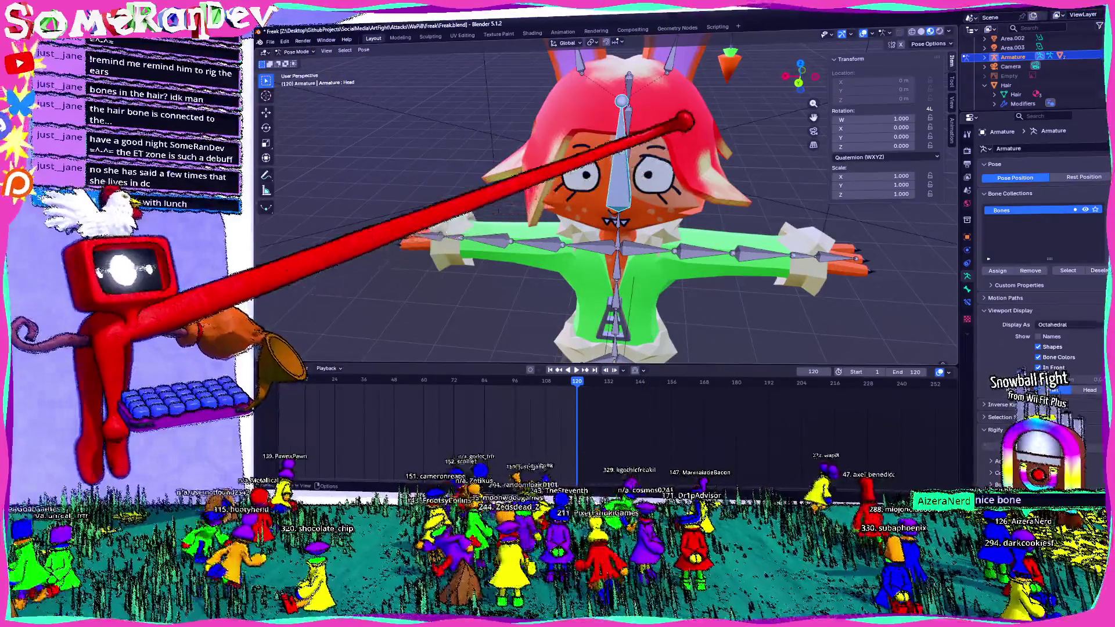
{"action": "scroll", "coordinate": [605, 200], "scroll_direction": "down", "scroll_amount": 2}
{"action": "scroll", "coordinate": [605, 200], "scroll_direction": "down", "scroll_amount": 2}
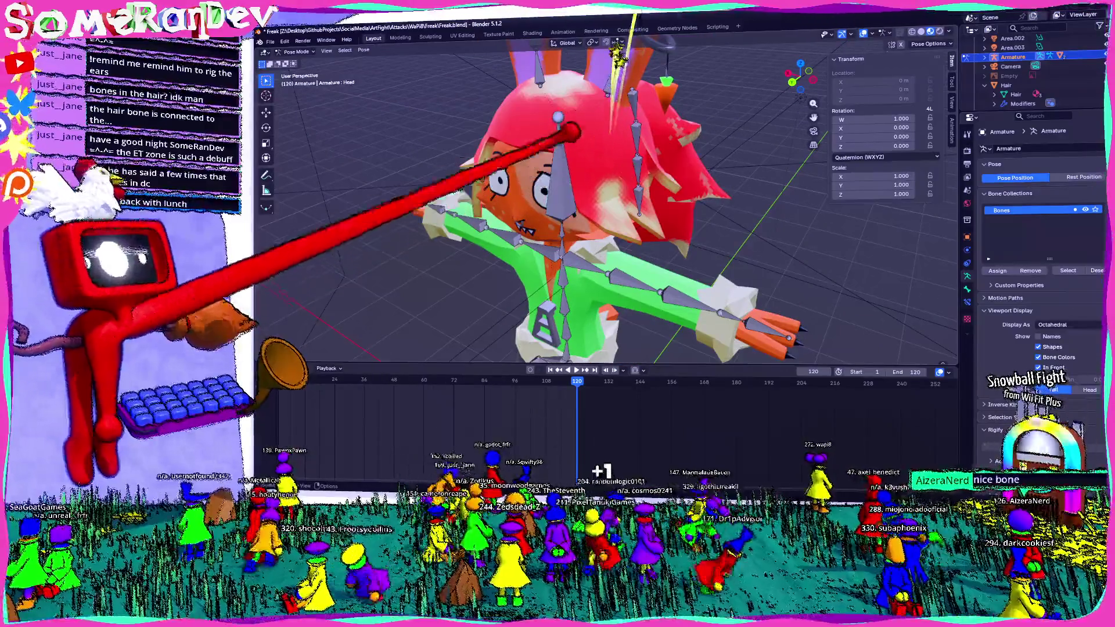
{"action": "key", "text": "Tab"}
{"action": "left_click", "coordinate": [301, 61]}
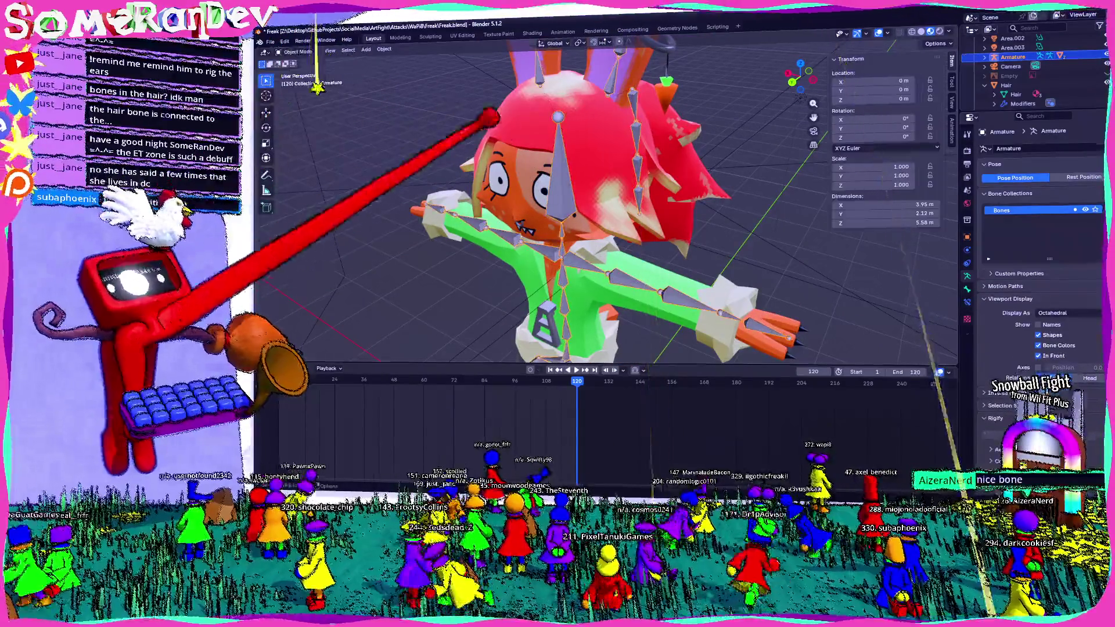
{"action": "key", "text": "Tab"}
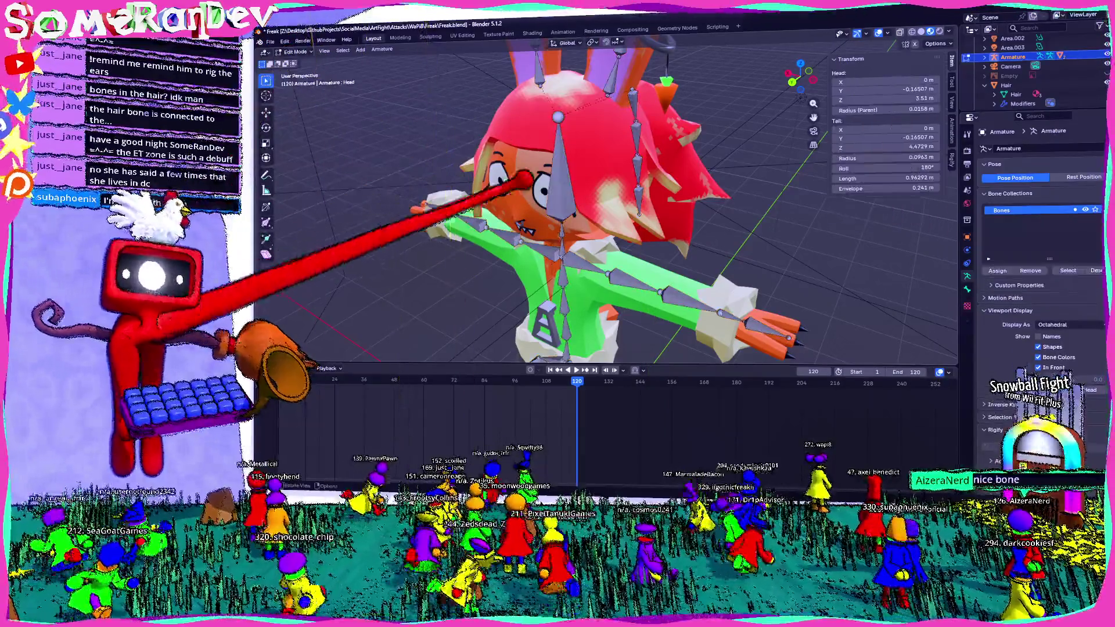
{"action": "key", "text": "Tab"}
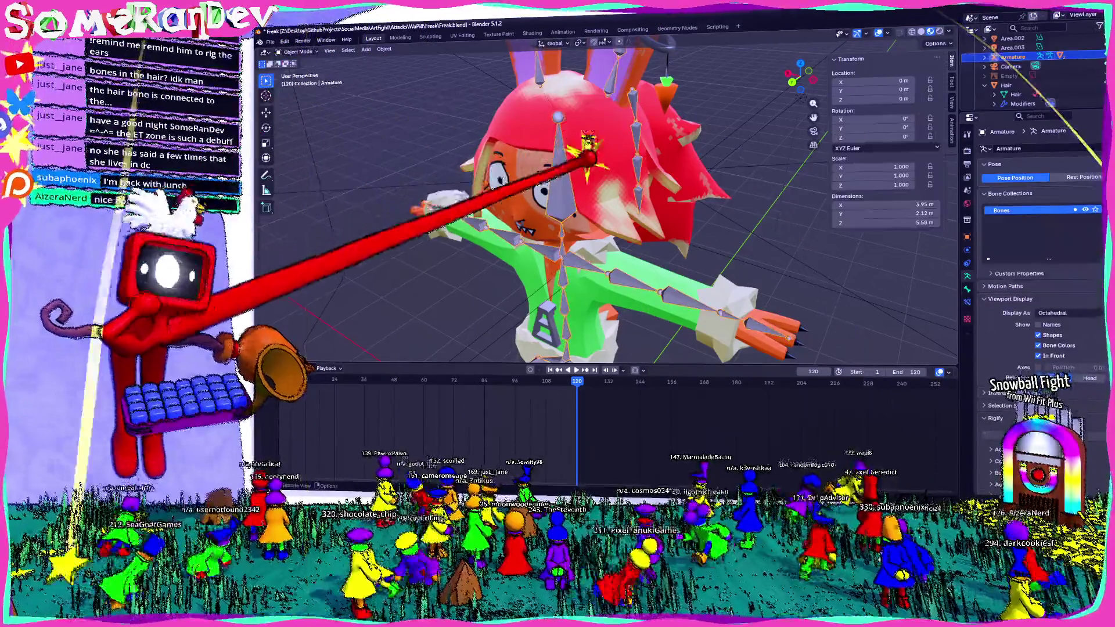
- Parent the hair object to the Head bone with Bone Relative and return to Pose Mode
{"action": "key", "text": "ctrl+p"}
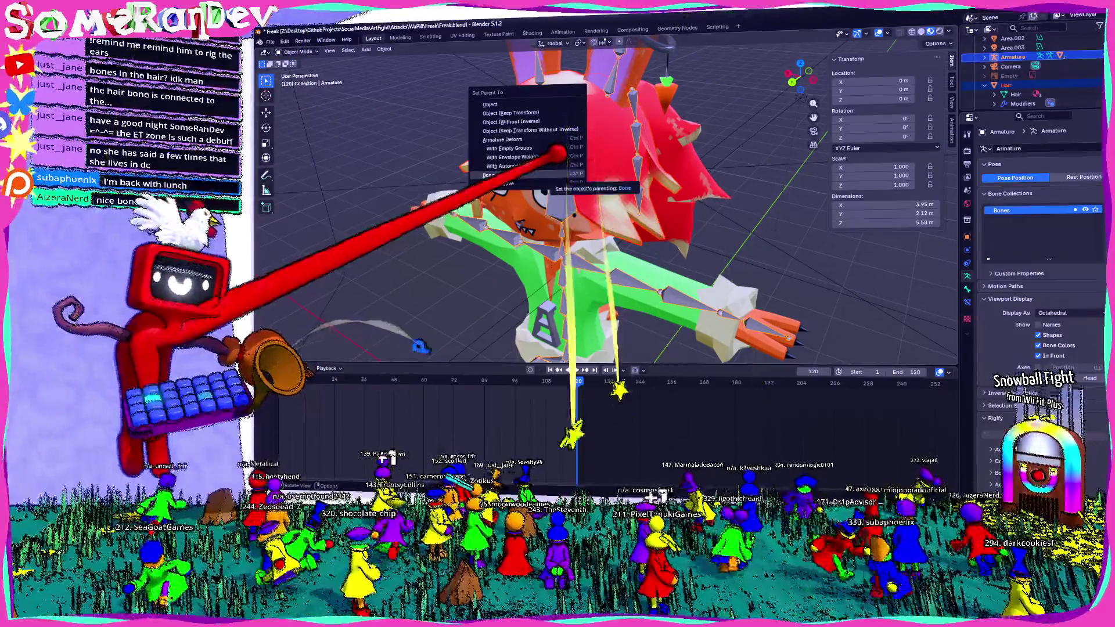
{"action": "left_click", "coordinate": [547, 183]}
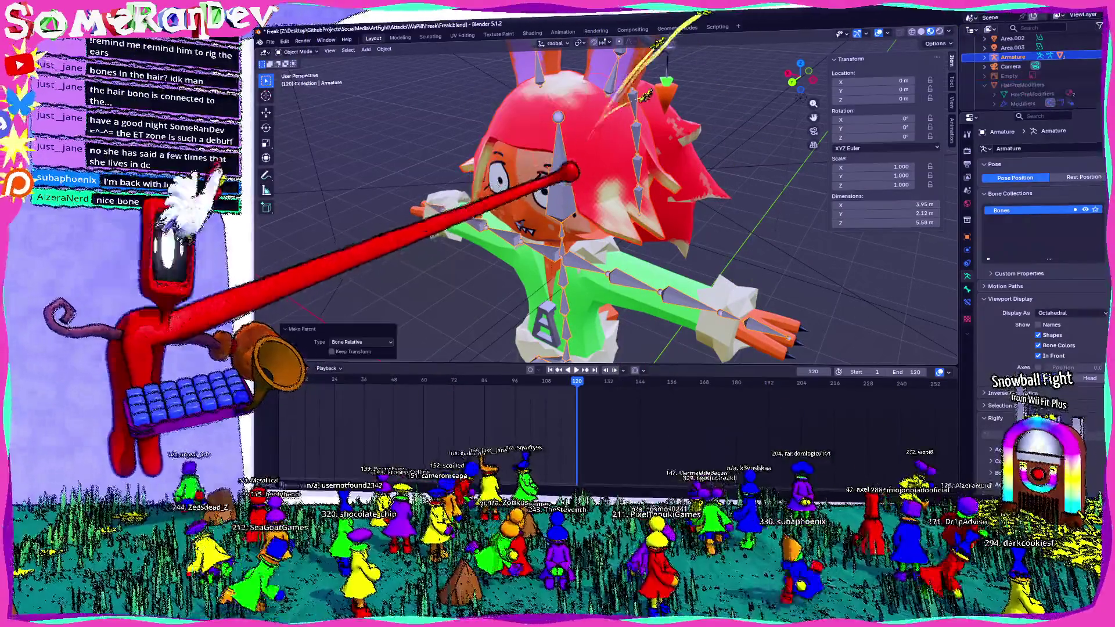
{"action": "left_click", "coordinate": [299, 81]}
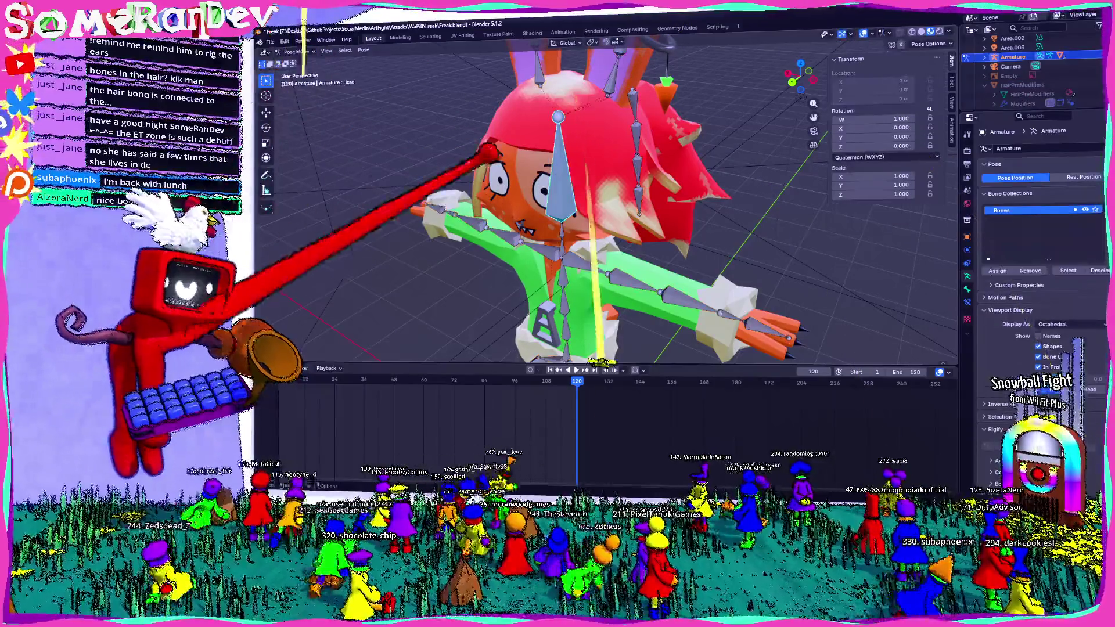
{"action": "middle_click_drag", "start_coordinate": [610, 218], "coordinate": [679, 218]}
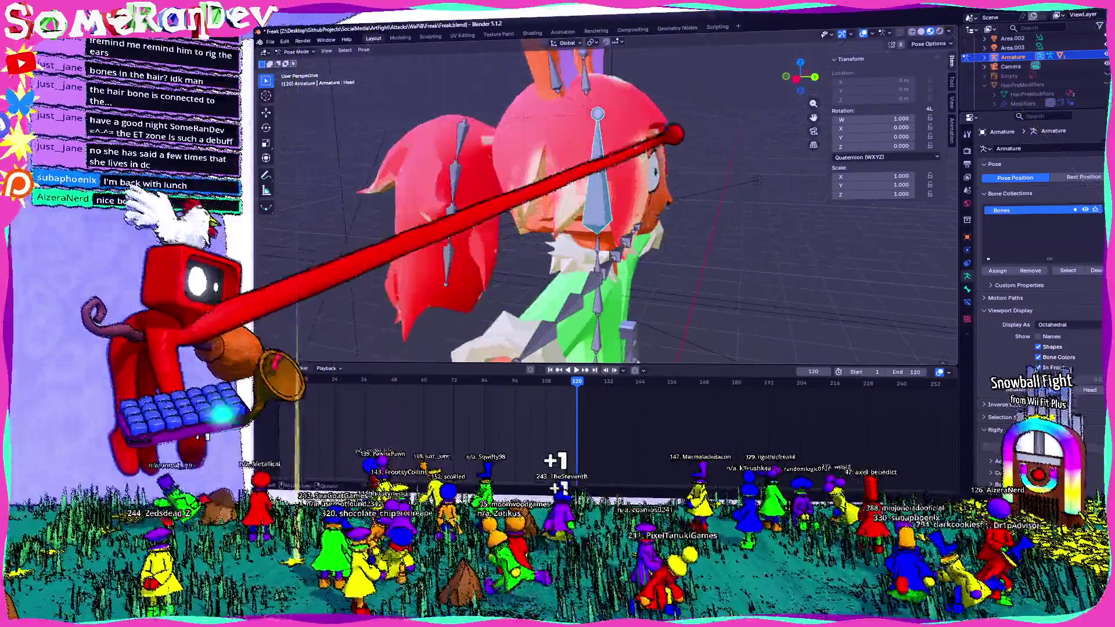
- Orbit the rigged character from front, torso, top and back, ending in Right Orthographic view
{"action": "middle_click_drag", "start_coordinate": [610, 217], "coordinate": [732, 219]}
{"action": "mouse_move", "coordinate": [639, 188]}
{"action": "middle_mouse_down"}
{"action": "mouse_move", "coordinate": [567, 219]}
{"action": "mouse_move", "coordinate": [704, 224]}
{"action": "middle_mouse_up"}
{"action": "scroll", "coordinate": [605, 174], "scroll_direction": "up", "scroll_amount": 3}
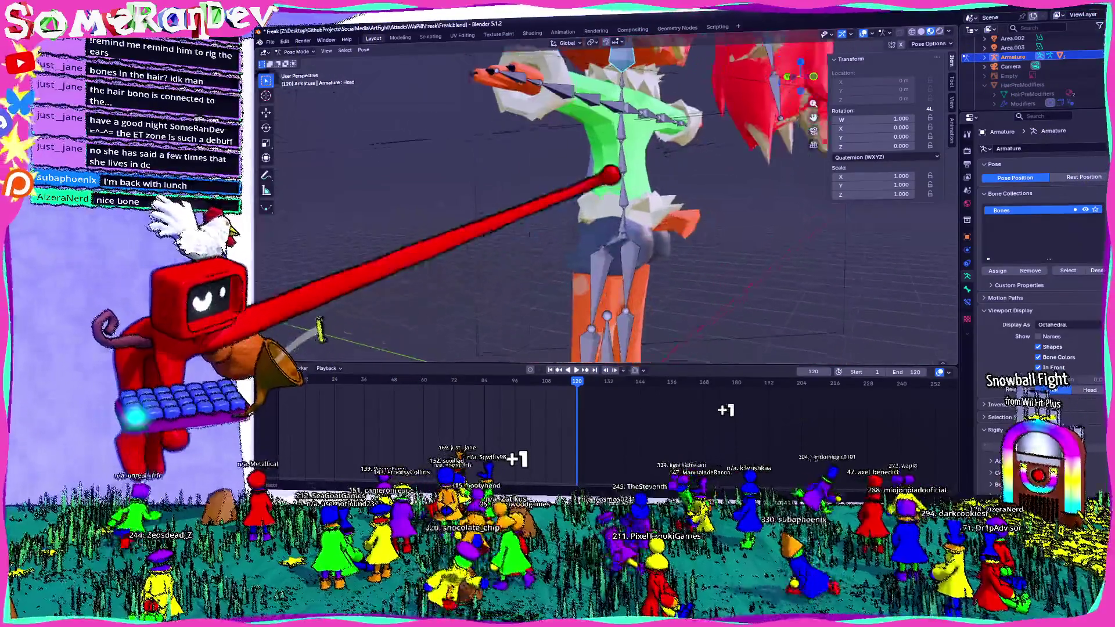
{"action": "scroll", "coordinate": [689, 201], "scroll_direction": "up", "scroll_amount": 2}
{"action": "scroll", "coordinate": [601, 201], "scroll_direction": "down", "scroll_amount": 3}
{"action": "scroll", "coordinate": [601, 200], "scroll_direction": "down", "scroll_amount": 2}
{"action": "mouse_move", "coordinate": [627, 140]}
{"action": "middle_mouse_down"}
{"action": "mouse_move", "coordinate": [622, 125]}
{"action": "mouse_move", "coordinate": [584, 187]}
{"action": "mouse_move", "coordinate": [671, 174]}
{"action": "mouse_move", "coordinate": [650, 170]}
{"action": "middle_mouse_up"}
{"action": "scroll", "coordinate": [649, 170], "scroll_direction": "up", "scroll_amount": 2}
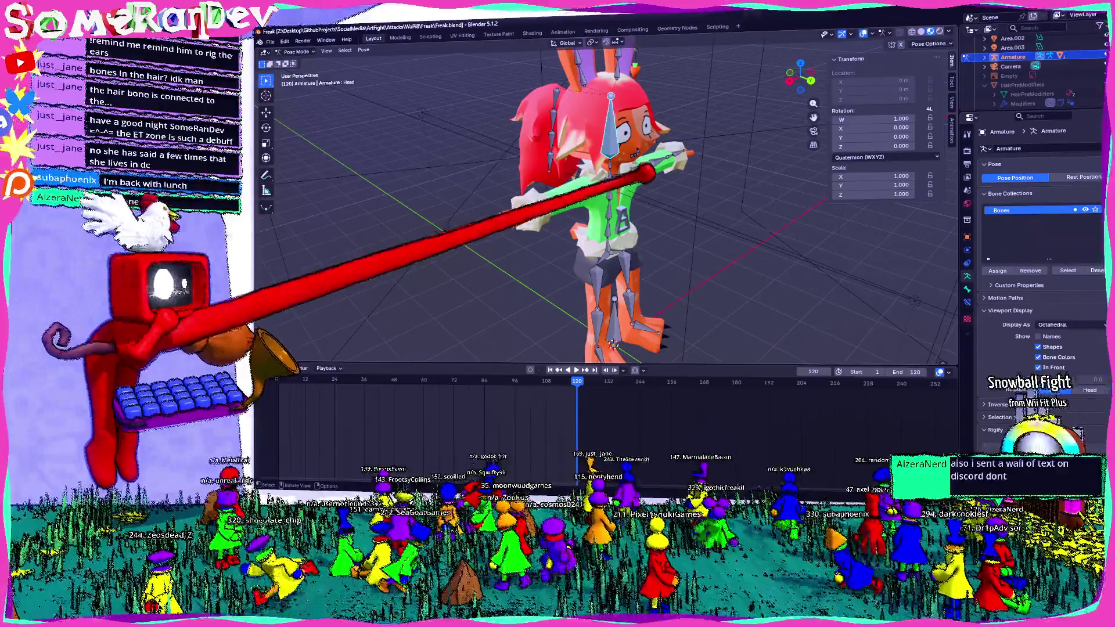
{"action": "middle_click_drag", "start_coordinate": [610, 218], "coordinate": [505, 205]}
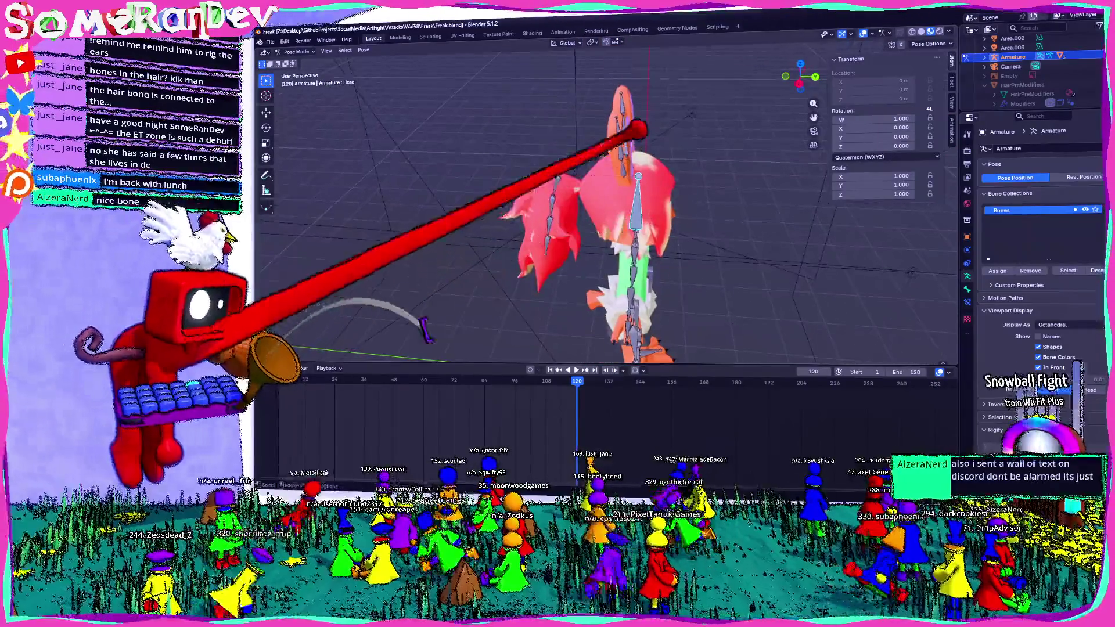
{"action": "left_click", "coordinate": [802, 77]}
{"action": "scroll", "coordinate": [598, 187], "scroll_direction": "up", "scroll_amount": 3}
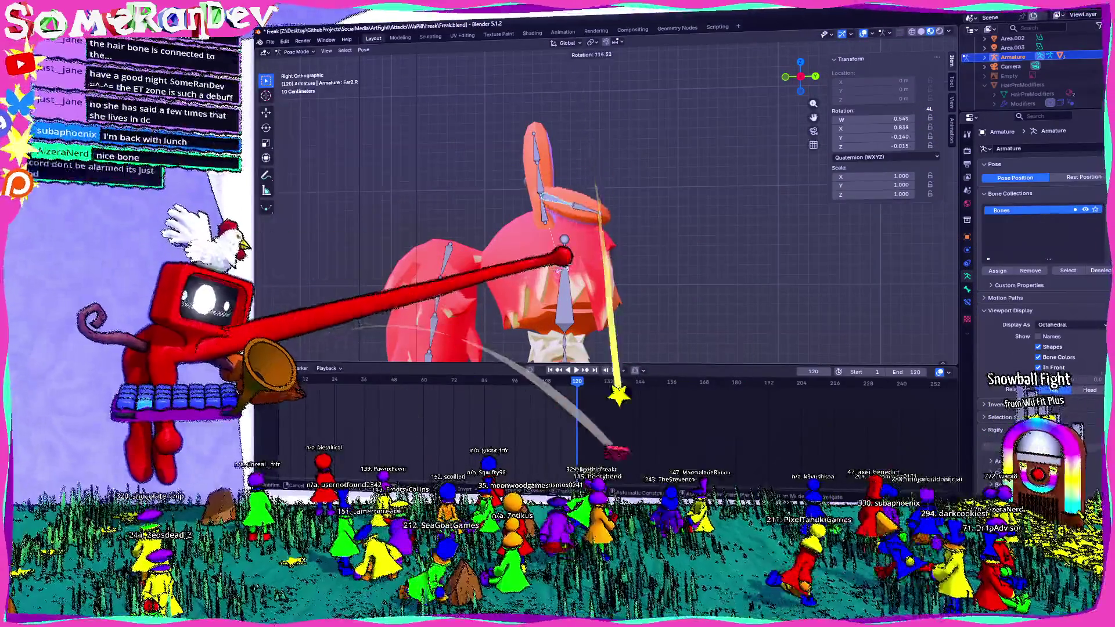
- Confirm the pending ear bone rotations and check the result from a back orthographic view
{"action": "left_click", "coordinate": [592, 196]}
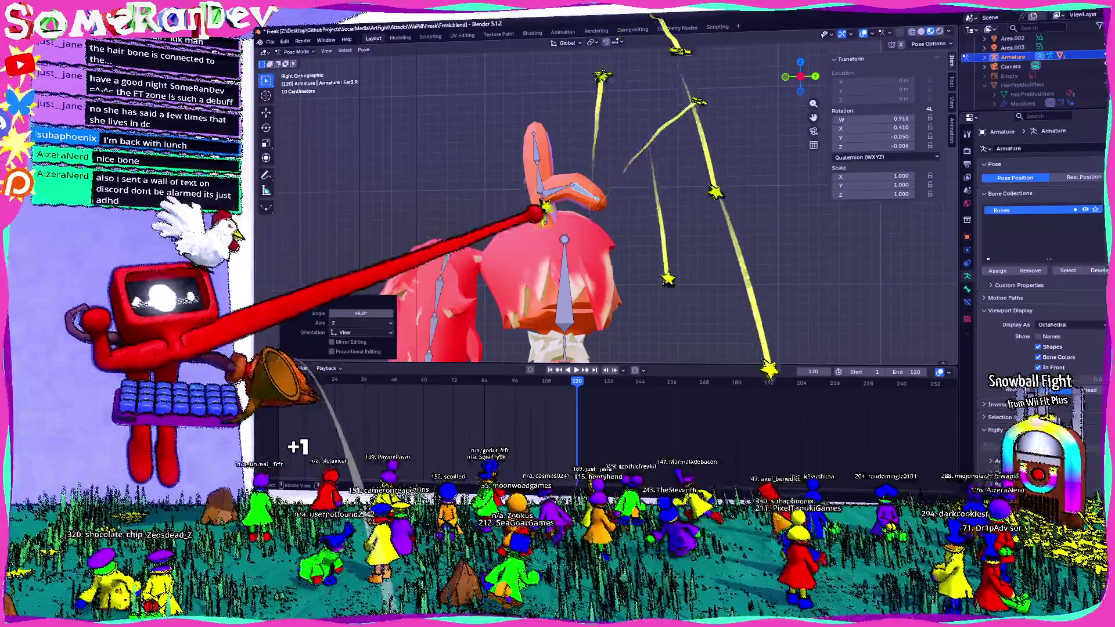
{"action": "left_click", "coordinate": [601, 199]}
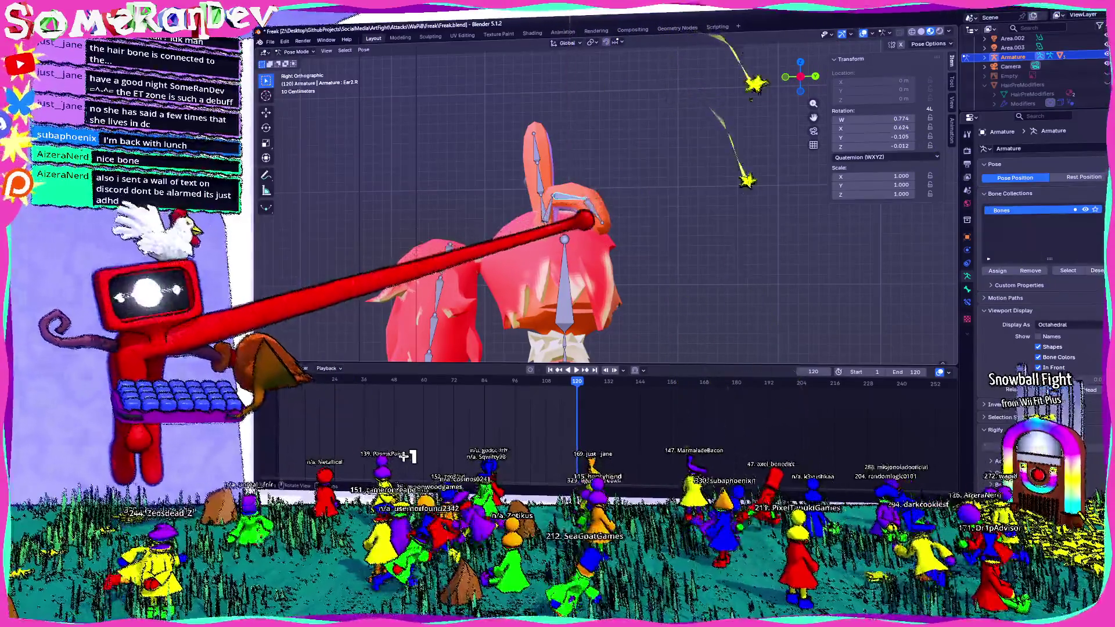
{"action": "left_click", "coordinate": [590, 209]}
{"action": "left_click", "coordinate": [601, 197]}
{"action": "middle_click_drag", "start_coordinate": [601, 197], "coordinate": [542, 165]}
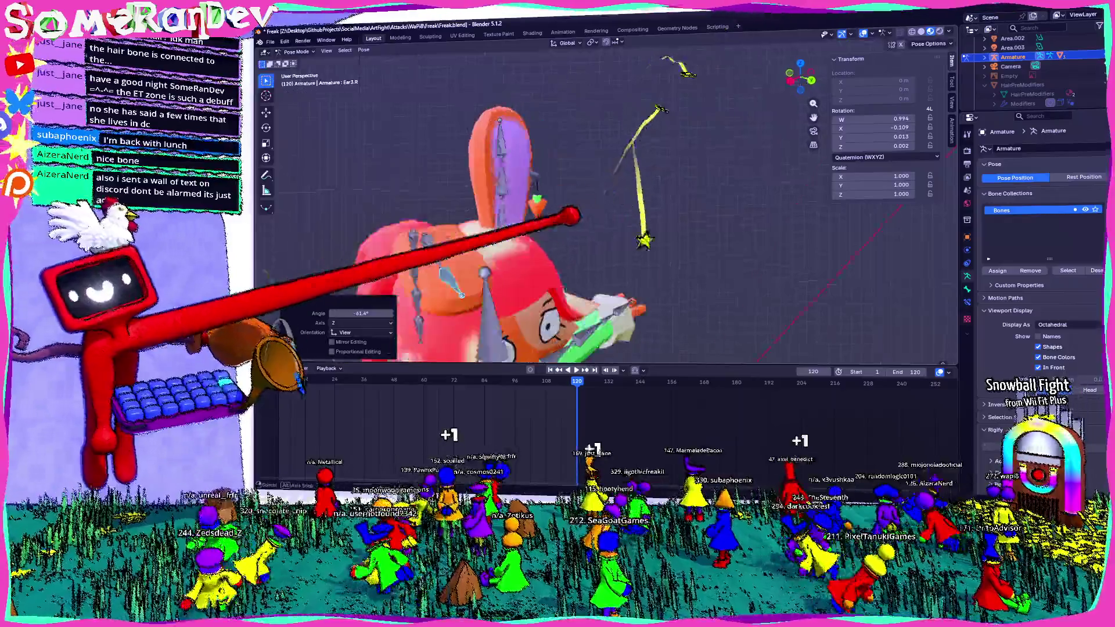
{"action": "left_click", "coordinate": [807, 80]}
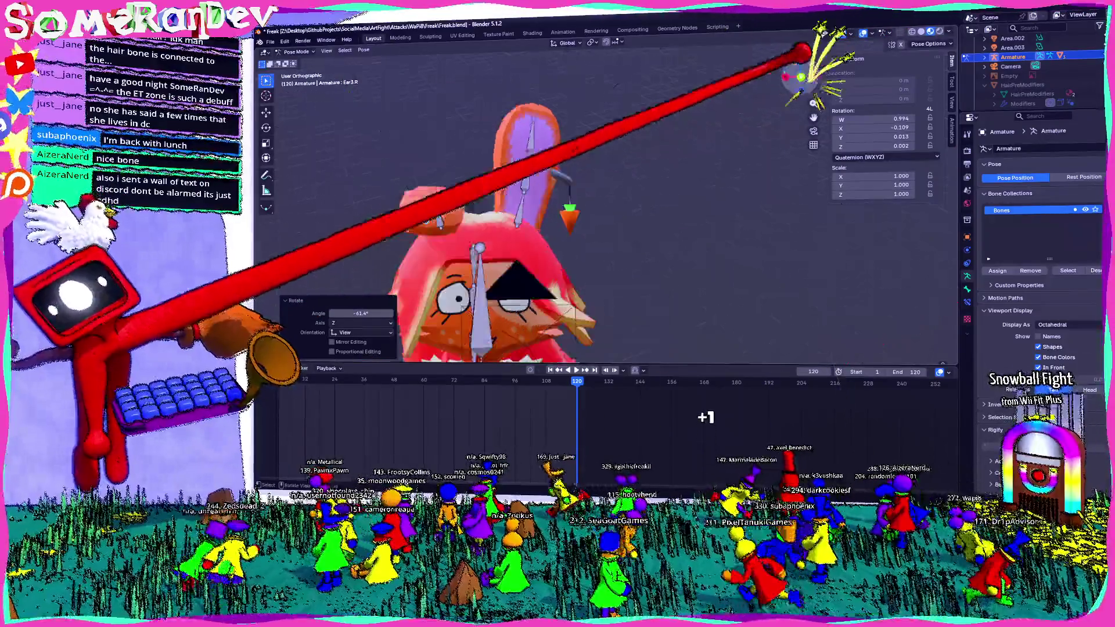
- Rotate Ear2.R from back and right views, confirming a 15.9-degree bend
{"action": "left_click", "coordinate": [433, 191]}
{"action": "key", "text": "r"}
{"action": "left_click", "coordinate": [688, 104]}
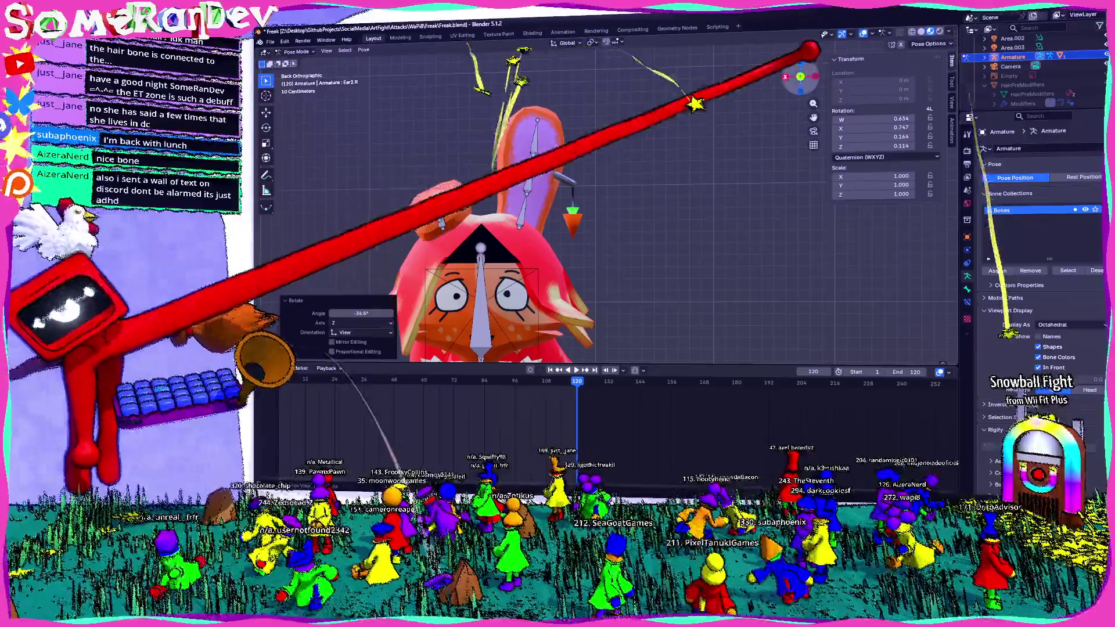
{"action": "key", "text": "KP_3"}
{"action": "key", "text": "r"}
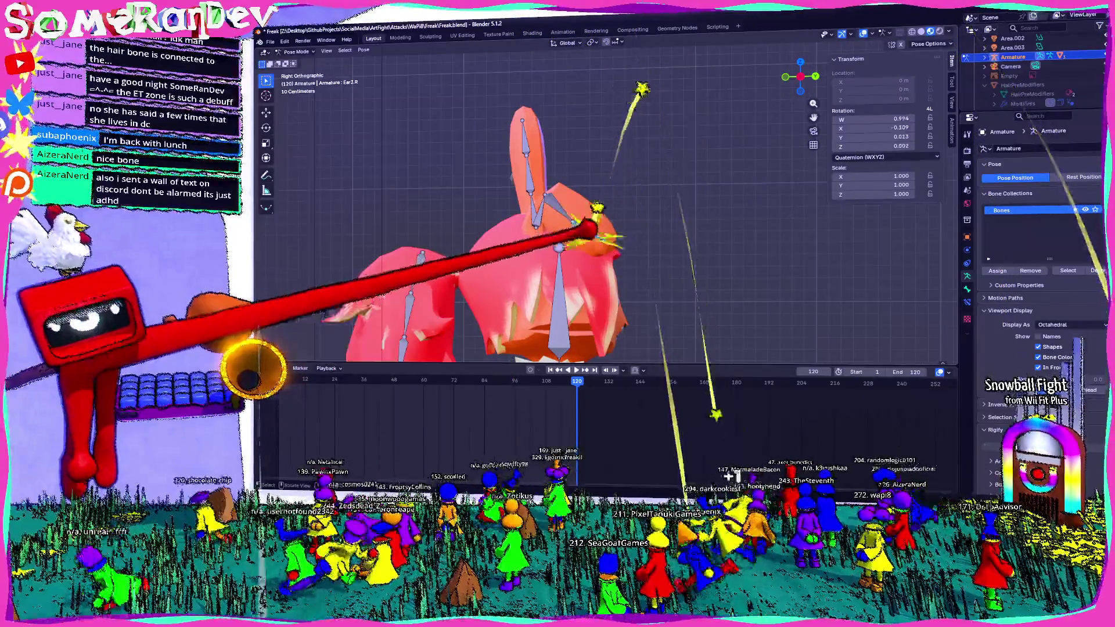
{"action": "left_click", "coordinate": [588, 231]}
{"action": "mouse_move", "coordinate": [584, 236]}
{"action": "middle_mouse_down"}
{"action": "mouse_move", "coordinate": [496, 223]}
{"action": "mouse_move", "coordinate": [523, 262]}
{"action": "mouse_move", "coordinate": [453, 227]}
{"action": "middle_mouse_up"}
{"action": "left_click", "coordinate": [432, 219]}
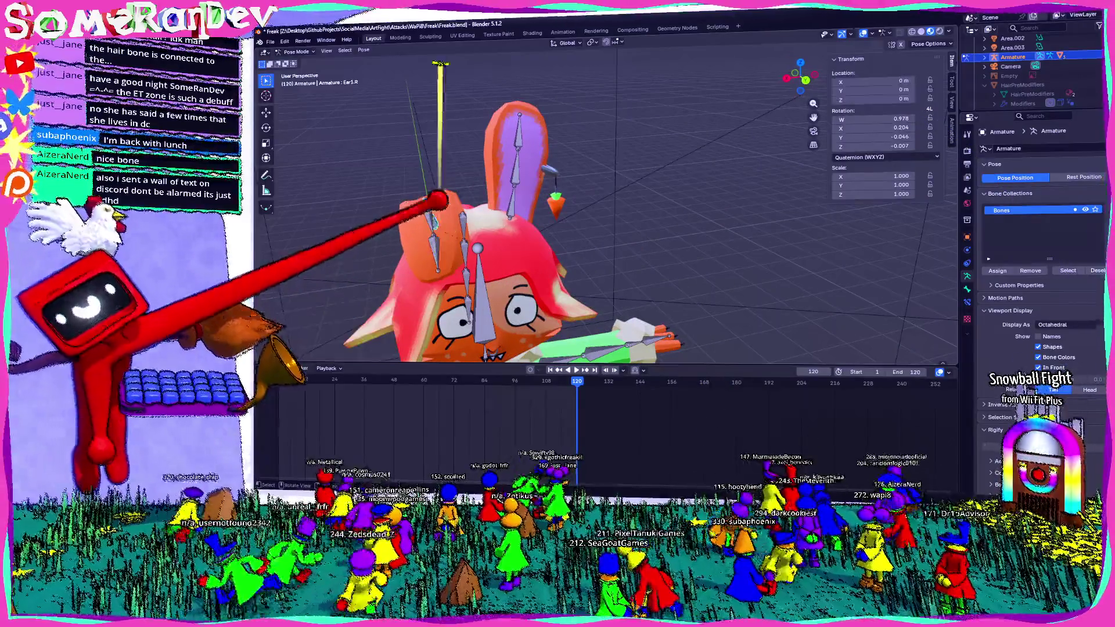
- Check the ear from back and side views, confirm its roughly 28-degree rotation and save with Ctrl+S
{"action": "left_click", "coordinate": [806, 80]}
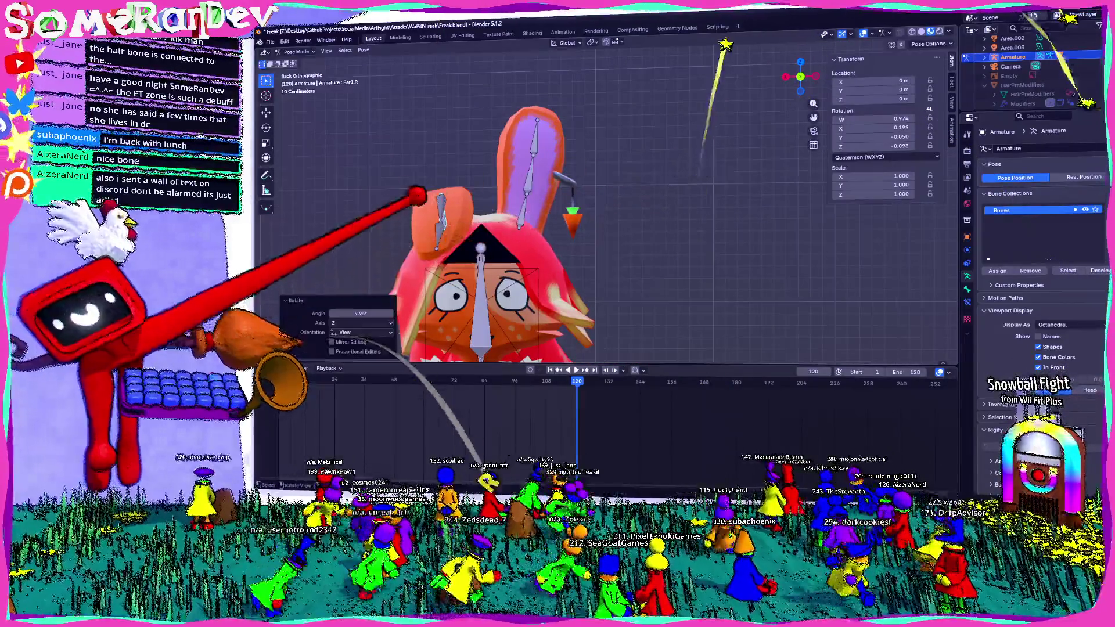
{"action": "left_click", "coordinate": [787, 77]}
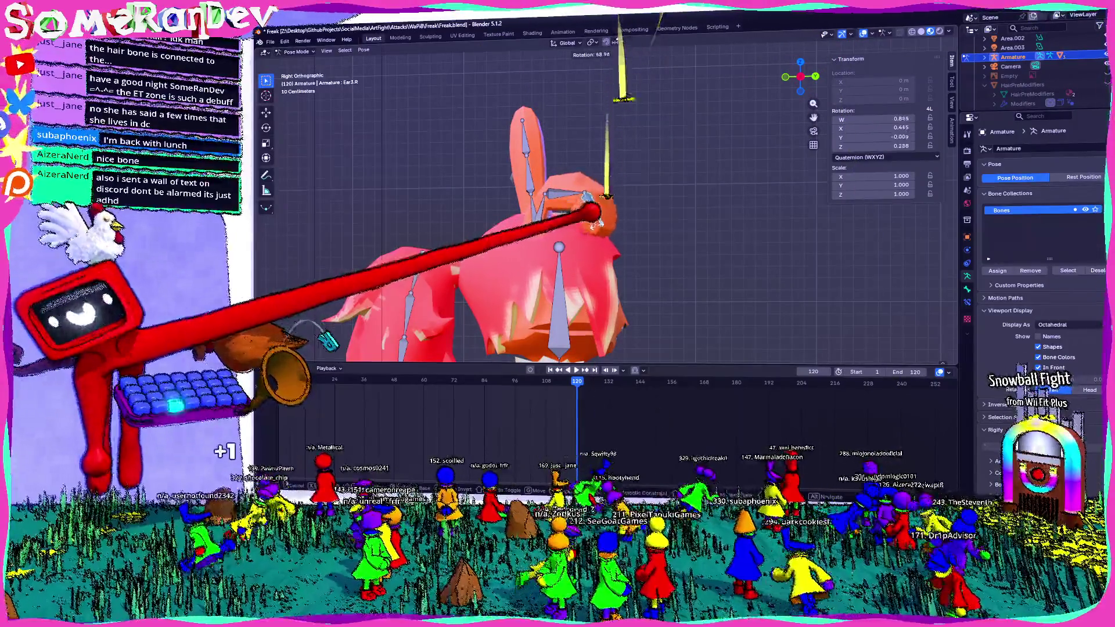
{"action": "left_click", "coordinate": [606, 197]}
{"action": "middle_click_drag", "start_coordinate": [606, 196], "coordinate": [652, 194]}
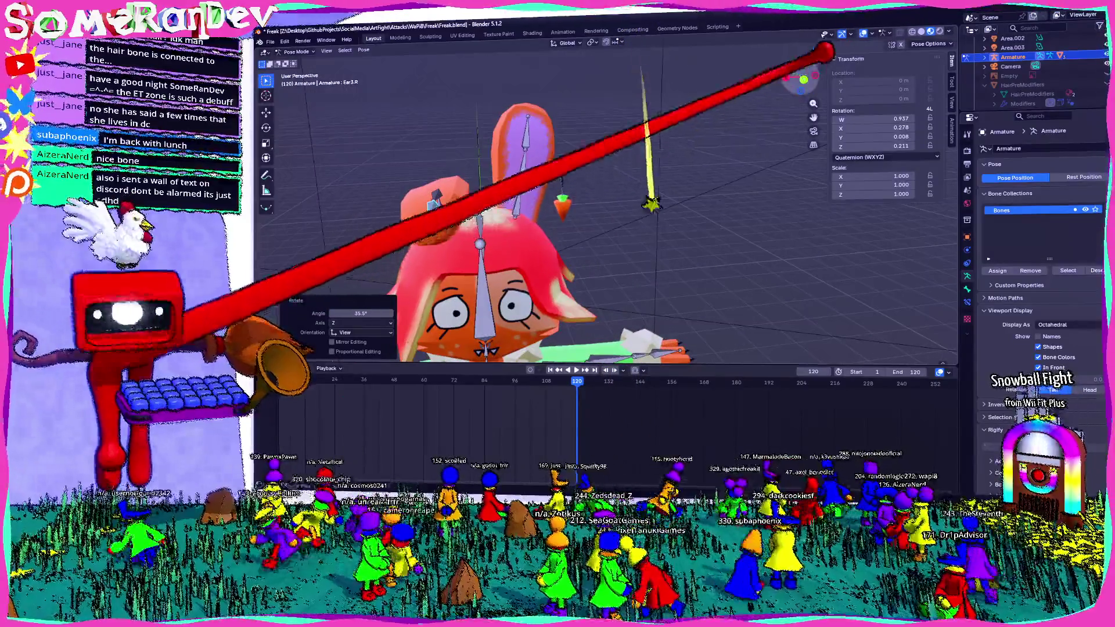
{"action": "left_click", "coordinate": [803, 80]}
{"action": "mouse_move", "coordinate": [571, 179]}
{"action": "middle_mouse_down"}
{"action": "mouse_move", "coordinate": [627, 201]}
{"action": "mouse_move", "coordinate": [662, 175]}
{"action": "mouse_move", "coordinate": [689, 190]}
{"action": "middle_mouse_up"}
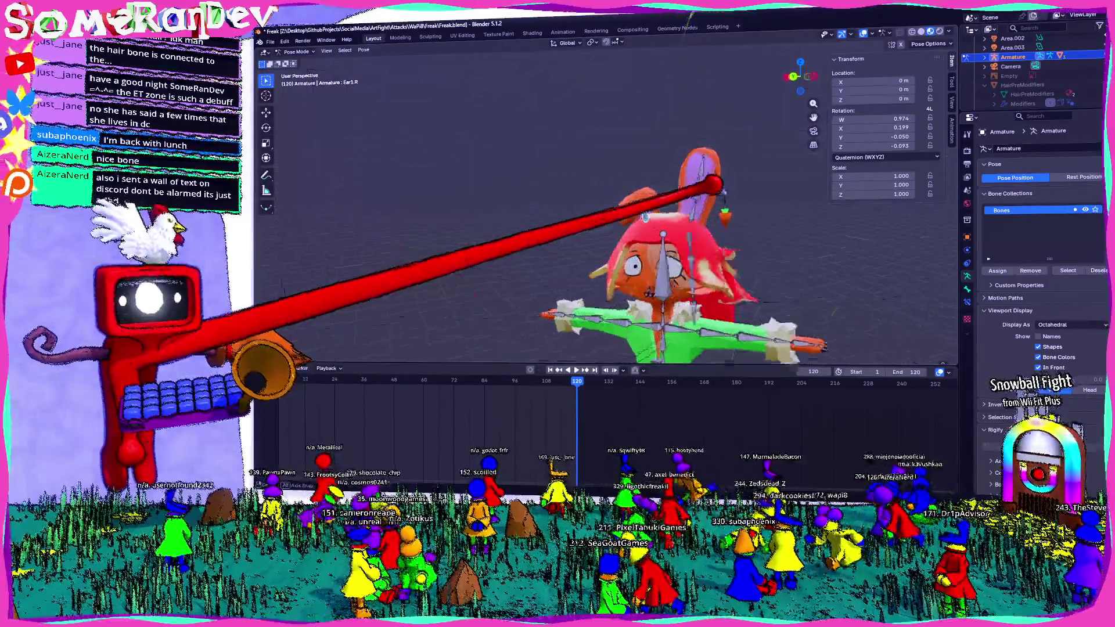
{"action": "middle_click_drag", "start_coordinate": [611, 218], "coordinate": [662, 205]}
{"action": "left_click", "coordinate": [815, 77]}
{"action": "scroll", "coordinate": [645, 203], "scroll_direction": "up", "scroll_amount": 4}
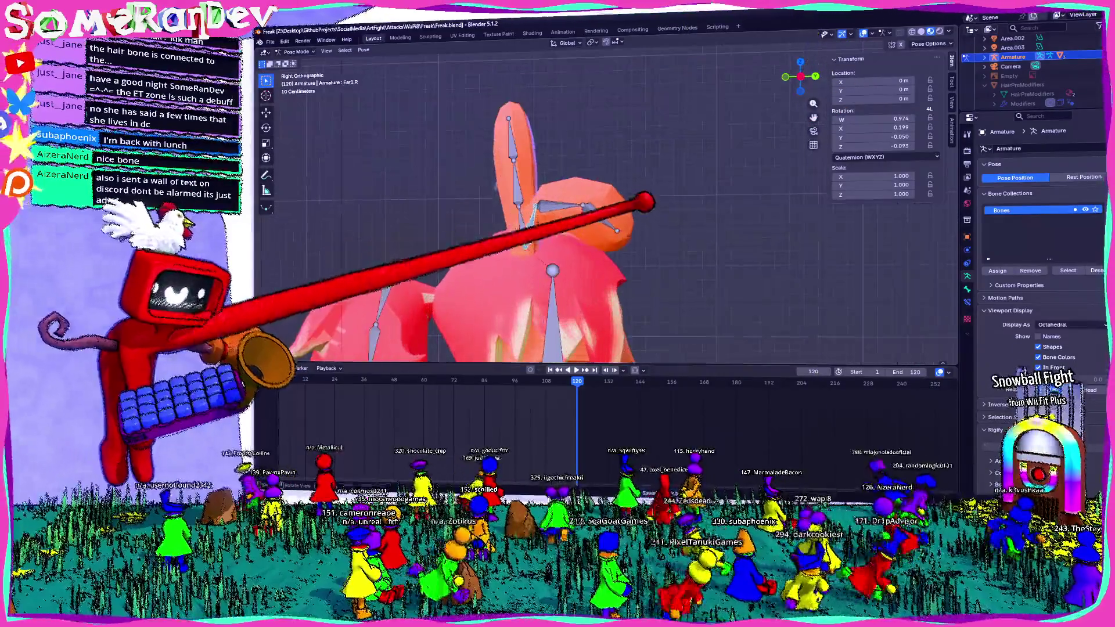
{"action": "left_click", "coordinate": [547, 168]}
{"action": "key", "text": "ctrl+s"}
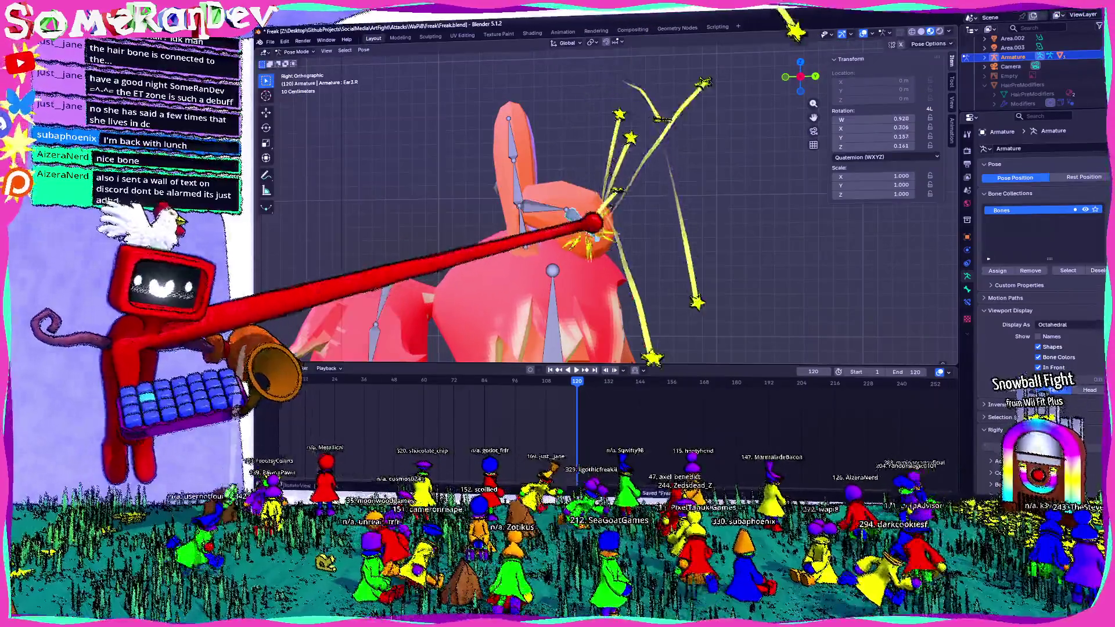
- Apply one more small ear bone rotation and inspect it in perspective
{"action": "key", "text": "r"}
{"action": "left_click", "coordinate": [610, 210]}
{"action": "middle_click_drag", "start_coordinate": [609, 209], "coordinate": [697, 200]}
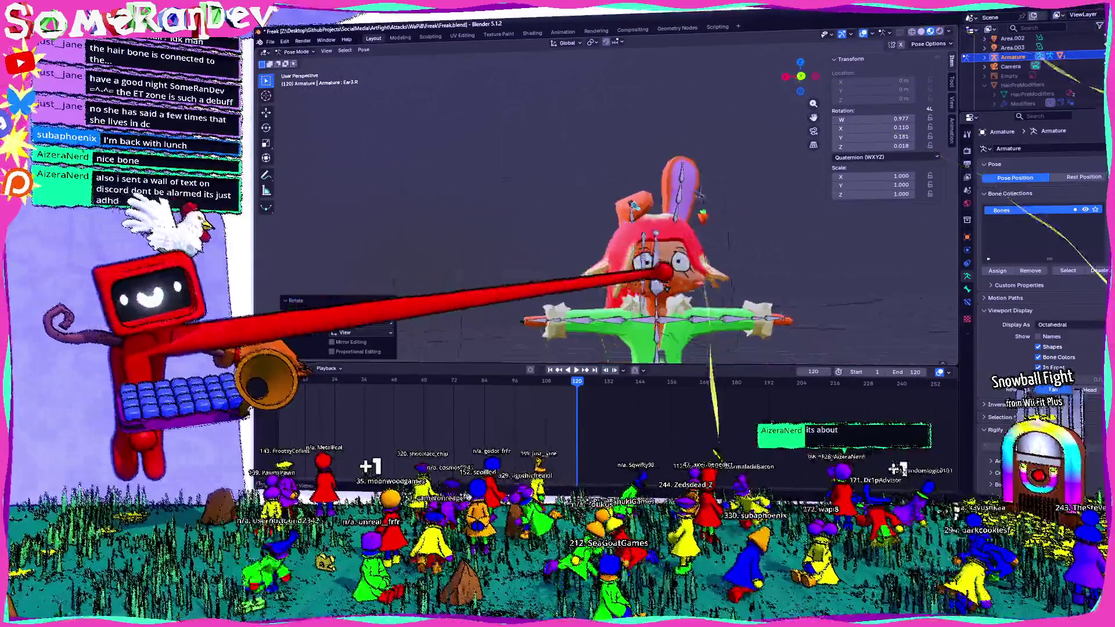
{"action": "middle_click_drag", "start_coordinate": [610, 210], "coordinate": [663, 218]}
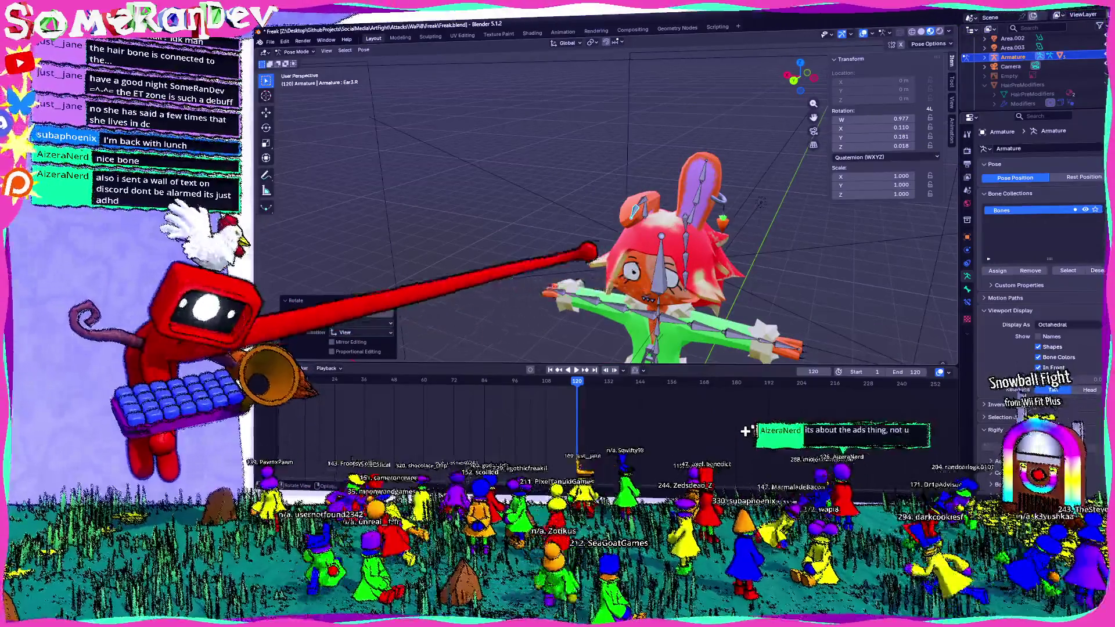
{"action": "scroll", "coordinate": [610, 209], "scroll_direction": "down", "scroll_amount": 4}
{"action": "scroll", "coordinate": [610, 209], "scroll_direction": "up", "scroll_amount": 2}
{"action": "scroll", "coordinate": [610, 209], "scroll_direction": "up", "scroll_amount": 2}
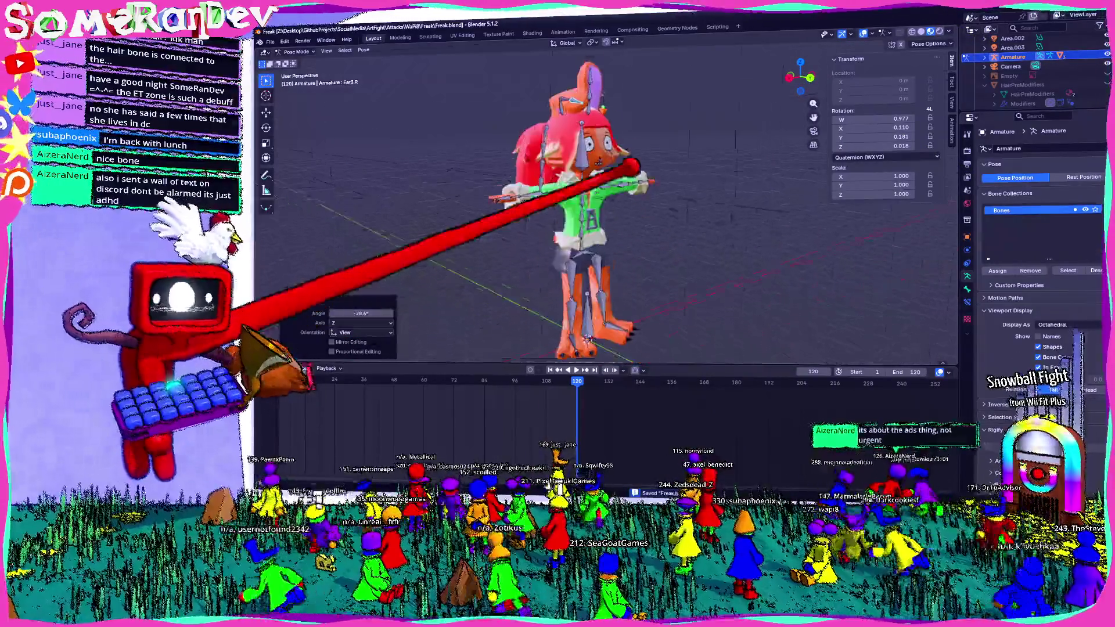
{"action": "scroll", "coordinate": [610, 209], "scroll_direction": "up", "scroll_amount": 2}
{"action": "scroll", "coordinate": [610, 209], "scroll_direction": "up", "scroll_amount": 2}
{"action": "scroll", "coordinate": [611, 210], "scroll_direction": "up", "scroll_amount": 2}
{"action": "scroll", "coordinate": [610, 209], "scroll_direction": "up", "scroll_amount": 3}
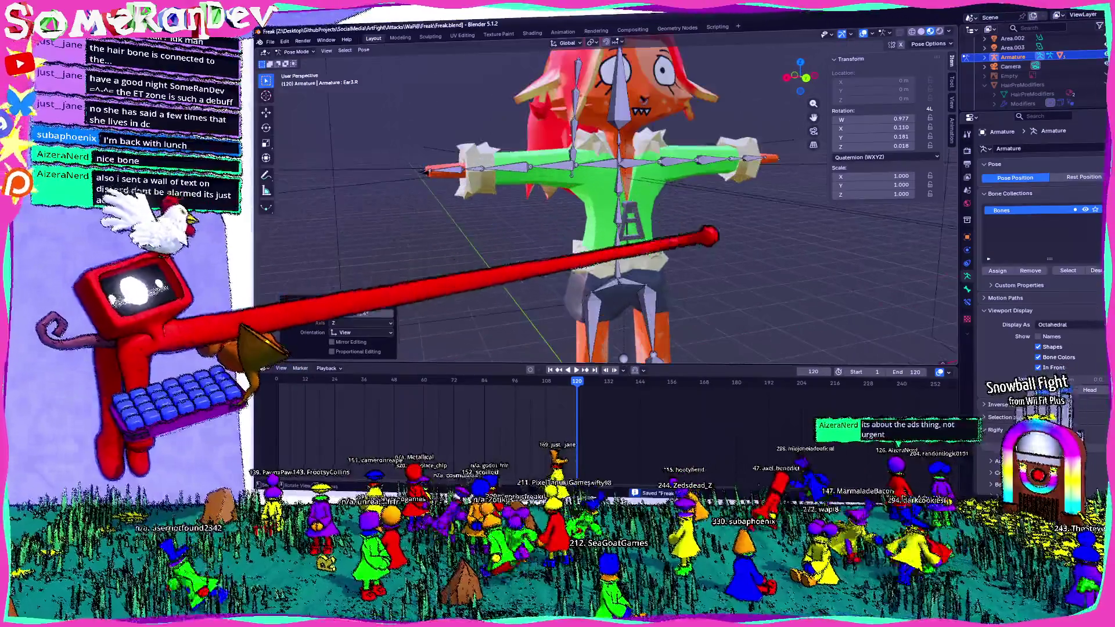
{"action": "scroll", "coordinate": [610, 209], "scroll_direction": "down", "scroll_amount": 3}
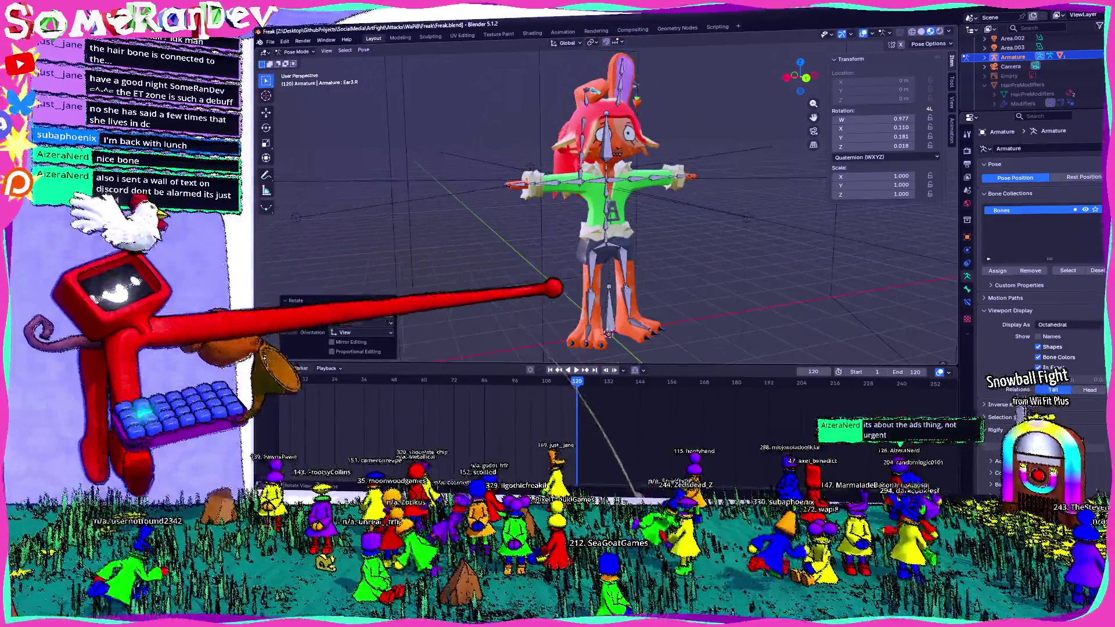
- Insert a keyframe for the posed ear bone, then clear its rotation back to rest via Pose > Clear Transform
{"action": "key", "text": "i"}
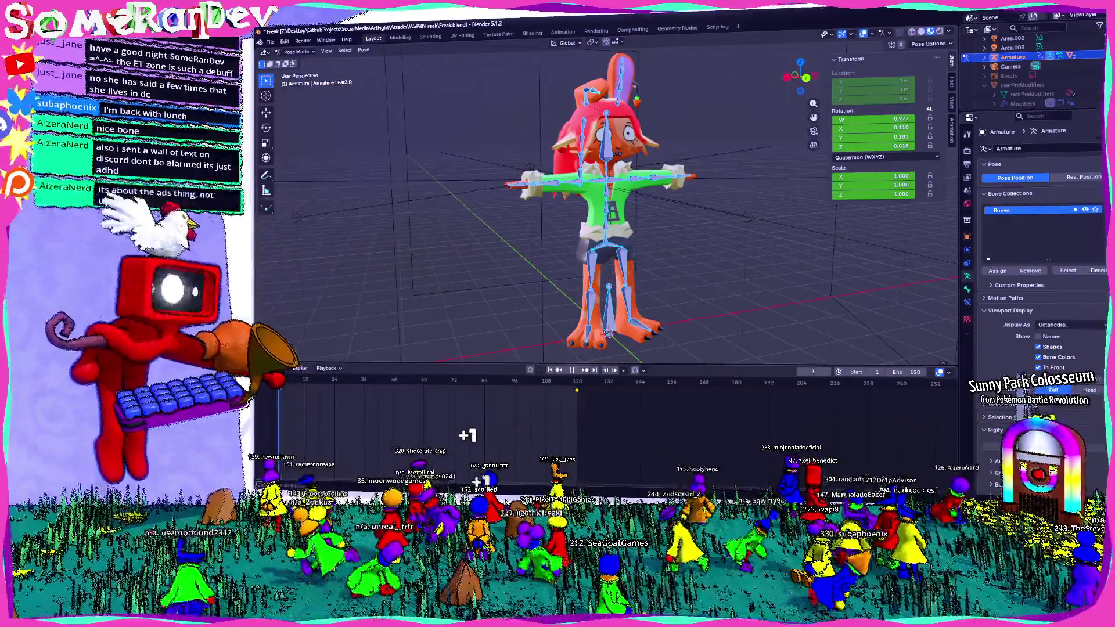
{"action": "middle_click_drag", "start_coordinate": [609, 334], "coordinate": [590, 270]}
{"action": "left_click", "coordinate": [363, 50]}
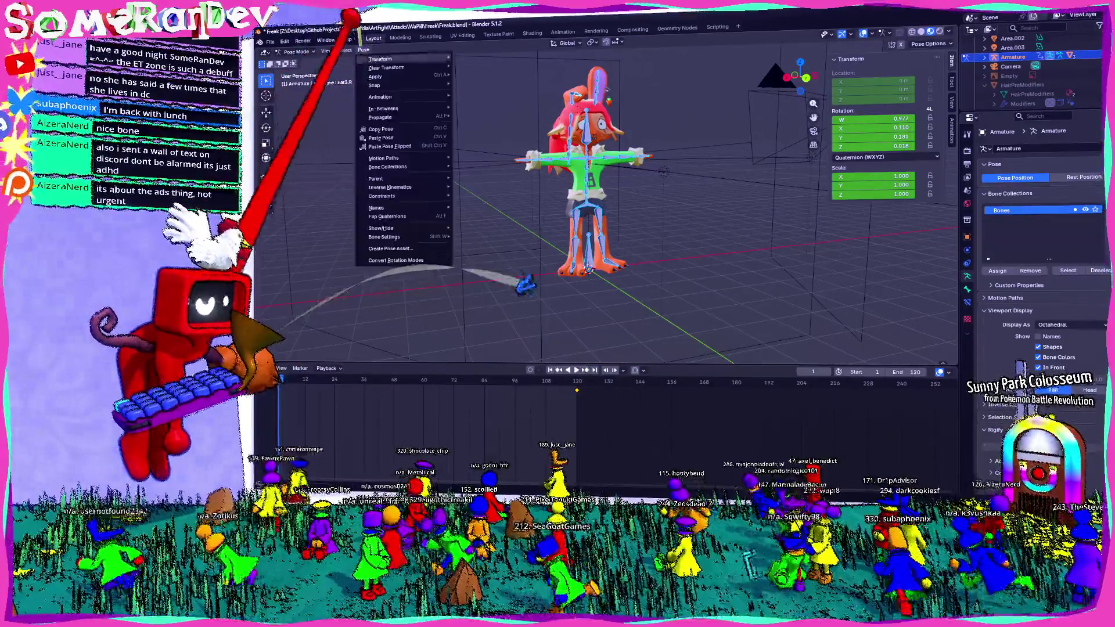
{"action": "left_click", "coordinate": [488, 97]}
- Go to a right side view of the head and begin rotating Ear2.R
{"action": "middle_click_drag", "start_coordinate": [585, 74], "coordinate": [627, 194]}
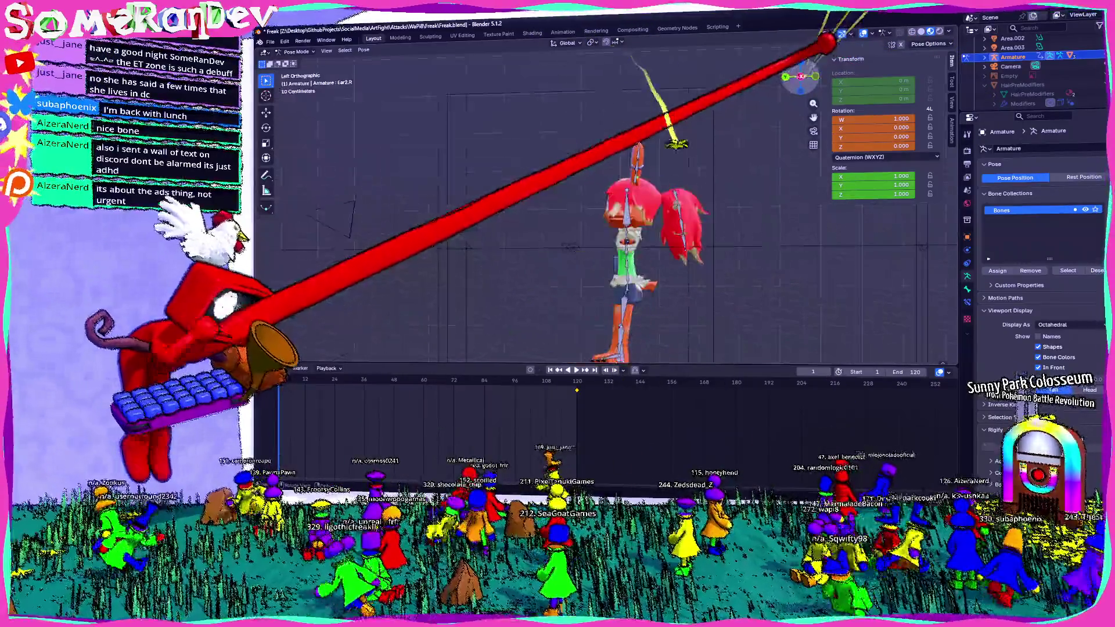
{"action": "key", "text": "KP_3"}
{"action": "scroll", "coordinate": [627, 175], "scroll_direction": "up", "scroll_amount": 4}
{"action": "key", "text": "r"}
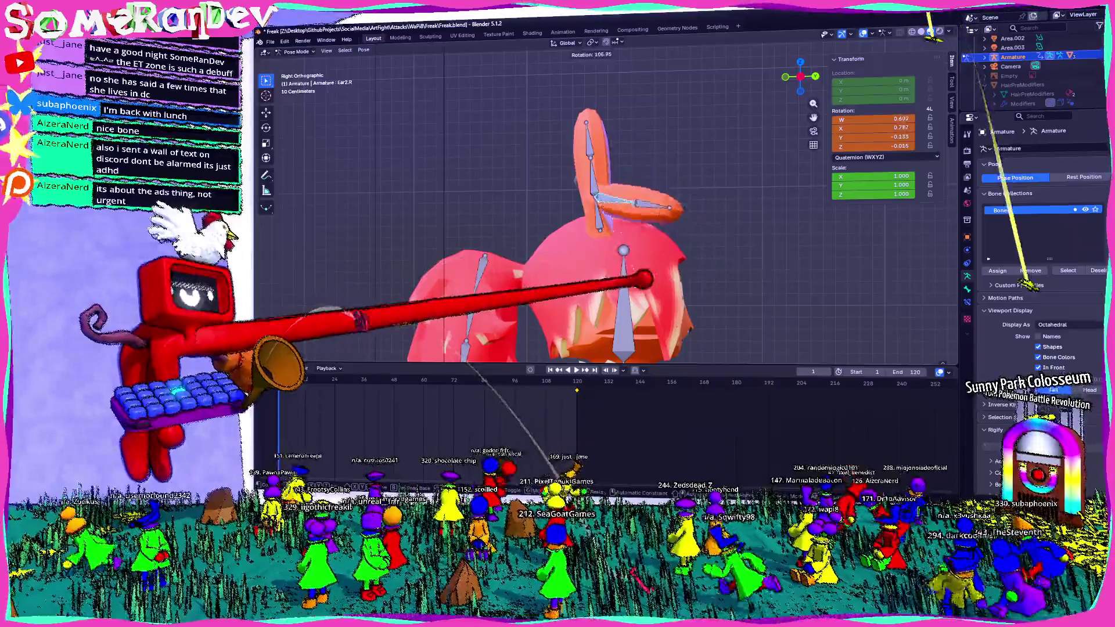
- Confirm the Ear2.R rotation near 109 degrees, verify from back and side views, and apply another rotation
{"action": "left_click", "coordinate": [716, 149]}
{"action": "middle_click_drag", "start_coordinate": [610, 218], "coordinate": [645, 262]}
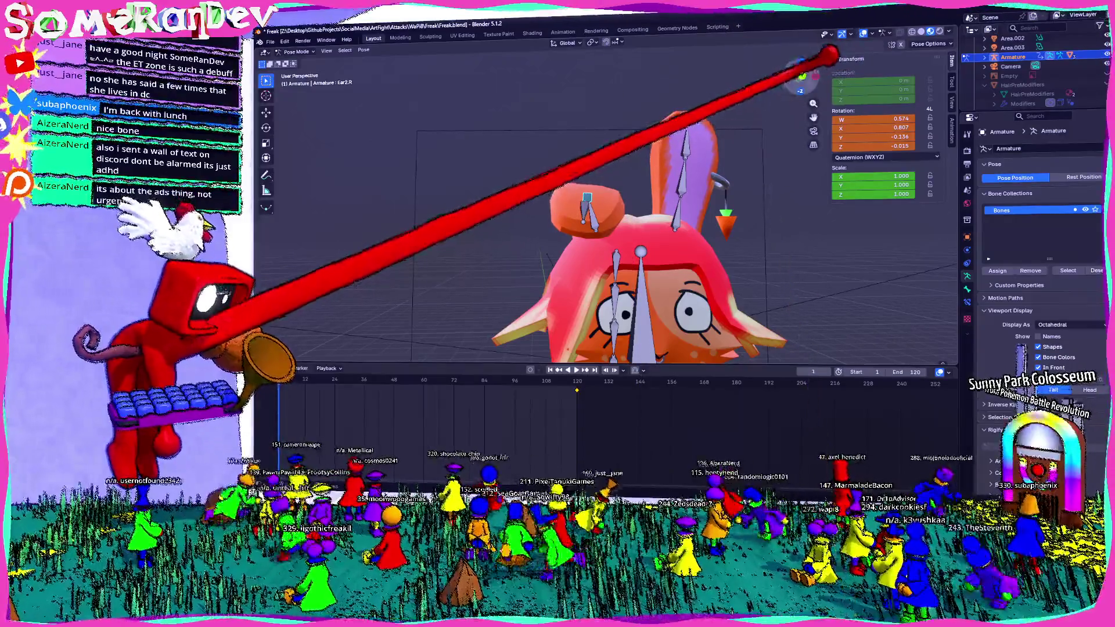
{"action": "mouse_move", "coordinate": [888, 54]}
{"action": "middle_mouse_down"}
{"action": "mouse_move", "coordinate": [822, 50]}
{"action": "mouse_move", "coordinate": [834, 37]}
{"action": "middle_mouse_up"}
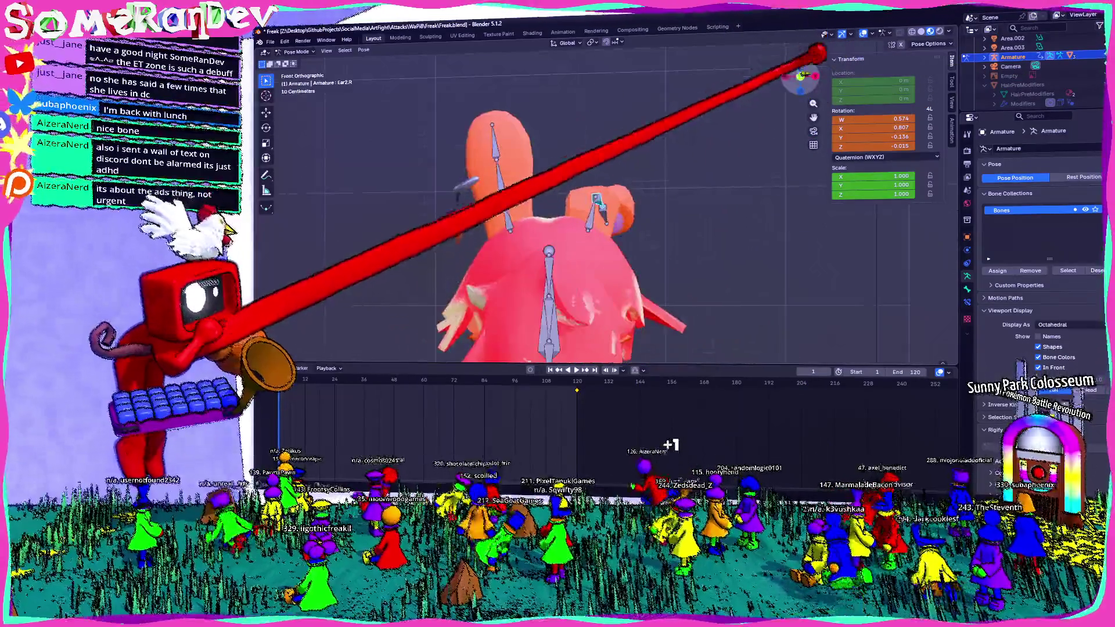
{"action": "key", "text": "ctrl+KP_1"}
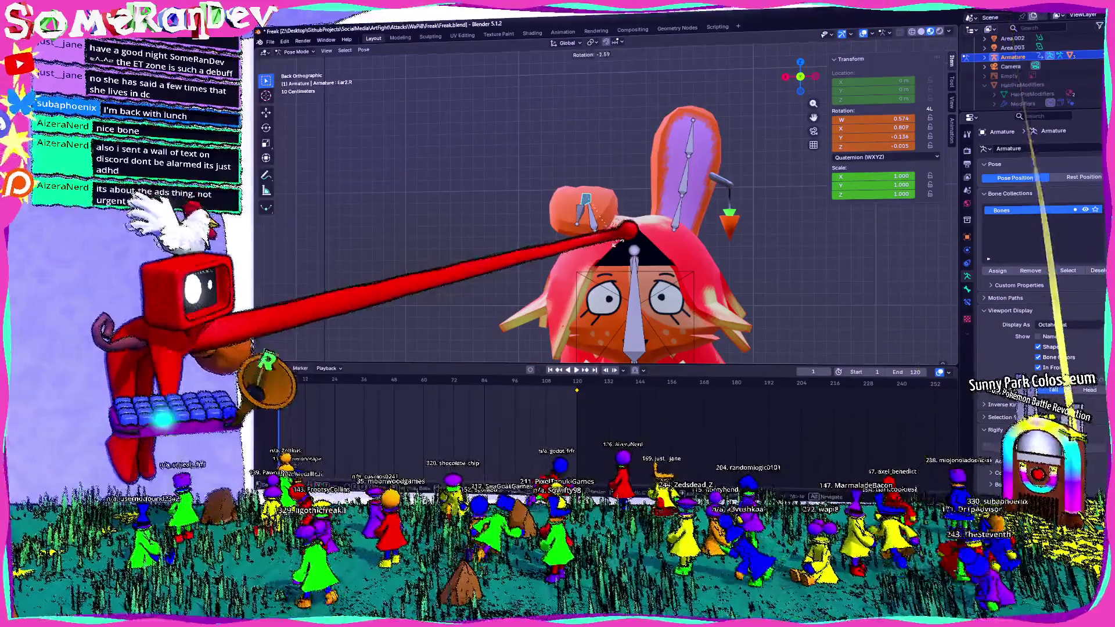
{"action": "middle_click_drag", "start_coordinate": [740, 106], "coordinate": [837, 103]}
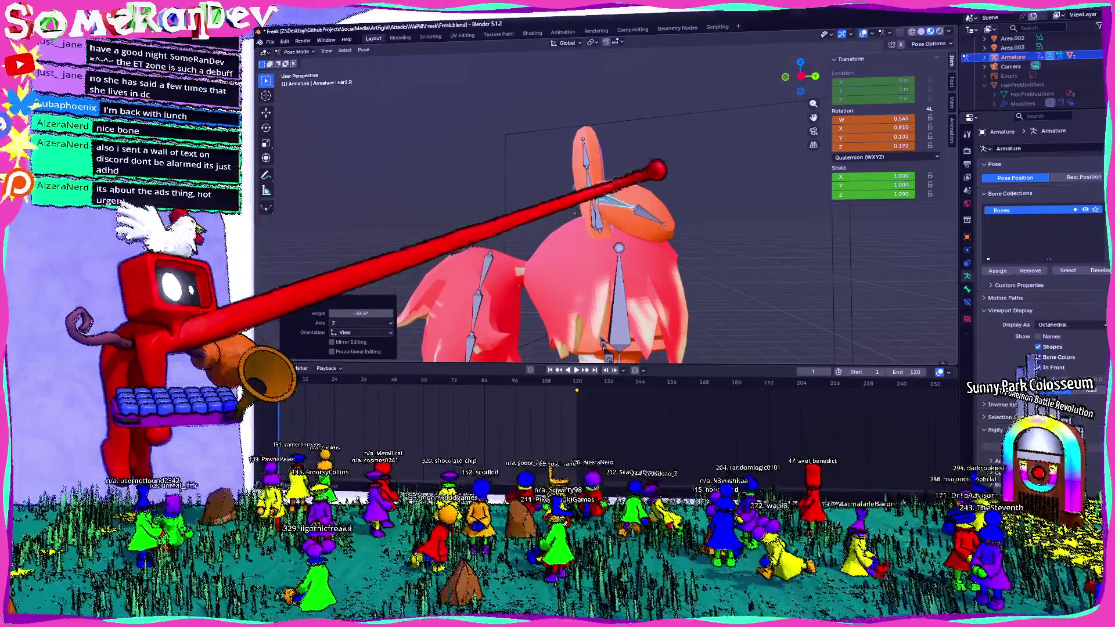
{"action": "key", "text": "KP_3"}
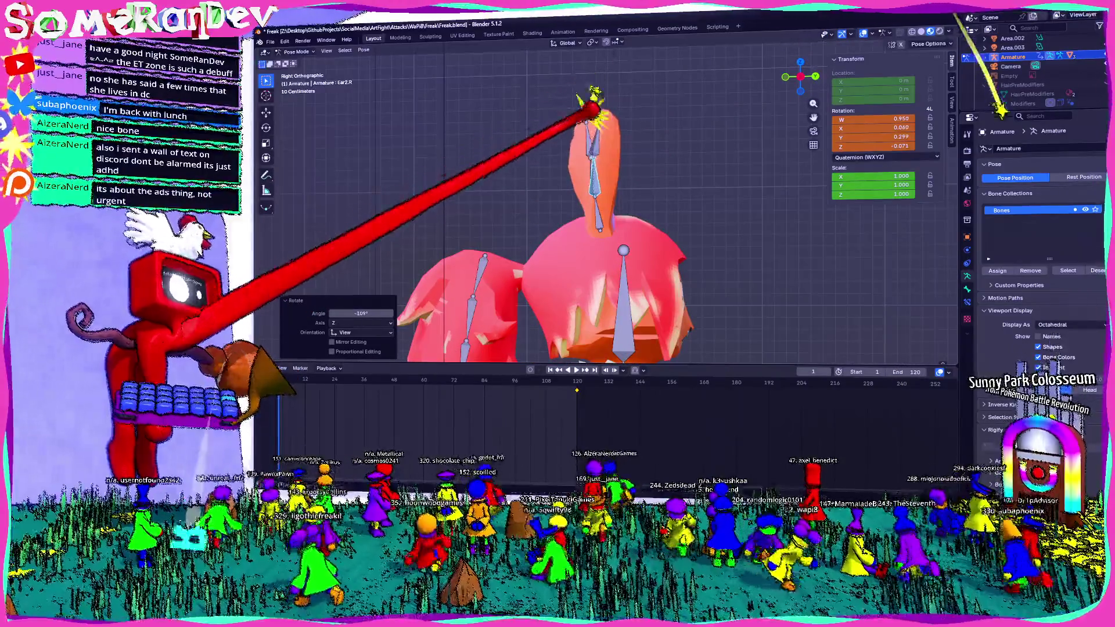
{"action": "key", "text": "r"}
{"action": "key", "text": "Return"}
- Orbit around the bent ear and show the reference art Empty in the Outliner
{"action": "middle_click_drag", "start_coordinate": [611, 218], "coordinate": [679, 209]}
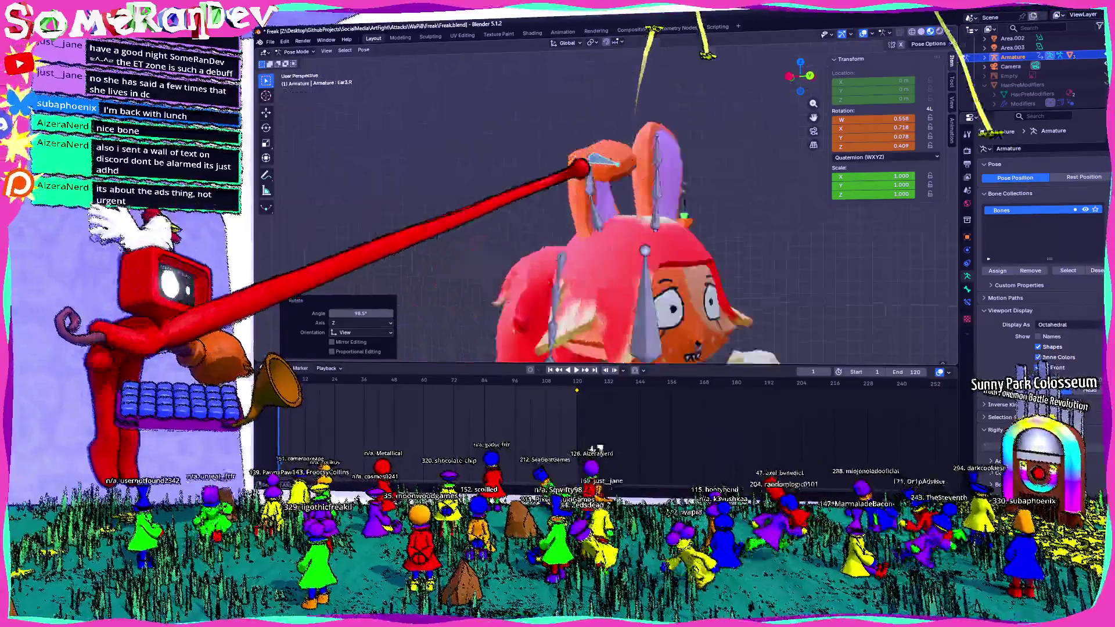
{"action": "middle_click_drag", "start_coordinate": [532, 171], "coordinate": [723, 113]}
{"action": "middle_click_drag", "start_coordinate": [668, 174], "coordinate": [1093, 39]}
{"action": "scroll", "coordinate": [1093, 39], "scroll_direction": "down", "scroll_amount": 4}
{"action": "scroll", "coordinate": [1093, 40], "scroll_direction": "up", "scroll_amount": 4}
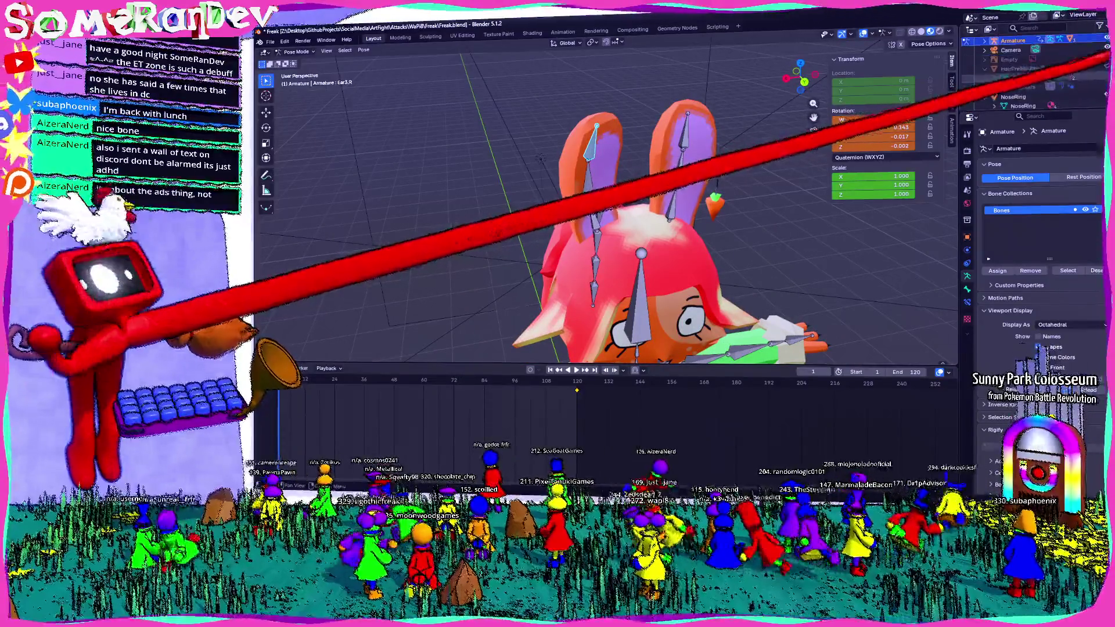
{"action": "scroll", "coordinate": [1093, 53], "scroll_direction": "down", "scroll_amount": 2}
{"action": "left_click", "coordinate": [1094, 59]}
- Compare the ear against the reference from both sides and give Ear2.R a further rotation
{"action": "middle_click_drag", "start_coordinate": [610, 218], "coordinate": [540, 218]}
{"action": "mouse_move", "coordinate": [689, 193]}
{"action": "middle_mouse_down"}
{"action": "mouse_move", "coordinate": [746, 162]}
{"action": "mouse_move", "coordinate": [604, 179]}
{"action": "mouse_move", "coordinate": [714, 103]}
{"action": "middle_mouse_up"}
{"action": "middle_click_drag", "start_coordinate": [823, 44], "coordinate": [592, 205], "text": "alt"}
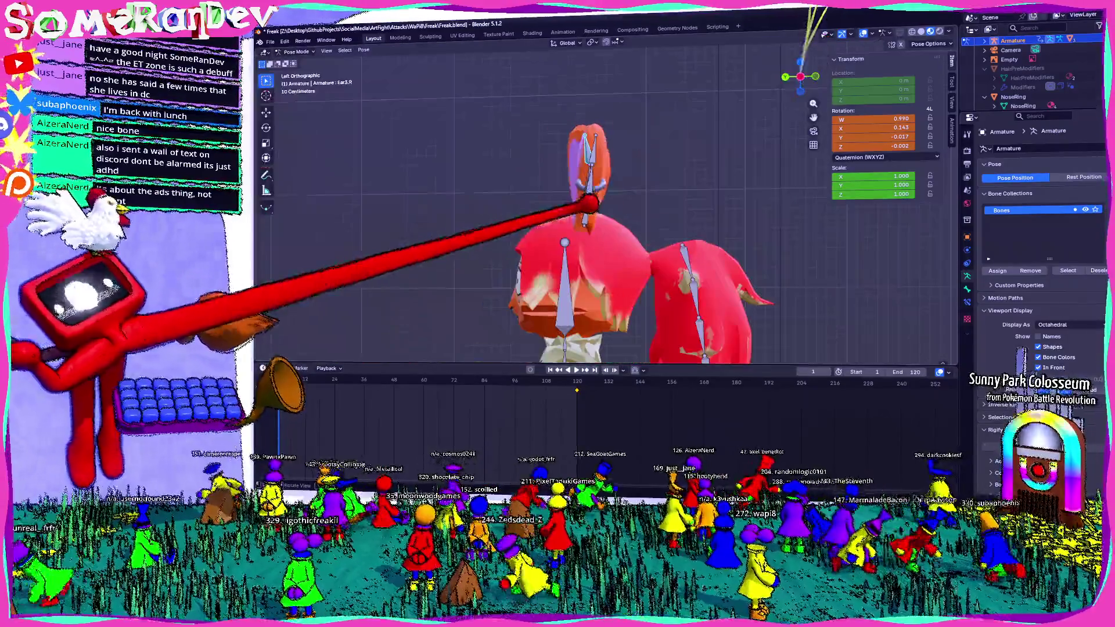
{"action": "mouse_move", "coordinate": [820, 61]}
{"action": "middle_mouse_down", "text": "alt"}
{"action": "mouse_move", "coordinate": [747, 125]}
{"action": "mouse_move", "coordinate": [595, 174]}
{"action": "middle_mouse_up", "text": "alt"}
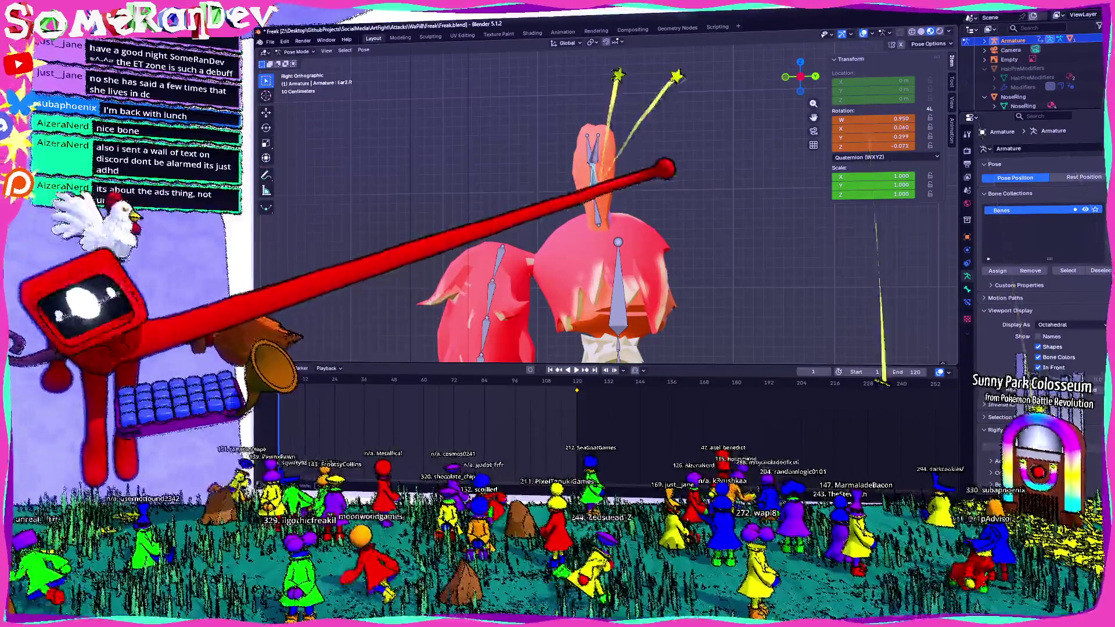
{"action": "key", "text": "r"}
{"action": "left_click", "coordinate": [719, 252]}
- Inspect the character against the reference art from back, top and rear angles
{"action": "mouse_move", "coordinate": [722, 257]}
{"action": "middle_mouse_down"}
{"action": "mouse_move", "coordinate": [627, 235]}
{"action": "mouse_move", "coordinate": [534, 249]}
{"action": "mouse_move", "coordinate": [584, 187]}
{"action": "mouse_move", "coordinate": [561, 249]}
{"action": "mouse_move", "coordinate": [593, 218]}
{"action": "middle_mouse_up"}
{"action": "left_click", "coordinate": [813, 75]}
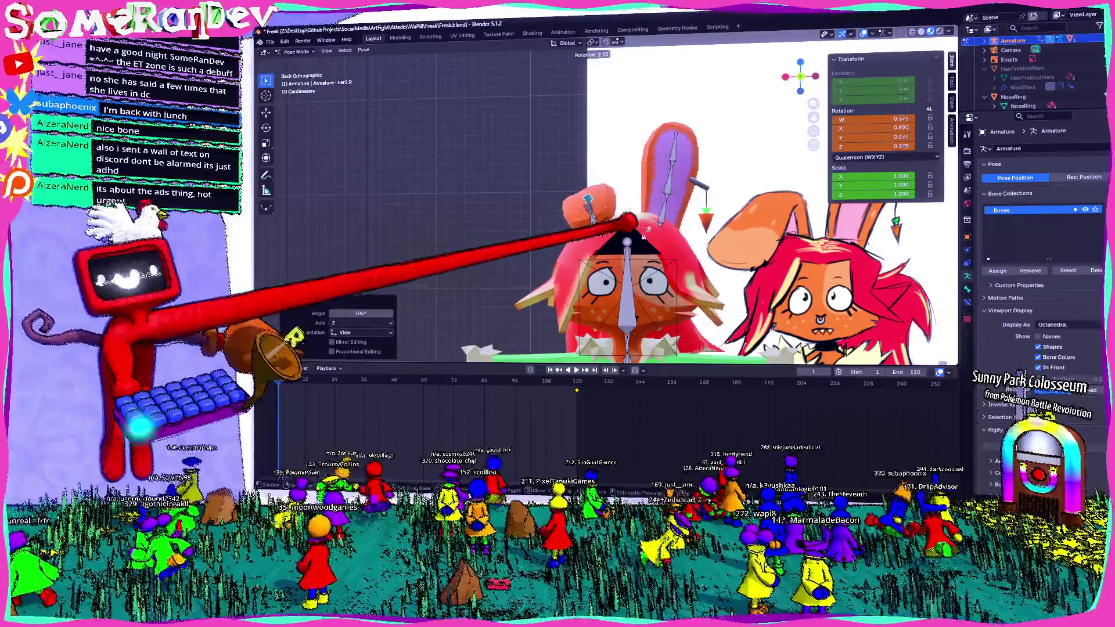
{"action": "left_click", "coordinate": [801, 61]}
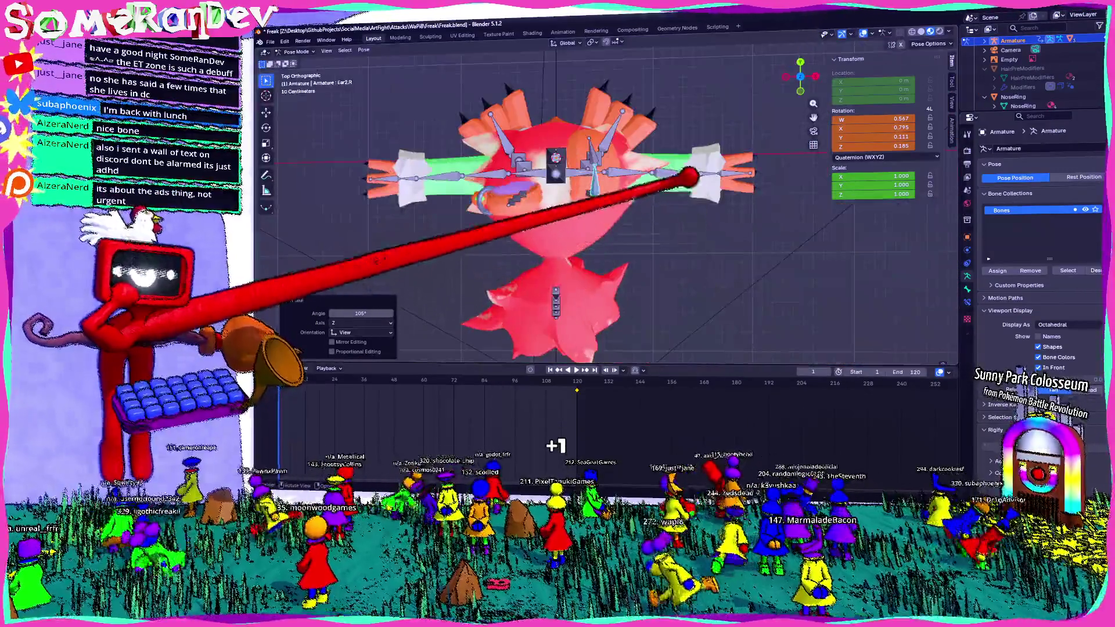
{"action": "middle_click_drag", "start_coordinate": [728, 257], "coordinate": [487, 357]}
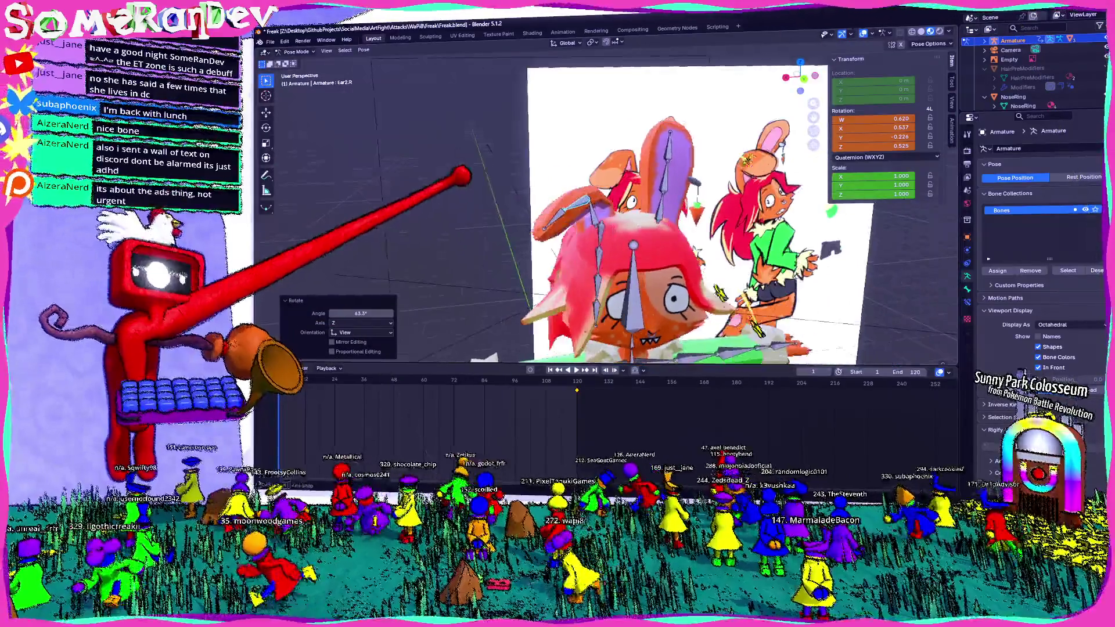
{"action": "middle_click_drag", "start_coordinate": [822, 45], "coordinate": [837, 165]}
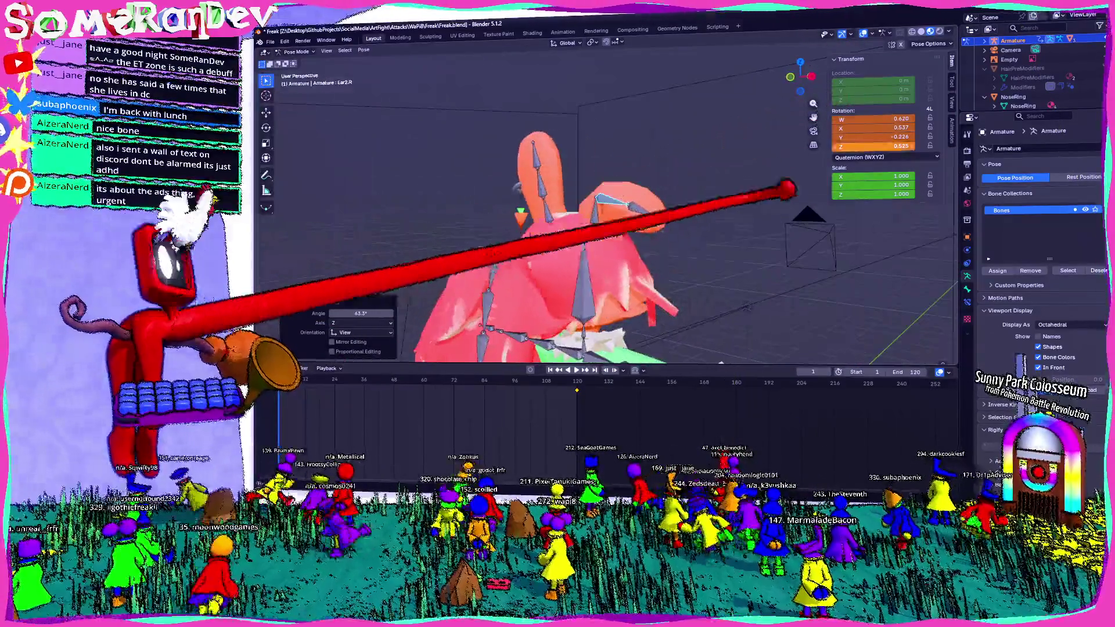
{"action": "middle_click_drag", "start_coordinate": [610, 218], "coordinate": [645, 218]}
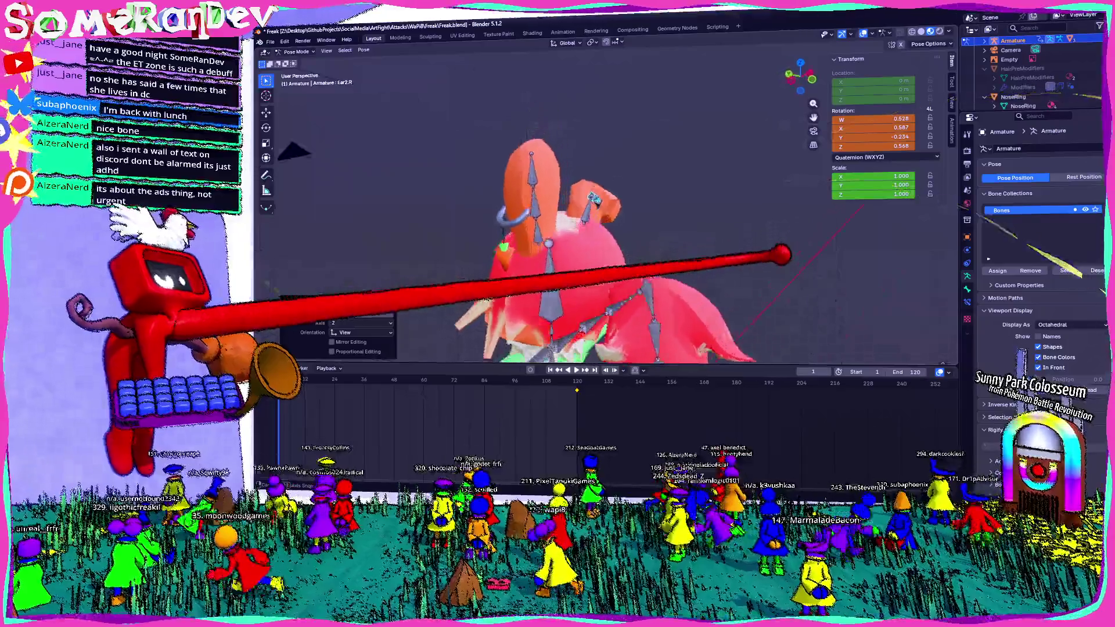
- From Top view, apply two rotations to the right ear bone and return to perspective
{"action": "key", "text": "KP_7"}
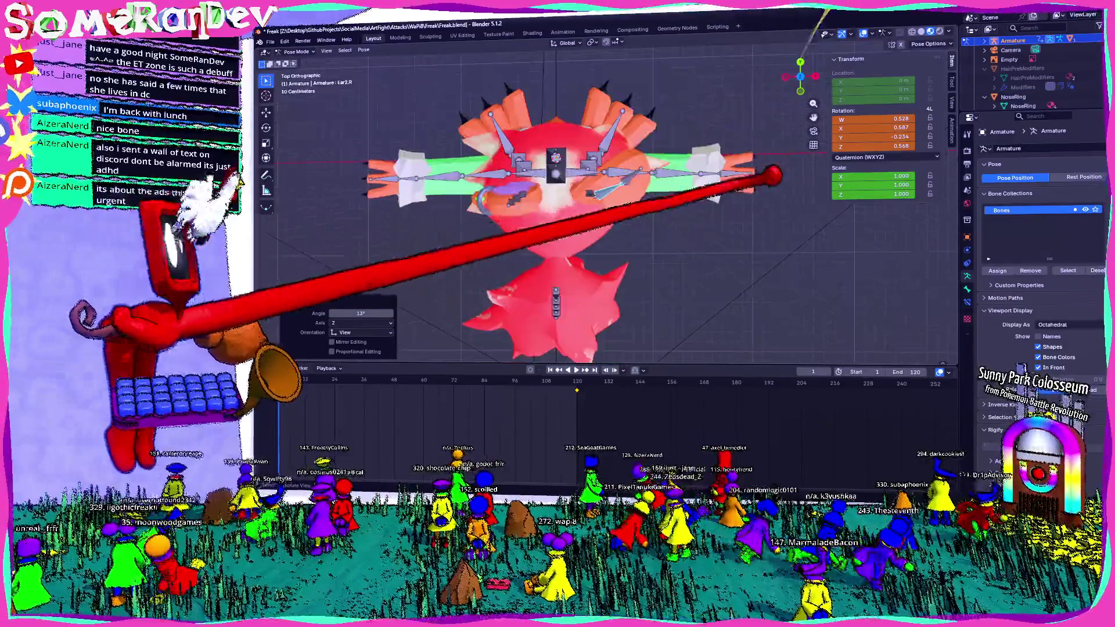
{"action": "key", "text": "r"}
{"action": "left_click", "coordinate": [623, 153]}
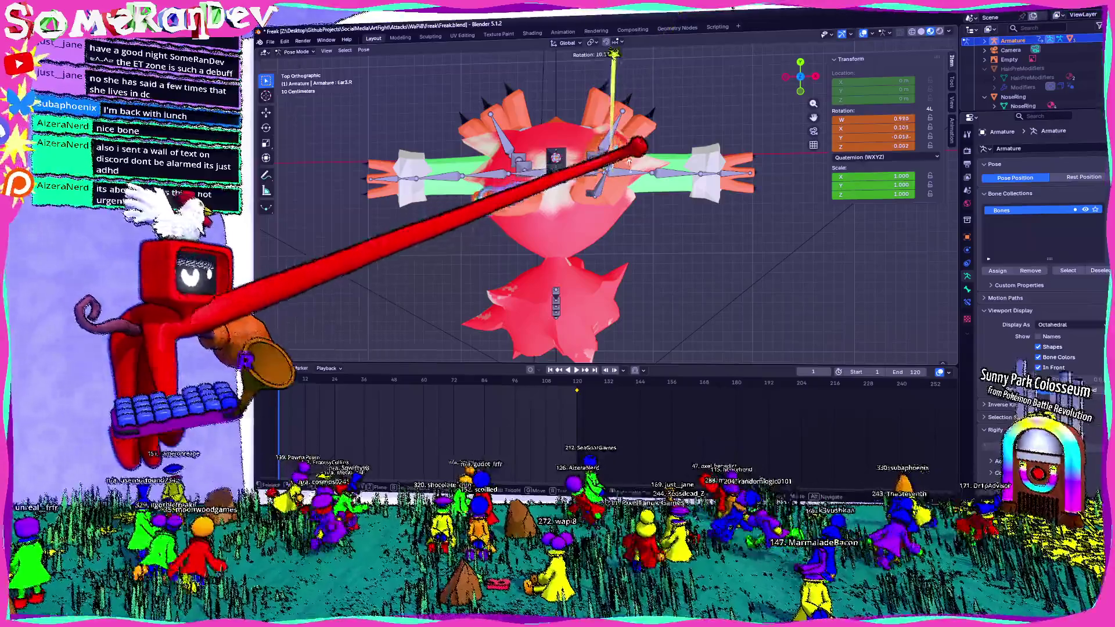
{"action": "left_click", "coordinate": [645, 181]}
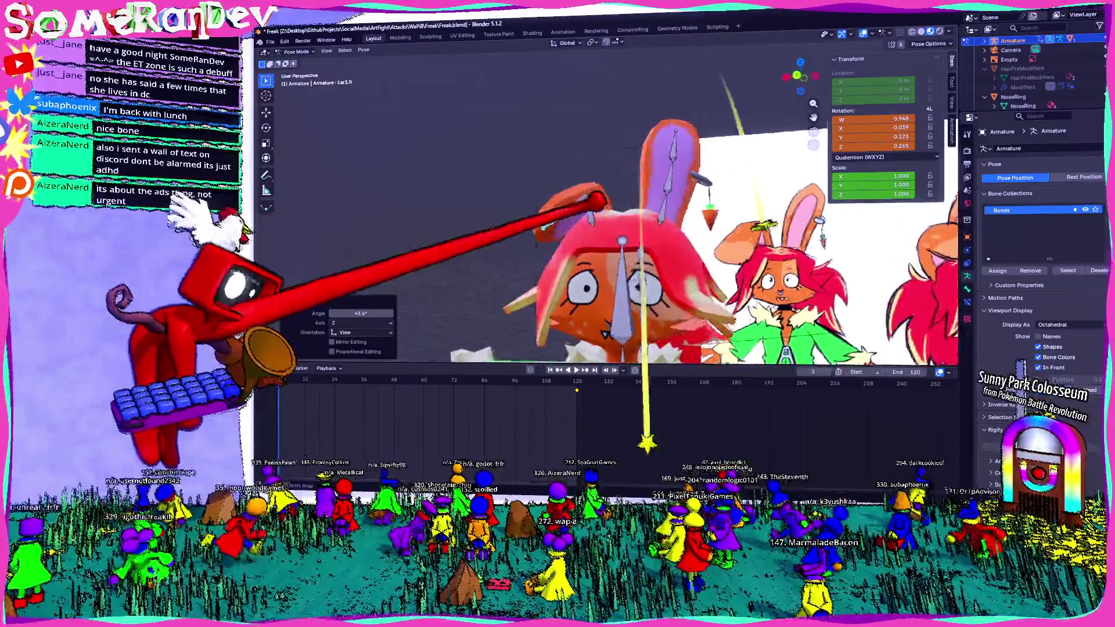
{"action": "middle_click_drag", "start_coordinate": [645, 180], "coordinate": [610, 201]}
{"action": "scroll", "coordinate": [611, 218], "scroll_direction": "down", "scroll_amount": 5}
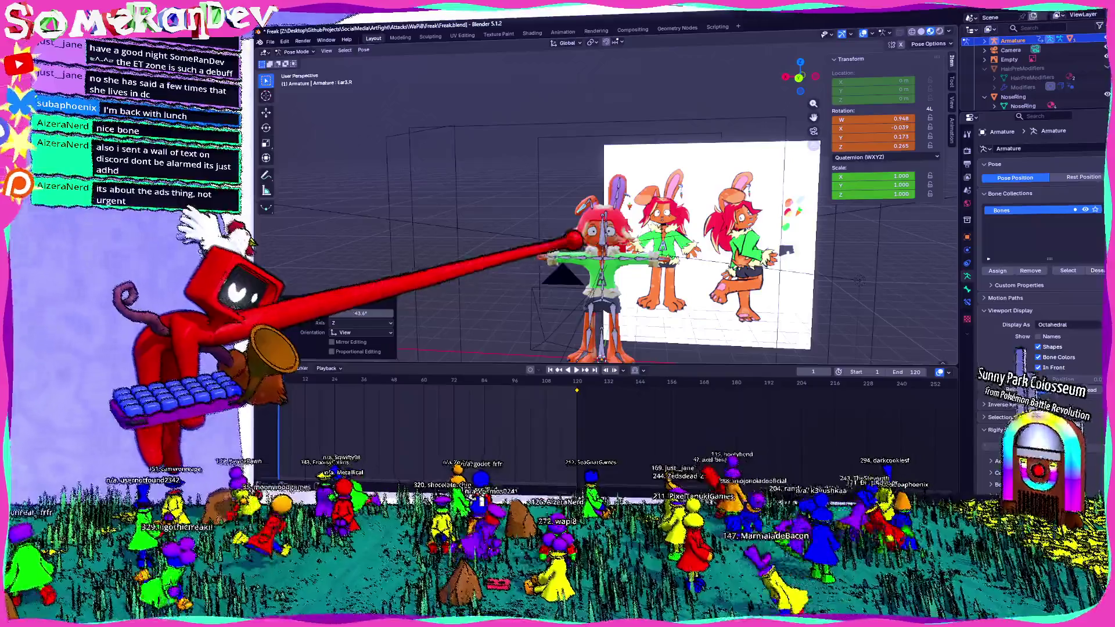
{"action": "scroll", "coordinate": [609, 244], "scroll_direction": "down", "scroll_amount": 2}
{"action": "scroll", "coordinate": [609, 244], "scroll_direction": "up", "scroll_amount": 2}
{"action": "scroll", "coordinate": [610, 243], "scroll_direction": "up", "scroll_amount": 2}
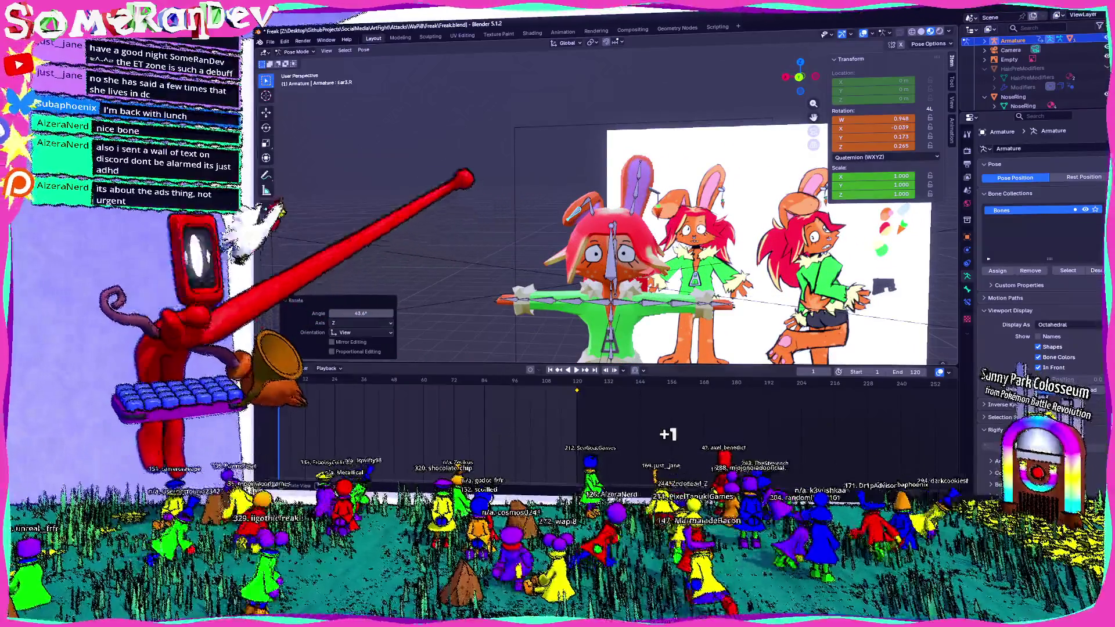
{"action": "scroll", "coordinate": [611, 244], "scroll_direction": "up", "scroll_amount": 3}
- Toggle the armature through Edit Mode back to Pose Mode and reframe the character
{"action": "key", "text": "Tab"}
{"action": "scroll", "coordinate": [610, 244], "scroll_direction": "down", "scroll_amount": 2}
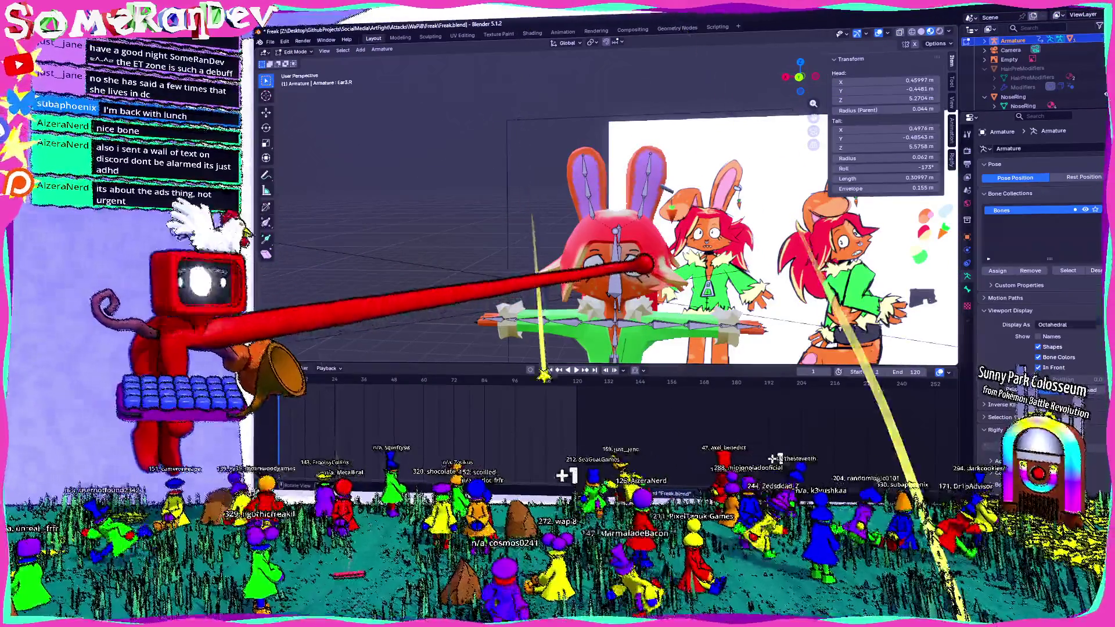
{"action": "key", "text": "Tab"}
{"action": "scroll", "coordinate": [610, 218], "scroll_direction": "down", "scroll_amount": 2}
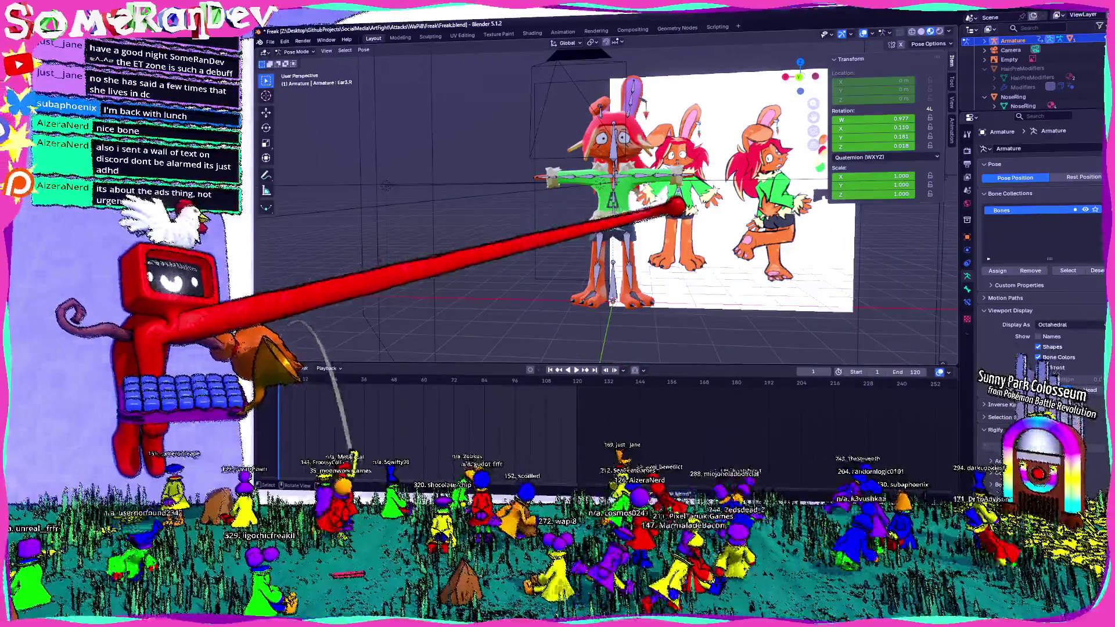
{"action": "middle_click_drag", "start_coordinate": [610, 218], "coordinate": [593, 218]}
{"action": "middle_click_drag", "start_coordinate": [383, 318], "coordinate": [353, 320]}
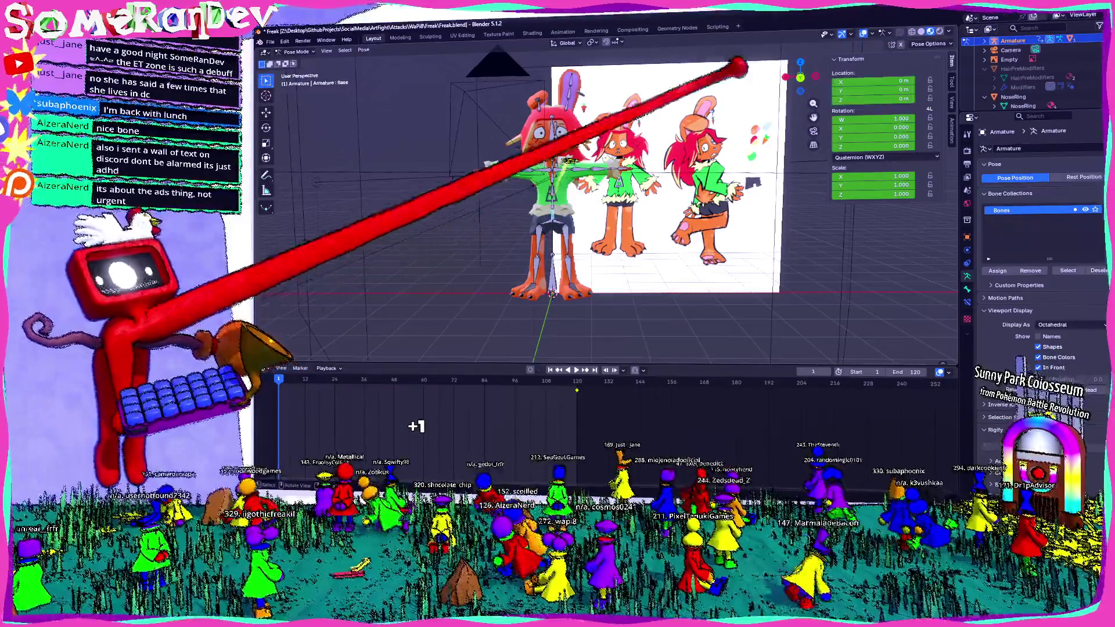
- From Top view rotate the Base bone to turn the whole character, then enter Edit Mode
{"action": "key", "text": "KP_7"}
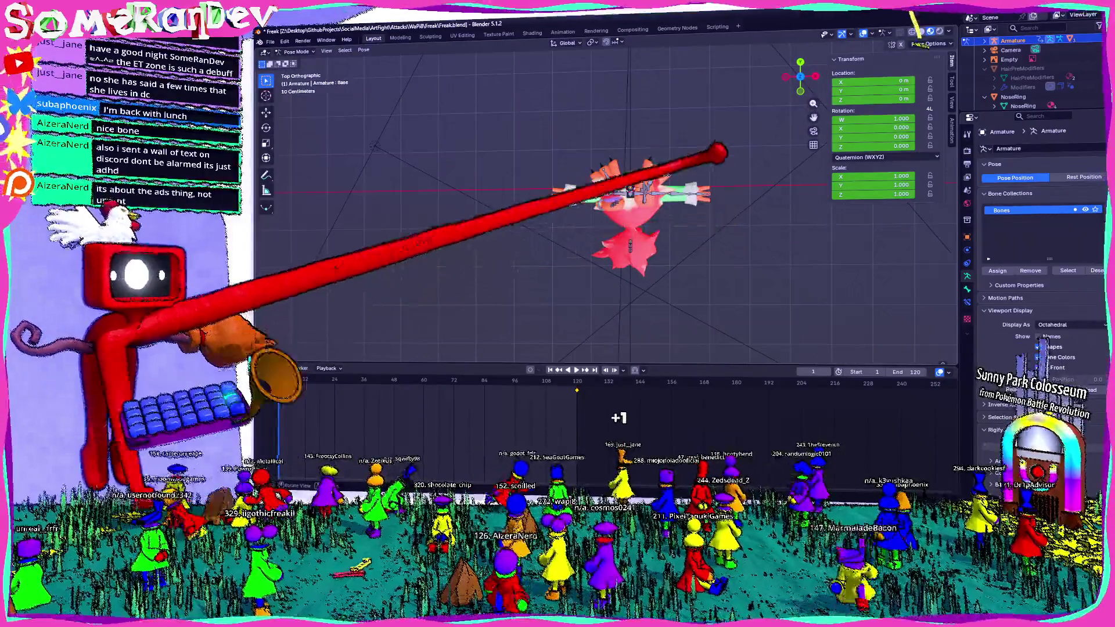
{"action": "key", "text": "r"}
{"action": "left_click", "coordinate": [452, 384]}
{"action": "mouse_move", "coordinate": [662, 234]}
{"action": "middle_mouse_down"}
{"action": "mouse_move", "coordinate": [719, 159]}
{"action": "mouse_move", "coordinate": [599, 125]}
{"action": "middle_mouse_up"}
{"action": "key", "text": "Tab"}
- Undo, switch the armature to Object Mode and zoom in on the character's ears
{"action": "key", "text": "ctrl+z"}
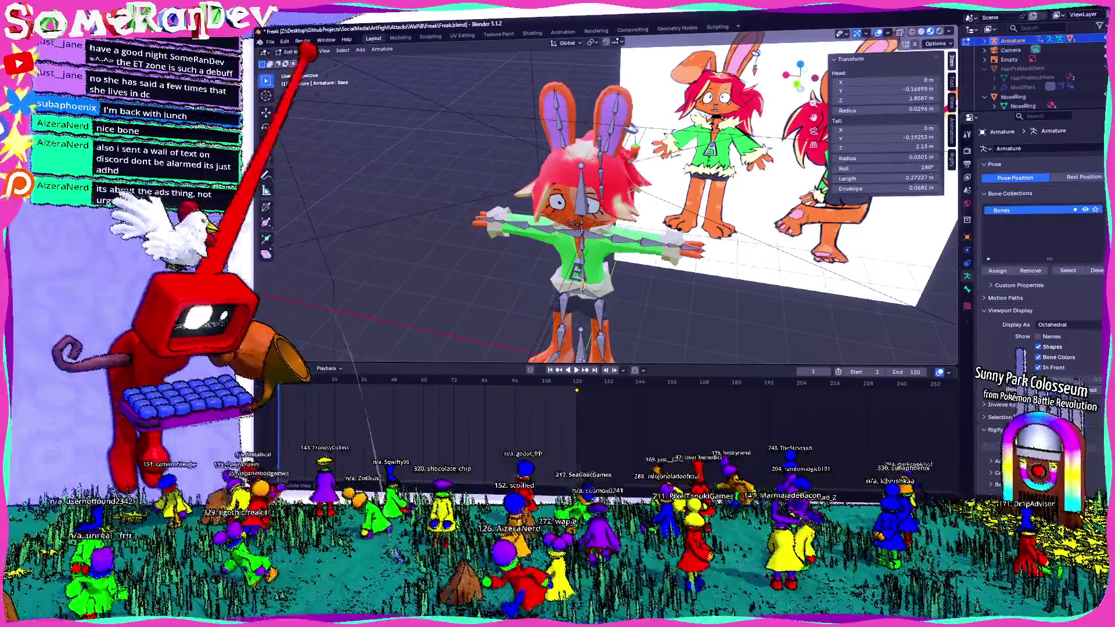
{"action": "left_click", "coordinate": [300, 50]}
{"action": "left_click", "coordinate": [301, 67]}
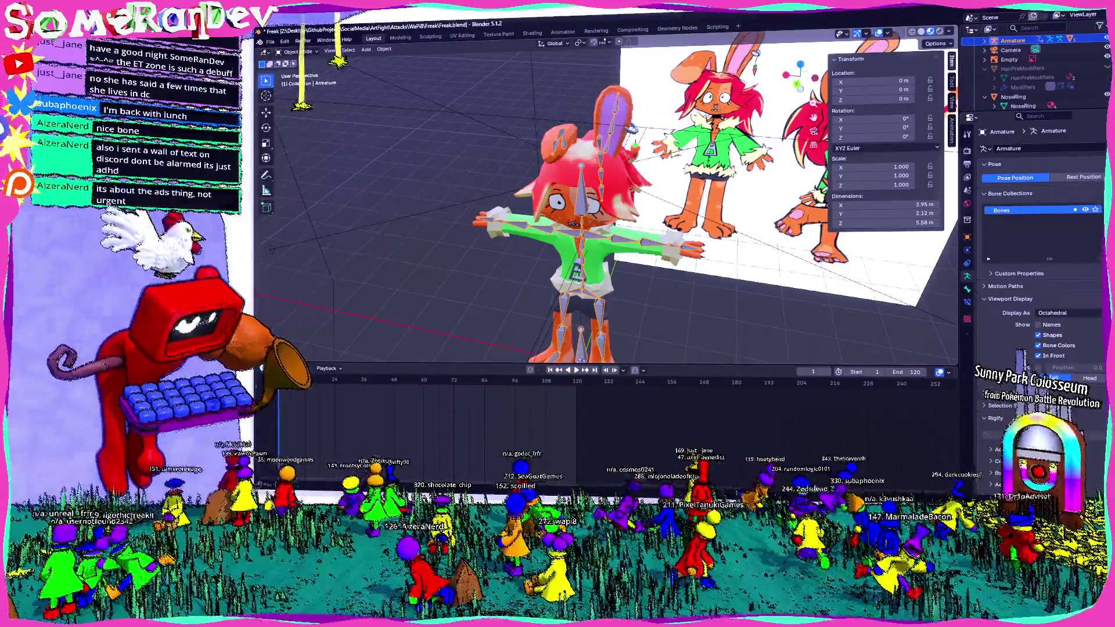
{"action": "key", "text": "Tab"}
{"action": "middle_click_drag", "start_coordinate": [375, 314], "coordinate": [344, 330]}
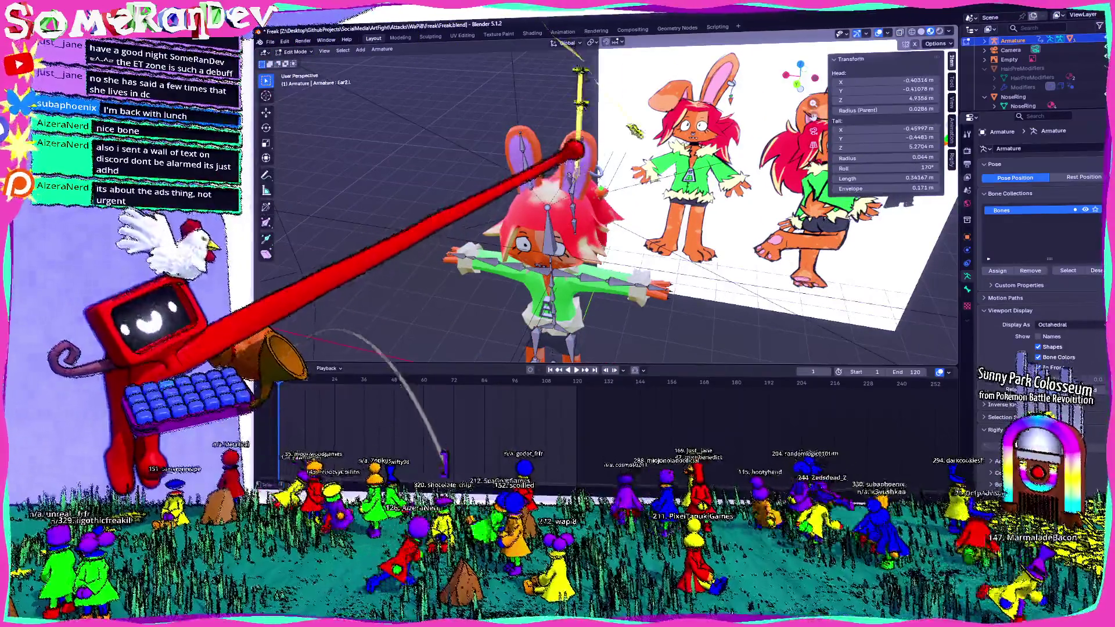
{"action": "scroll", "coordinate": [574, 151], "scroll_direction": "up", "scroll_amount": 3}
{"action": "middle_click_drag", "start_coordinate": [598, 149], "coordinate": [653, 182]}
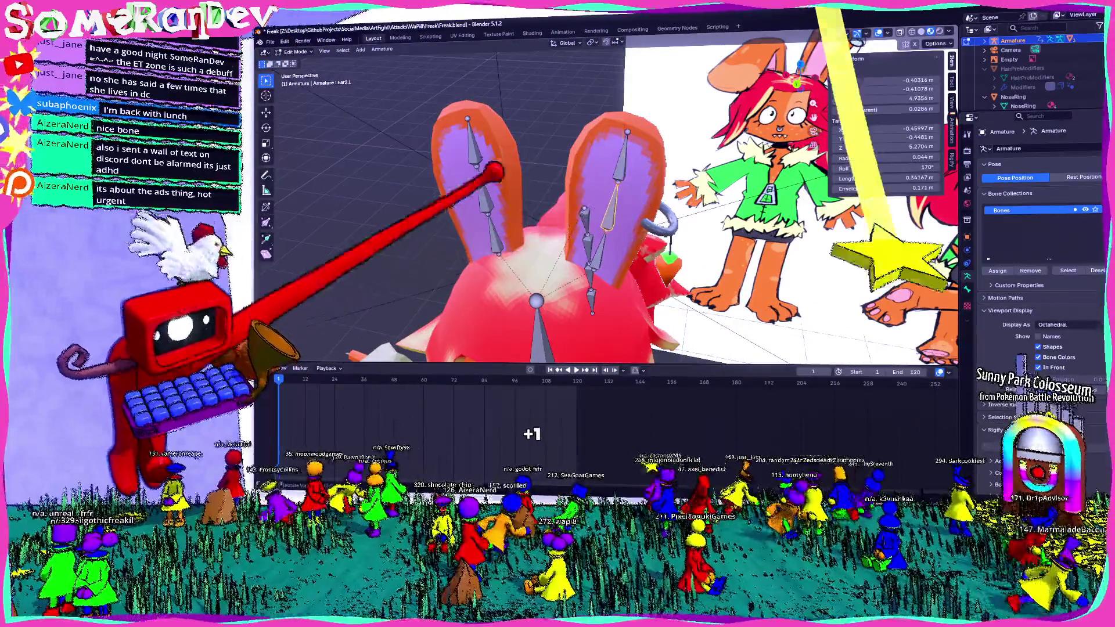
{"action": "key", "text": "Tab"}
- Parent the Torus ring to the armature's ear bone using Ctrl+P > Bone
{"action": "left_click", "coordinate": [664, 220]}
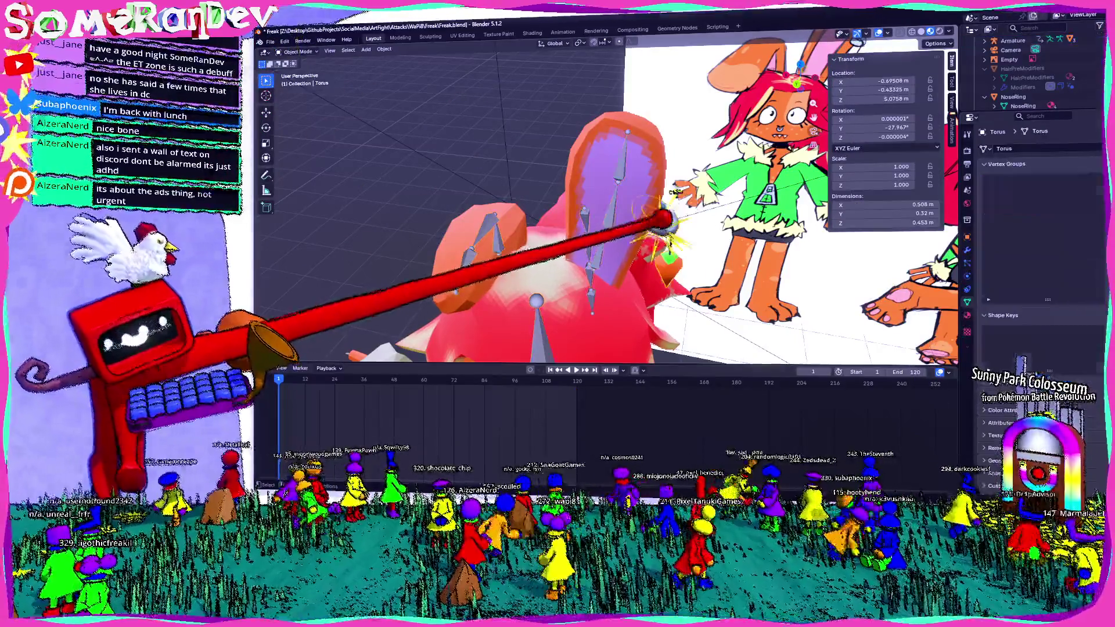
{"action": "left_click", "coordinate": [610, 209], "text": "shift"}
{"action": "key", "text": "ctrl+p"}
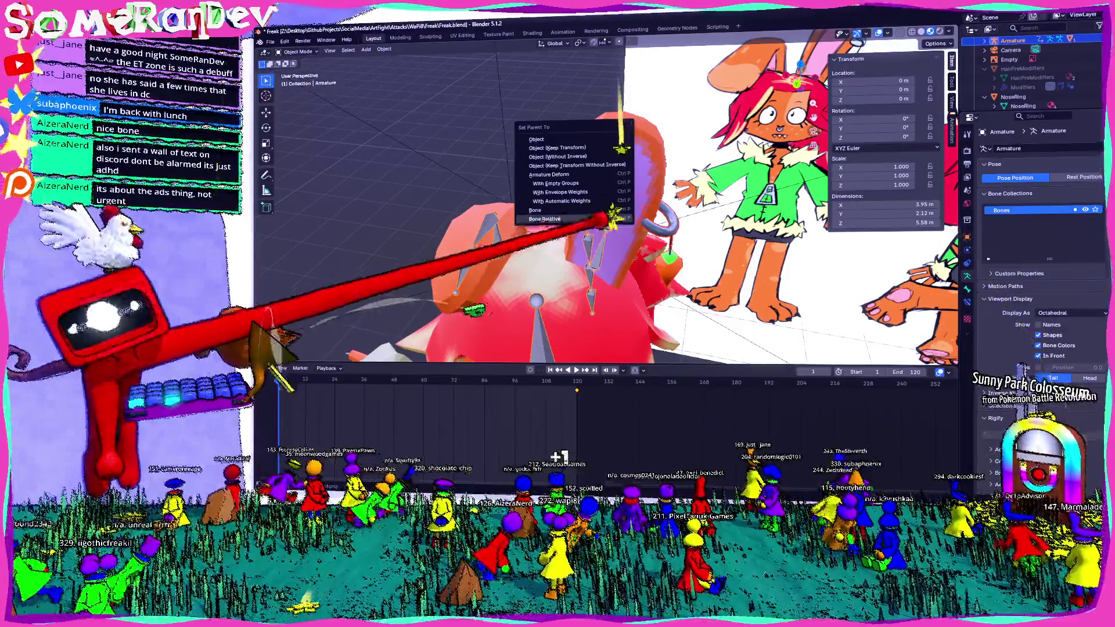
{"action": "left_click", "coordinate": [610, 218]}
{"action": "middle_click_drag", "start_coordinate": [609, 218], "coordinate": [522, 216]}
{"action": "scroll", "coordinate": [471, 214], "scroll_direction": "down", "scroll_amount": 3}
- Return the armature to Pose Mode and start a Z-axis rotation of the Base bone
{"action": "key", "text": "Tab"}
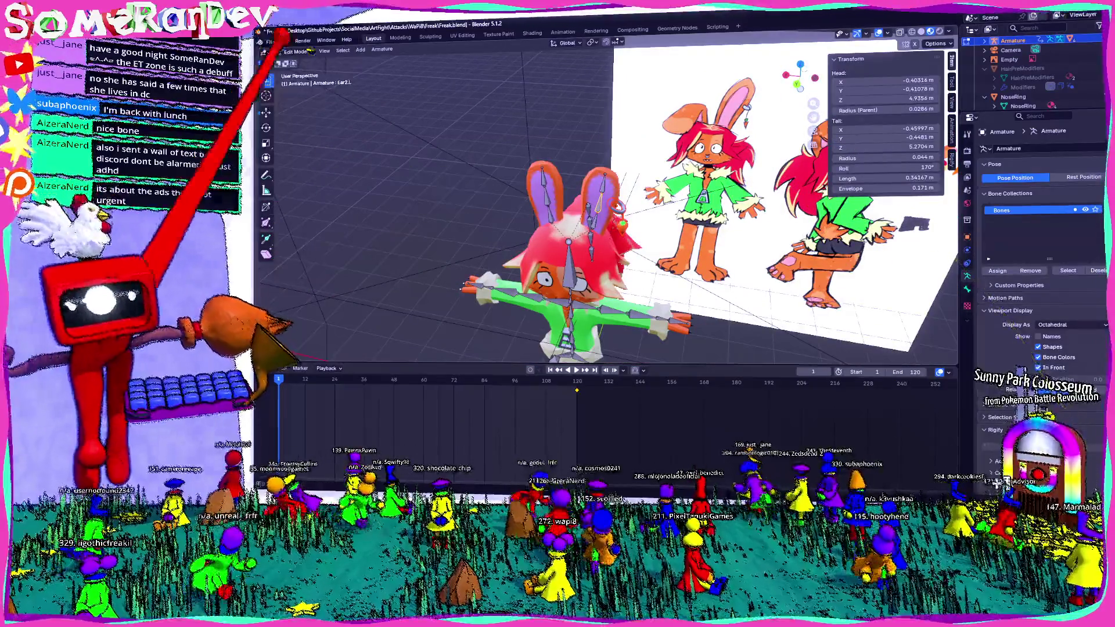
{"action": "left_click", "coordinate": [305, 78]}
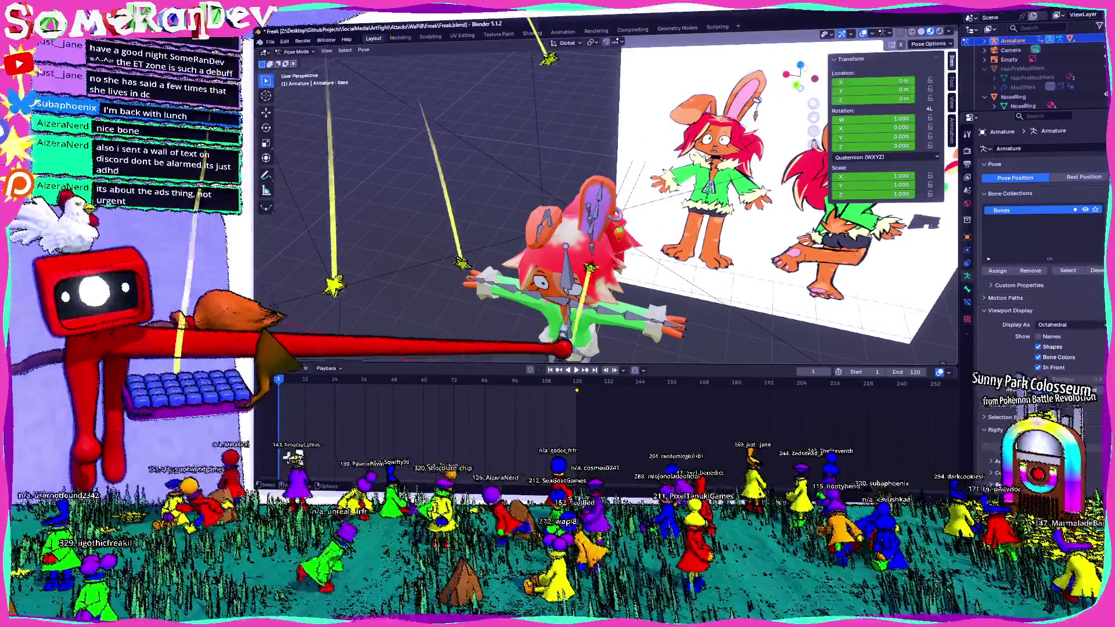
{"action": "key", "text": "r"}
{"action": "key", "text": "z"}
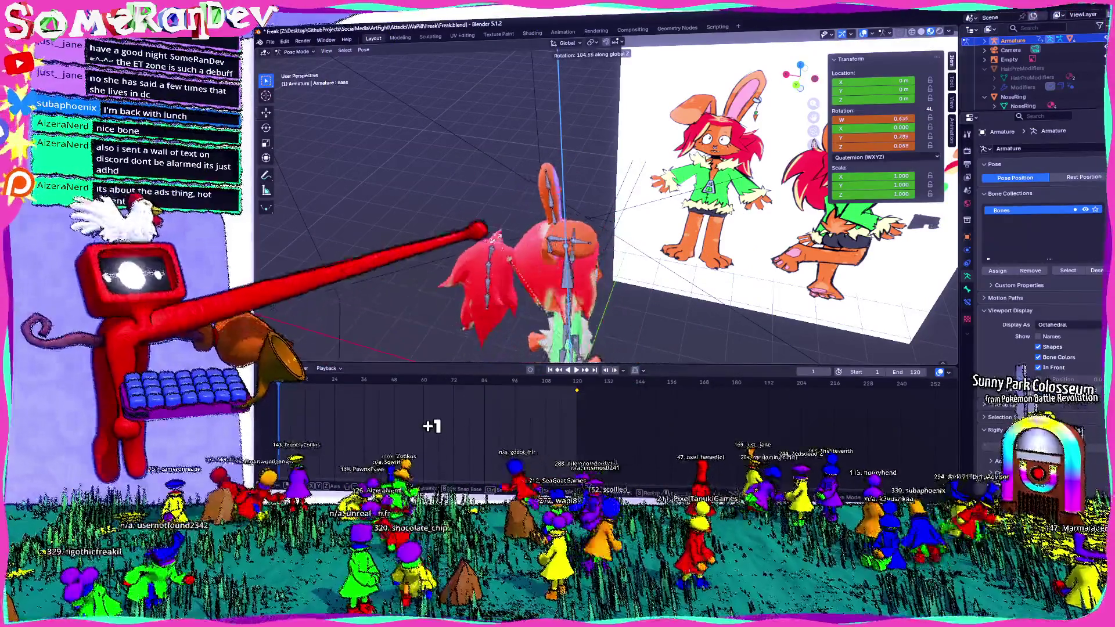
- Confirm the Base bone turn and review the character from above and the side
{"action": "left_click", "coordinate": [506, 235]}
{"action": "scroll", "coordinate": [505, 236], "scroll_direction": "down", "scroll_amount": 3}
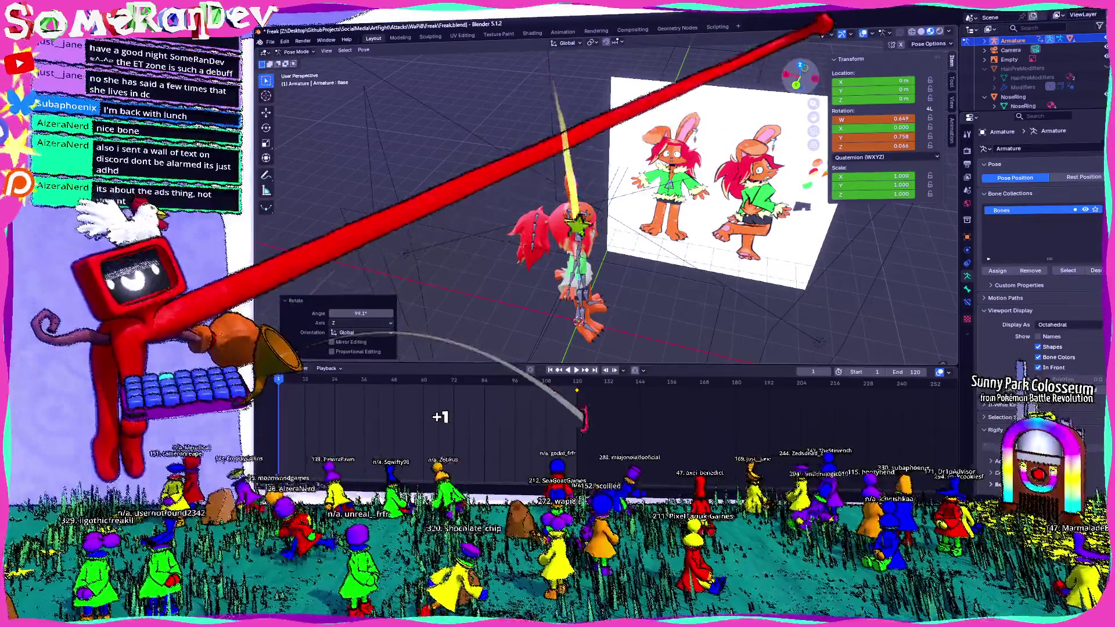
{"action": "middle_click_drag", "start_coordinate": [505, 235], "coordinate": [621, 278]}
{"action": "key", "text": "KP_7"}
{"action": "mouse_move", "coordinate": [695, 204]}
{"action": "middle_mouse_down"}
{"action": "mouse_move", "coordinate": [449, 252]}
{"action": "mouse_move", "coordinate": [823, 451]}
{"action": "middle_mouse_up"}
{"action": "scroll", "coordinate": [610, 205], "scroll_direction": "up", "scroll_amount": 4}
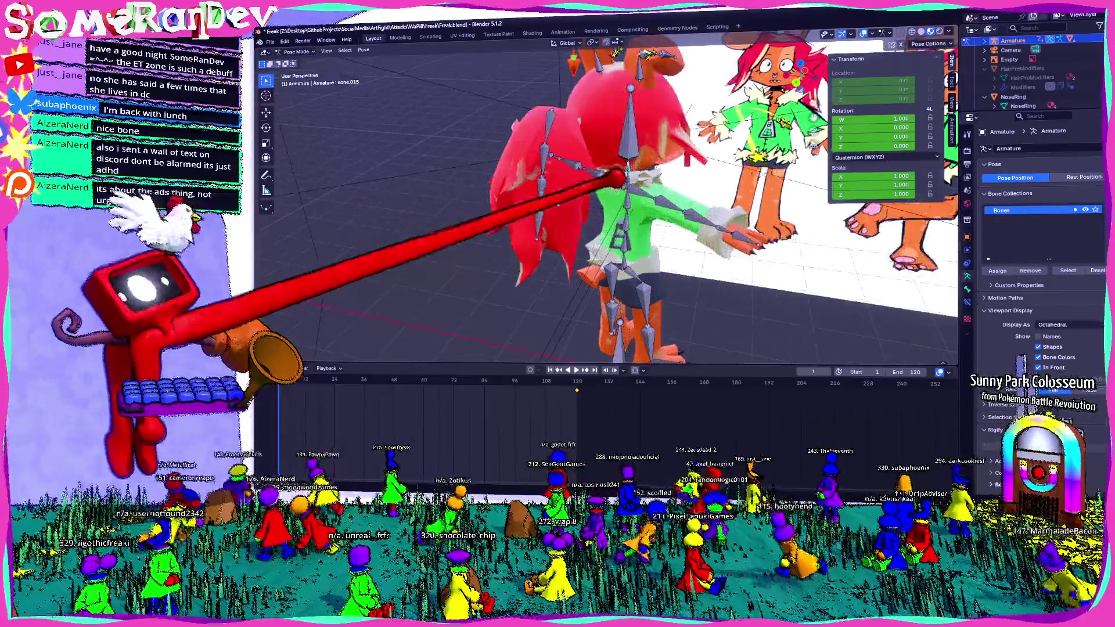
- Rotate the hair bone Bone.055, confirm it, and check the rig from behind
{"action": "key", "text": "r"}
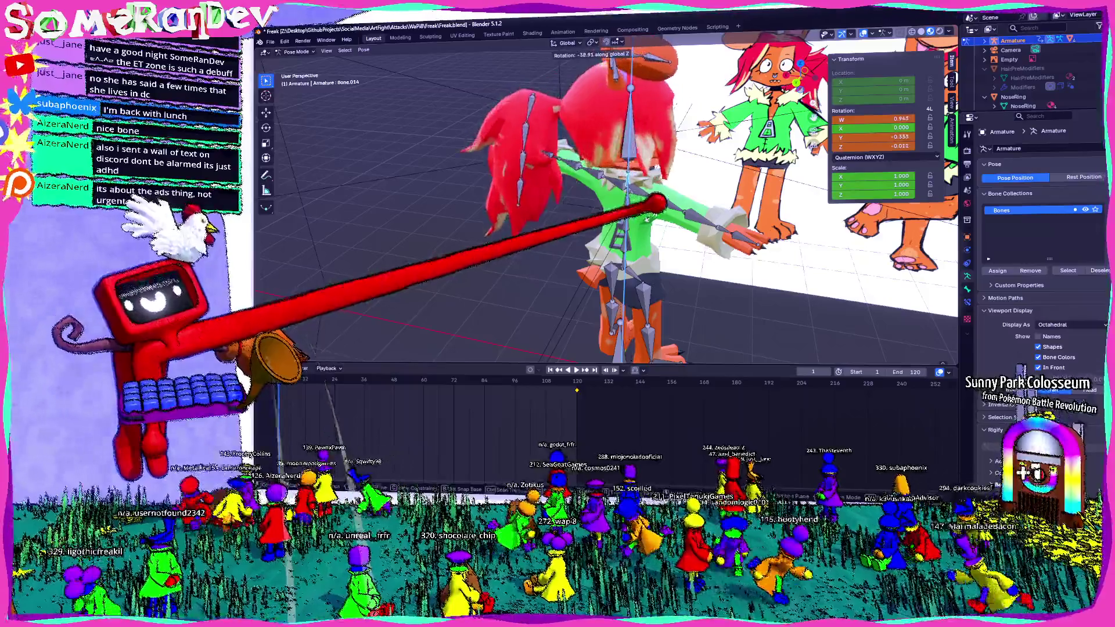
{"action": "key", "text": "Return"}
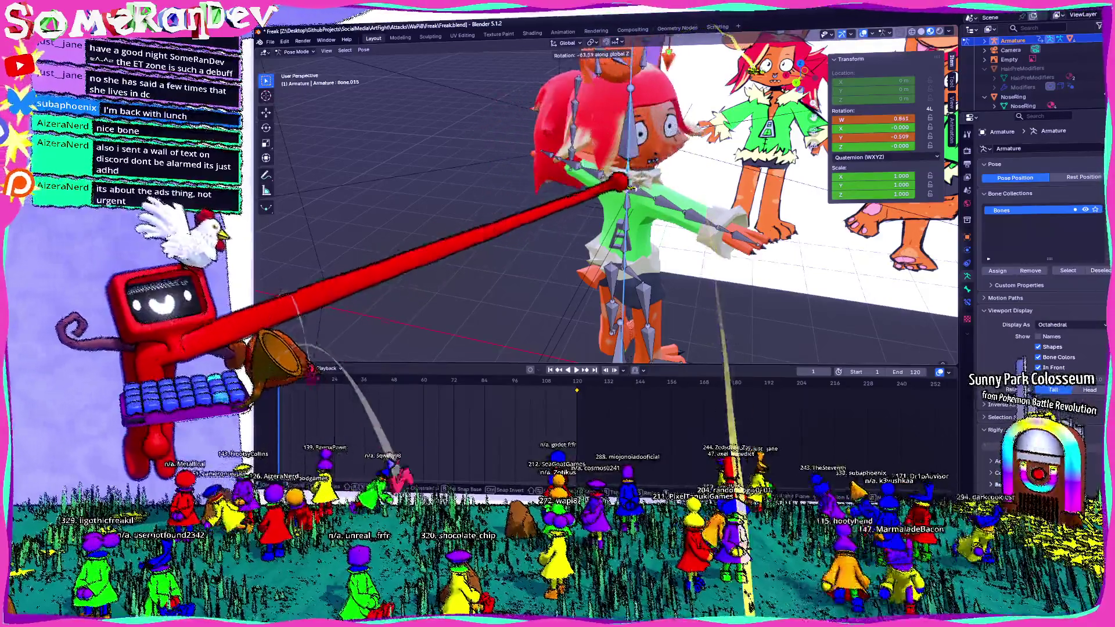
{"action": "middle_click_drag", "start_coordinate": [610, 261], "coordinate": [827, 442]}
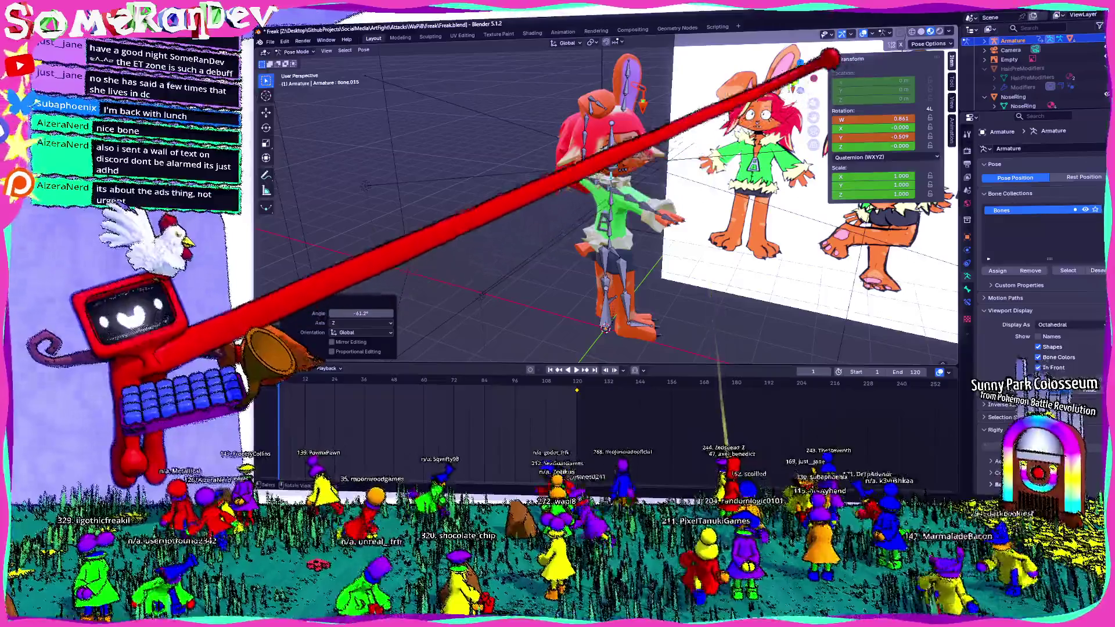
{"action": "key", "text": "ctrl+KP_1"}
{"action": "middle_click_drag", "start_coordinate": [353, 335], "coordinate": [383, 410]}
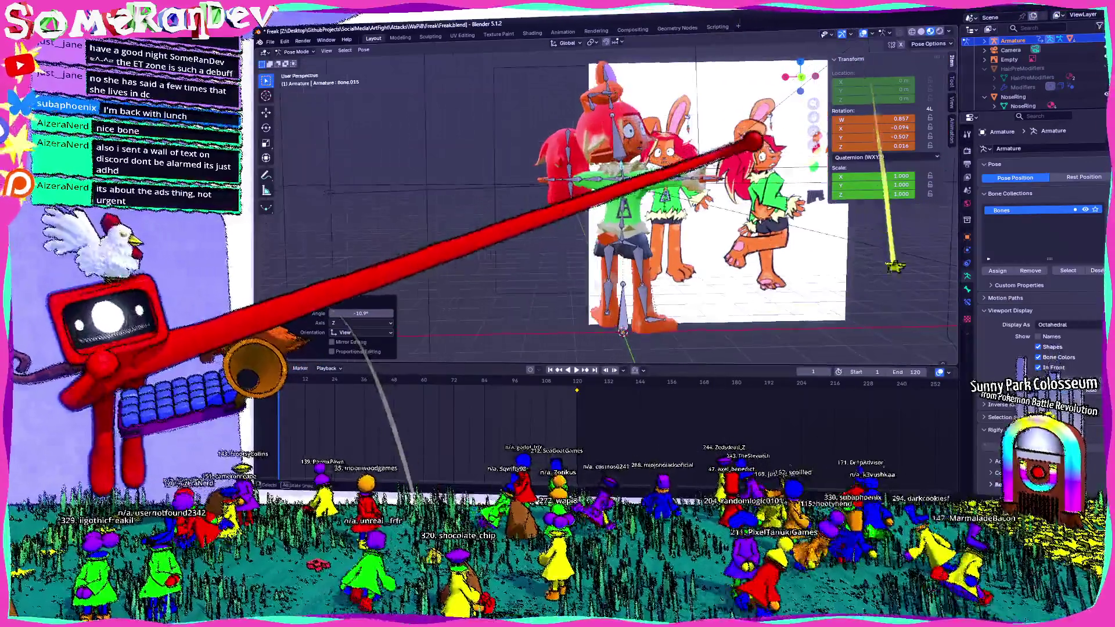
{"action": "scroll", "coordinate": [609, 218], "scroll_direction": "up", "scroll_amount": 2}
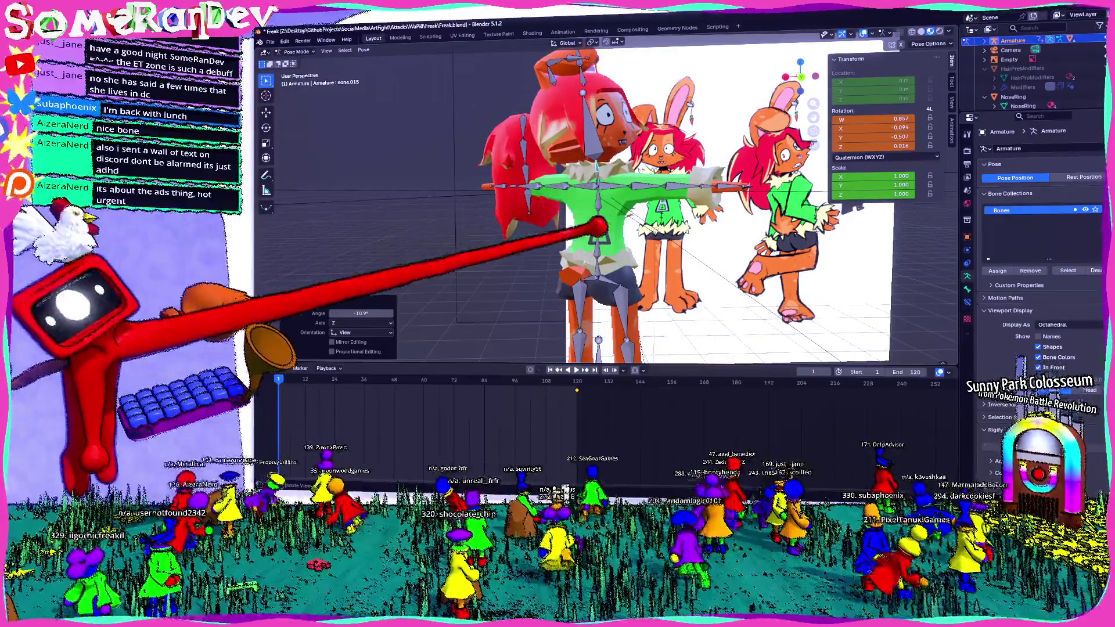
- Rotate Spine3 about the vertical axis, confirm, then Tab into Edit Mode to examine the rest bones
{"action": "left_click", "coordinate": [599, 224]}
{"action": "key", "text": "r"}
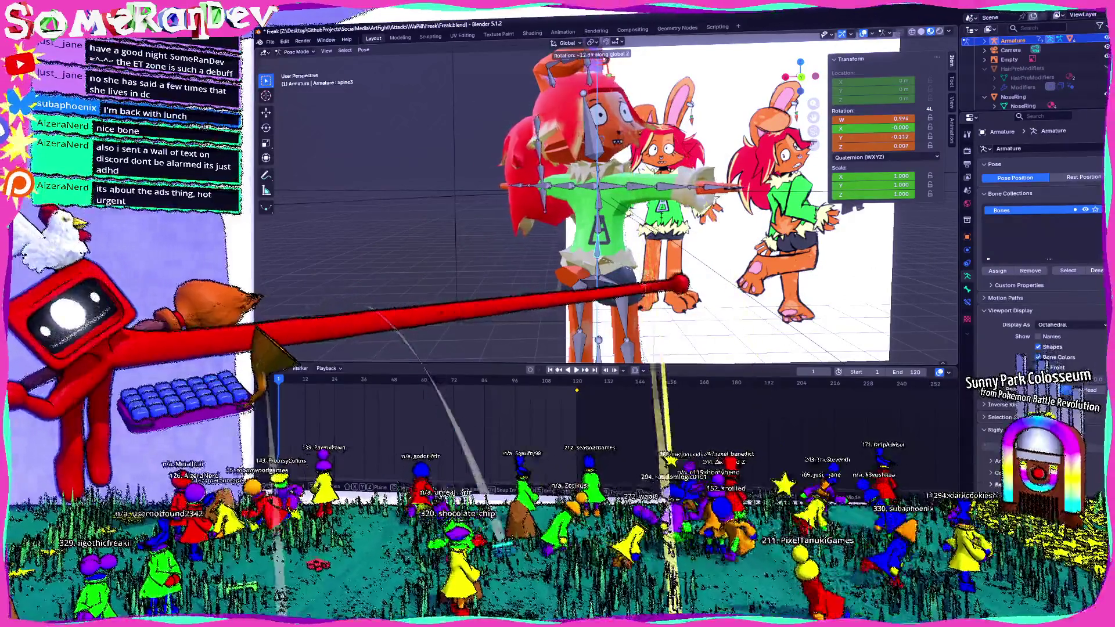
{"action": "key", "text": "Return"}
{"action": "middle_click_drag", "start_coordinate": [610, 218], "coordinate": [663, 227]}
{"action": "middle_click_drag", "start_coordinate": [558, 275], "coordinate": [614, 277]}
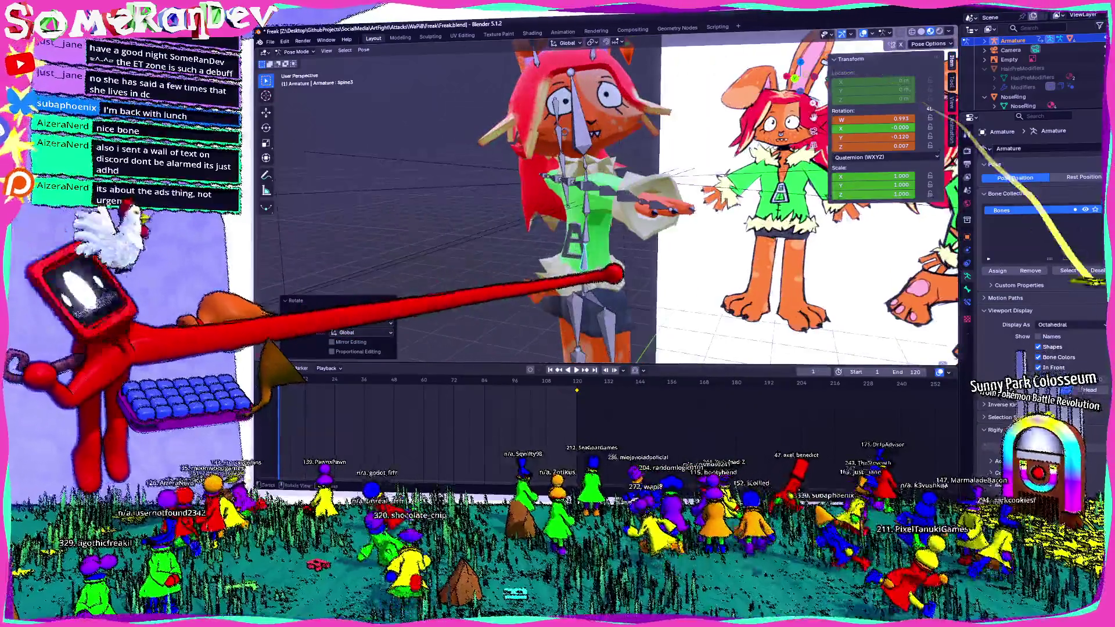
{"action": "key", "text": "Tab"}
{"action": "mouse_move", "coordinate": [510, 273]}
{"action": "middle_mouse_down"}
{"action": "mouse_move", "coordinate": [560, 250]}
{"action": "mouse_move", "coordinate": [601, 252]}
{"action": "middle_mouse_up"}
{"action": "scroll", "coordinate": [634, 207], "scroll_direction": "up", "scroll_amount": 2}
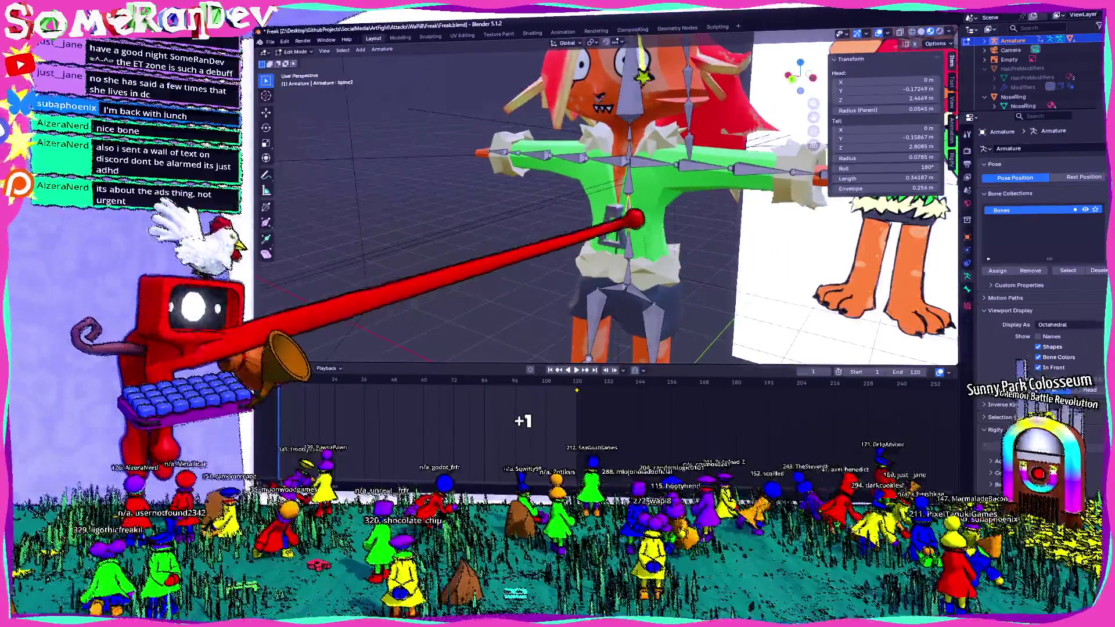
- Switch the armature through Edit and Object modes and back into Pose Mode from the mode dropdown
{"action": "key", "text": "Tab"}
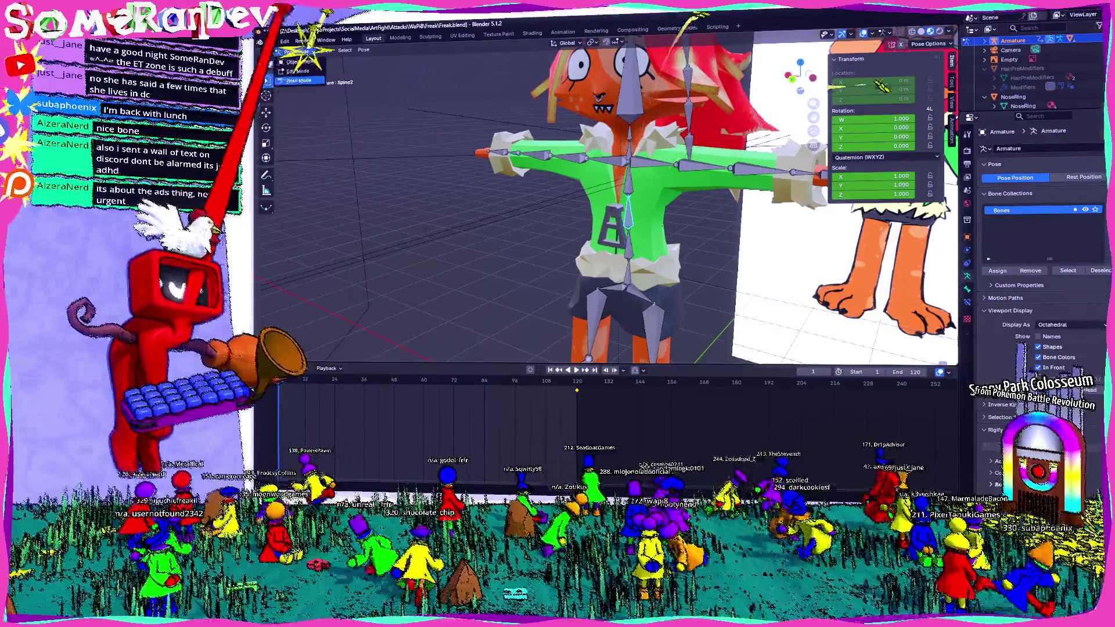
{"action": "key", "text": "ctrl+Tab"}
{"action": "scroll", "coordinate": [610, 200], "scroll_direction": "up", "scroll_amount": 2}
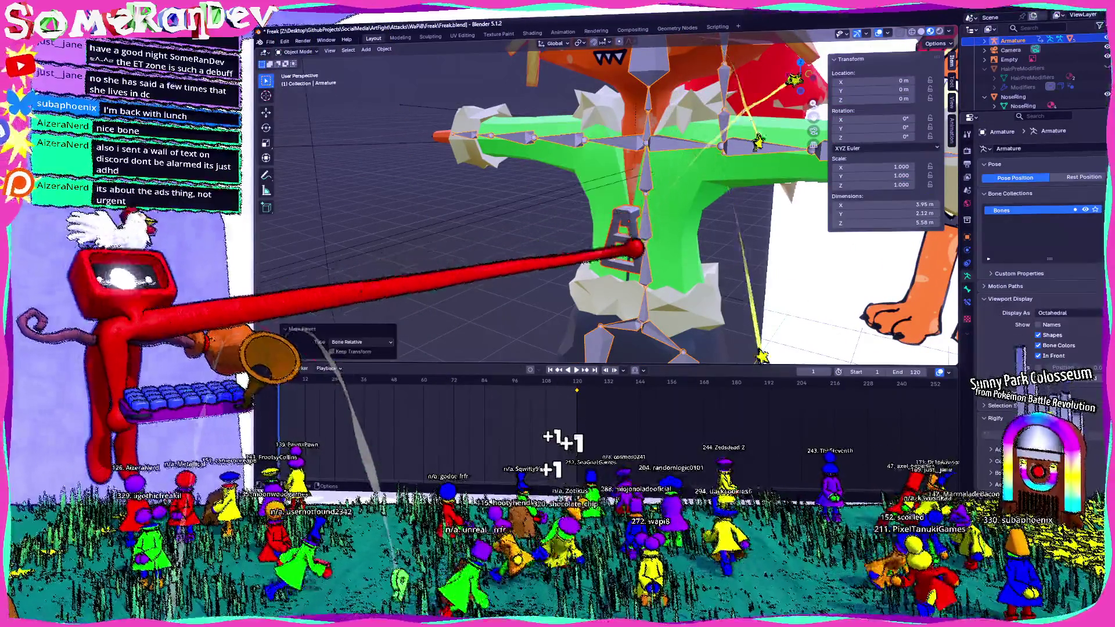
{"action": "key", "text": "Tab"}
{"action": "key", "text": "Tab"}
{"action": "scroll", "coordinate": [611, 200], "scroll_direction": "down", "scroll_amount": 2}
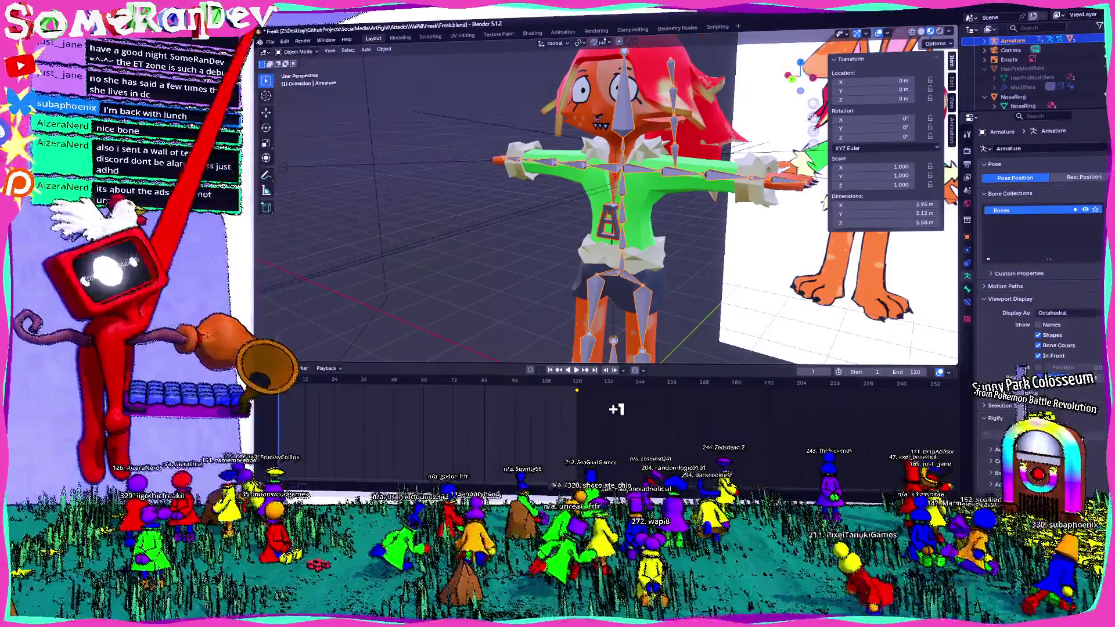
{"action": "left_click", "coordinate": [298, 79]}
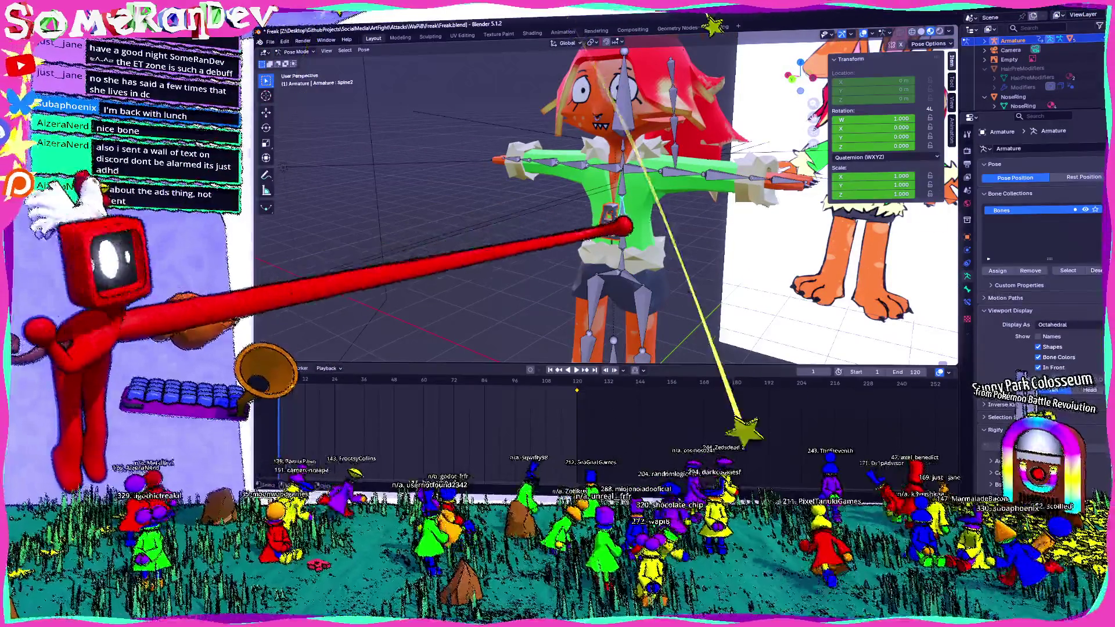
{"action": "mouse_move", "coordinate": [609, 217]}
{"action": "middle_mouse_down"}
{"action": "mouse_move", "coordinate": [628, 217]}
{"action": "mouse_move", "coordinate": [588, 202]}
{"action": "middle_mouse_up"}
- Rotate the selected leg bone about Z, then bend the lower-leg bone into a test pose
{"action": "key", "text": "r"}
{"action": "key", "text": "z"}
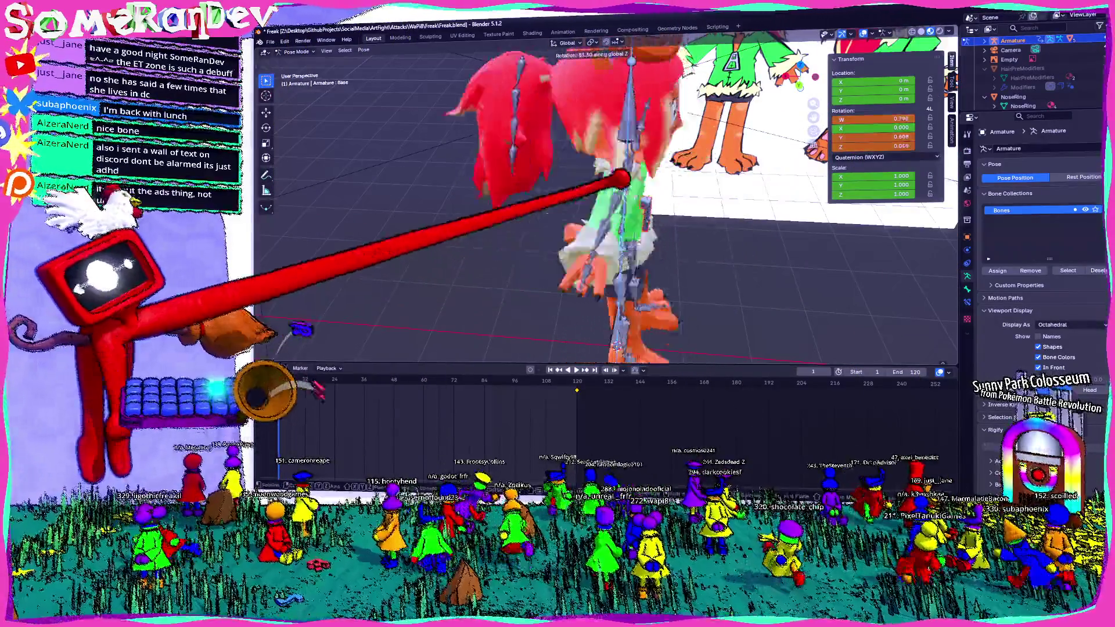
{"action": "left_click", "coordinate": [589, 202]}
{"action": "middle_click_drag", "start_coordinate": [588, 202], "coordinate": [628, 217]}
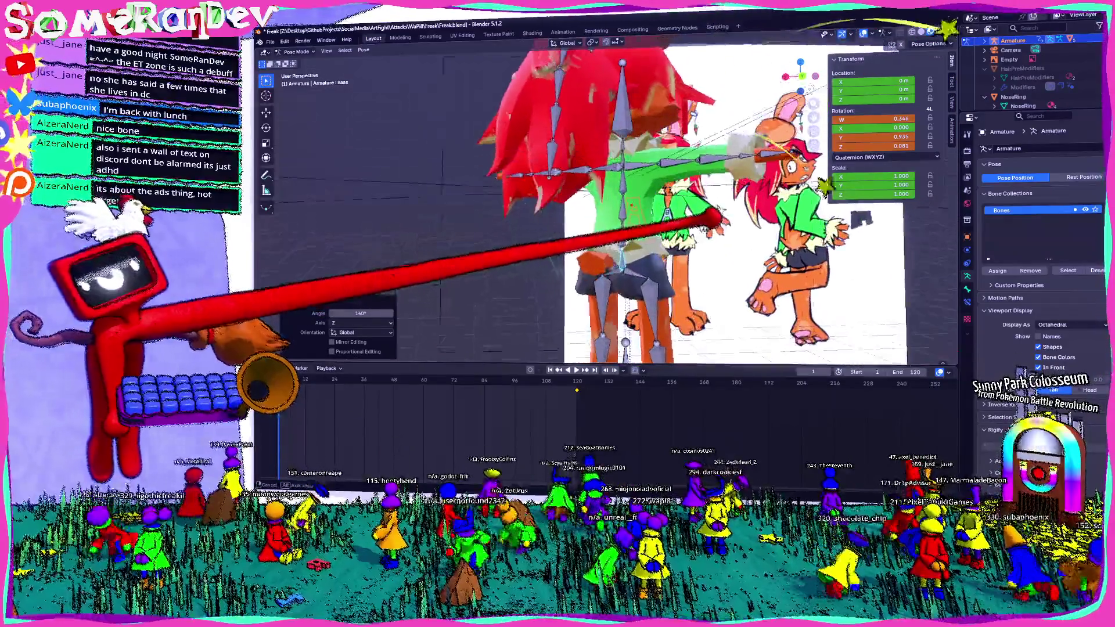
{"action": "middle_click_drag", "start_coordinate": [715, 303], "coordinate": [675, 287]}
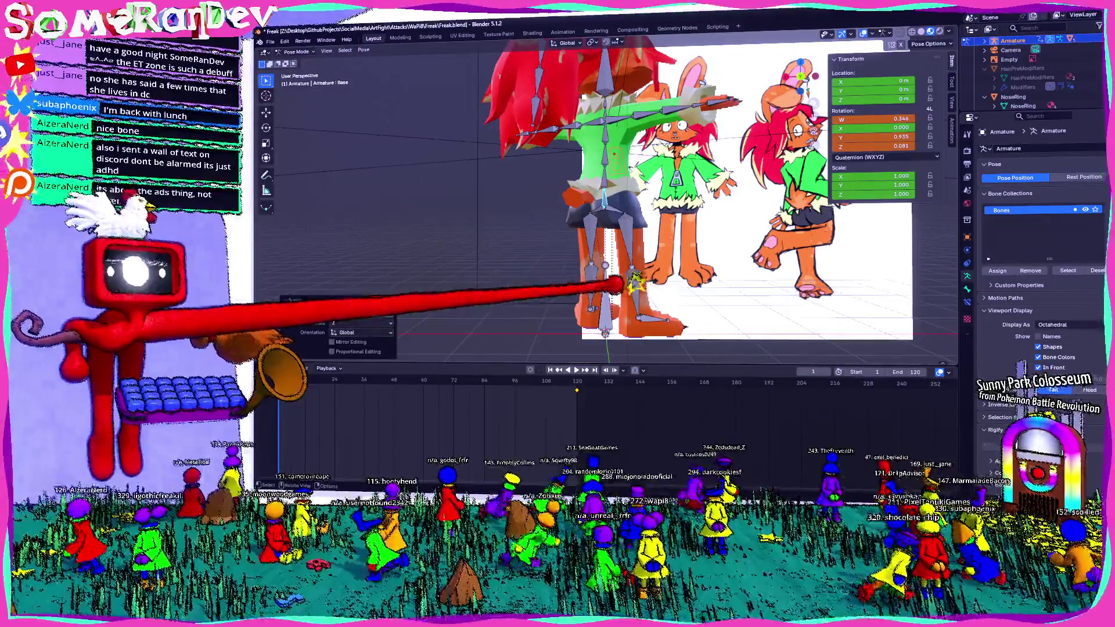
{"action": "left_click", "coordinate": [637, 280]}
{"action": "middle_click_drag", "start_coordinate": [722, 316], "coordinate": [685, 304]}
{"action": "key", "text": "r"}
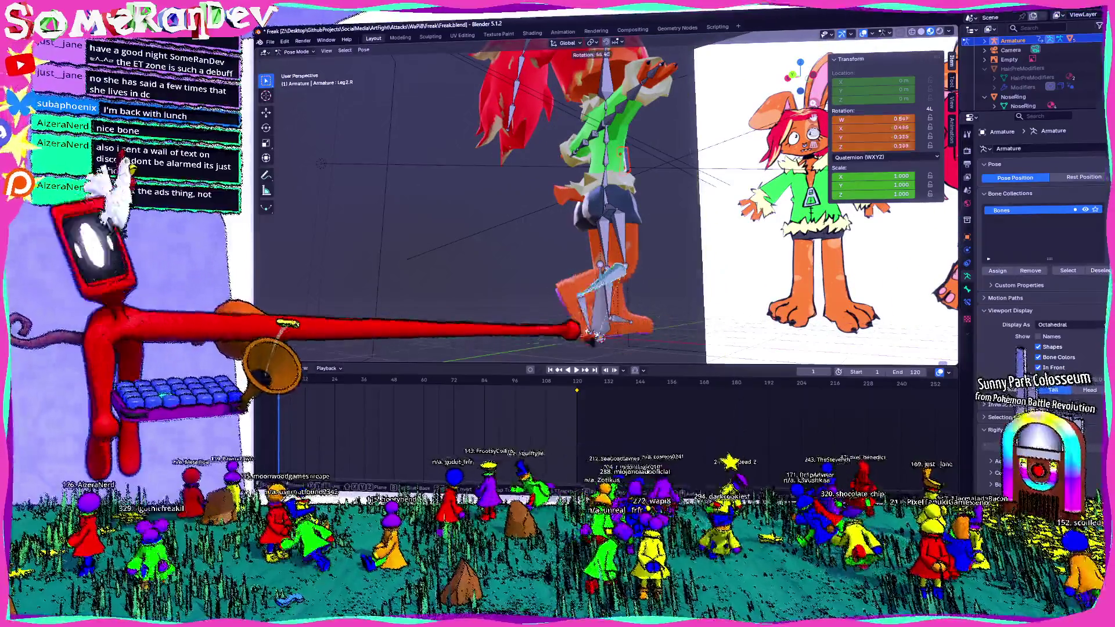
{"action": "left_click", "coordinate": [595, 336]}
- Rotate the foot bone about the Z axis to pose the foot
{"action": "mouse_move", "coordinate": [594, 335]}
{"action": "middle_mouse_down"}
{"action": "mouse_move", "coordinate": [605, 327]}
{"action": "mouse_move", "coordinate": [597, 324]}
{"action": "middle_mouse_up"}
{"action": "left_click", "coordinate": [597, 325]}
{"action": "key", "text": "r"}
{"action": "key", "text": "z"}
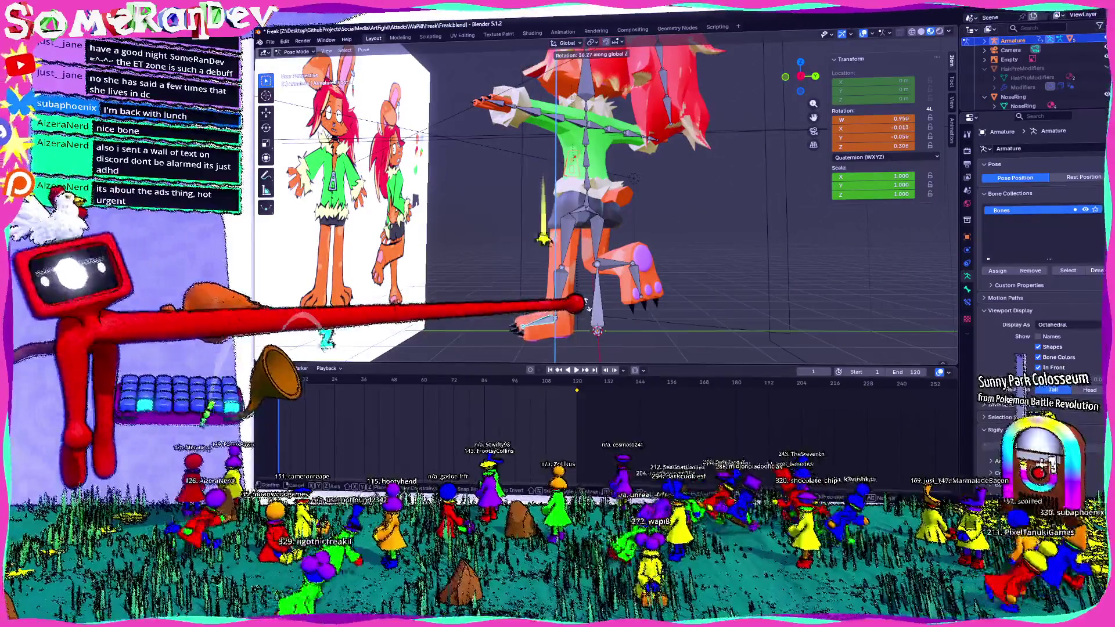
{"action": "left_click", "coordinate": [616, 297]}
{"action": "middle_click_drag", "start_coordinate": [616, 296], "coordinate": [602, 300]}
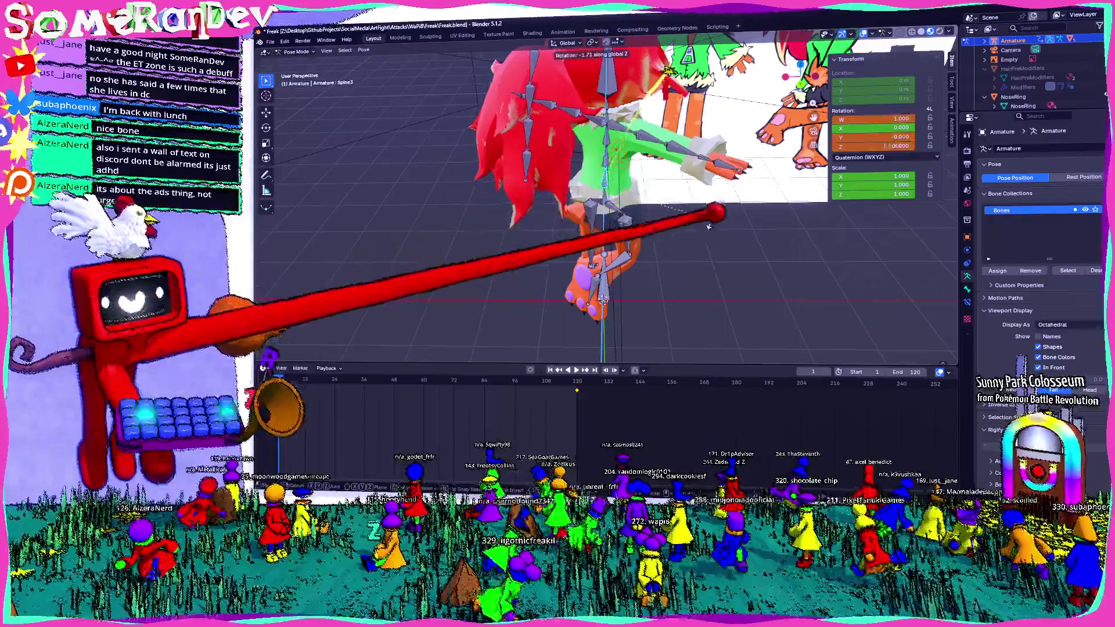
{"action": "mouse_move", "coordinate": [592, 150]}
{"action": "middle_mouse_down"}
{"action": "mouse_move", "coordinate": [675, 170]}
{"action": "mouse_move", "coordinate": [679, 132]}
{"action": "mouse_move", "coordinate": [688, 138]}
{"action": "middle_mouse_up"}
- Clear the Shoulder.R bone's rotation and start rotating the Arm2.R bone
{"action": "left_click", "coordinate": [682, 124]}
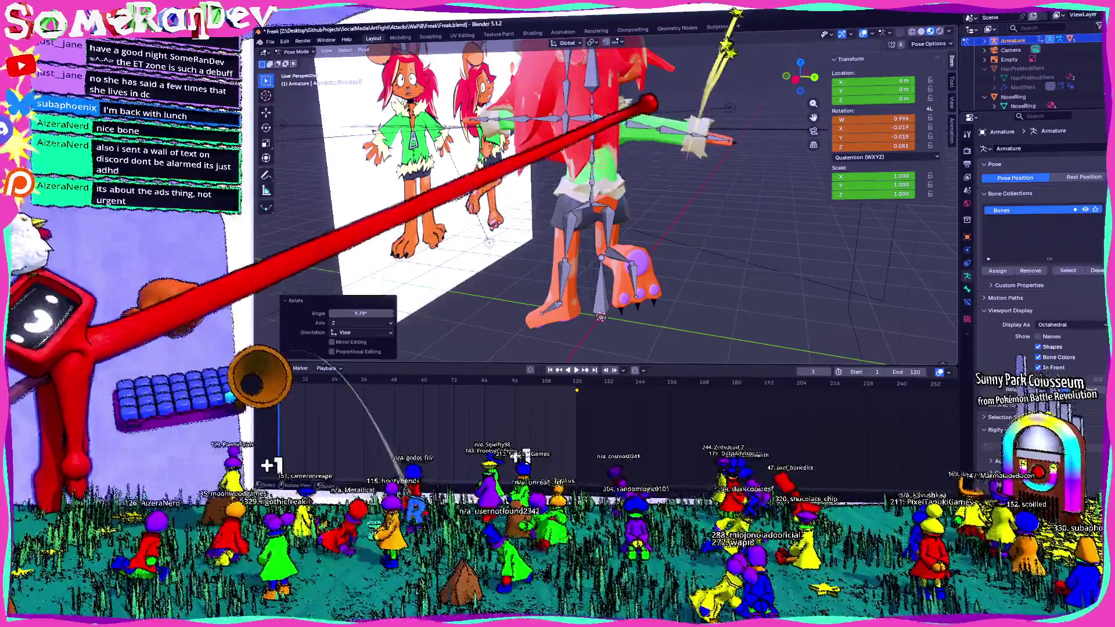
{"action": "key", "text": "alt+r"}
{"action": "middle_click_drag", "start_coordinate": [613, 235], "coordinate": [680, 192]}
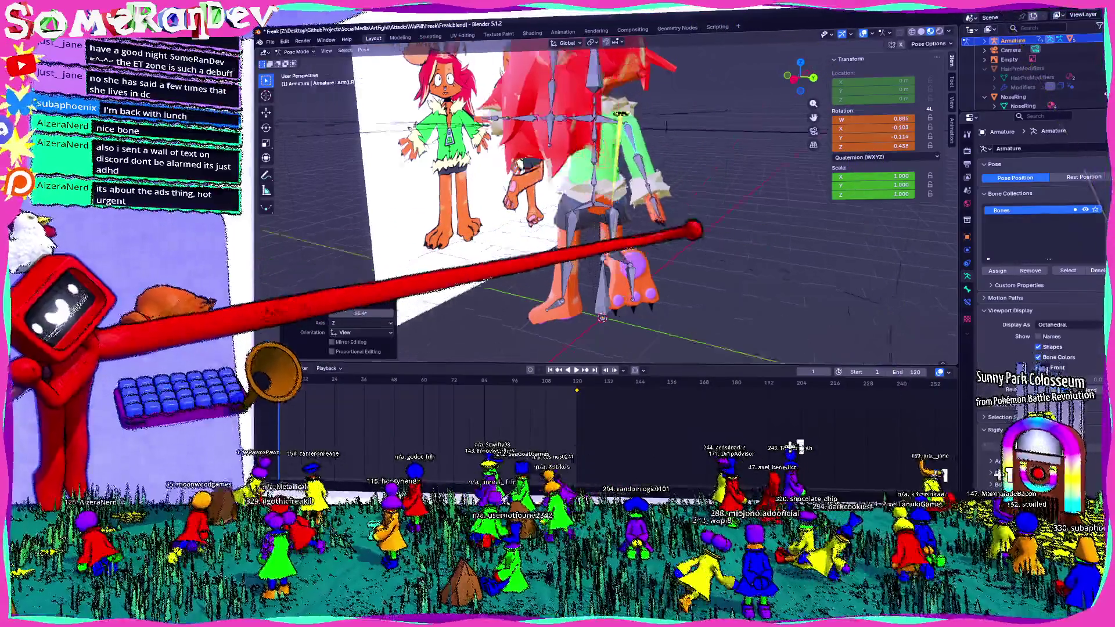
{"action": "left_click", "coordinate": [680, 191]}
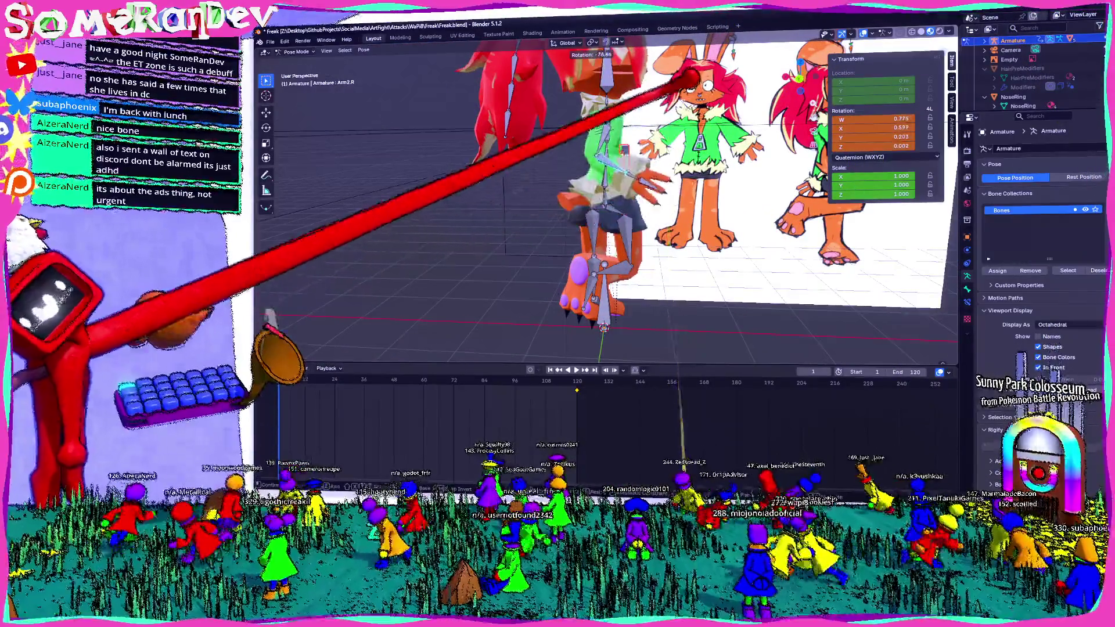
{"action": "key", "text": "Return"}
{"action": "mouse_move", "coordinate": [610, 192]}
{"action": "middle_mouse_down"}
{"action": "mouse_move", "coordinate": [662, 175]}
{"action": "mouse_move", "coordinate": [628, 175]}
{"action": "mouse_move", "coordinate": [662, 148]}
{"action": "middle_mouse_up"}
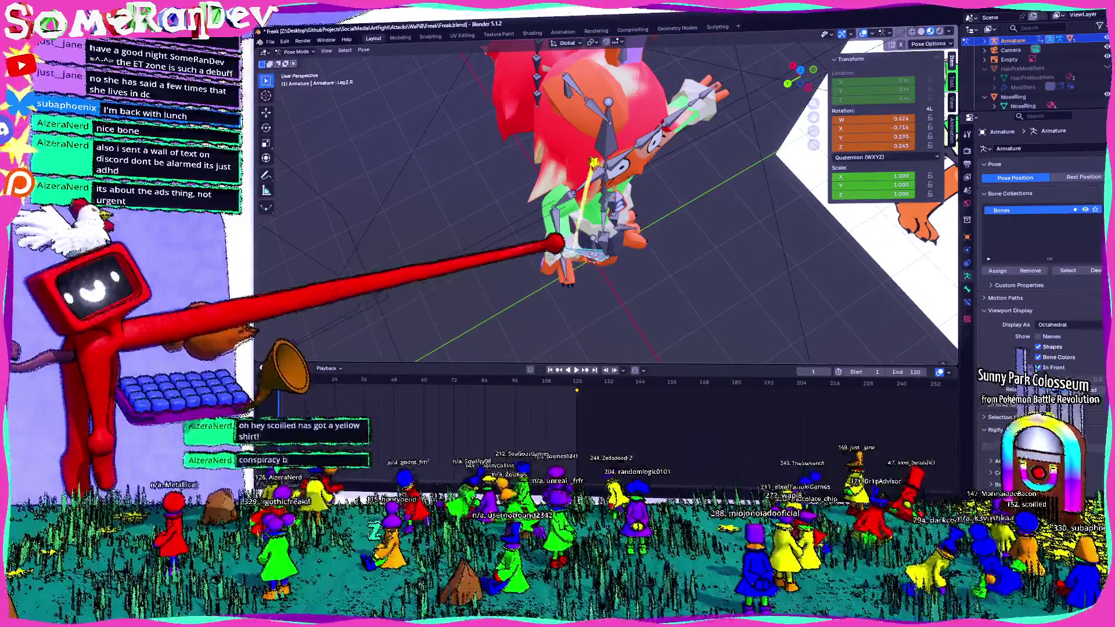
- Rotate the Arm1.R upper-arm bone into a new test angle
{"action": "left_click", "coordinate": [568, 252]}
{"action": "mouse_move", "coordinate": [659, 249]}
{"action": "middle_mouse_down"}
{"action": "mouse_move", "coordinate": [667, 124]}
{"action": "mouse_move", "coordinate": [622, 136]}
{"action": "mouse_move", "coordinate": [597, 100]}
{"action": "mouse_move", "coordinate": [610, 174]}
{"action": "mouse_move", "coordinate": [596, 160]}
{"action": "middle_mouse_up"}
{"action": "key", "text": "Return"}
{"action": "scroll", "coordinate": [610, 241], "scroll_direction": "up", "scroll_amount": 2}
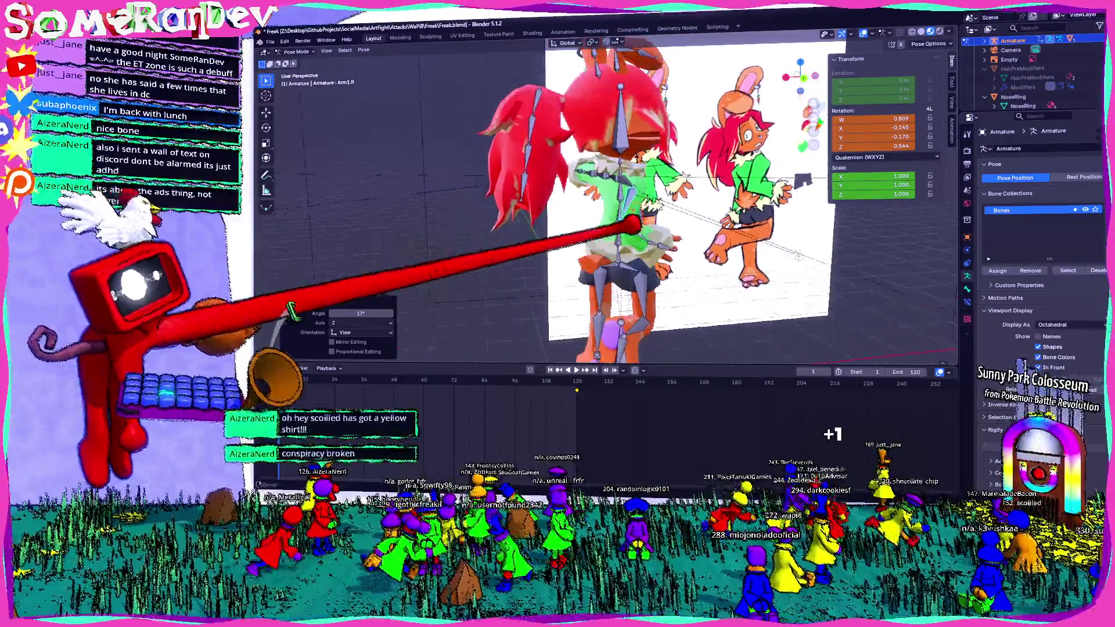
{"action": "scroll", "coordinate": [606, 216], "scroll_direction": "up", "scroll_amount": 3}
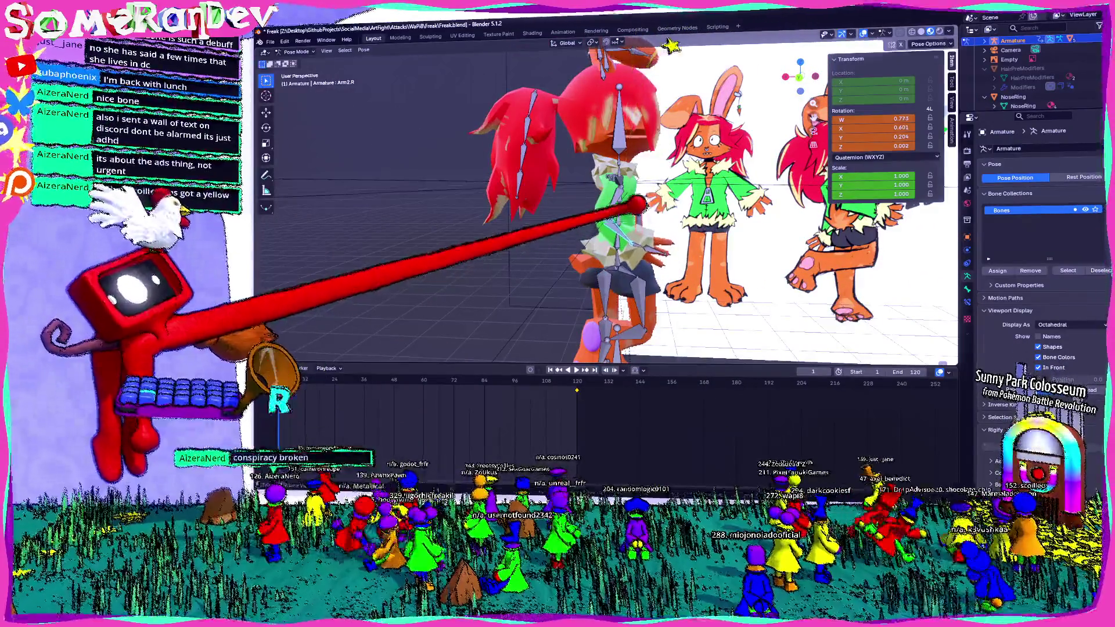
{"action": "key", "text": "Return"}
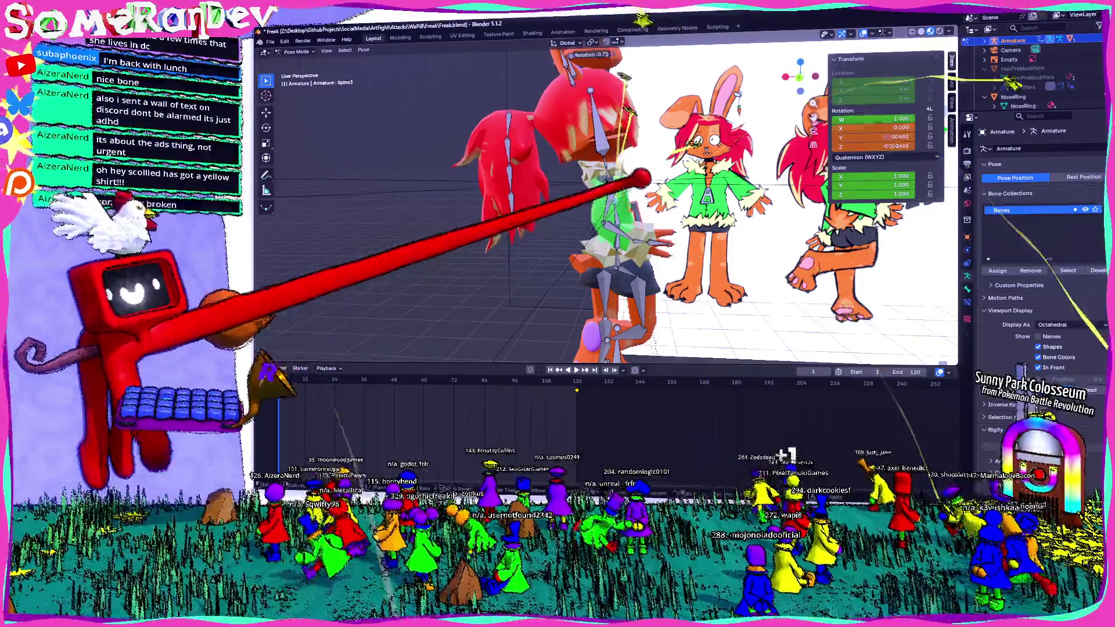
{"action": "mouse_move", "coordinate": [610, 200]}
{"action": "middle_mouse_down"}
{"action": "mouse_move", "coordinate": [575, 201]}
{"action": "mouse_move", "coordinate": [540, 227]}
{"action": "mouse_move", "coordinate": [558, 218]}
{"action": "middle_mouse_up"}
- Try a Z-axis spine rotation, cancel it, rotate the spine freely, then clear its rotation
{"action": "key", "text": "r"}
{"action": "key", "text": "z"}
{"action": "key", "text": "Escape"}
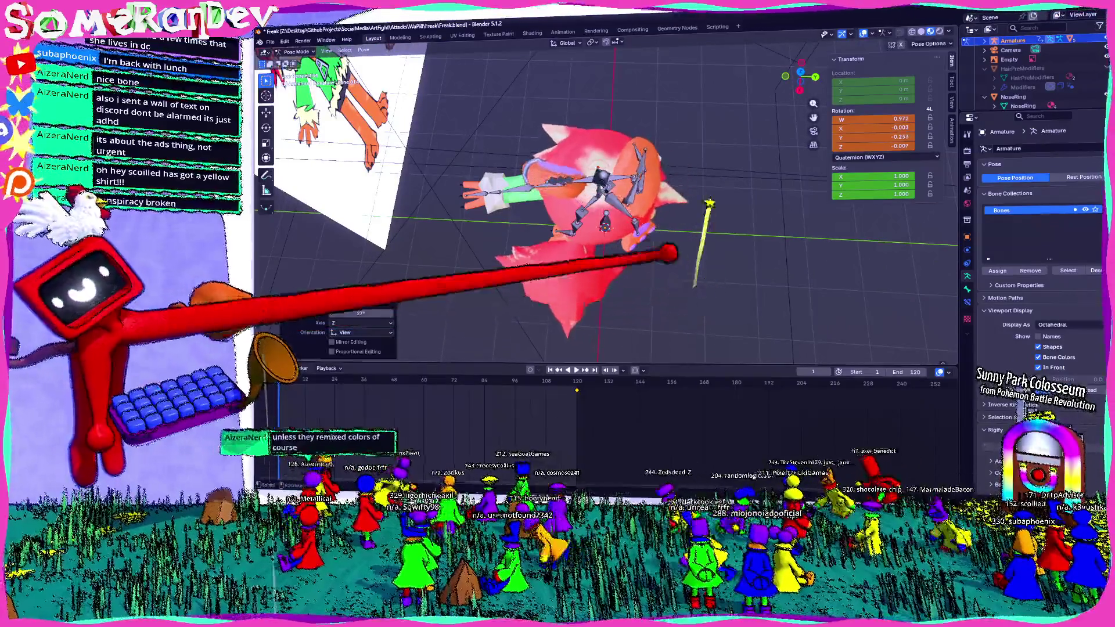
{"action": "middle_click_drag", "start_coordinate": [674, 259], "coordinate": [645, 244]}
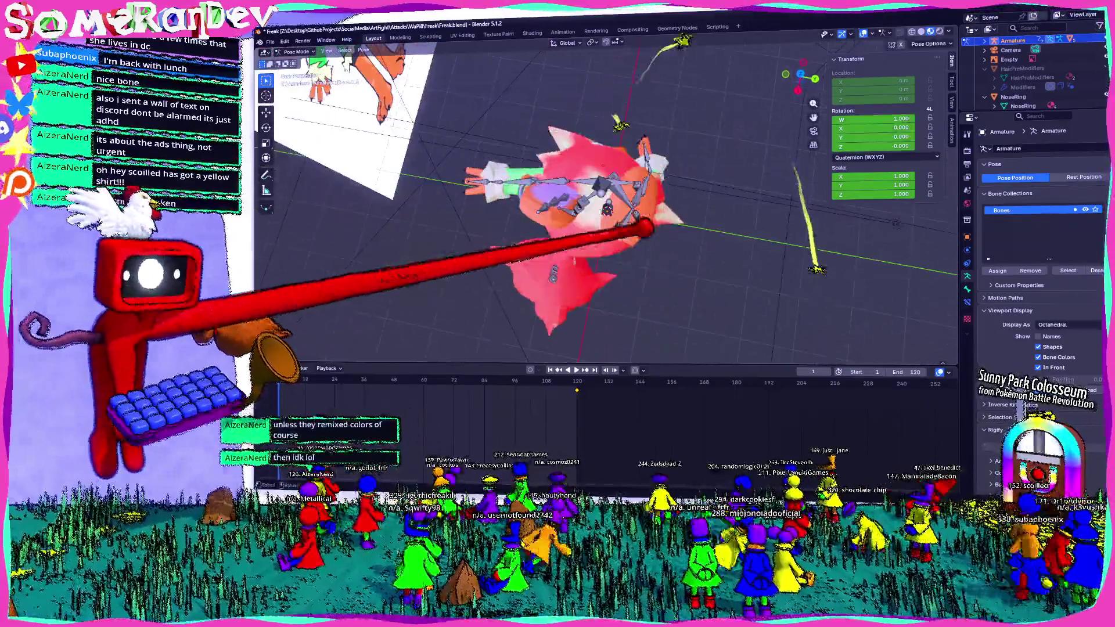
{"action": "key", "text": "r"}
{"action": "left_click", "coordinate": [640, 253]}
{"action": "mouse_move", "coordinate": [652, 219]}
{"action": "middle_mouse_down"}
{"action": "mouse_move", "coordinate": [562, 158]}
{"action": "mouse_move", "coordinate": [662, 236]}
{"action": "mouse_move", "coordinate": [759, 230]}
{"action": "mouse_move", "coordinate": [622, 250]}
{"action": "middle_mouse_up"}
{"action": "key", "text": "alt+r"}
{"action": "scroll", "coordinate": [606, 203], "scroll_direction": "up", "scroll_amount": 3}
- Rotate the Arm1.L upper-arm bone and orbit around the rig to inspect the pose
{"action": "key", "text": "r"}
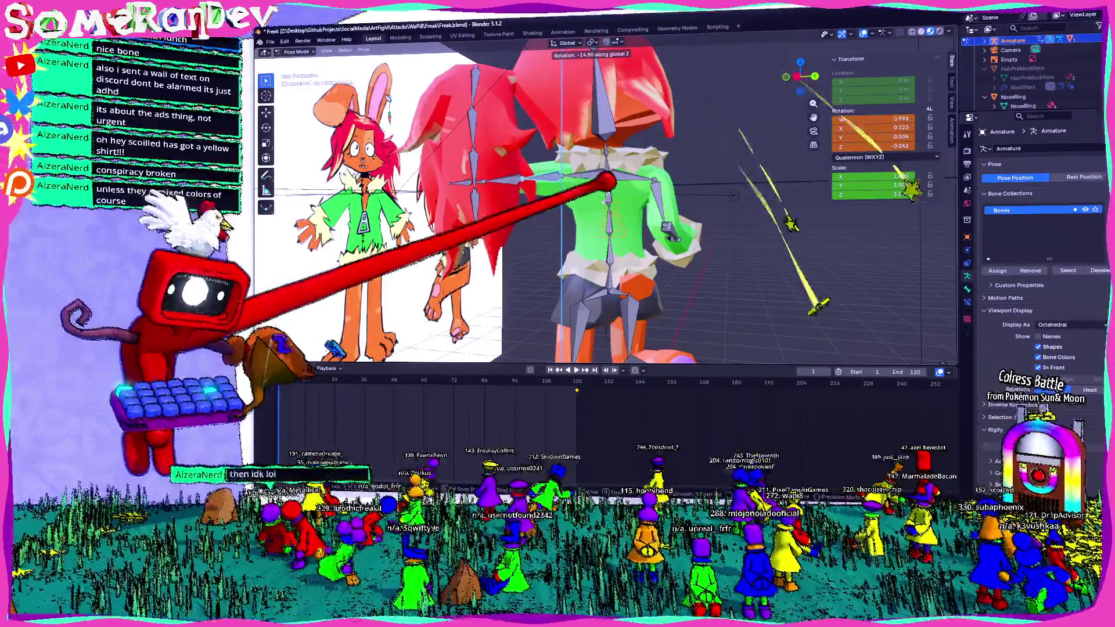
{"action": "left_click", "coordinate": [580, 142]}
{"action": "middle_click_drag", "start_coordinate": [581, 142], "coordinate": [641, 65]}
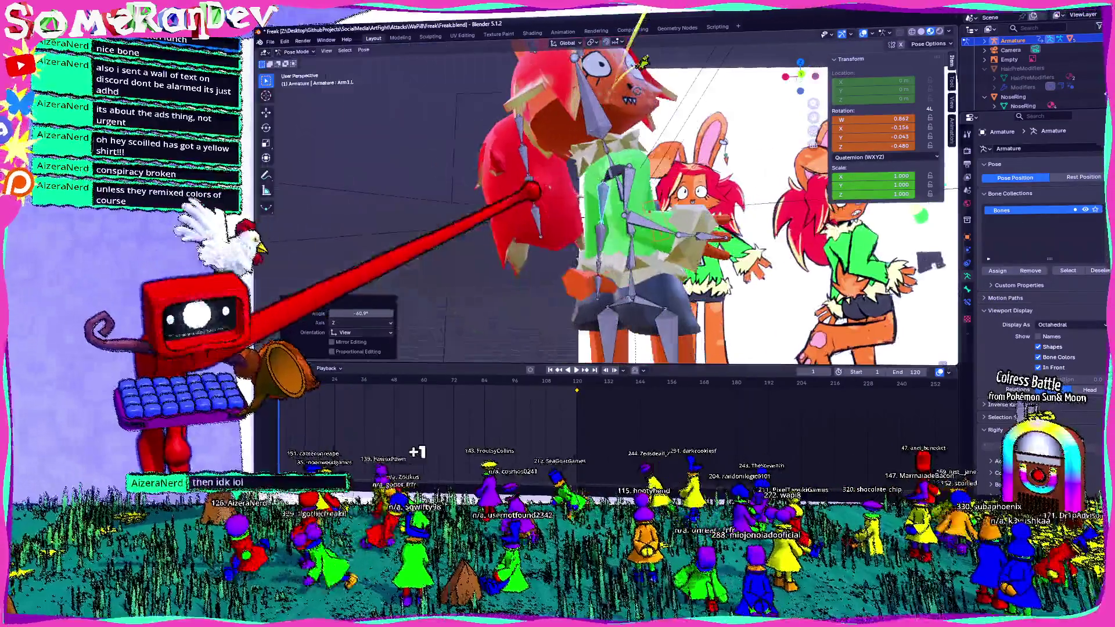
{"action": "middle_click_drag", "start_coordinate": [610, 261], "coordinate": [719, 270]}
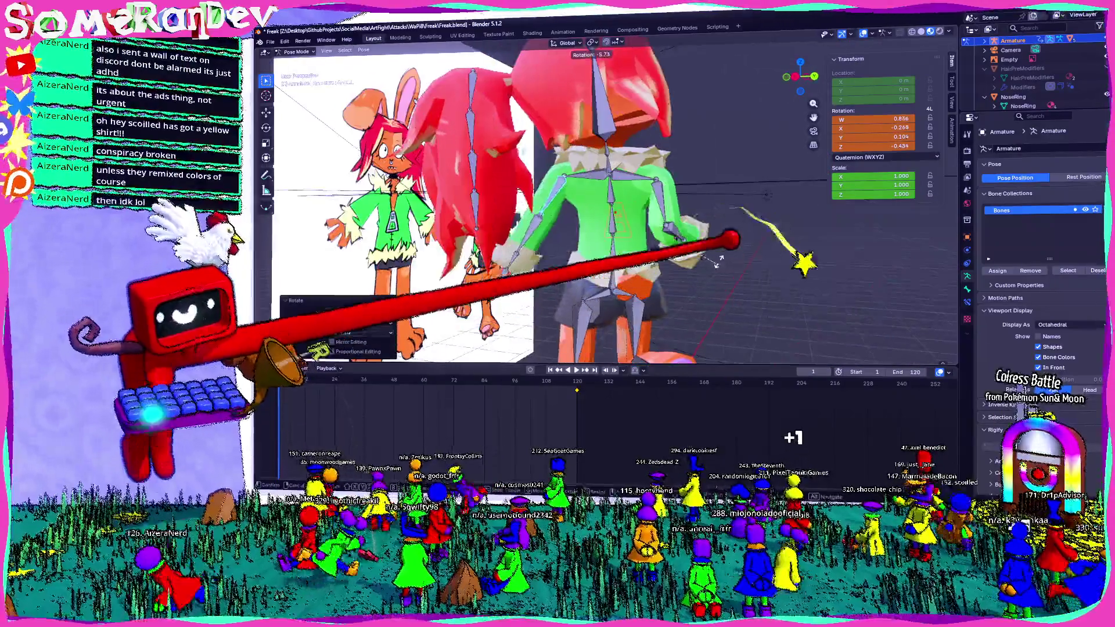
{"action": "middle_click_drag", "start_coordinate": [714, 211], "coordinate": [644, 457]}
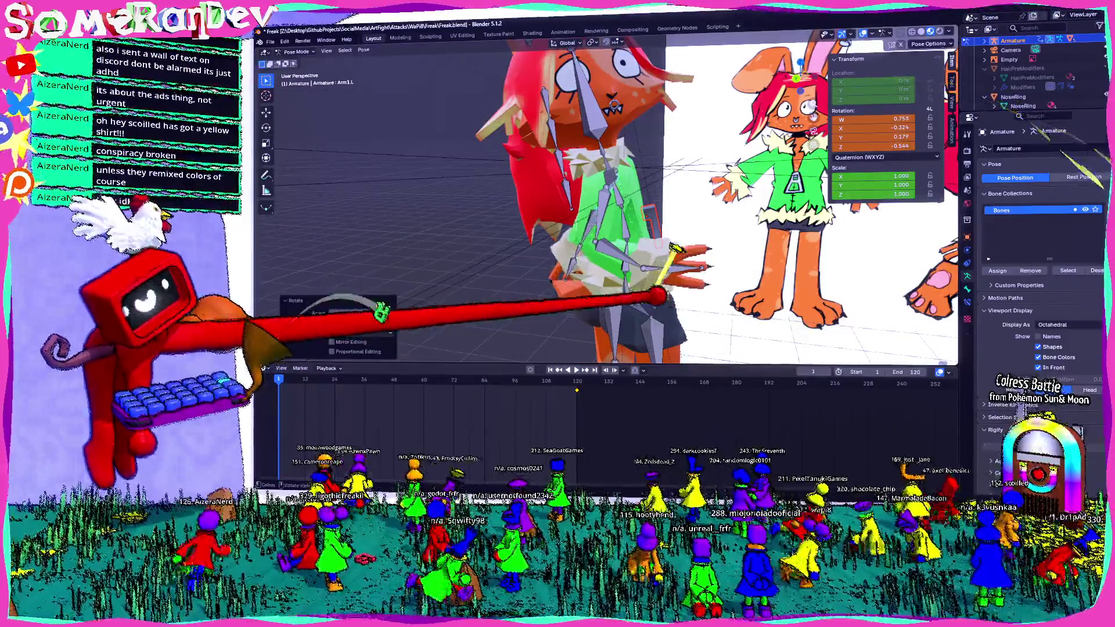
{"action": "middle_click_drag", "start_coordinate": [610, 200], "coordinate": [663, 200]}
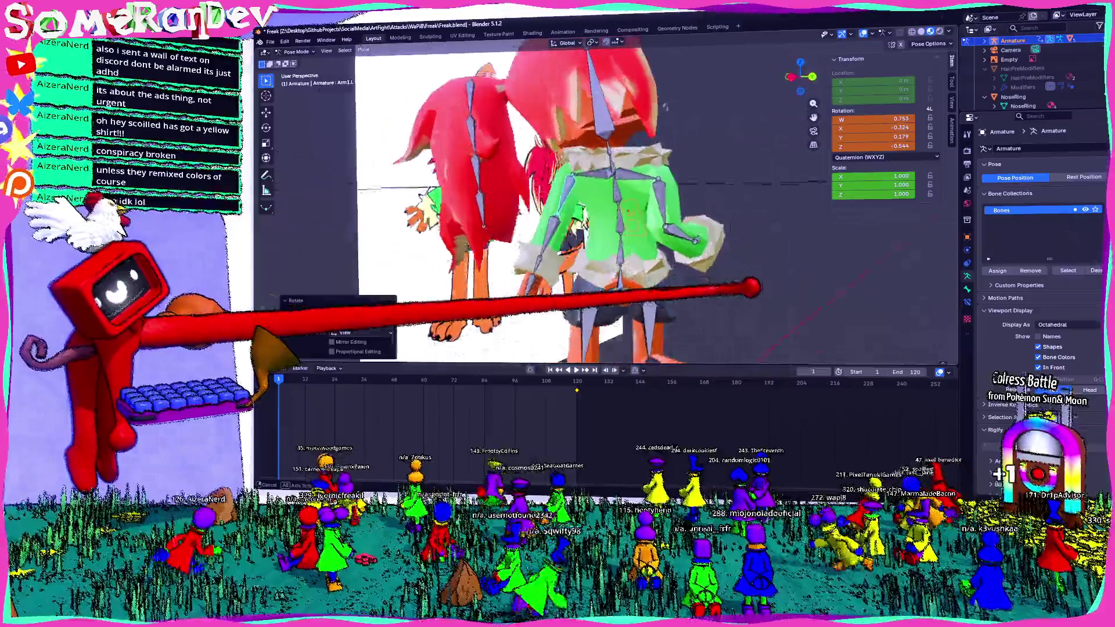
{"action": "middle_click_drag", "start_coordinate": [664, 104], "coordinate": [727, 109]}
{"action": "middle_click_drag", "start_coordinate": [610, 200], "coordinate": [679, 200]}
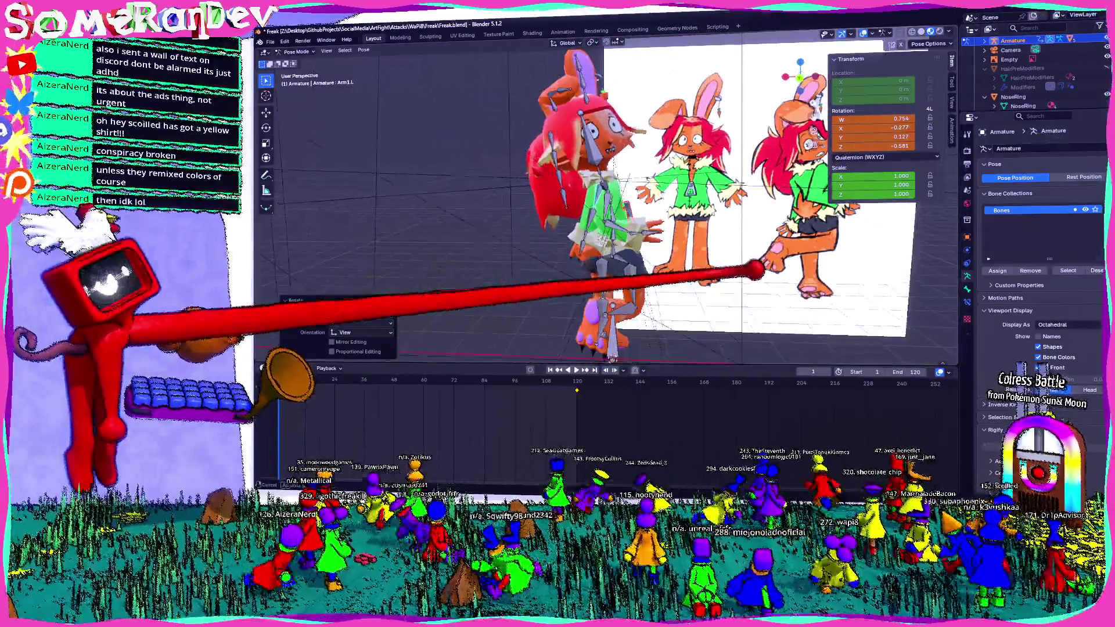
{"action": "mouse_move", "coordinate": [610, 200]}
{"action": "middle_mouse_down"}
{"action": "mouse_move", "coordinate": [662, 200]}
{"action": "mouse_move", "coordinate": [645, 200]}
{"action": "middle_mouse_up"}
{"action": "scroll", "coordinate": [610, 201], "scroll_direction": "up", "scroll_amount": 3}
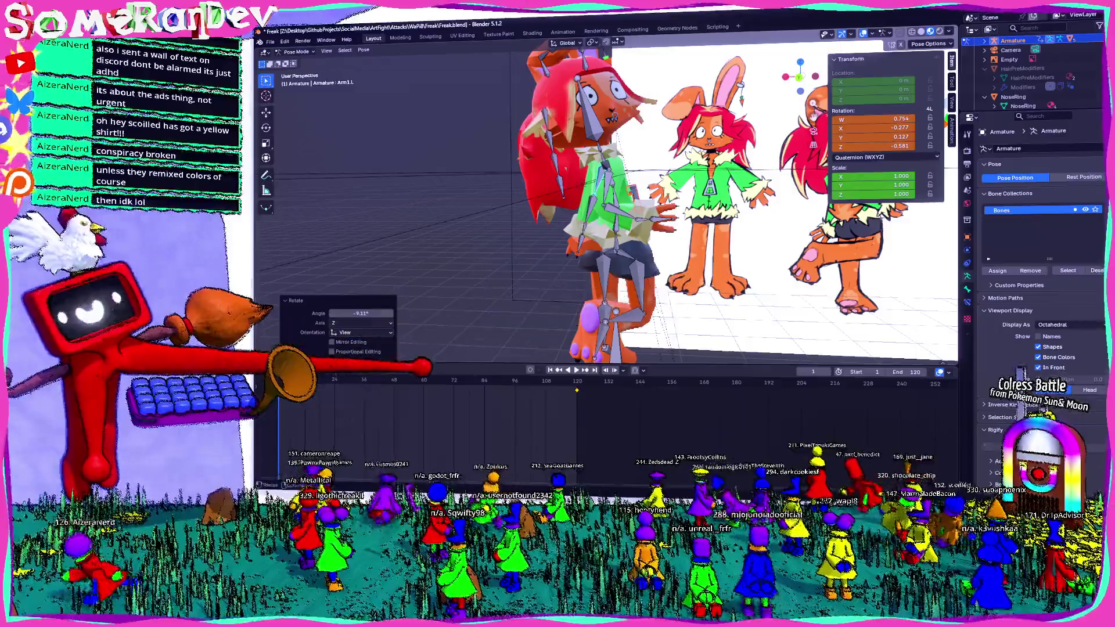